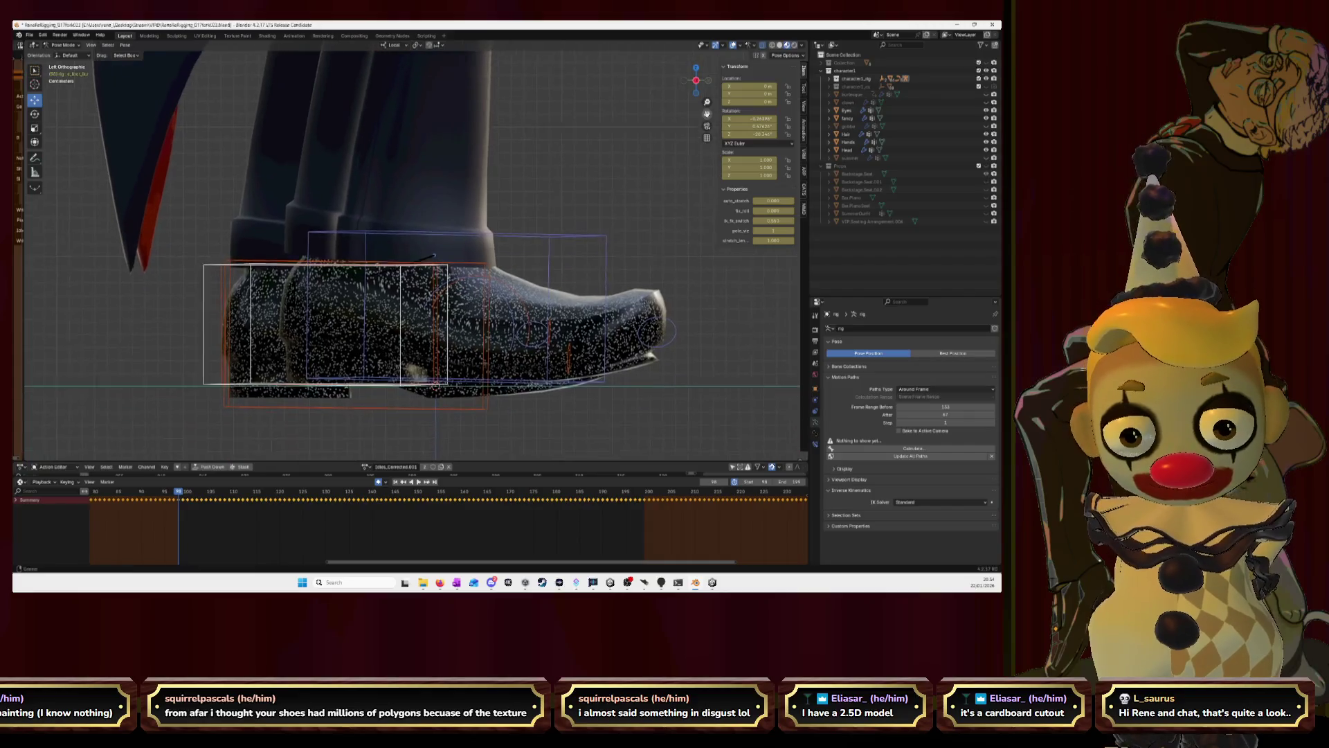
Play the walk cycle and nudge the foot bone to follow the boot, keyed automatically.
key(space)
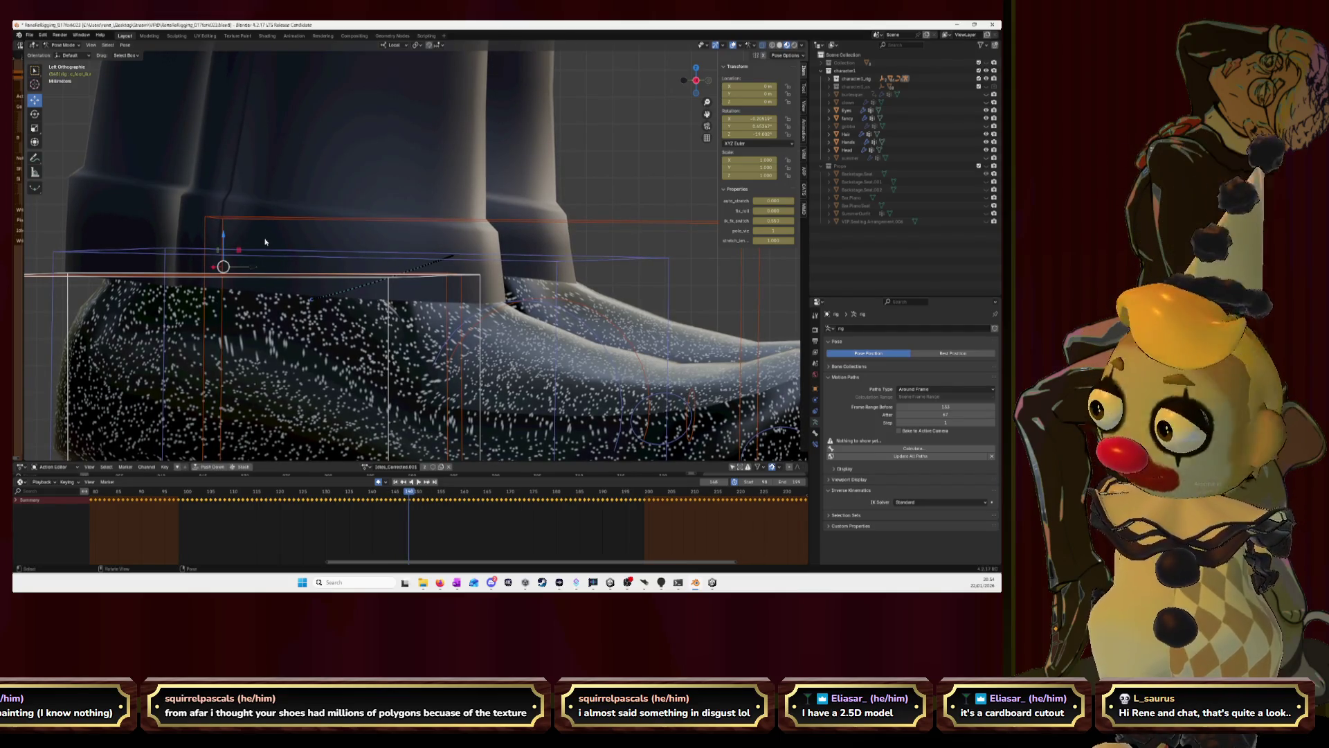
key(g)
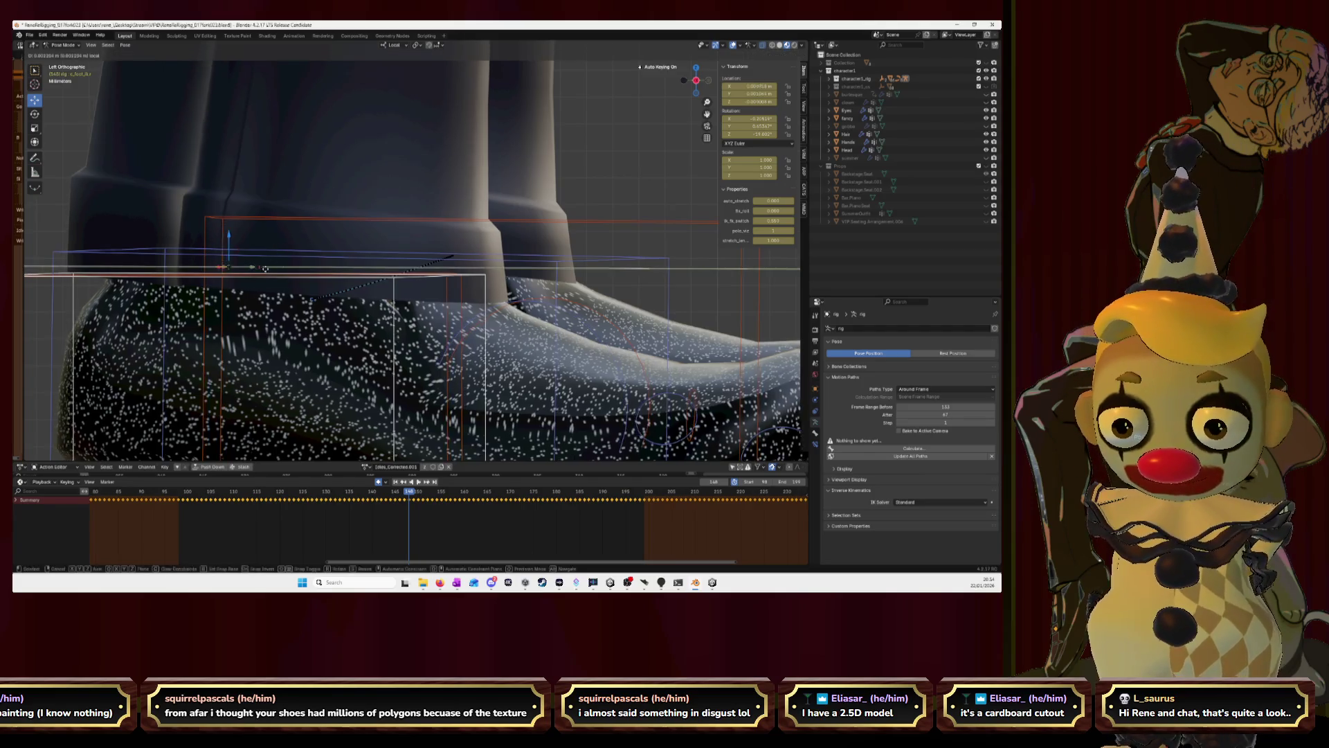
click(463, 278)
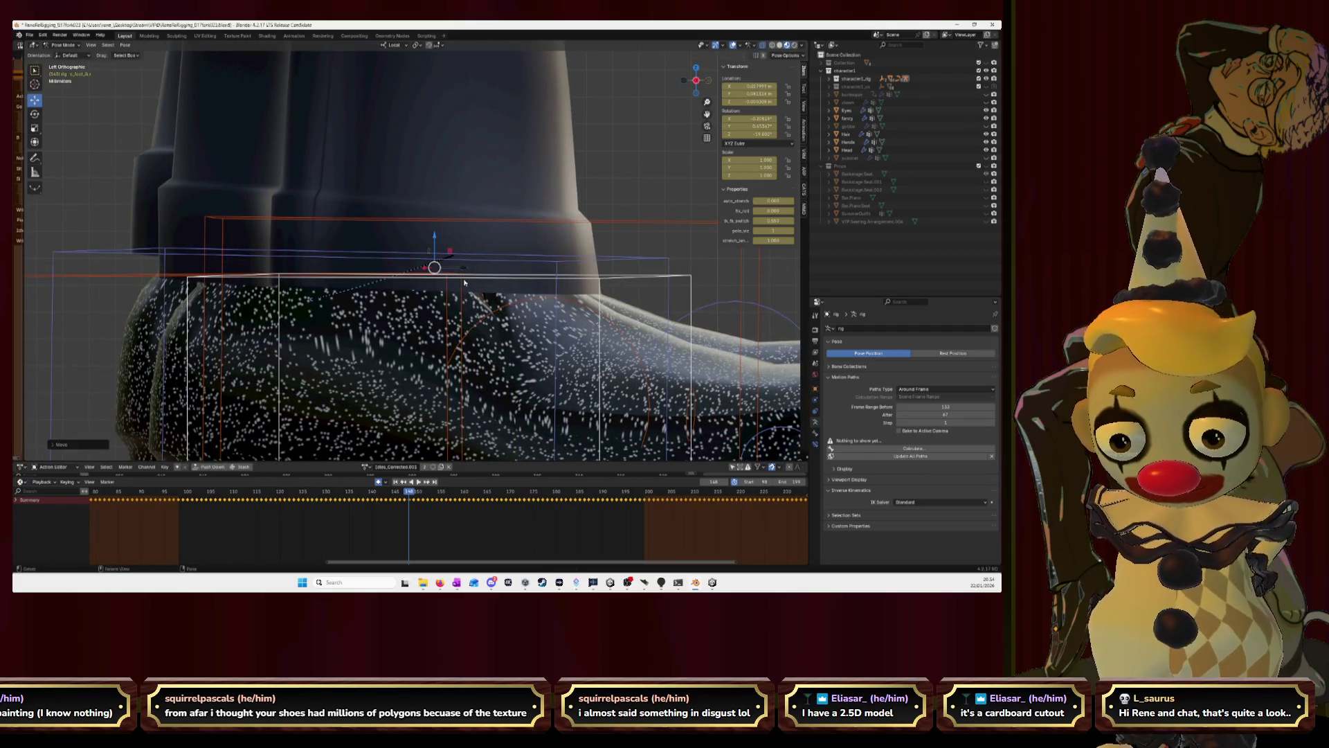
scroll(498, 326, down, 2)
scroll(703, 302, down, 2)
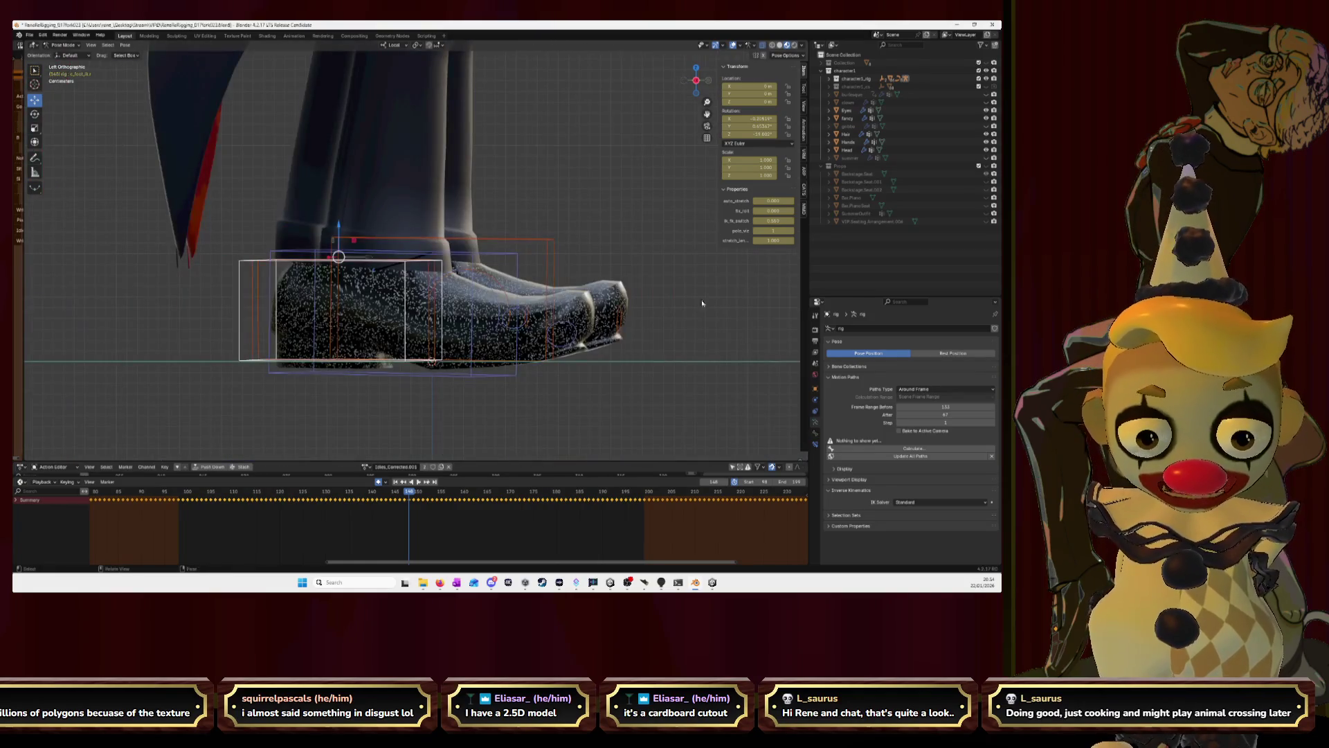
Calculate the foot bone's motion path and scrub the cycle from a low front view to check it.
key(KP_8)
key(KP_8)
key(KP_4)
key(KP_4)
key(KP_4)
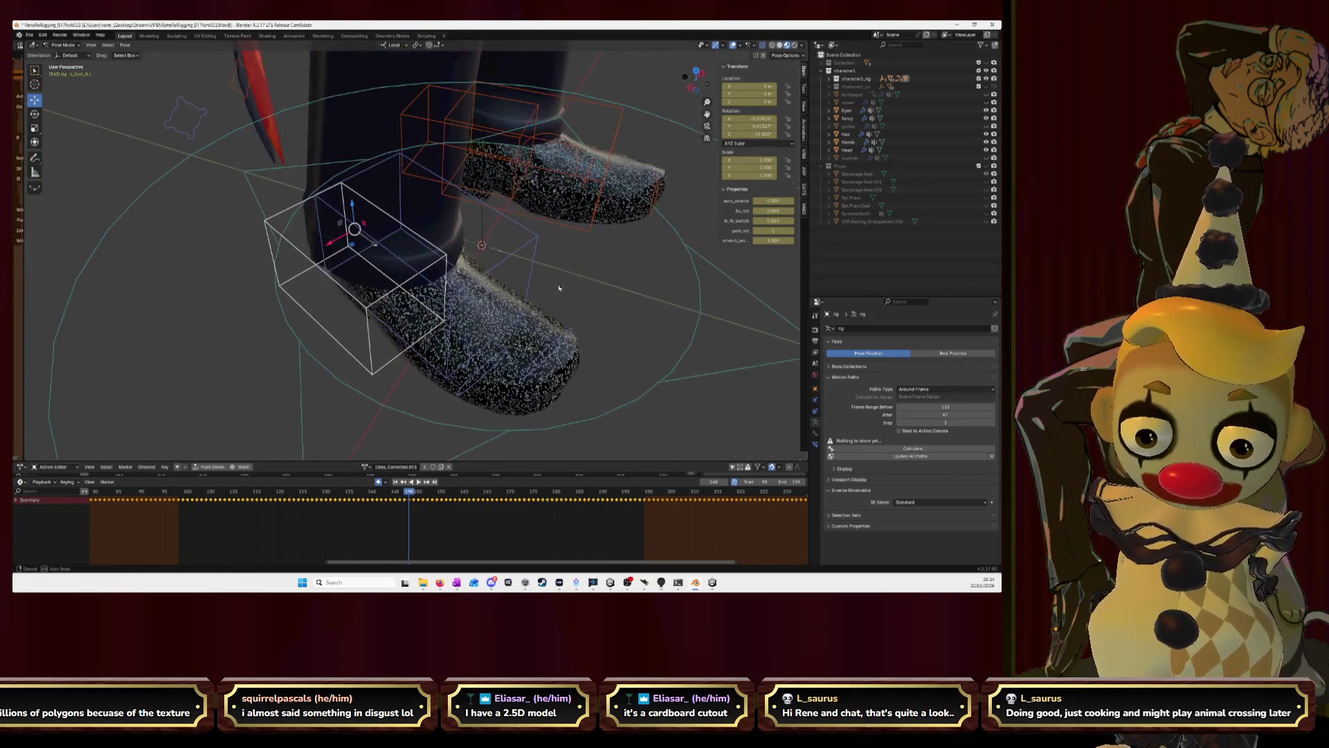
click(914, 447)
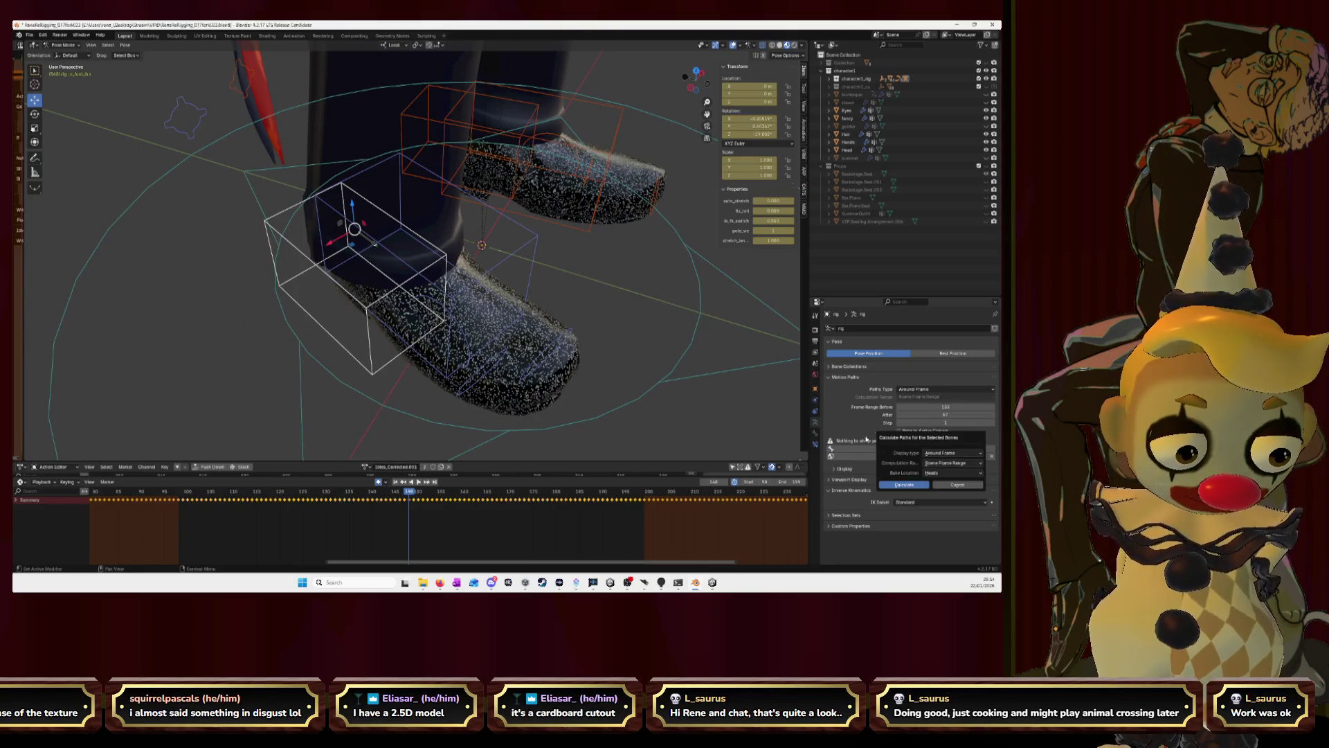
click(902, 485)
mouse_move(413, 279)
middle_down()
mouse_move(498, 245)
mouse_move(511, 271)
middle_up()
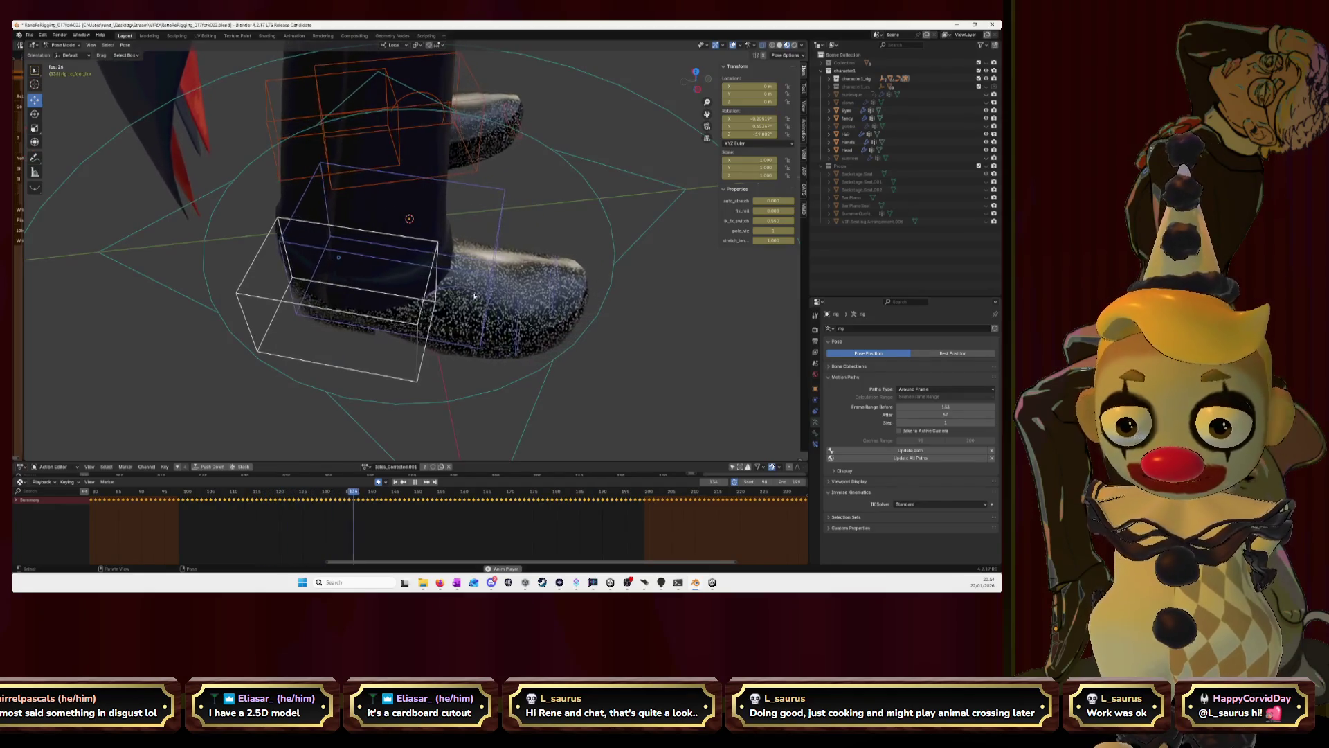
middle_drag(359, 314, 453, 273)
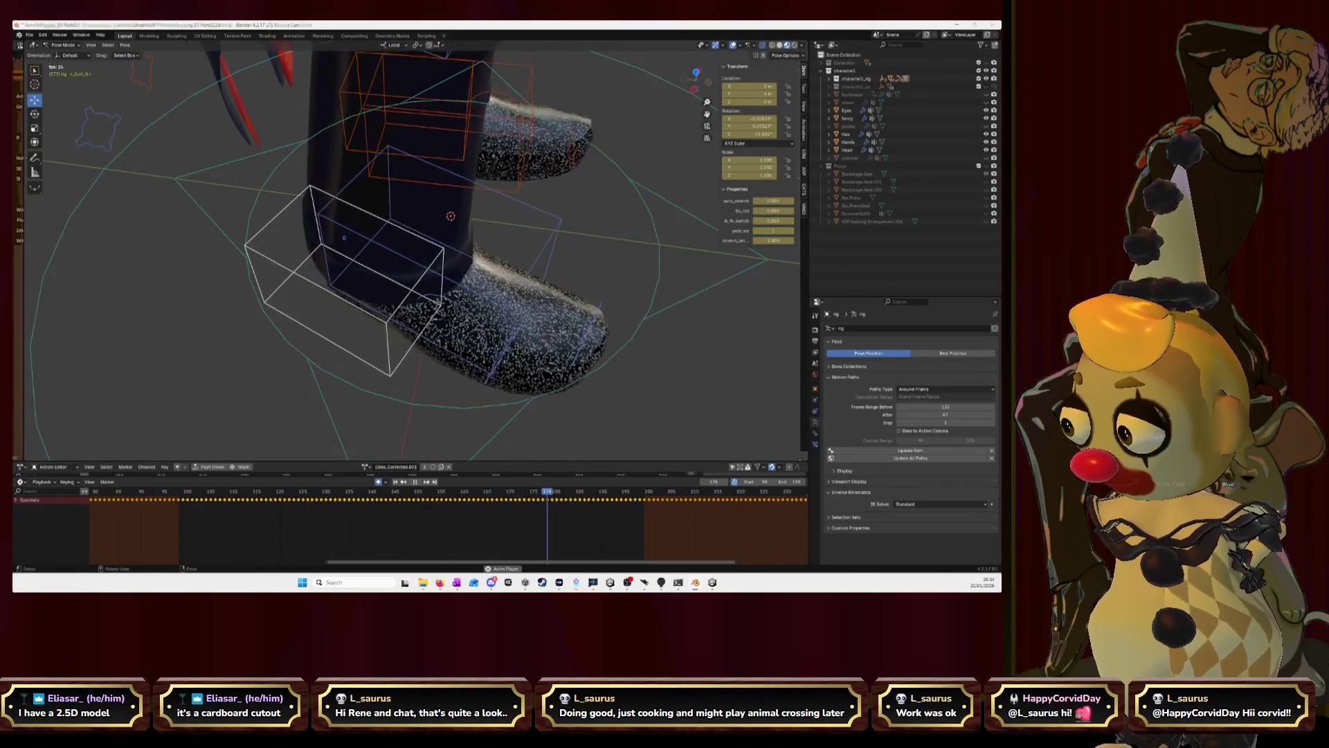
key(alt+Tab)
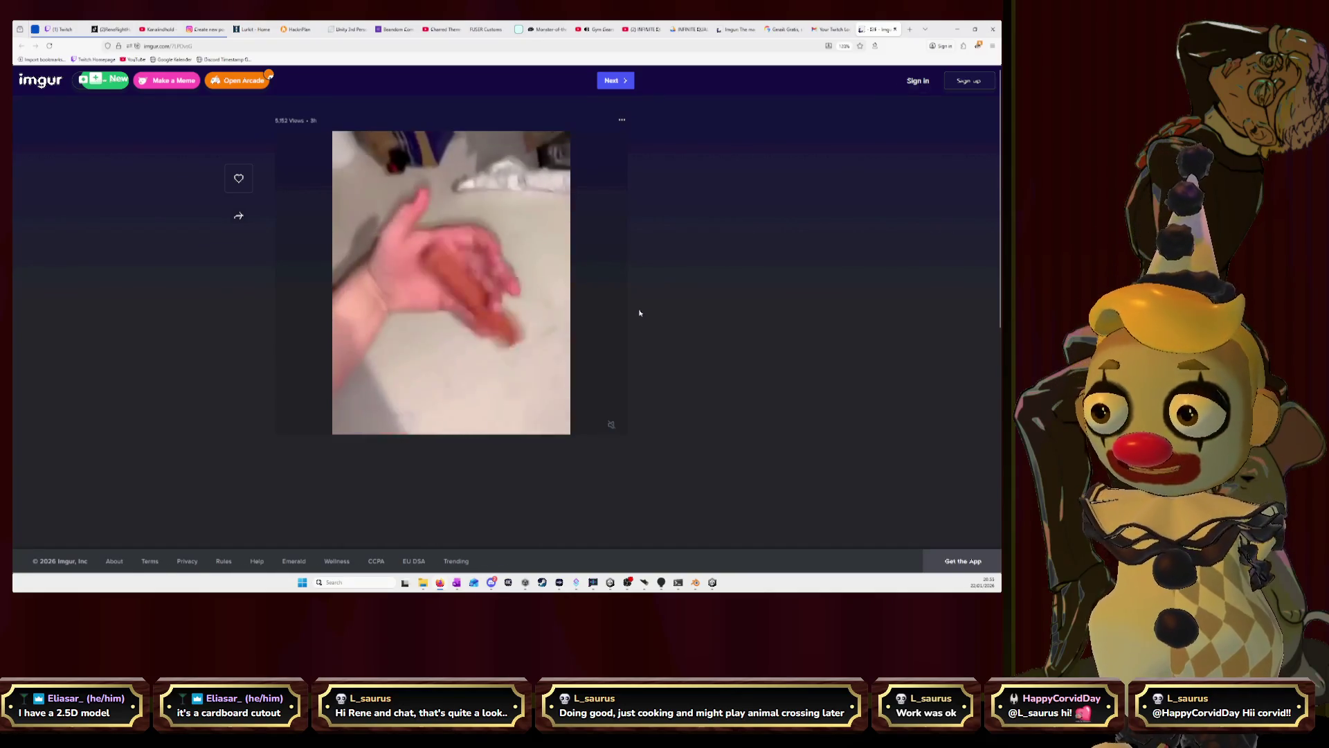
ctrl+scroll(640, 312, up, 2)
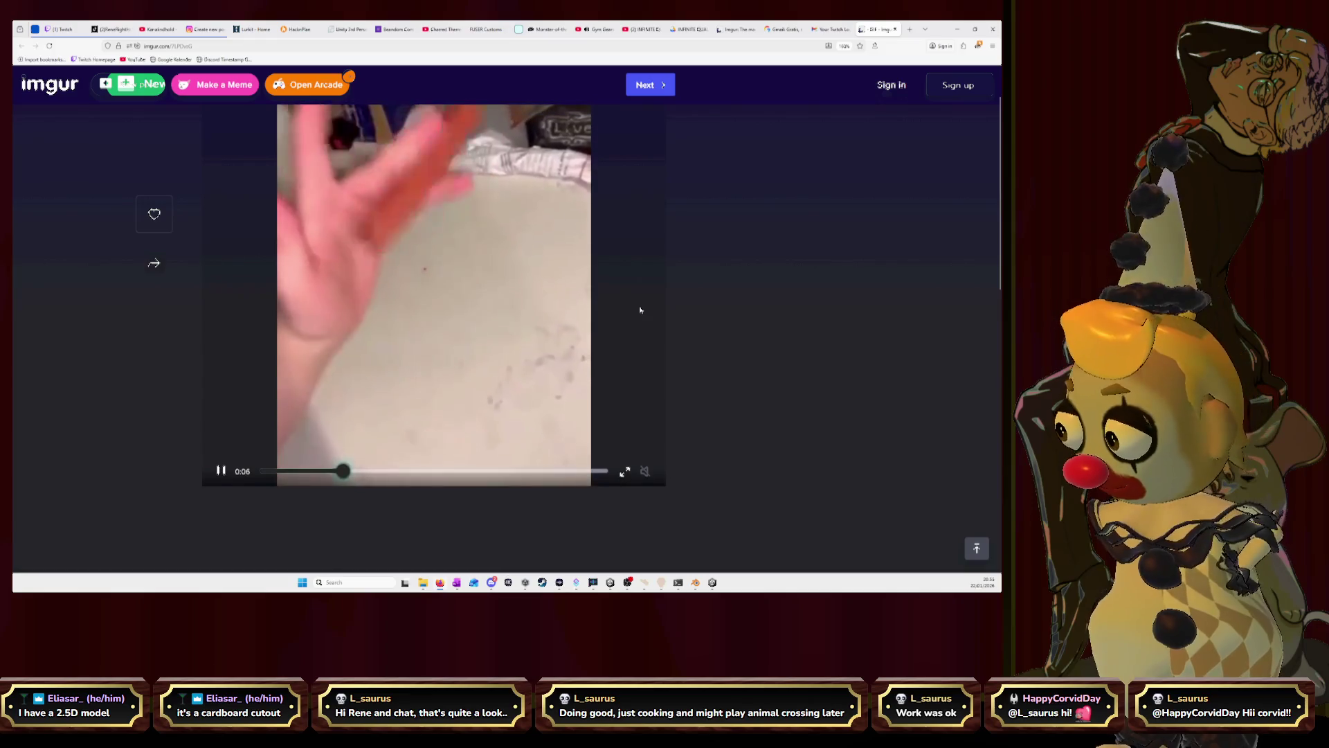
scroll(721, 303, up, 1)
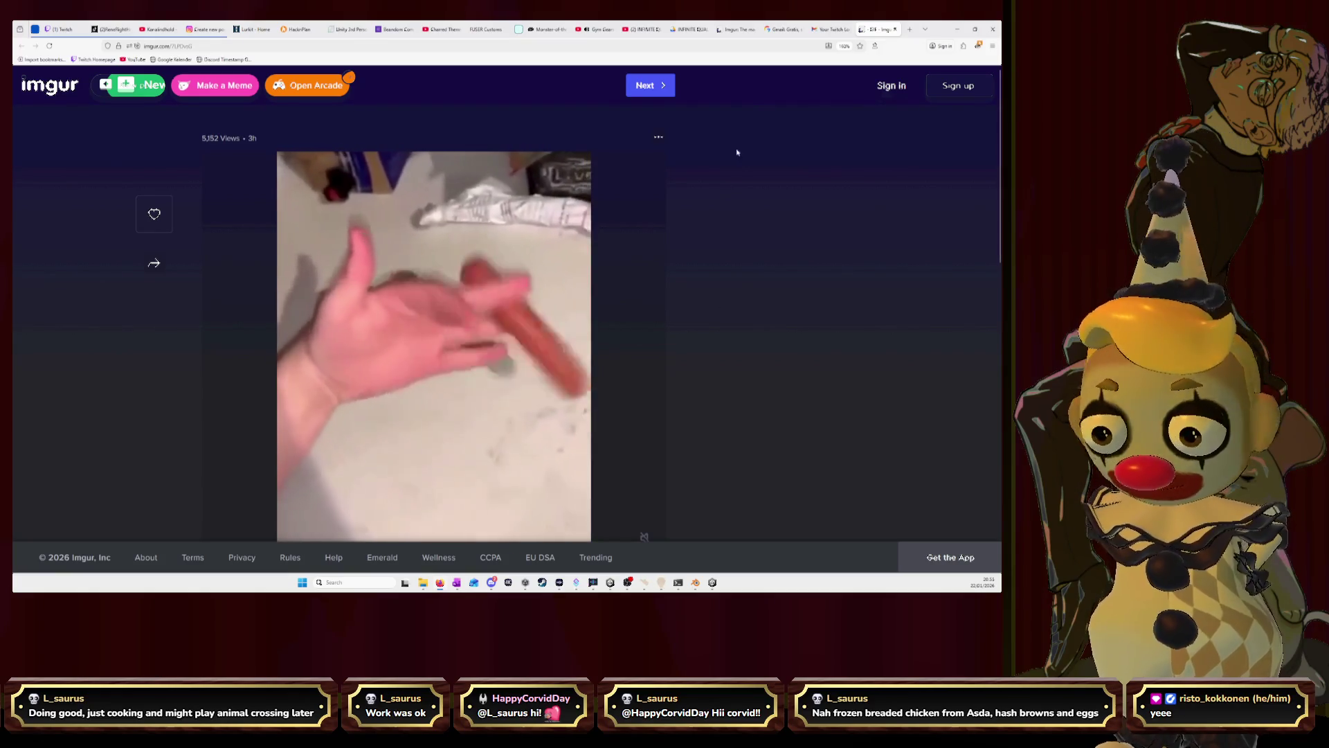
Check the YouTube soundtrack, Imgur clip and Gmail tabs, then minimise the browser to reveal Blender.
click(601, 29)
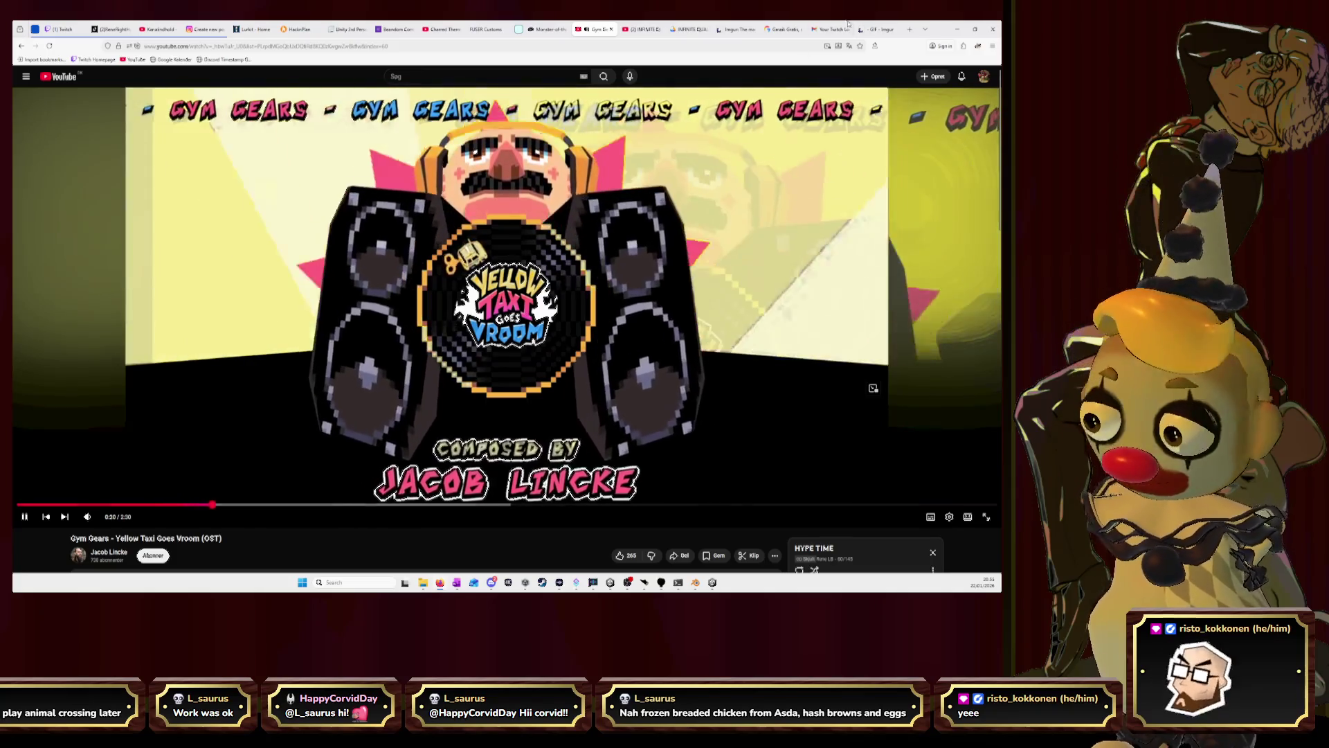
click(868, 29)
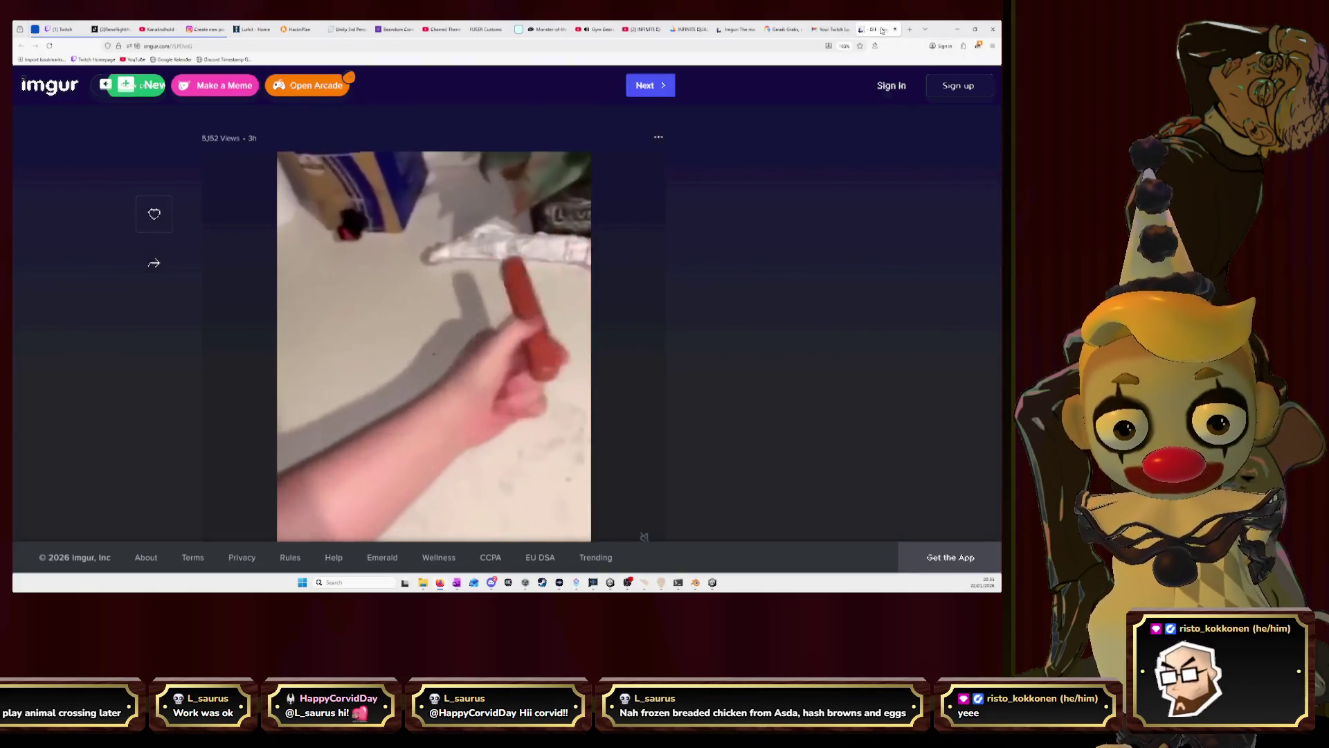
click(851, 29)
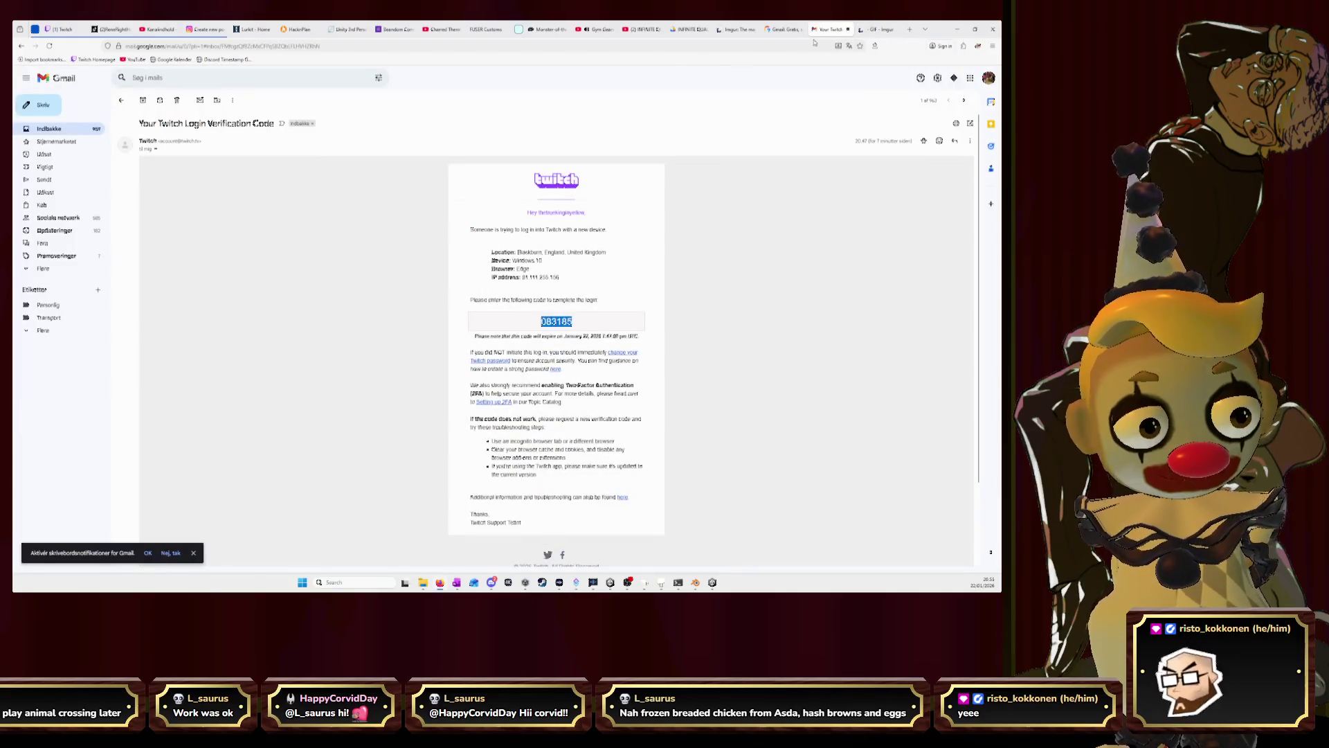
click(785, 29)
click(954, 30)
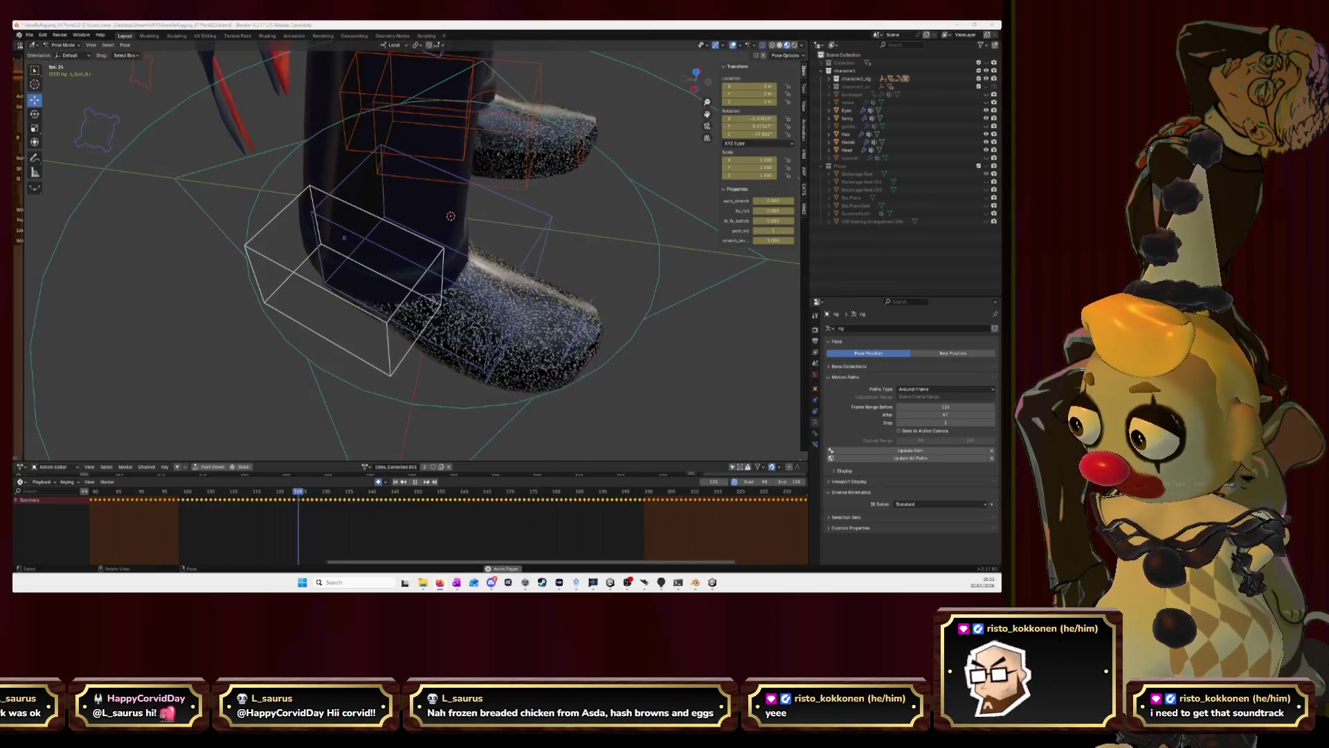
Switch back to the browser window showing the Imgur video.
key(alt+Tab)
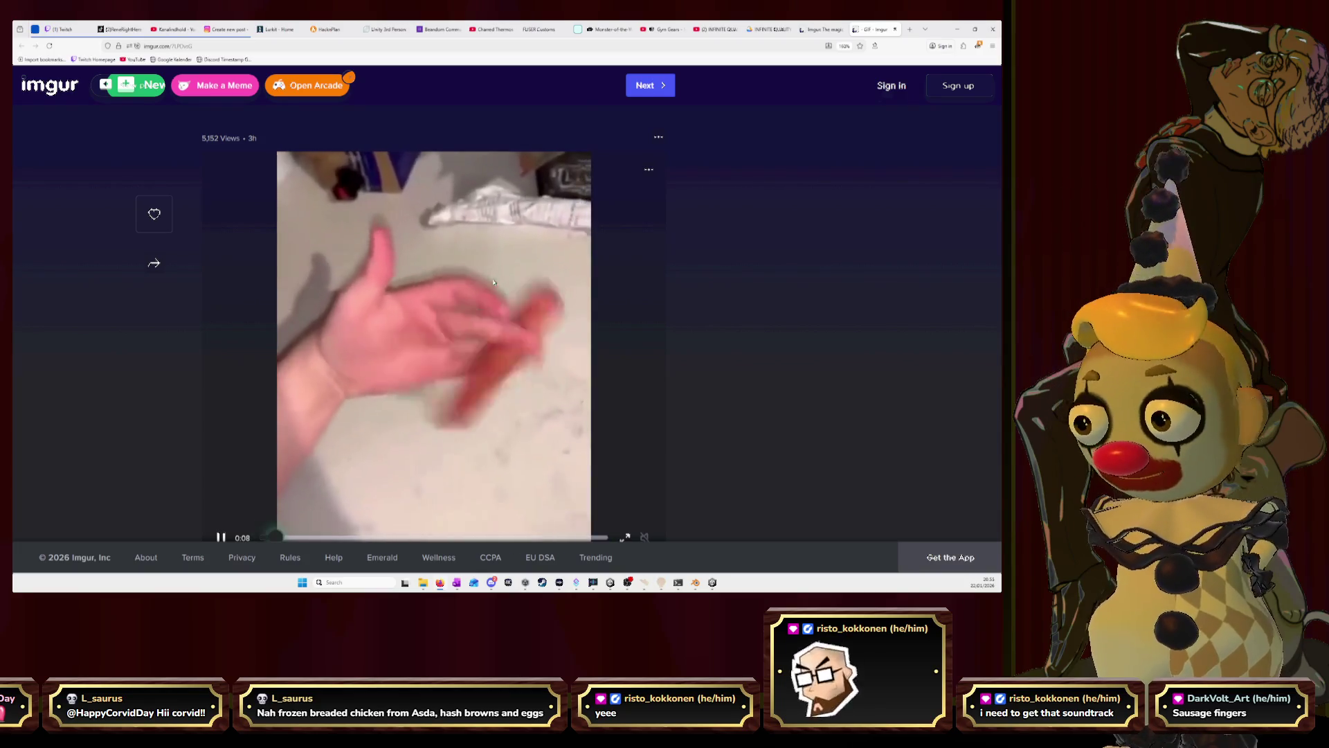
Minimise the browser so Blender's foot rig is showing again.
click(954, 31)
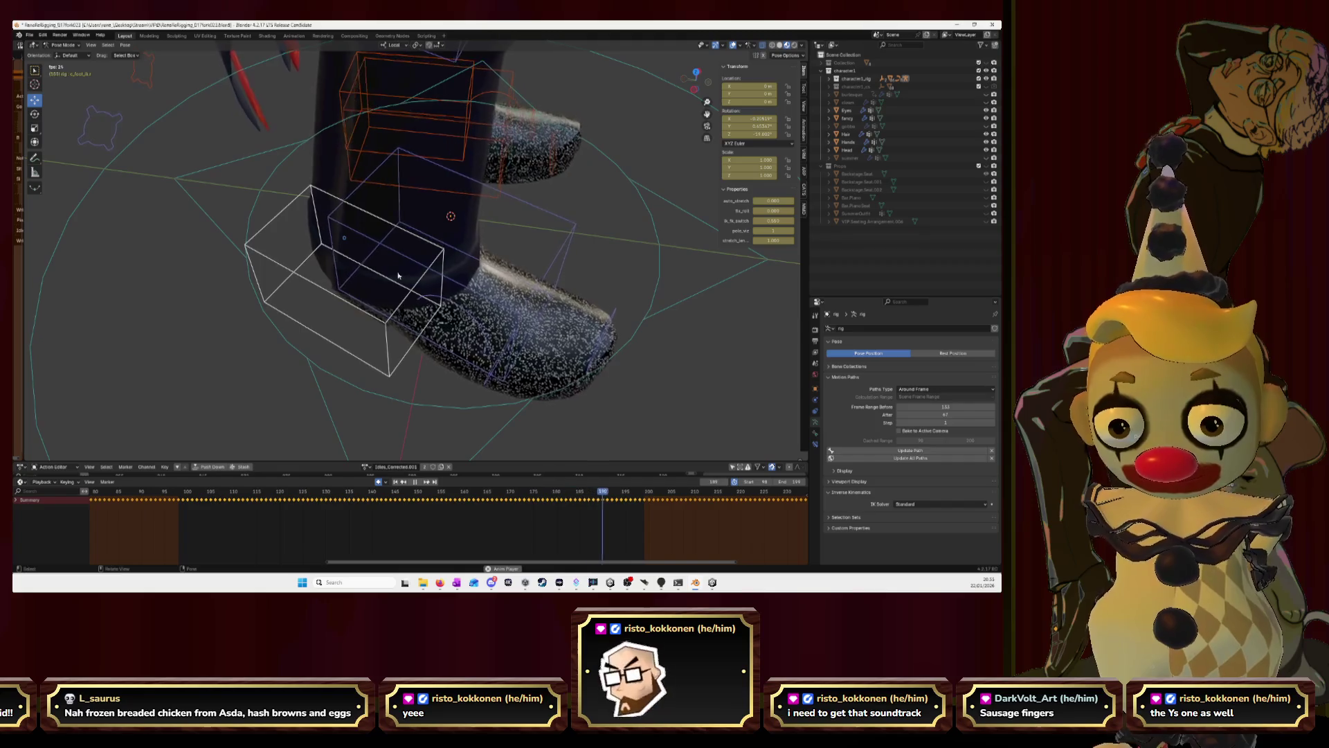
Stop playback, clear the old path and calculate a motion path for the larger foot control.
key(space)
click(182, 495)
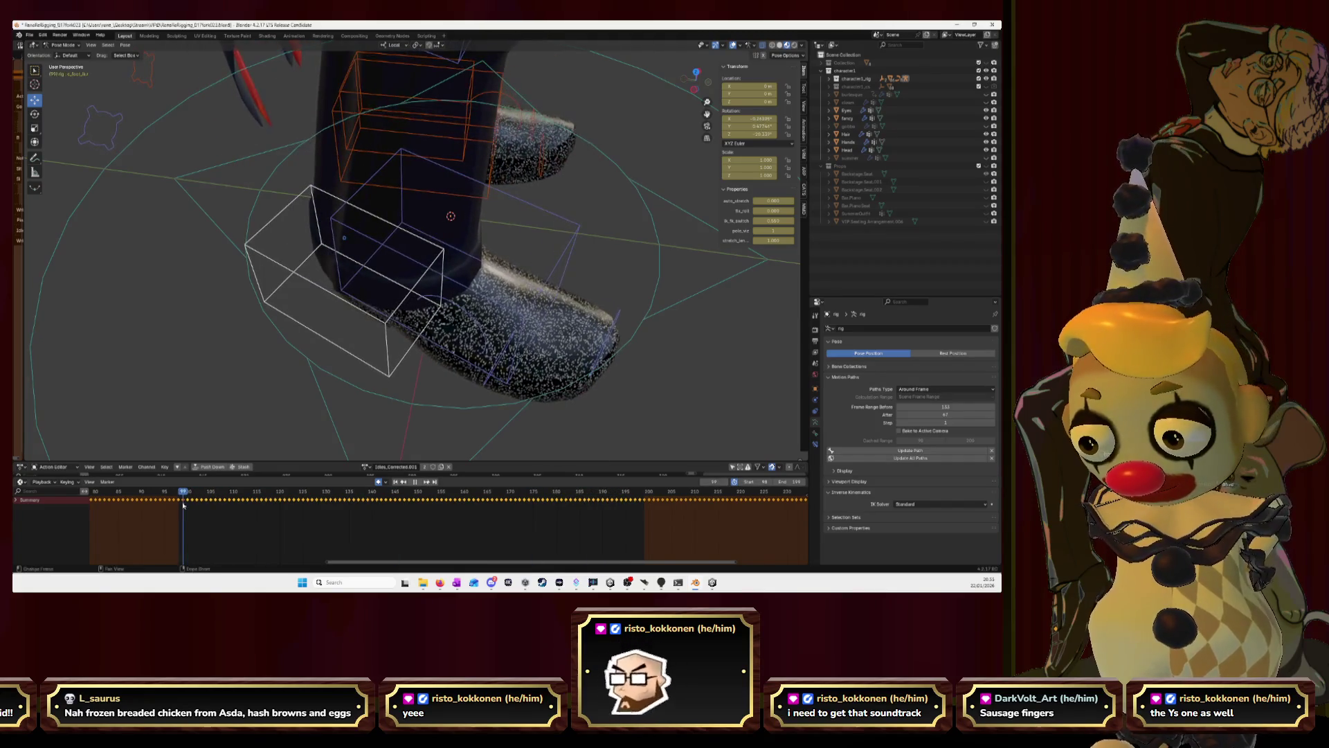
click(991, 454)
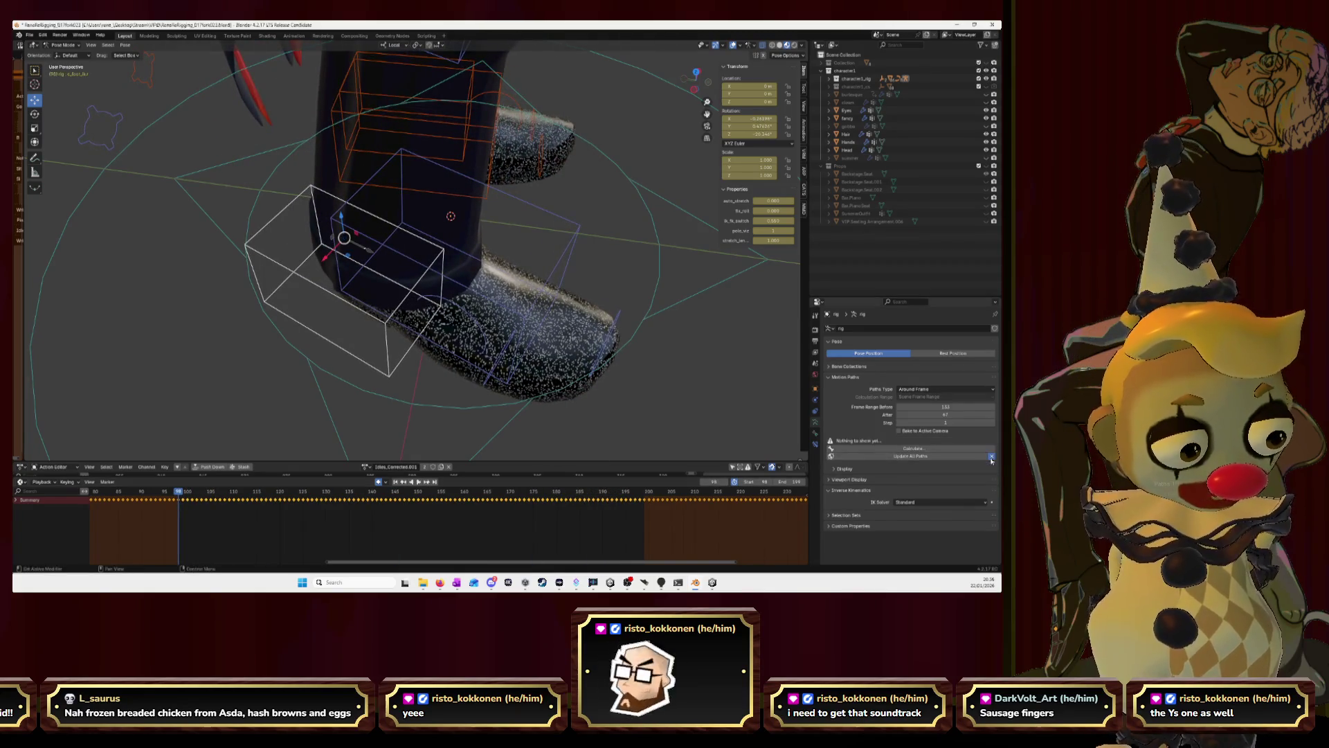
click(473, 259)
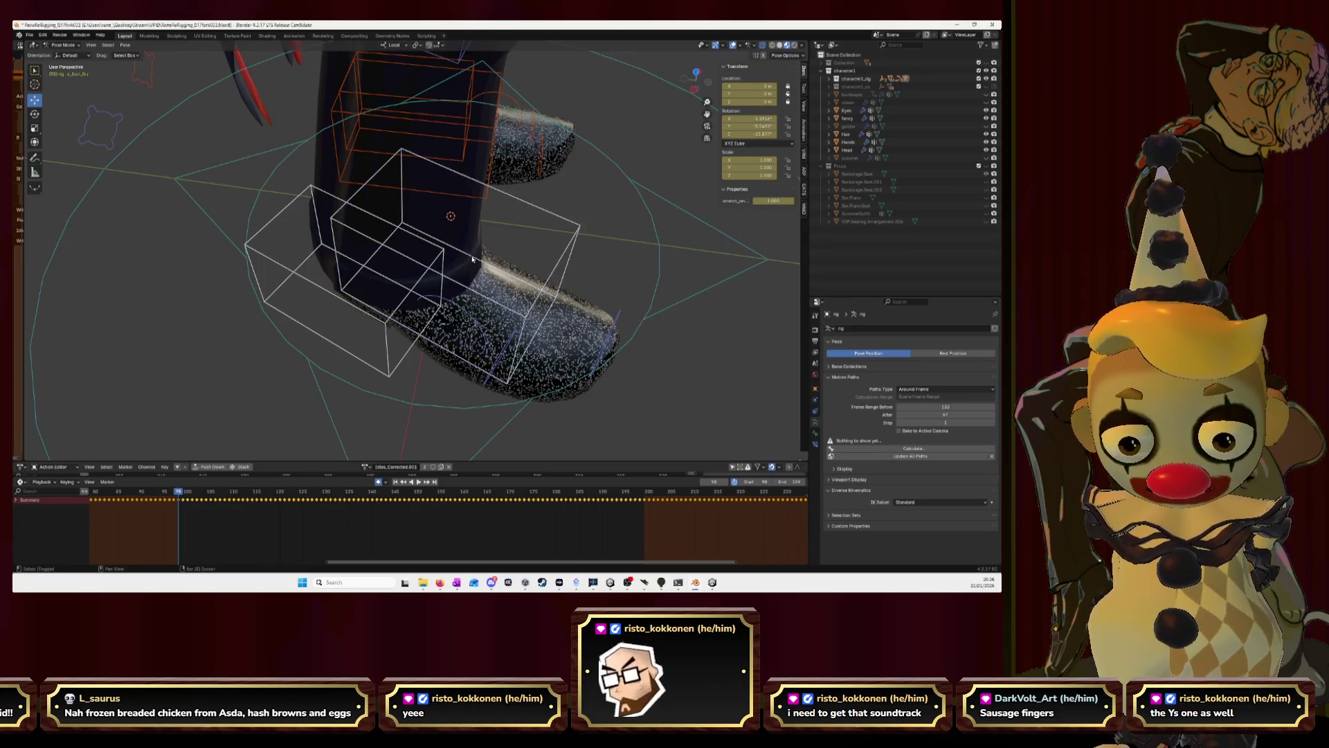
click(935, 447)
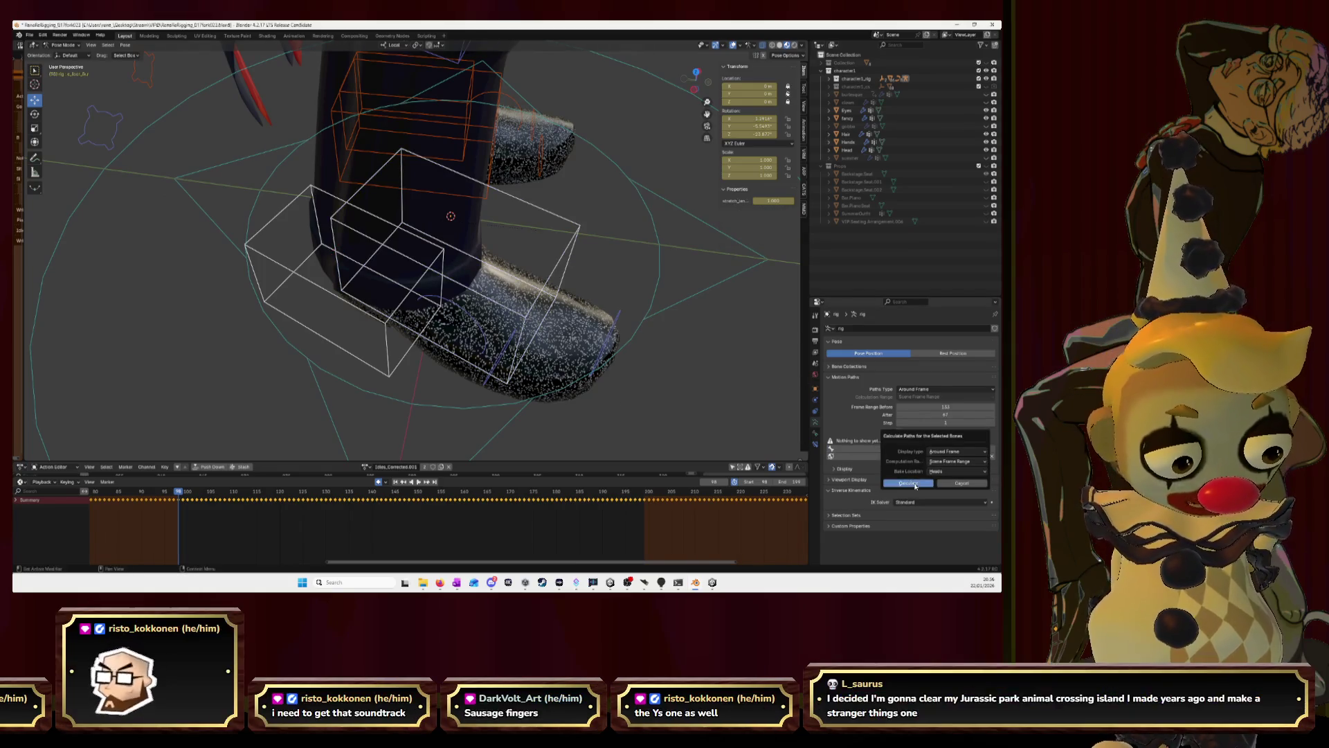
click(935, 483)
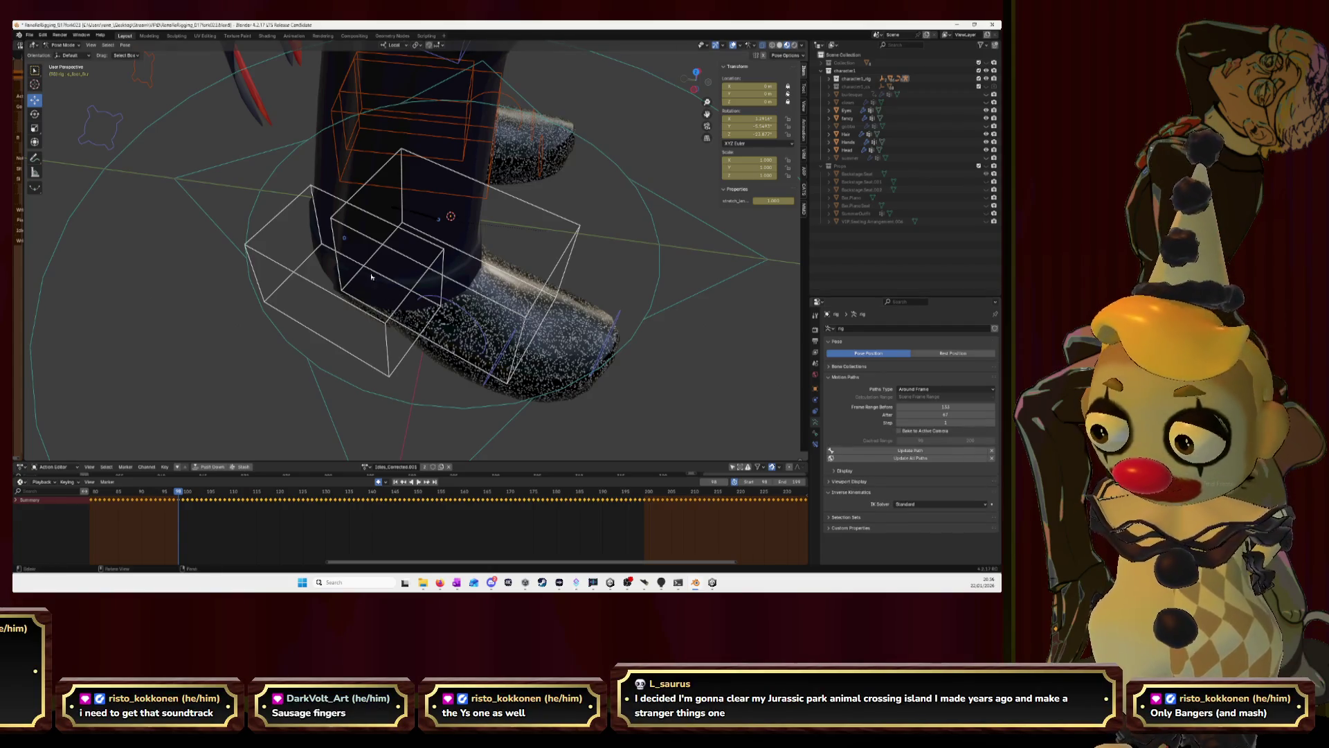
At a later frame, move the smaller foot bone along one axis and down toward the ground.
click(394, 313)
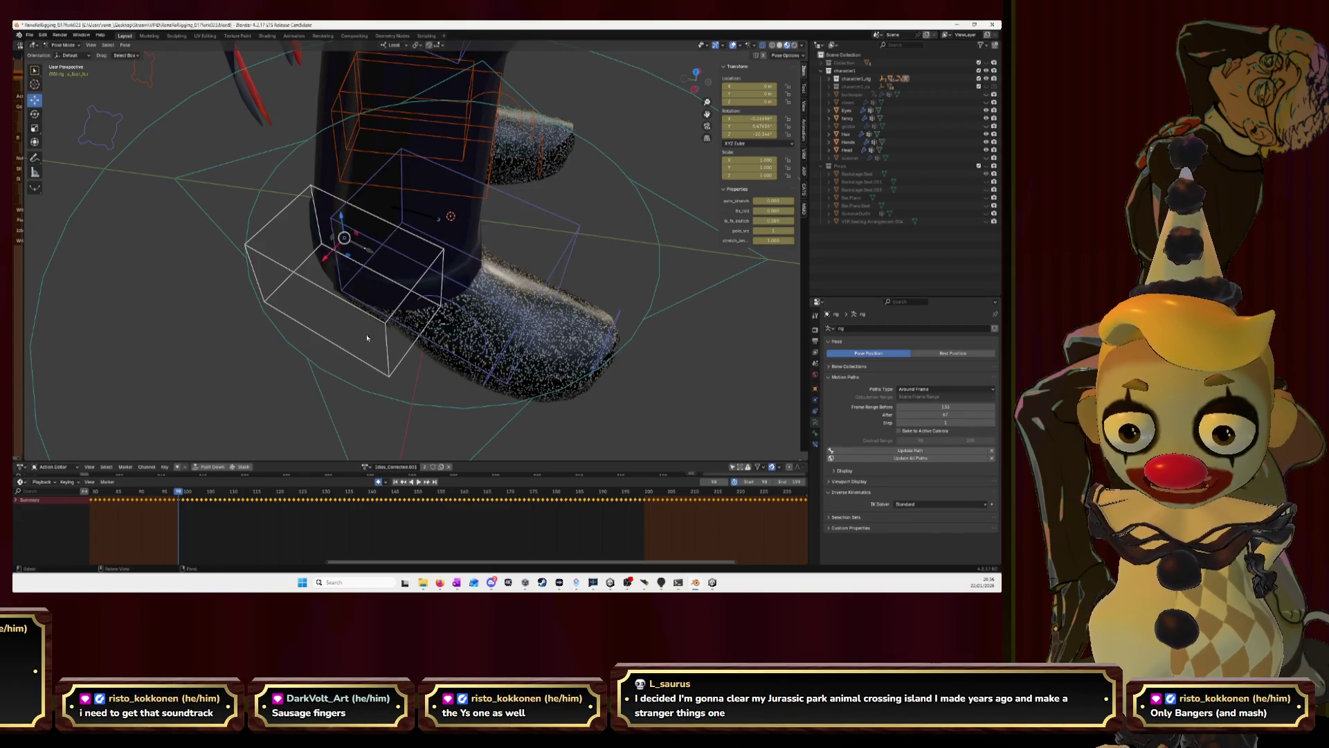
drag(179, 509, 405, 519)
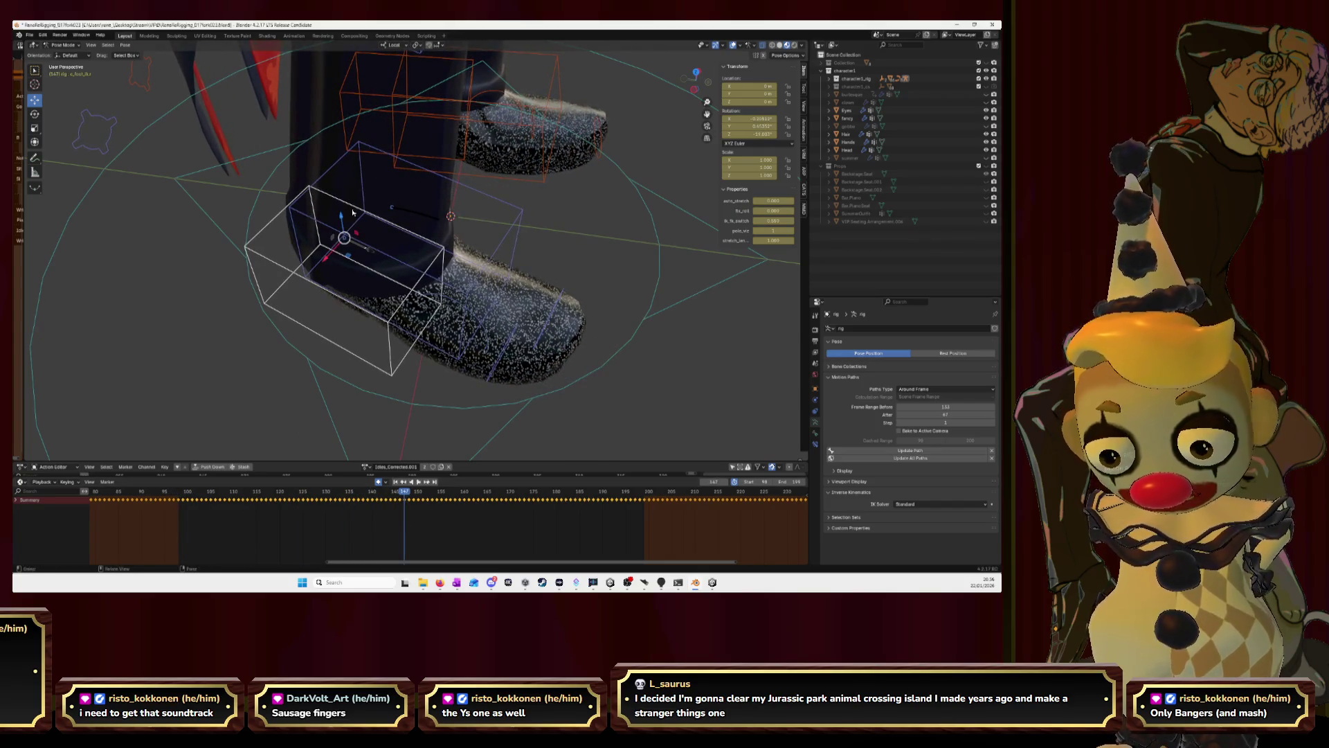
key(g)
key(y)
click(413, 263)
scroll(413, 263, up, 1)
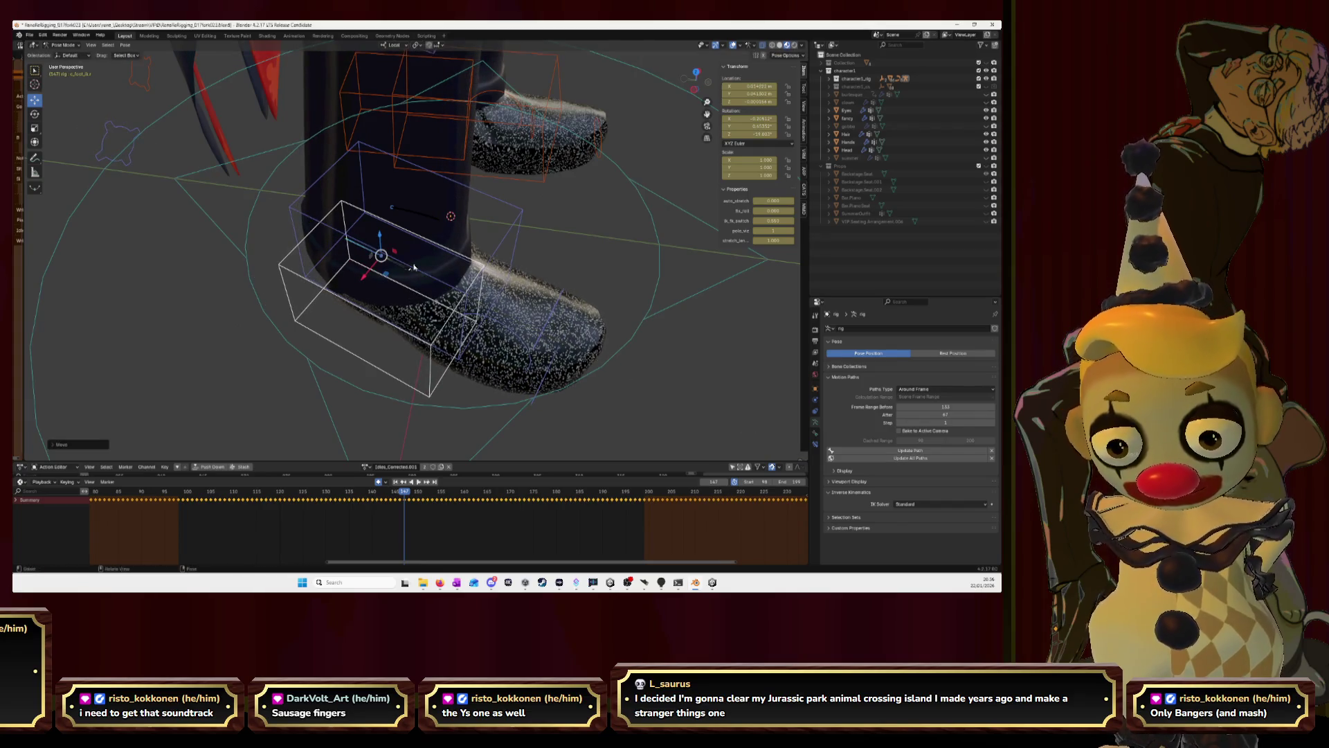
scroll(405, 263, up, 2)
scroll(400, 263, up, 2)
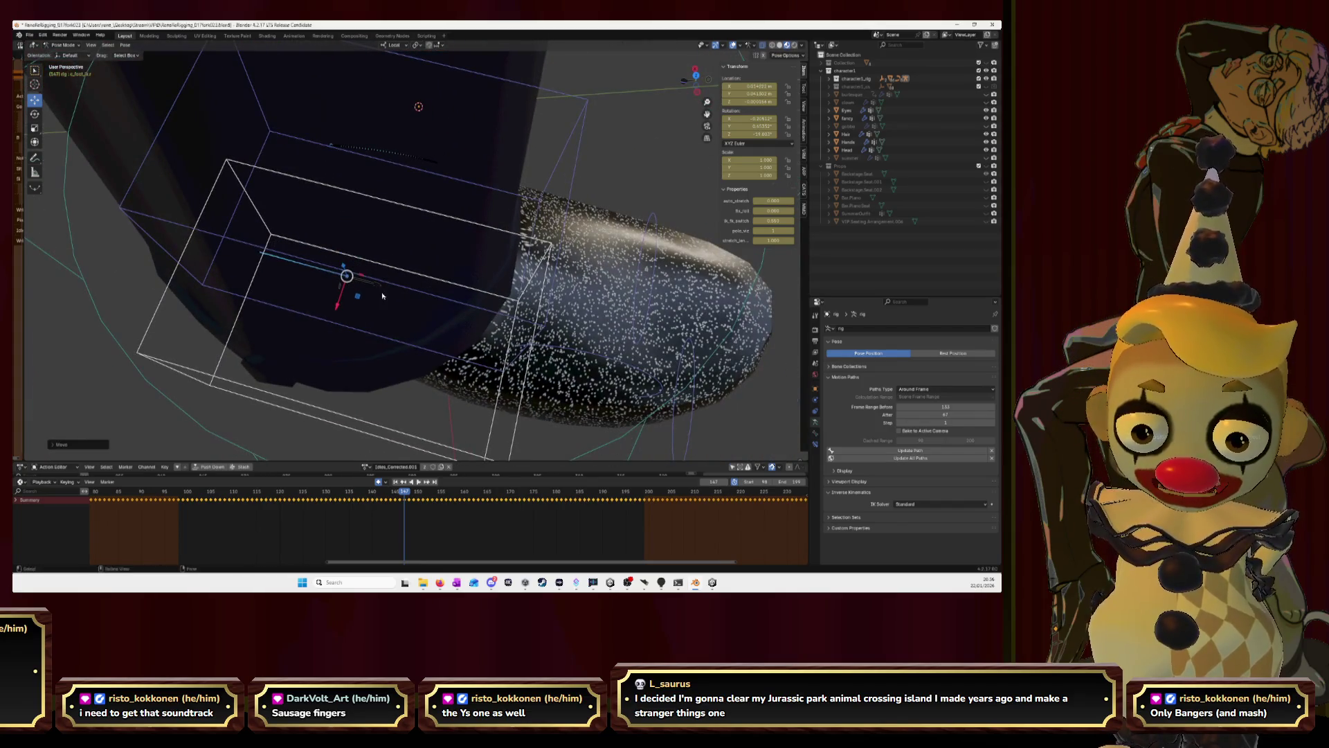
key(g)
click(418, 299)
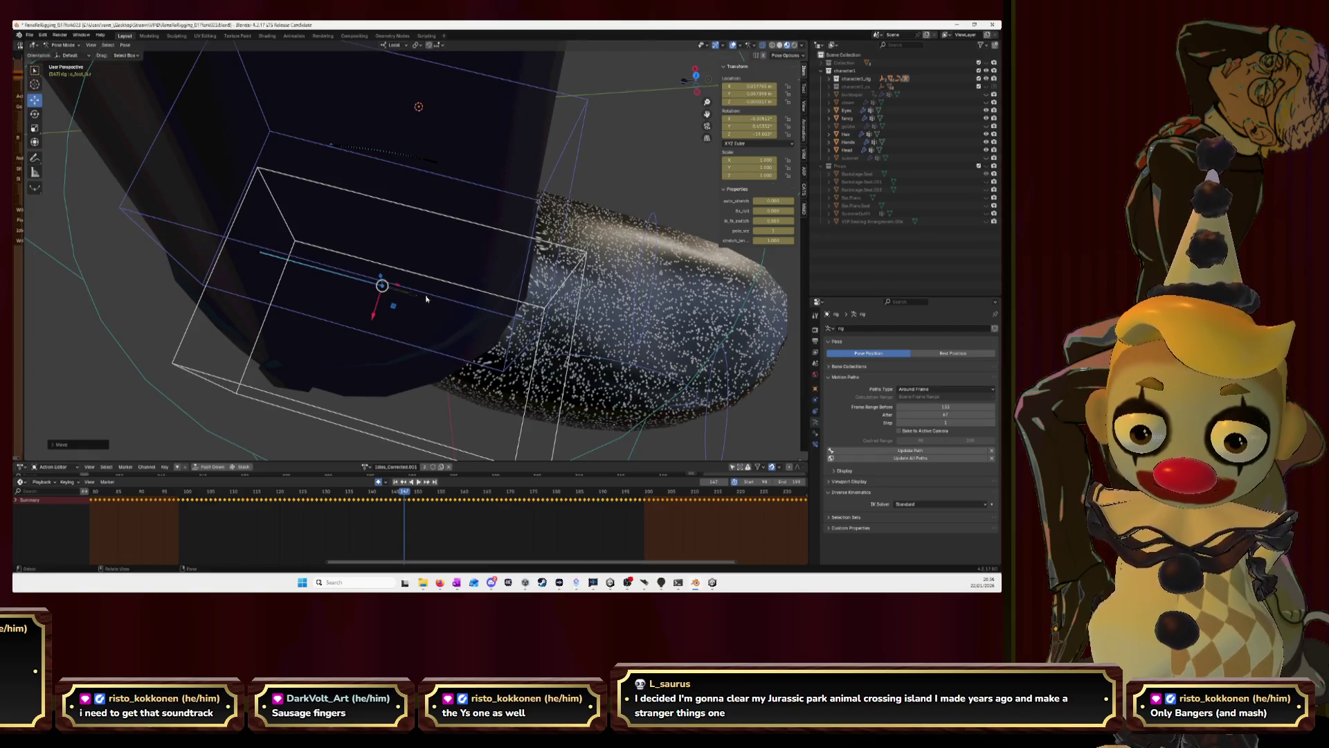
Undo the two foot moves, return to frame one, clear the motion path and play the cycle.
key(ctrl+z)
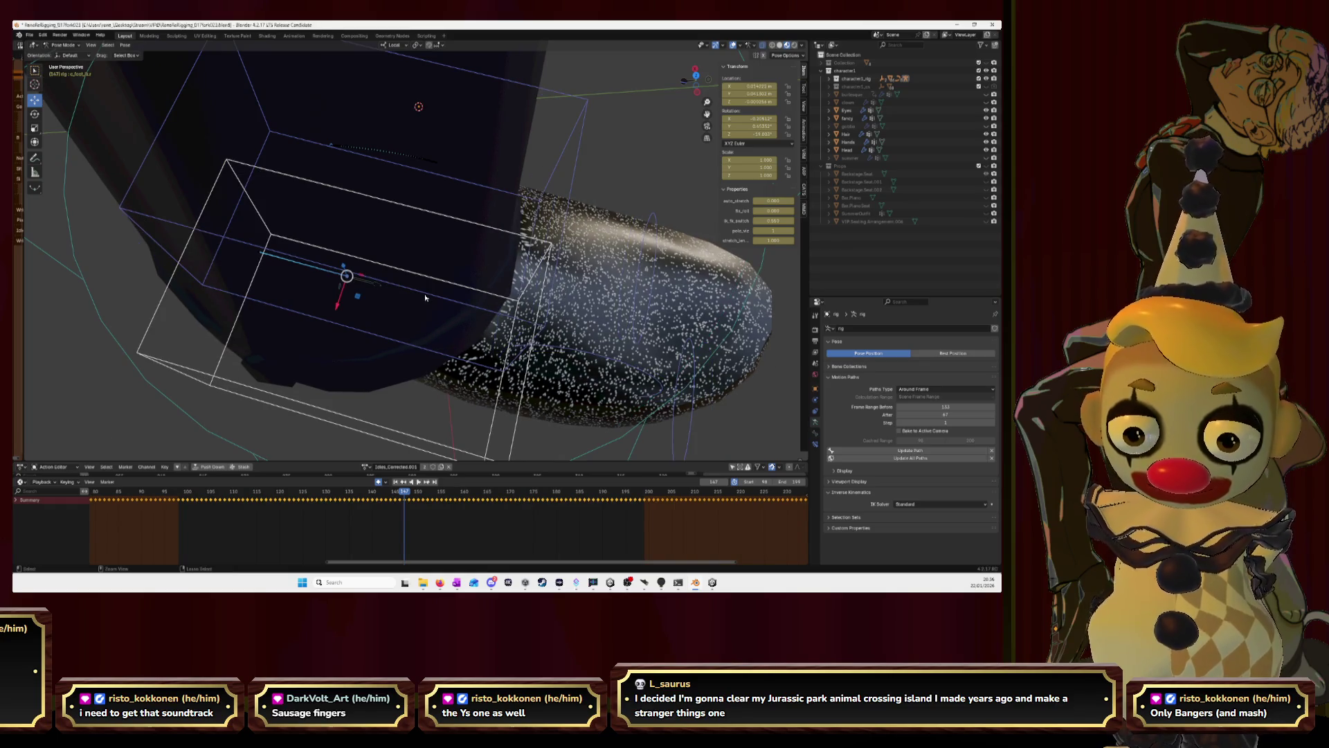
key(ctrl+z)
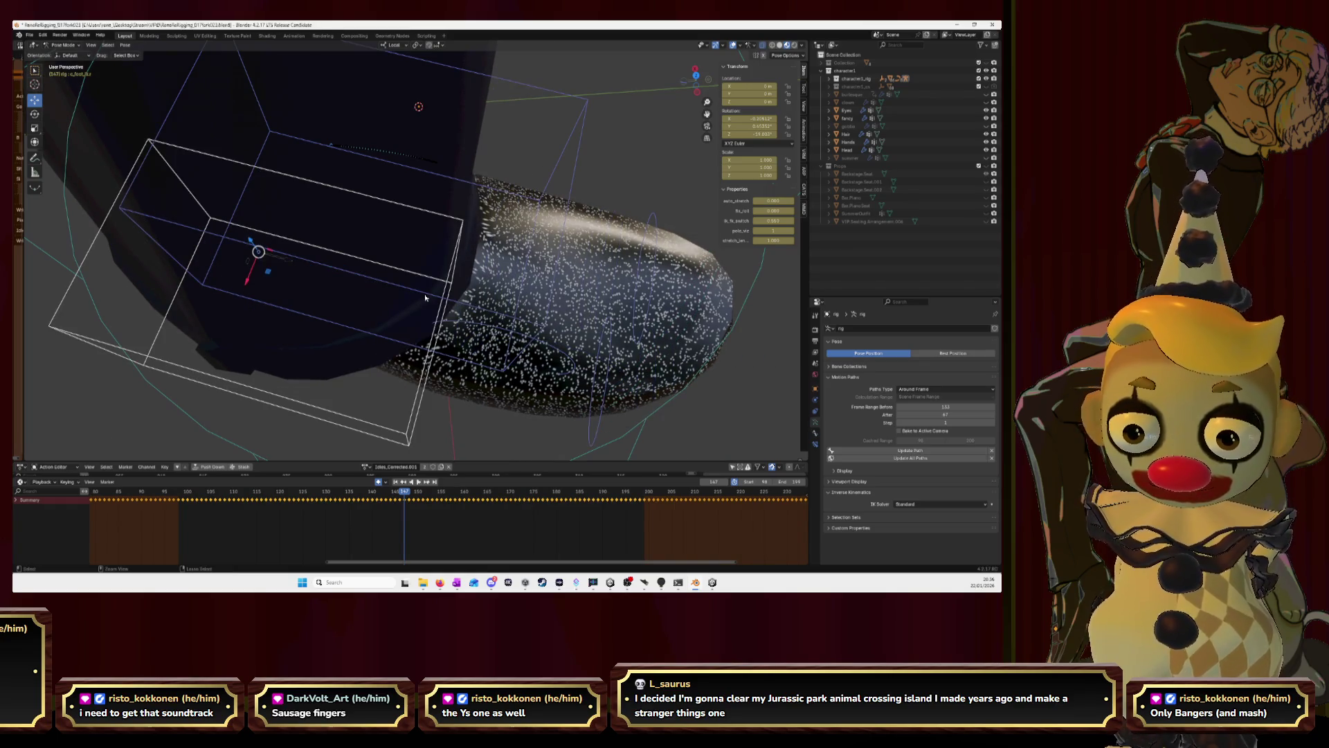
key(shift+Left)
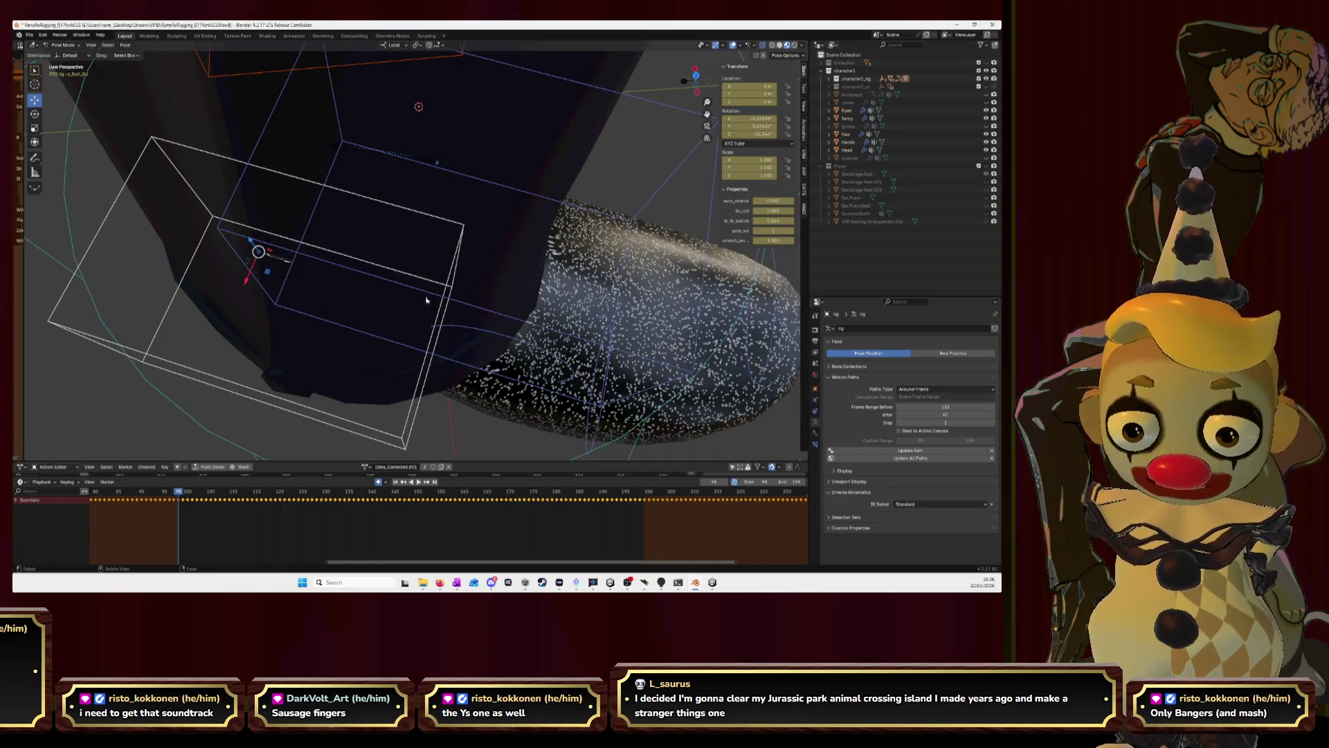
click(991, 454)
scroll(532, 443, down, 4)
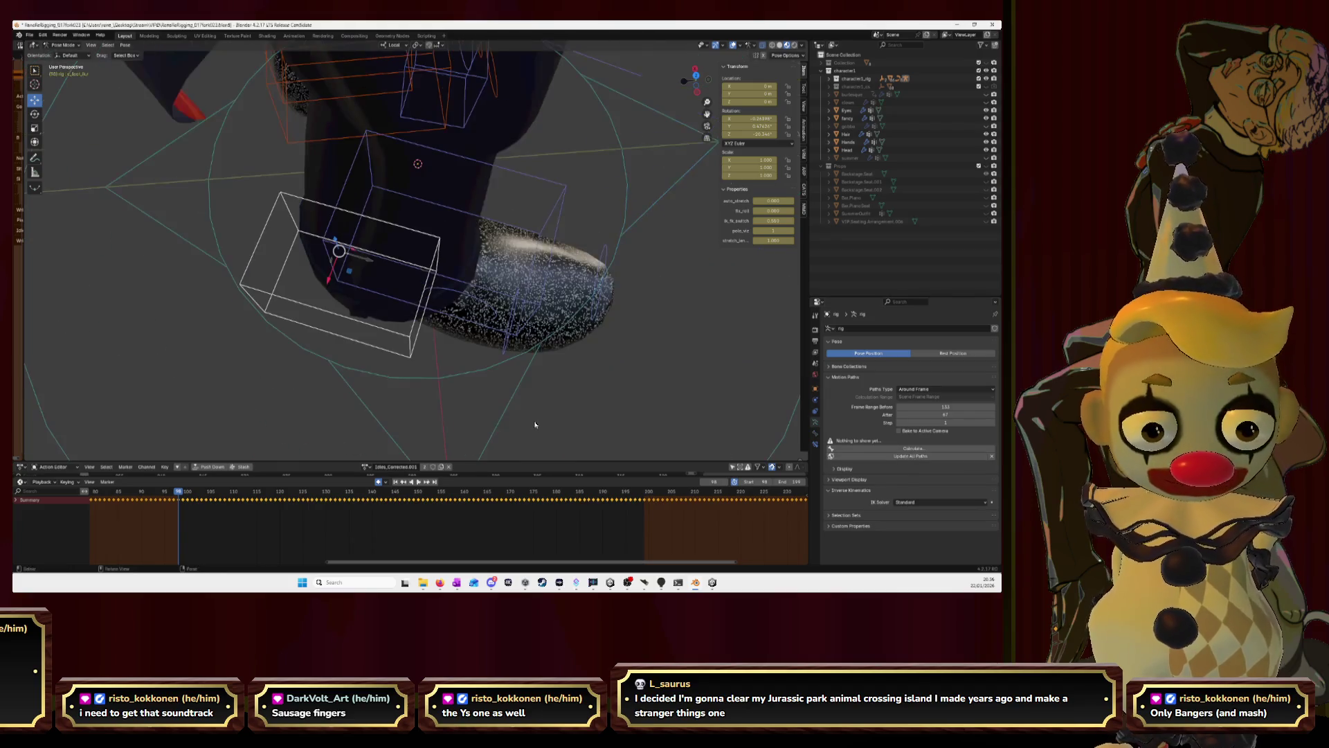
key(space)
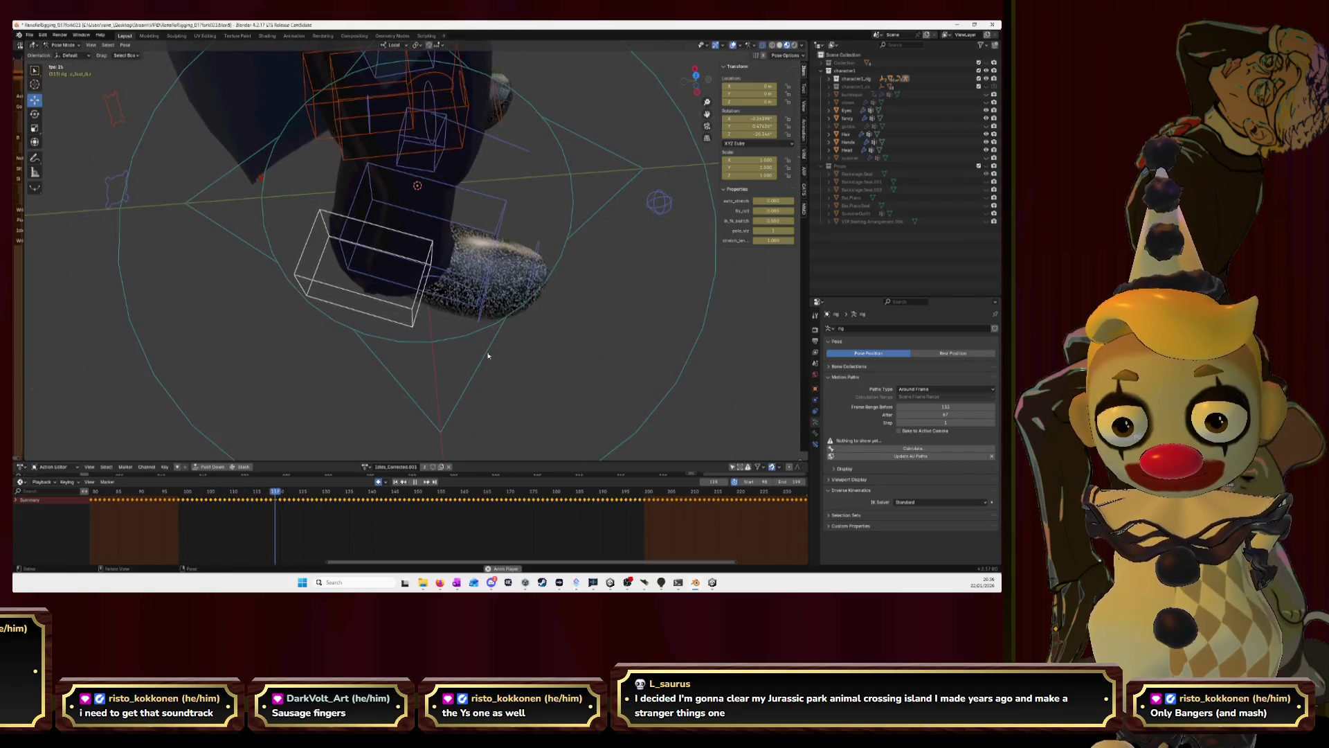
View the clown's feet from below, the left side and the front to check them against the ground.
click(696, 85)
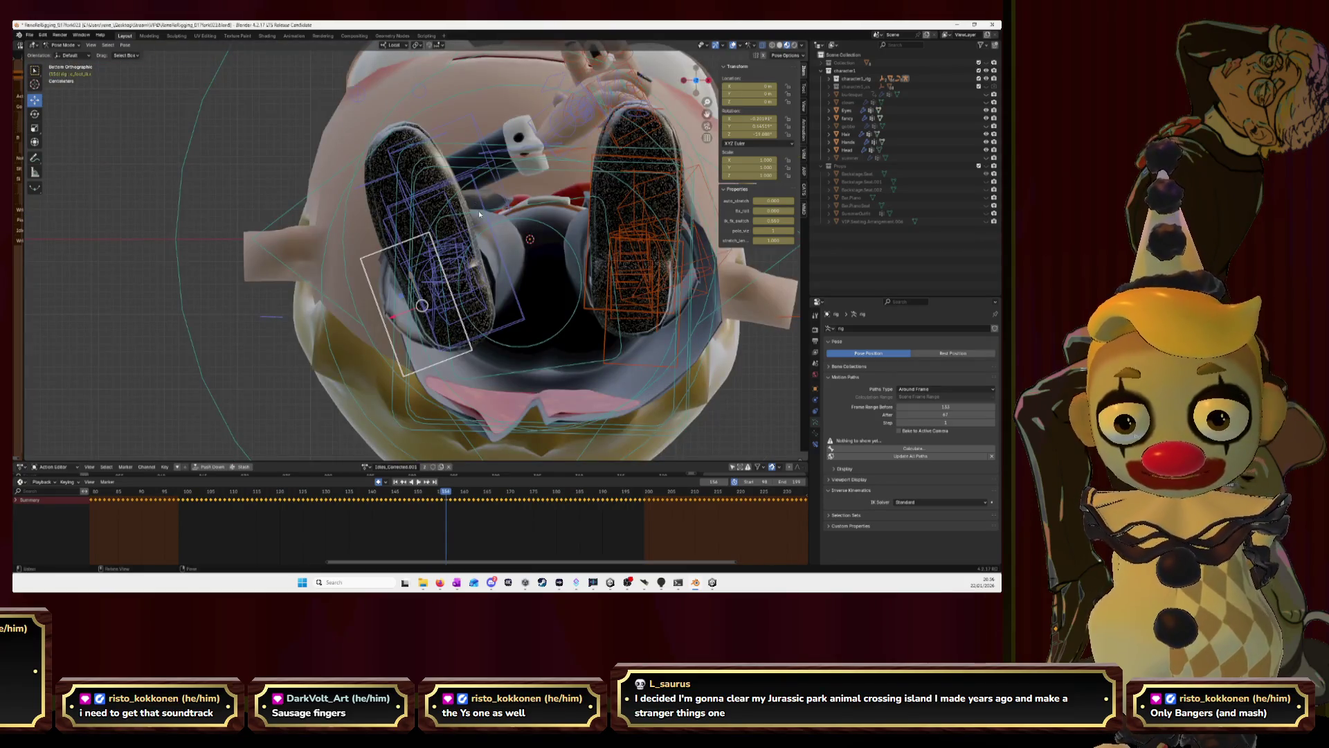
middle_drag(425, 188, 706, 120)
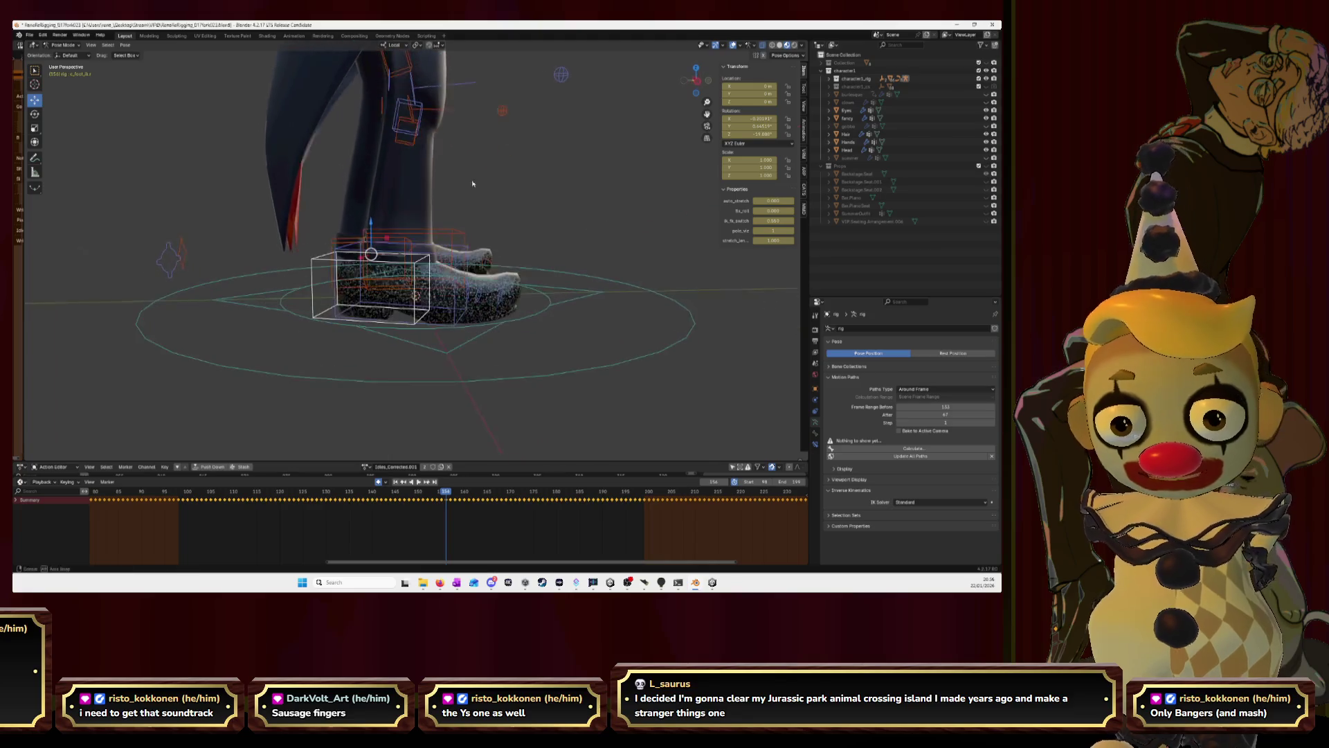
click(698, 83)
scroll(581, 254, up, 4)
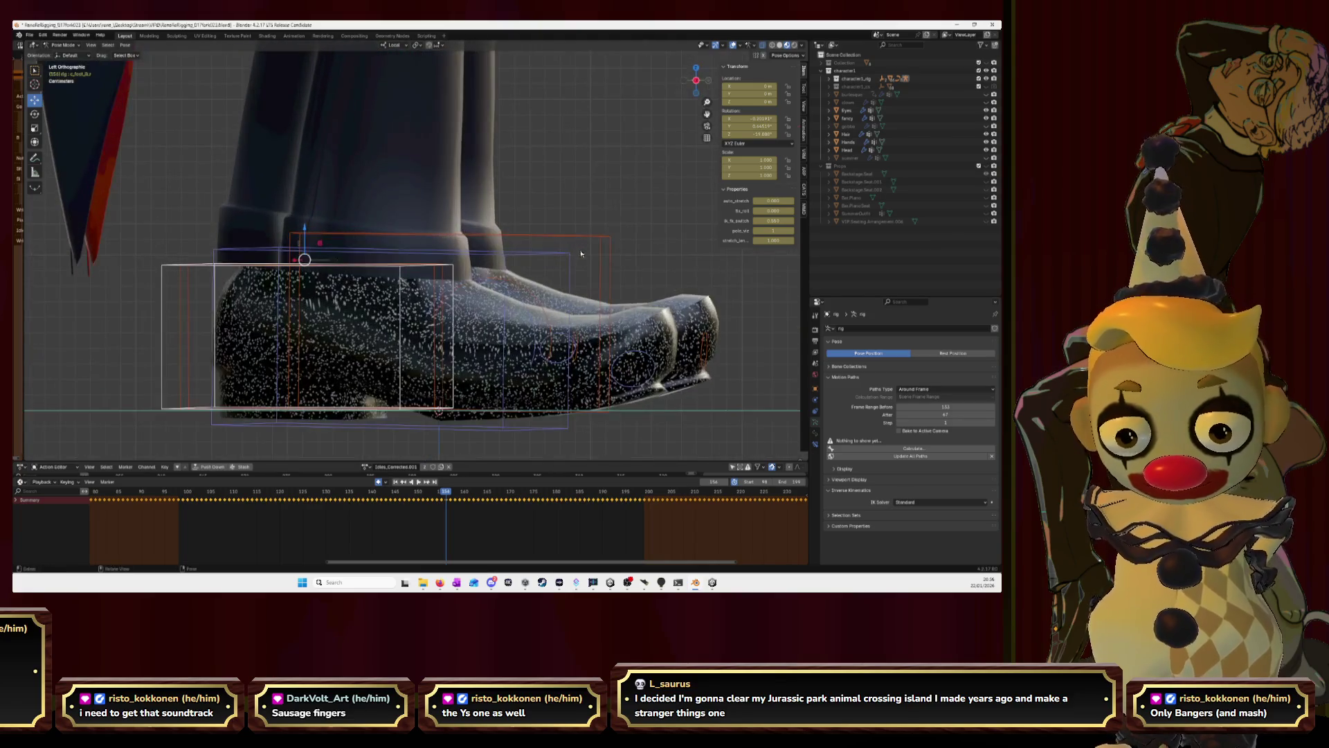
scroll(630, 263, down, 2)
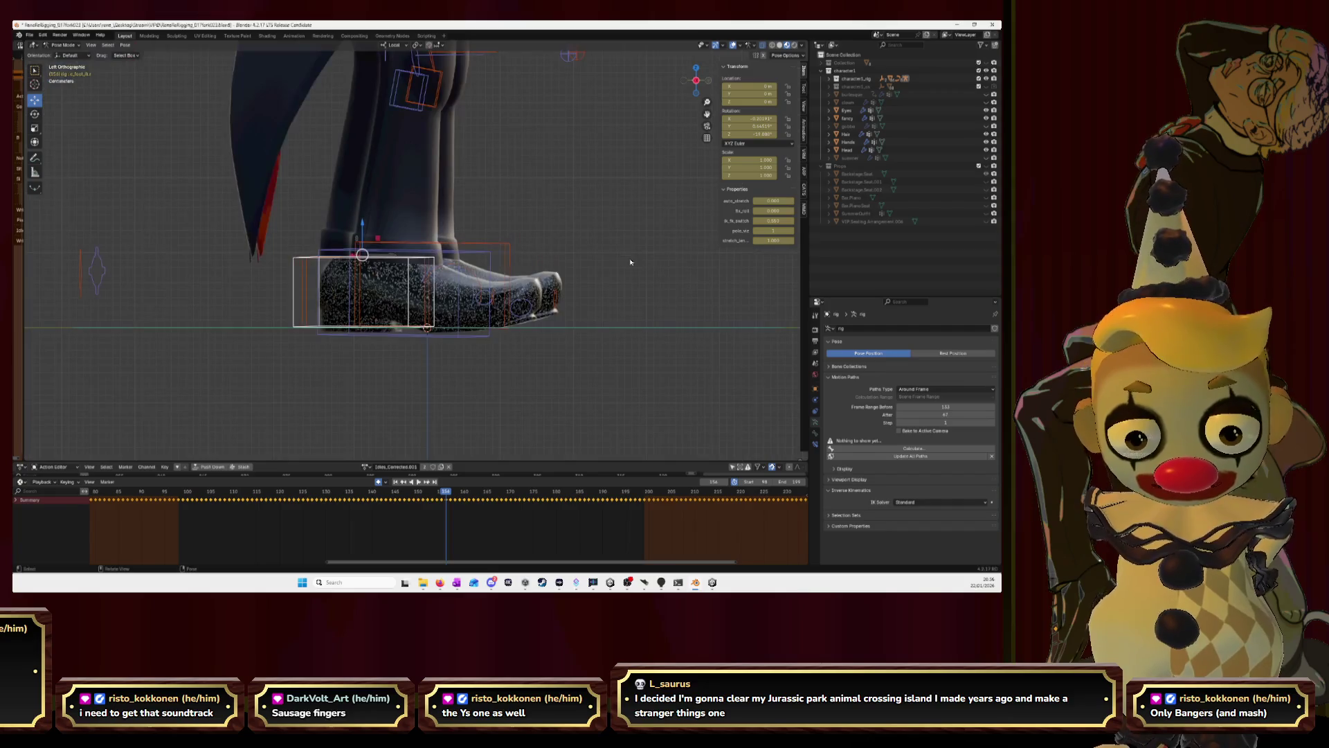
click(697, 80)
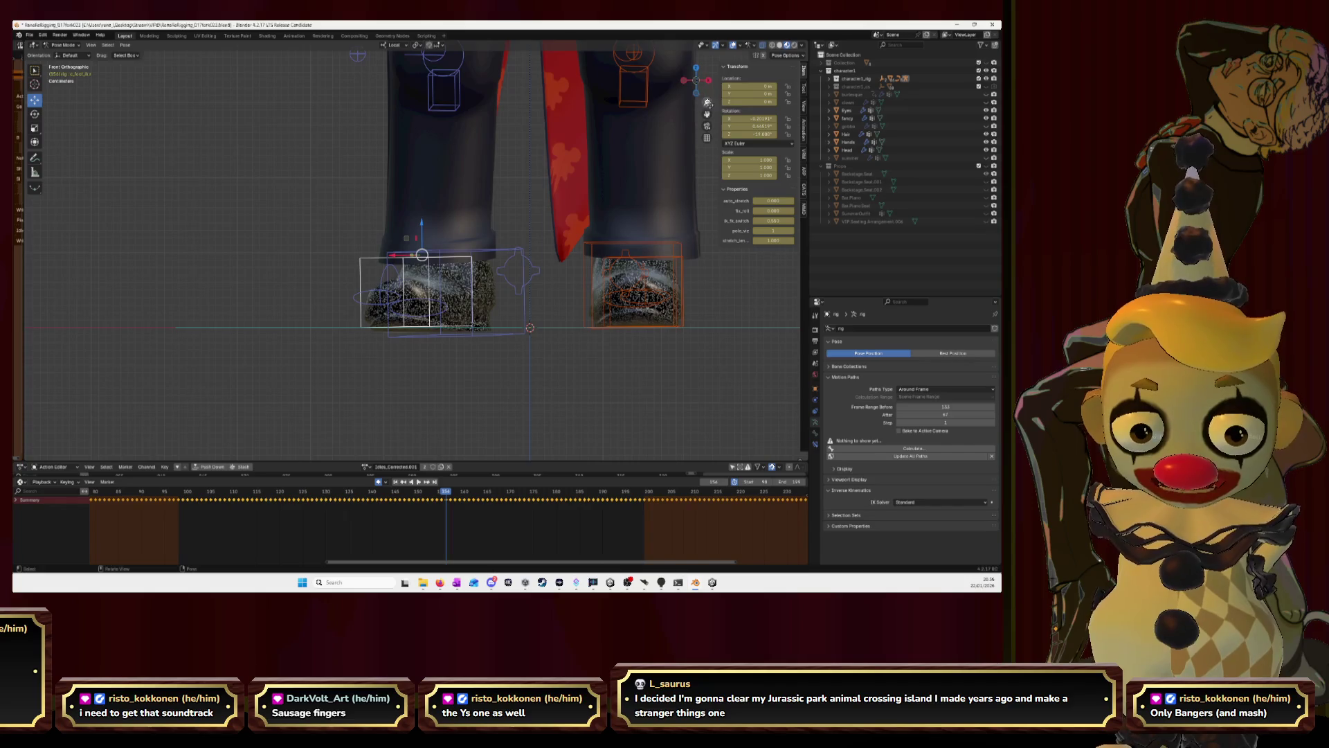
shift+middle_drag(583, 245, 532, 225)
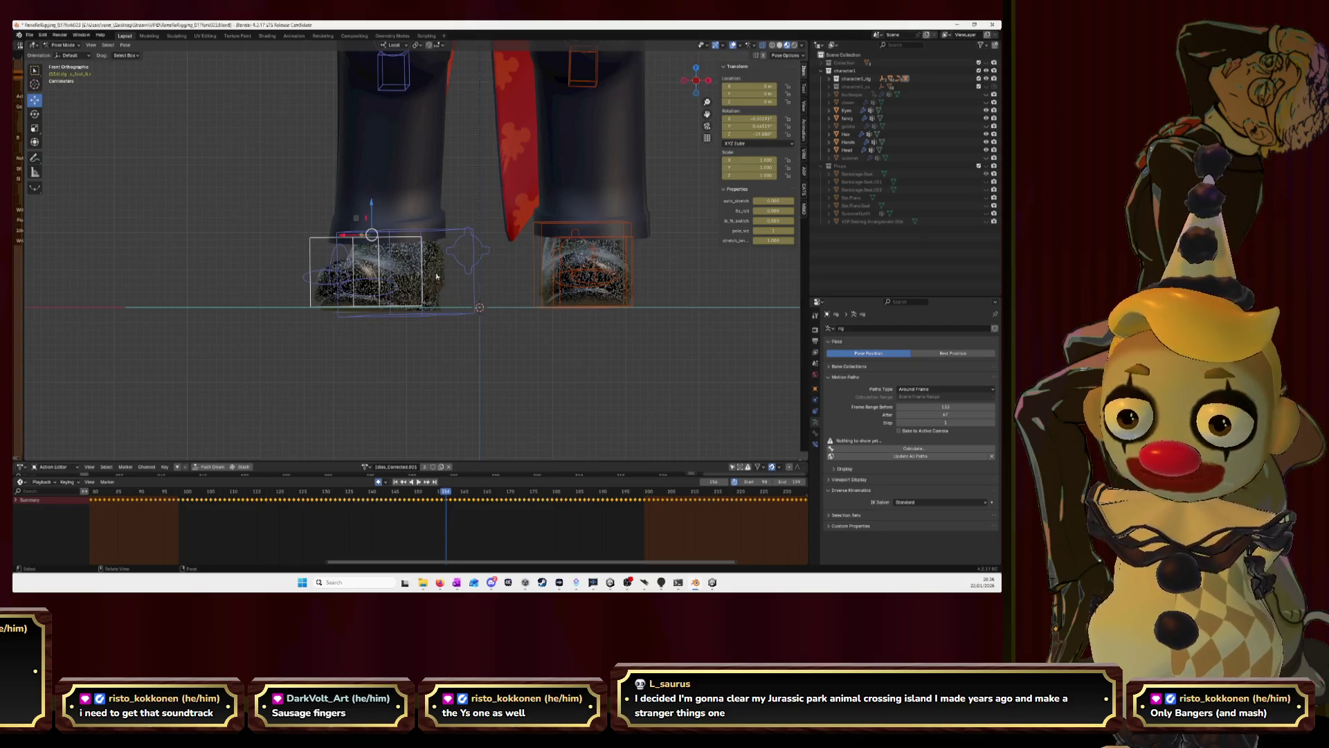
scroll(460, 244, up, 2)
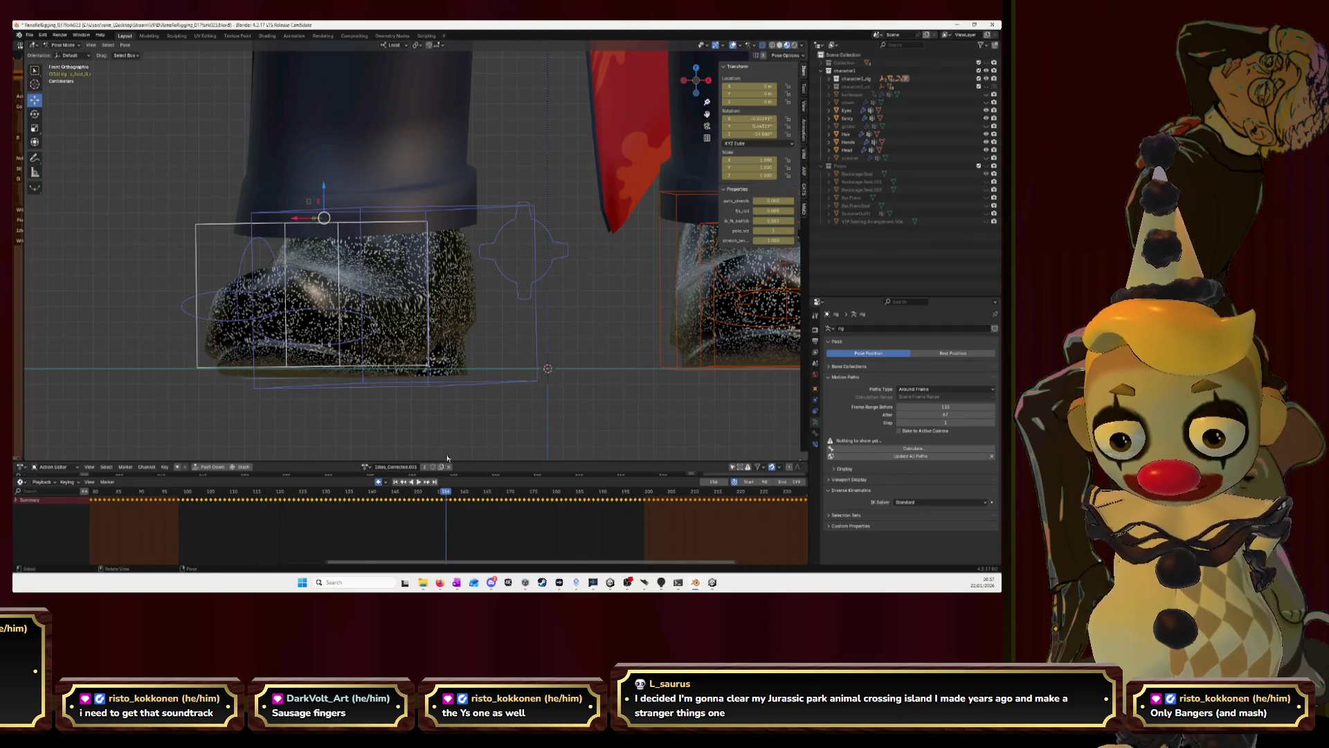
Scrub to an earlier frame, then play and step through frames around the foot plant.
drag(448, 495, 188, 512)
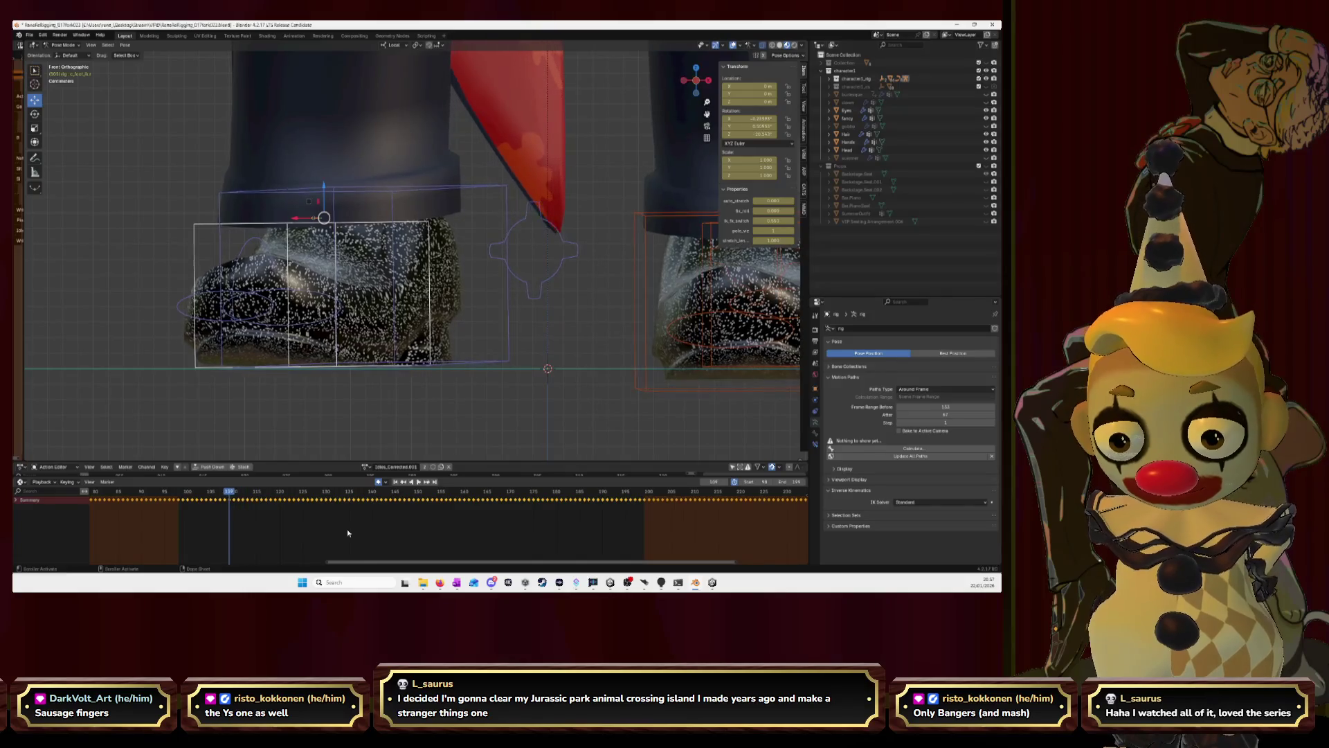
key(Escape)
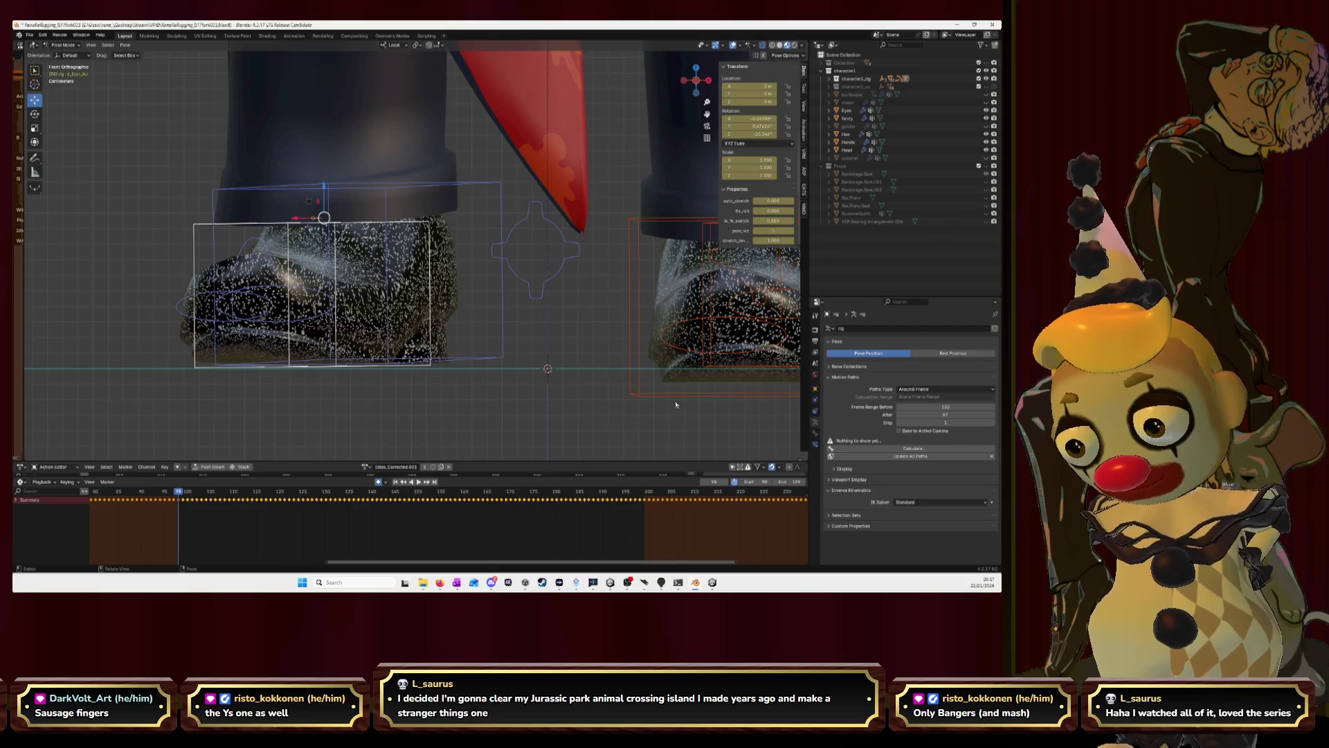
key(space)
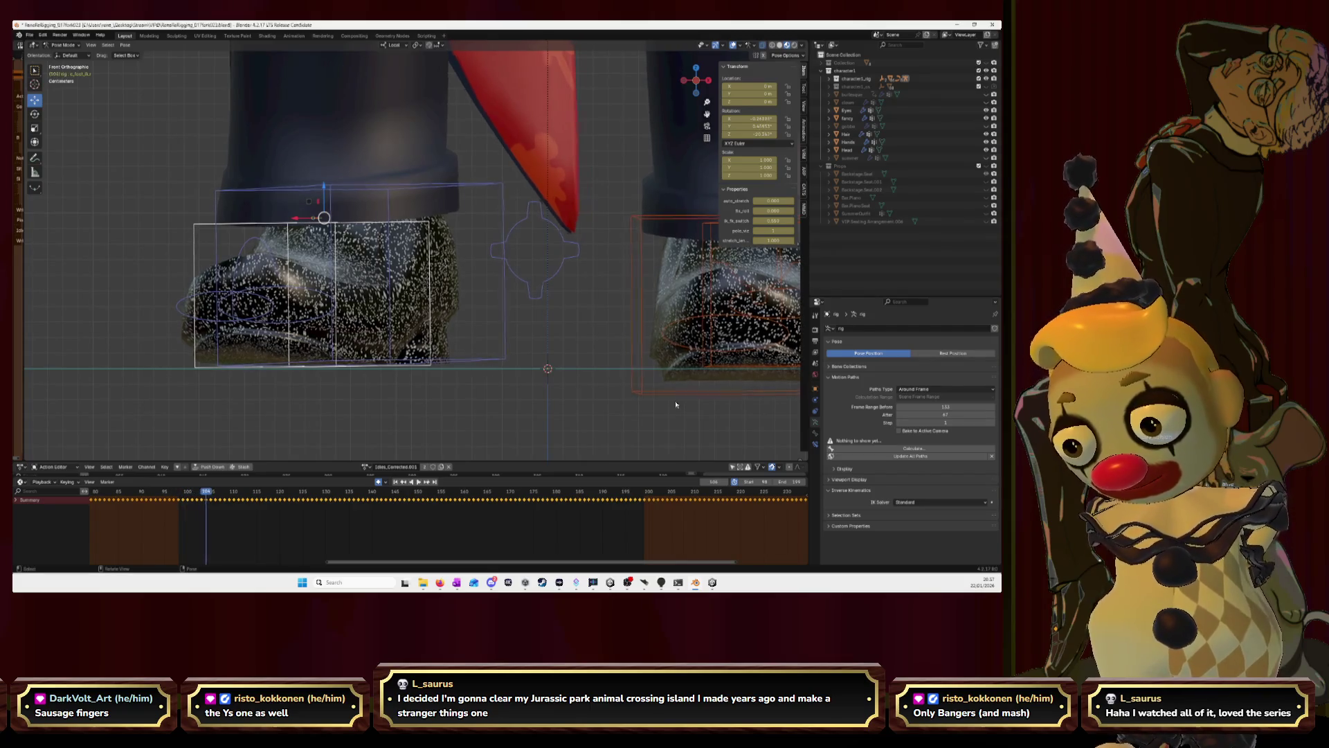
key(Right)
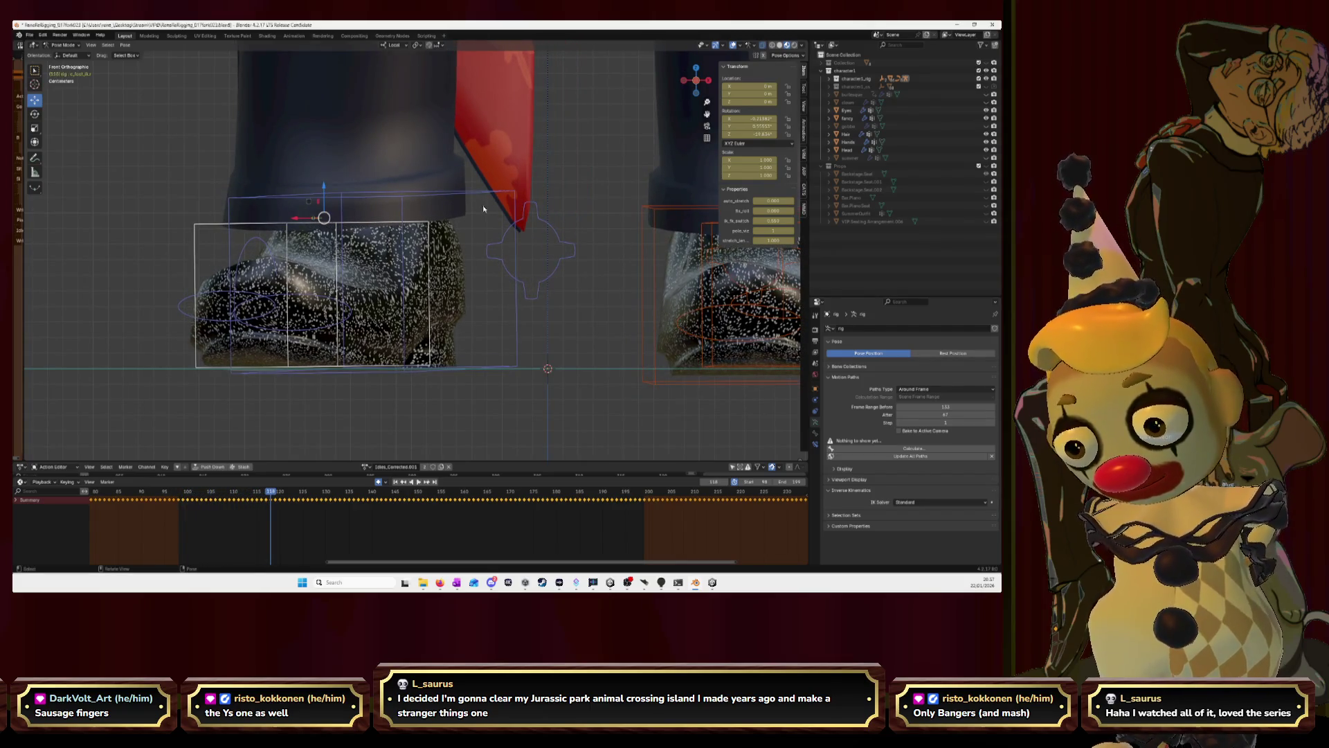
key(Right)
key(Left)
key(Left)
key(Left)
key(Left)
key(Left)
key(Left)
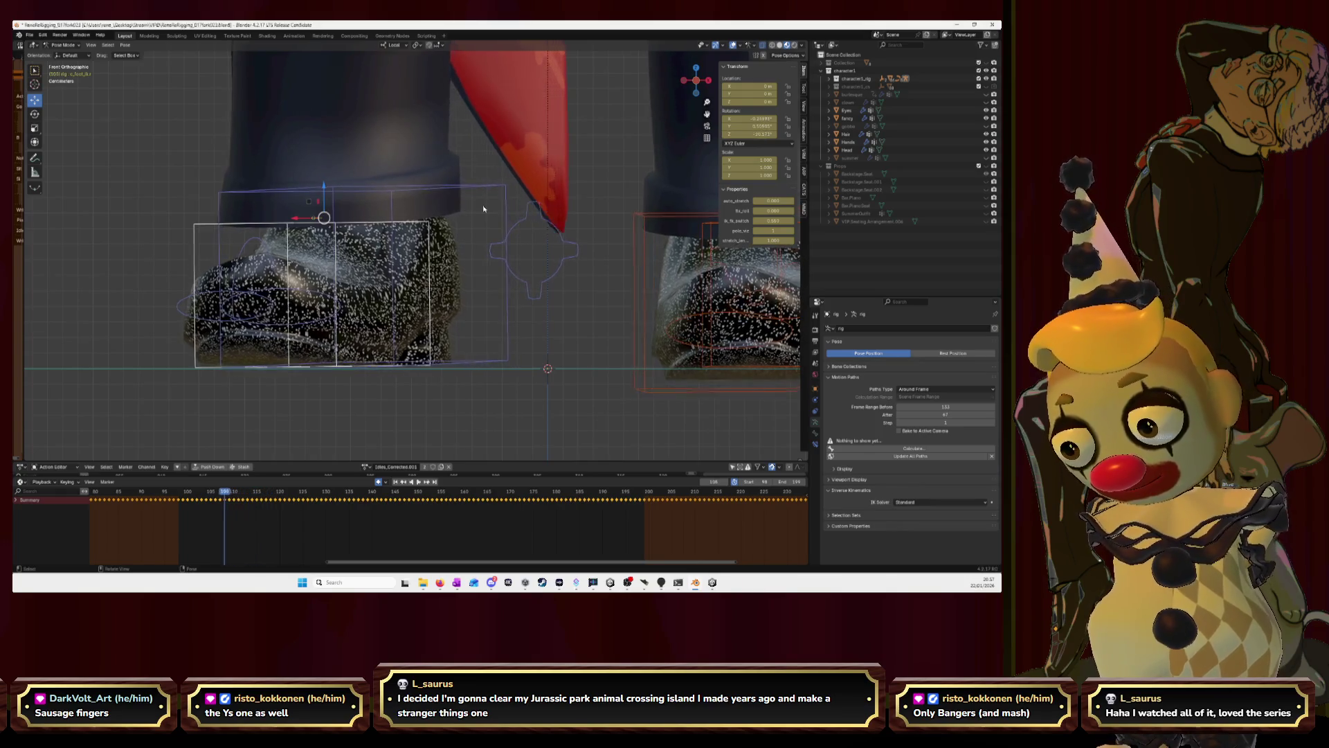
key(Left)
key(Left)
key(Left)
key(Left)
key(Left)
key(Left)
key(Left)
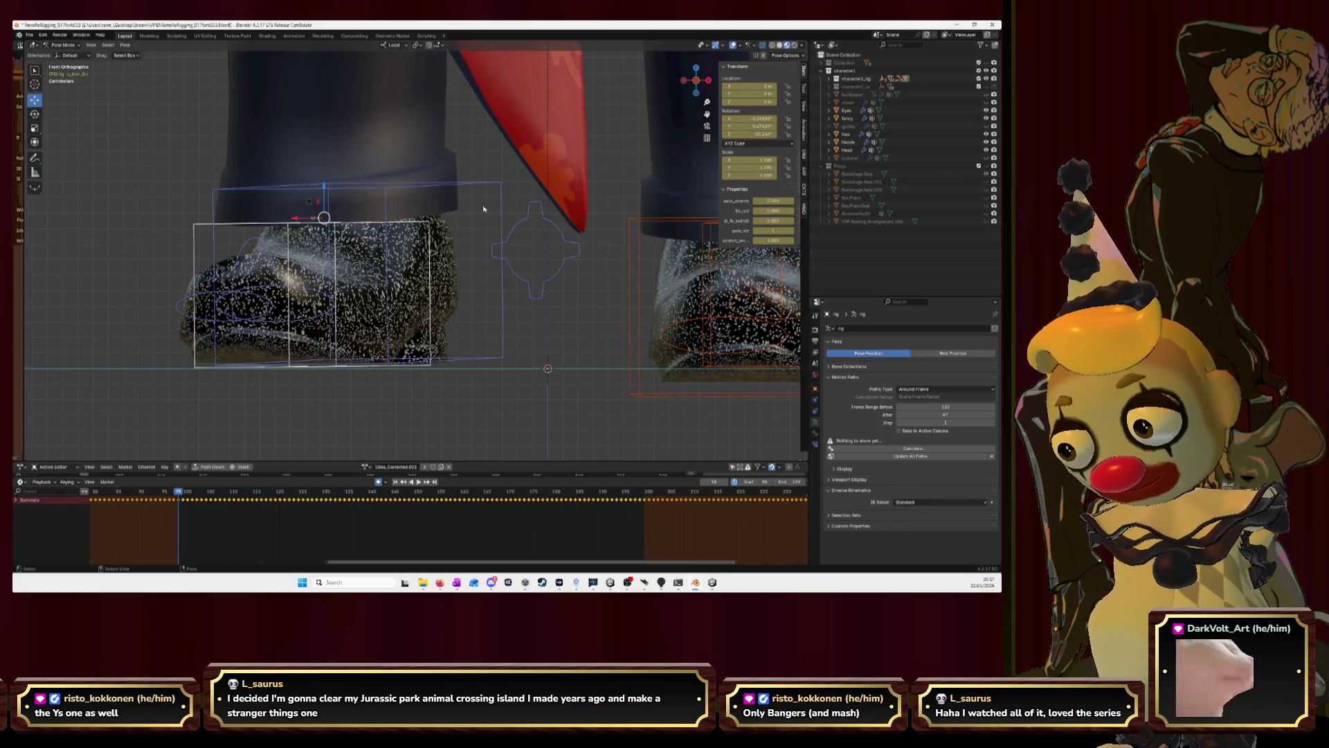
Select the larger foot control and copy its pose at the early frame.
click(497, 184)
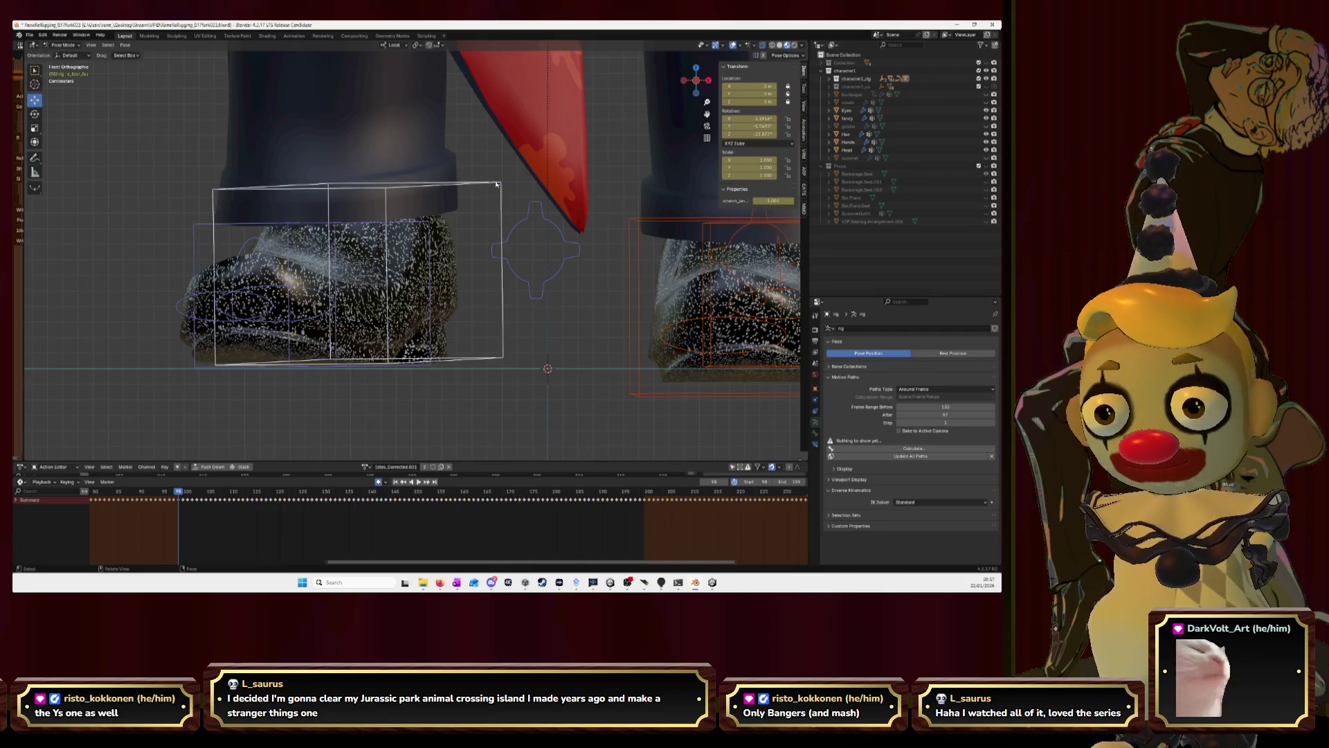
key(Right)
key(Right)
key(Right)
key(Right)
key(Right)
key(Right)
key(Right)
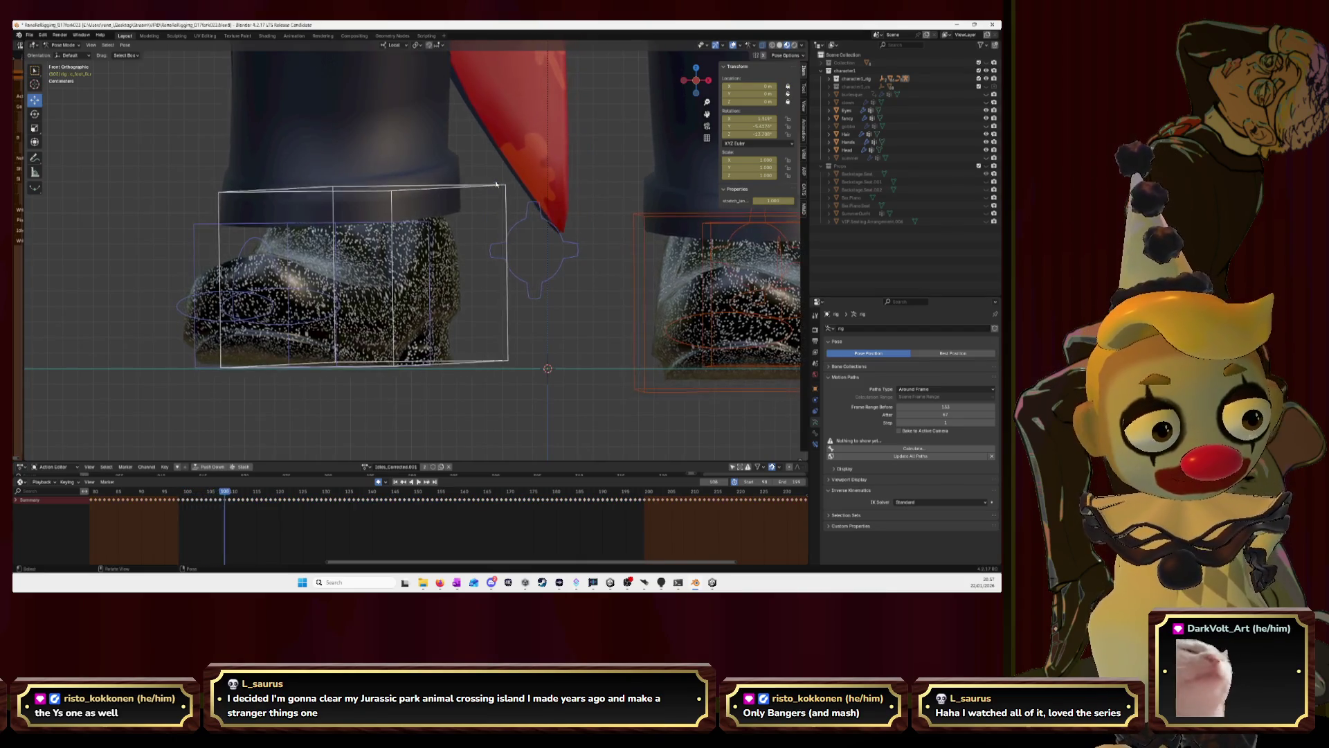
key(Right)
key(Right)
key(Right)
key(Left)
key(Left)
key(Left)
key(Left)
key(Left)
key(Left)
key(Left)
key(Left)
key(Left)
key(ctrl+c)
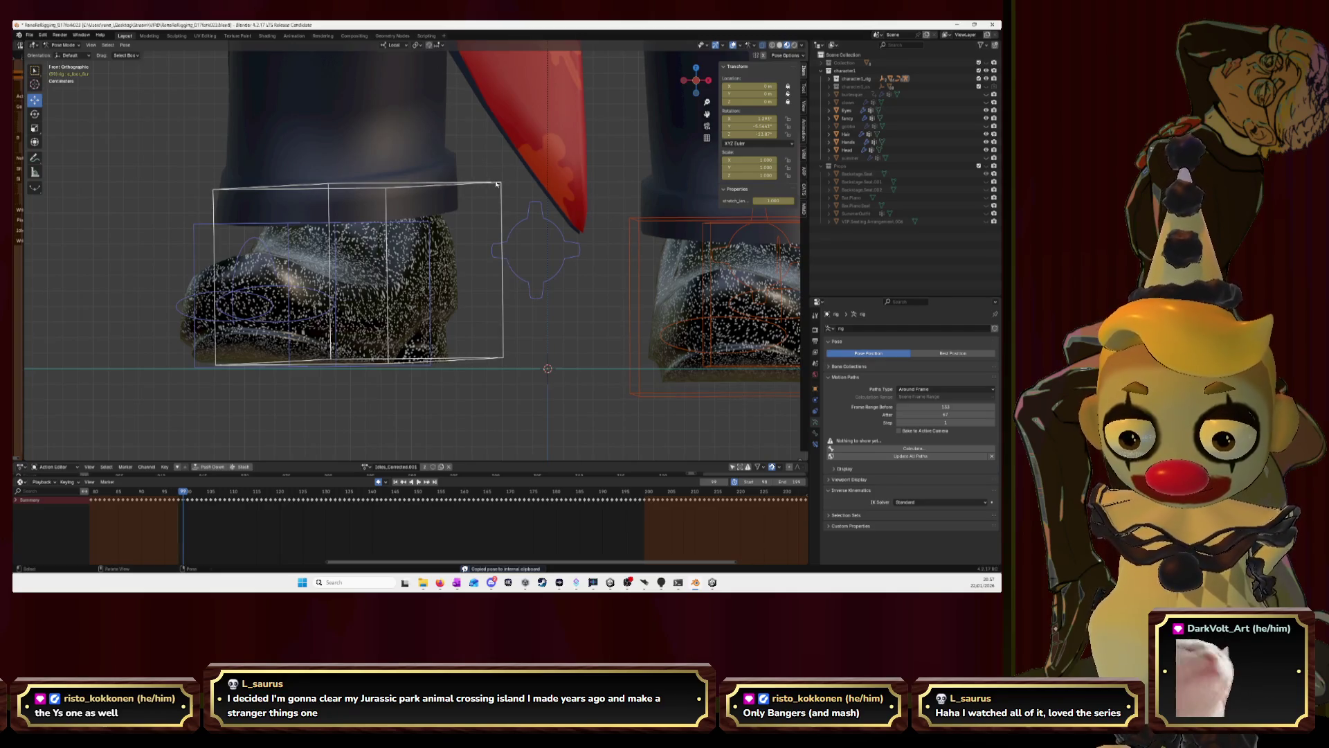
Step forward and back through nearby frames comparing the foot control with the ground.
key(Right)
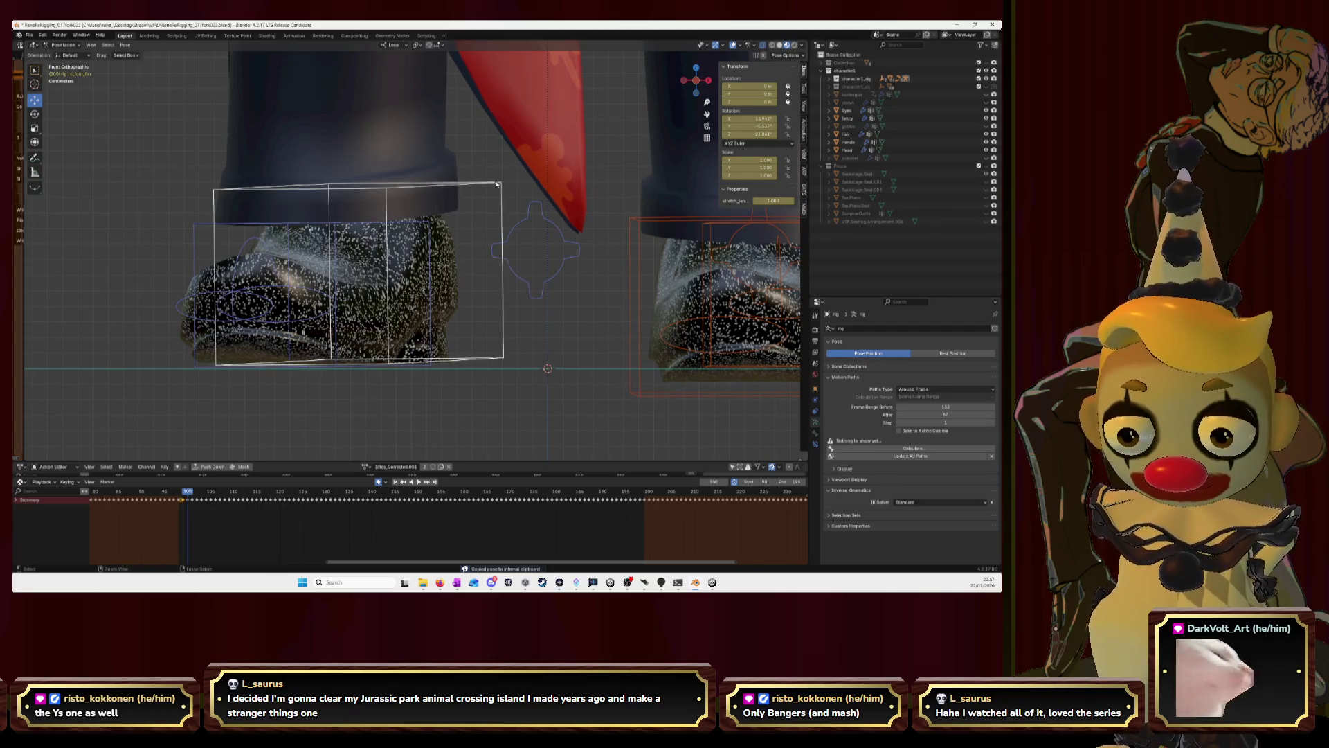
key(Right)
key(Right)
key(Right)
key(Right)
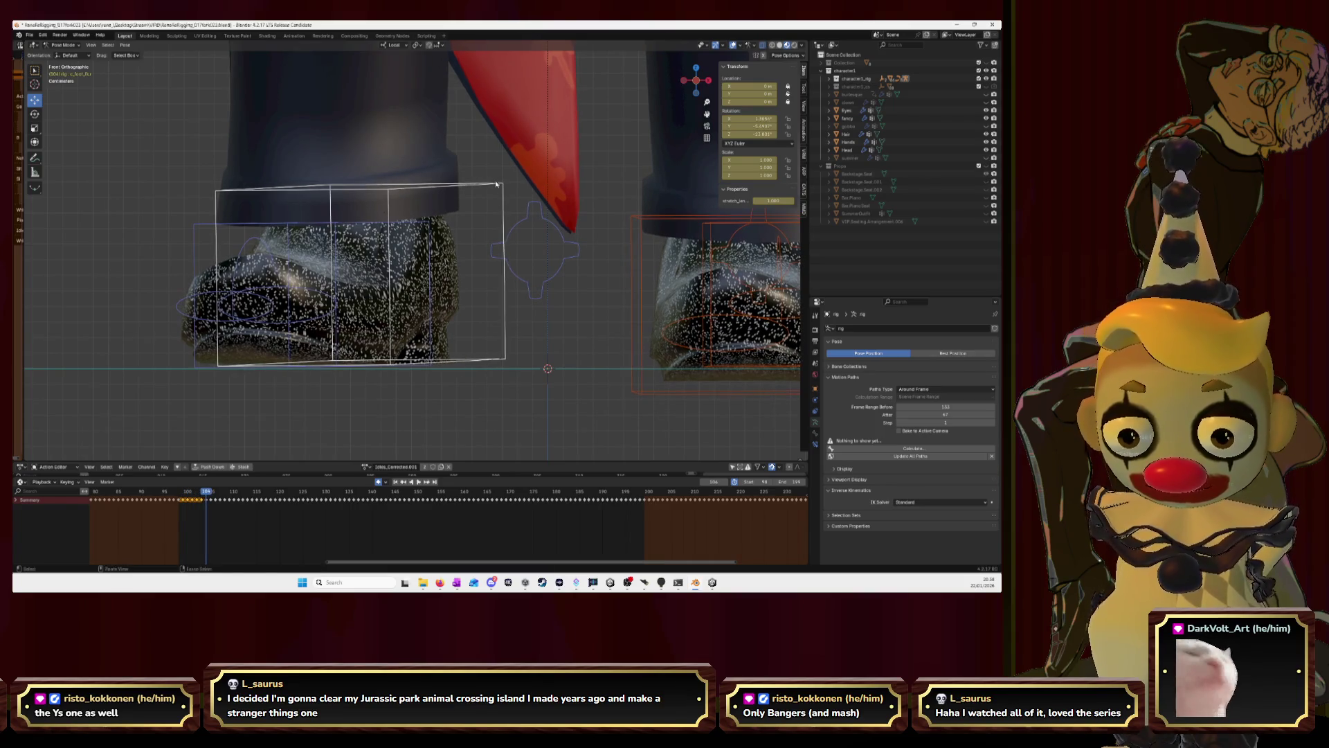
key(Left)
key(Left)
key(Left)
key(Left)
key(Left)
key(Left)
key(Right)
key(Right)
key(Right)
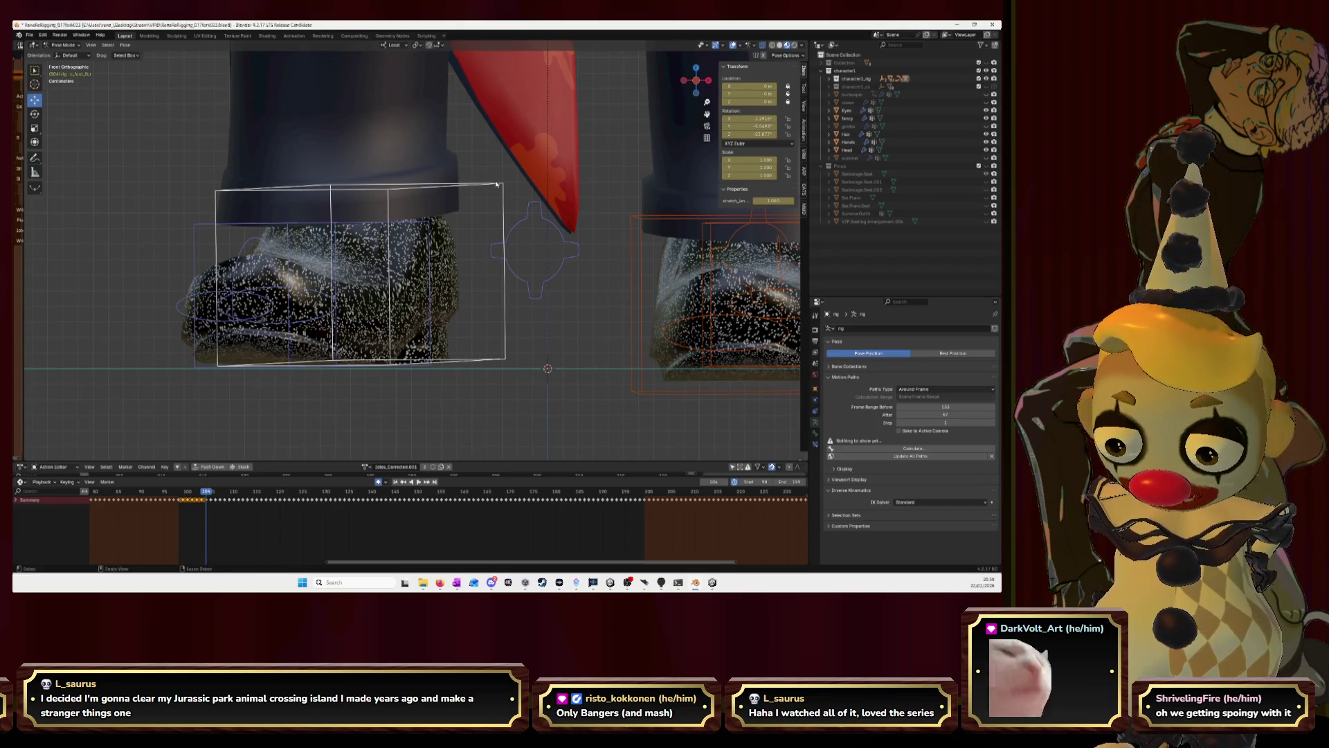
key(Left)
key(Left)
key(Left)
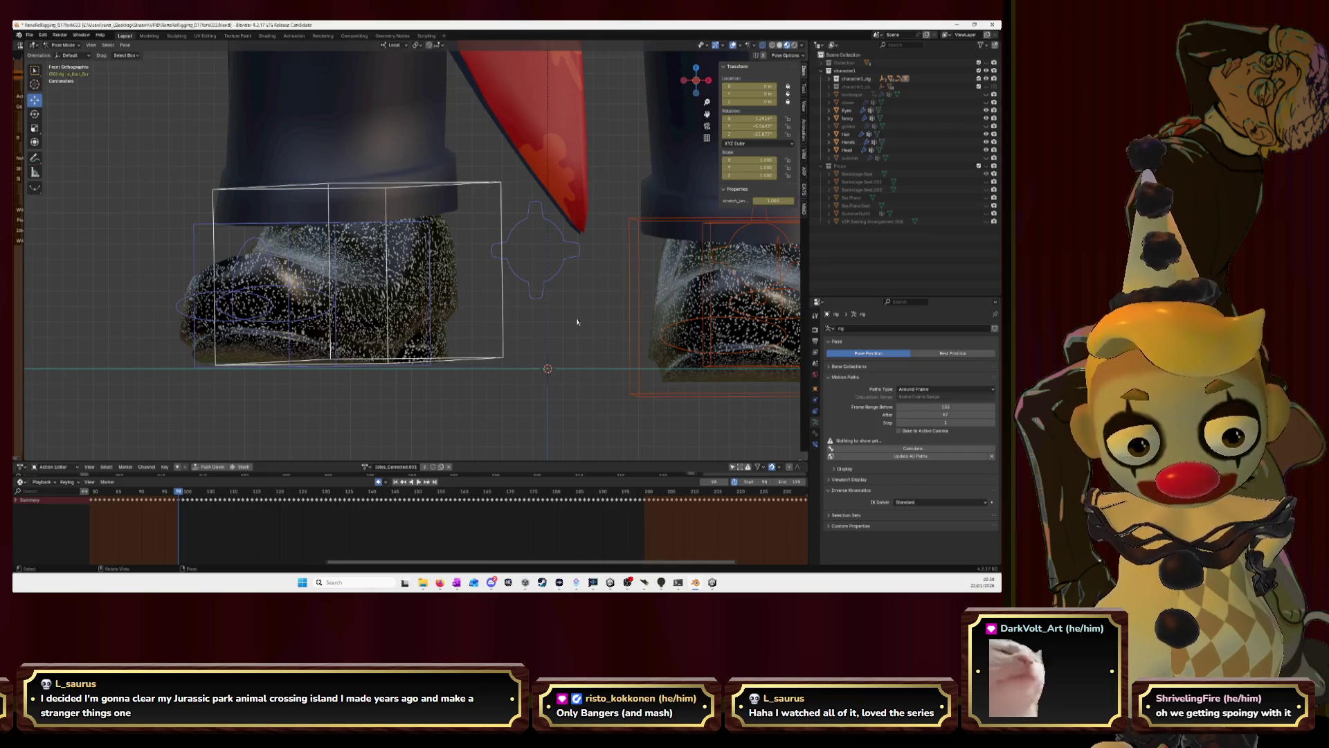
Calculate a motion path for the foot bone and orbit to a perspective view of the shoe.
click(893, 448)
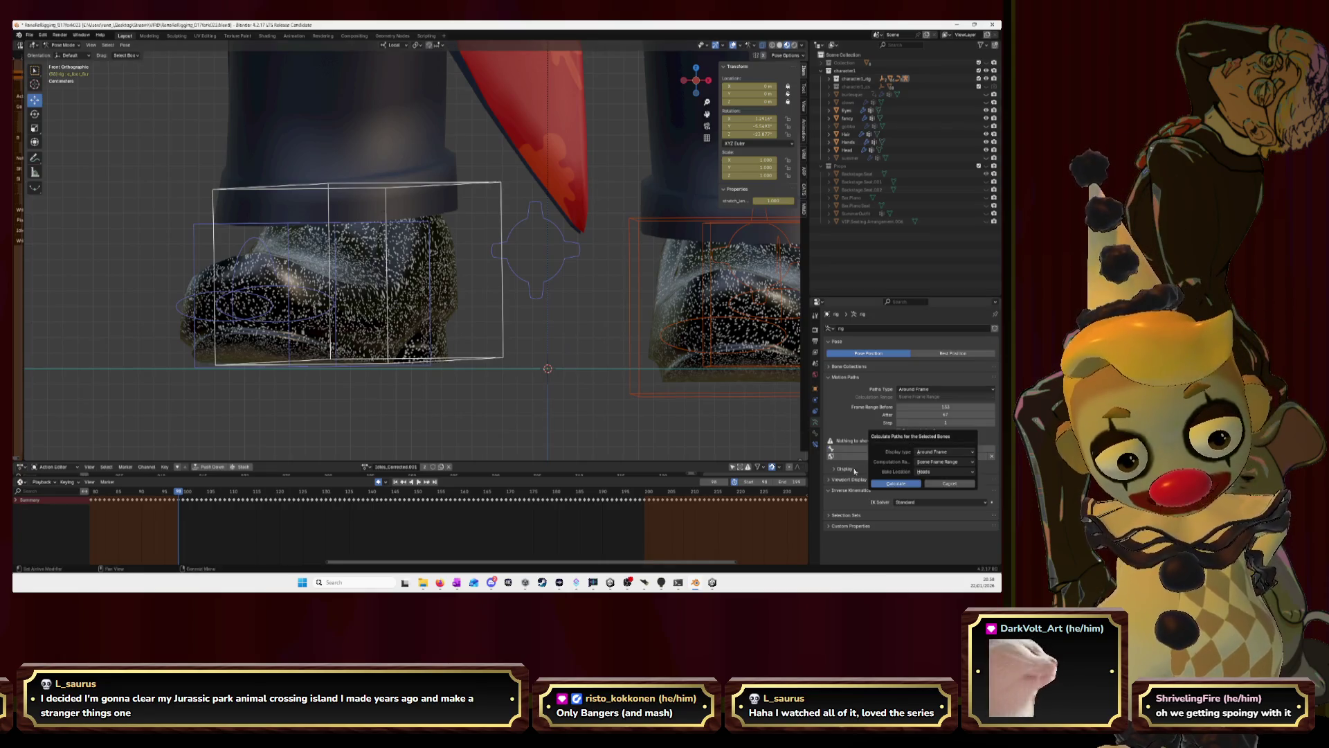
key(Return)
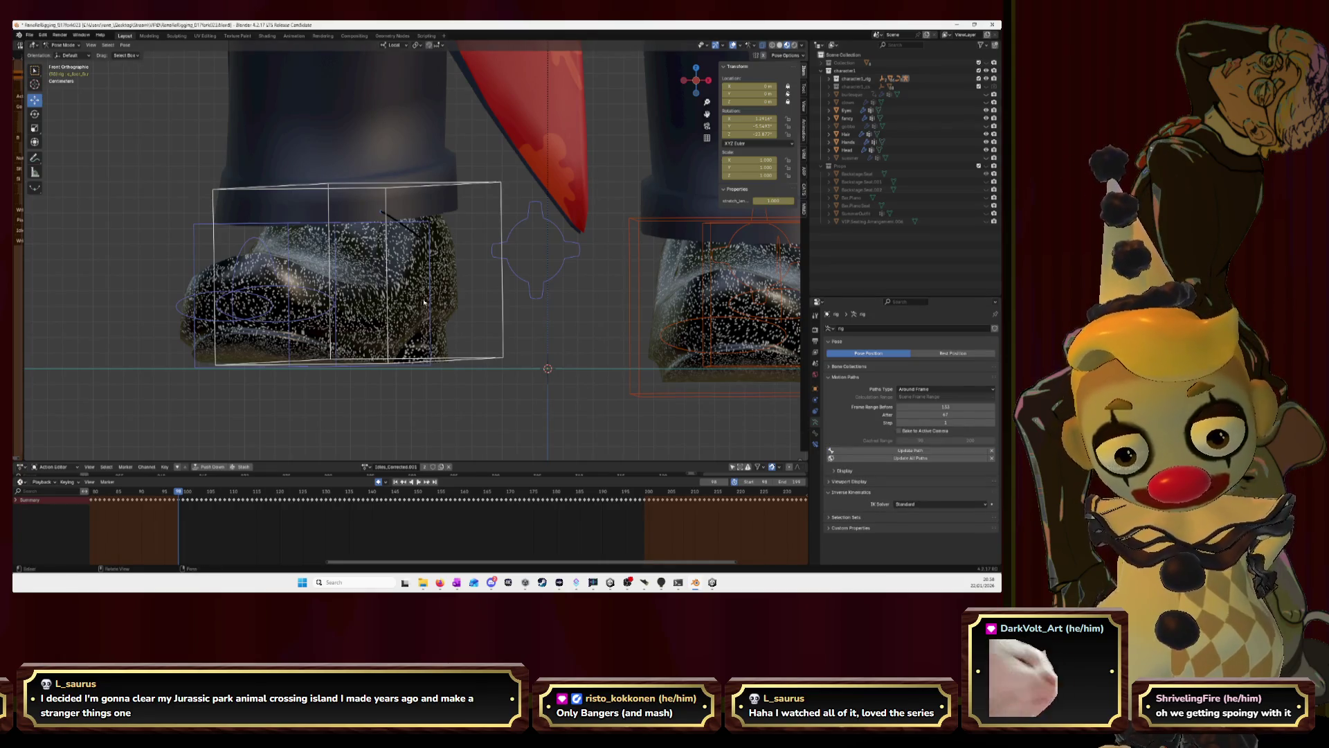
mouse_move(441, 220)
middle_down()
mouse_move(399, 247)
mouse_move(382, 231)
middle_up()
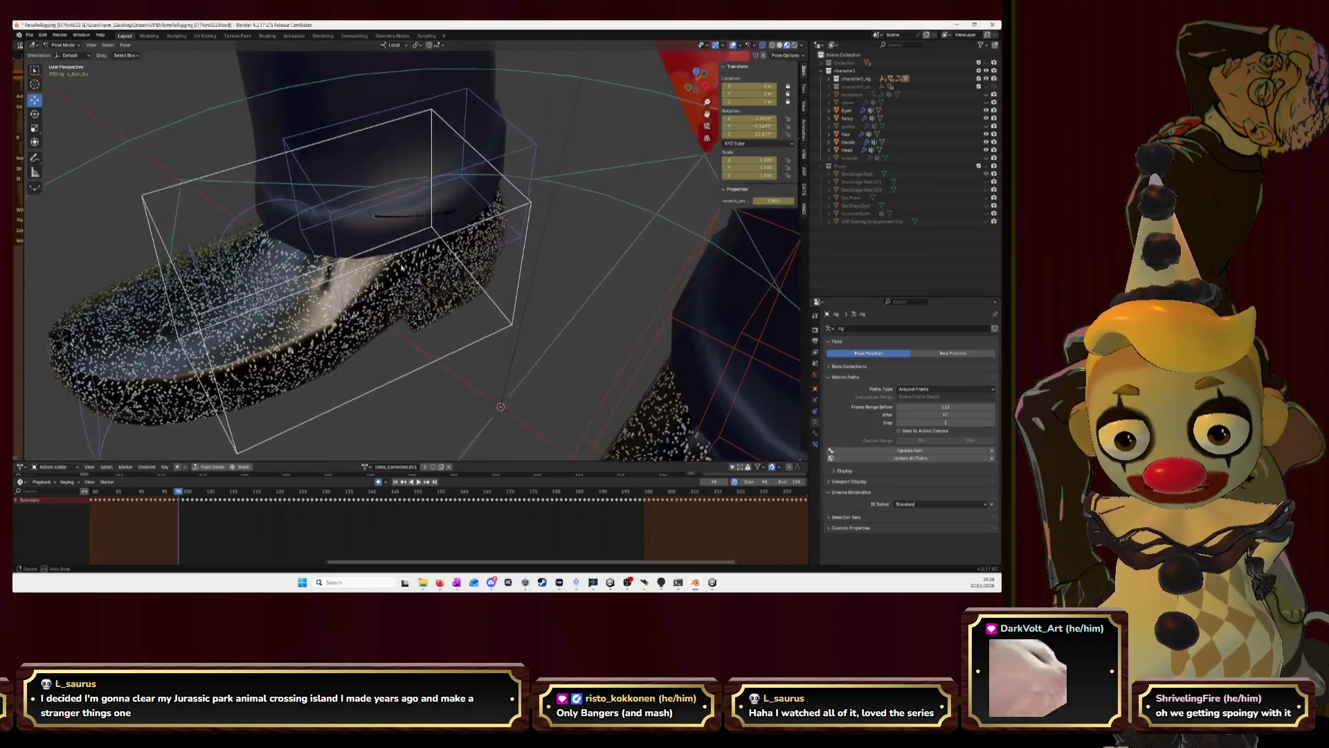
Shift the upper foot control up and sideways, then switch to the browser.
click(345, 196)
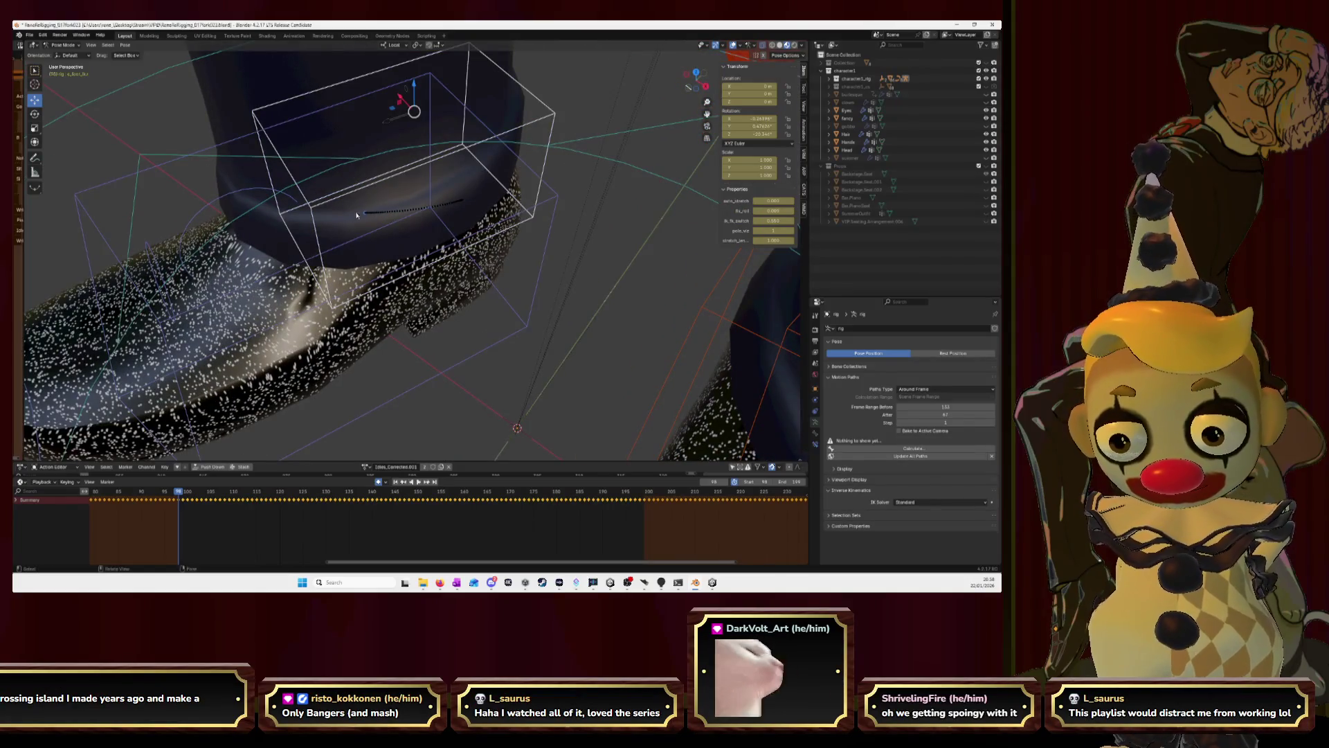
middle_drag(363, 157, 358, 206)
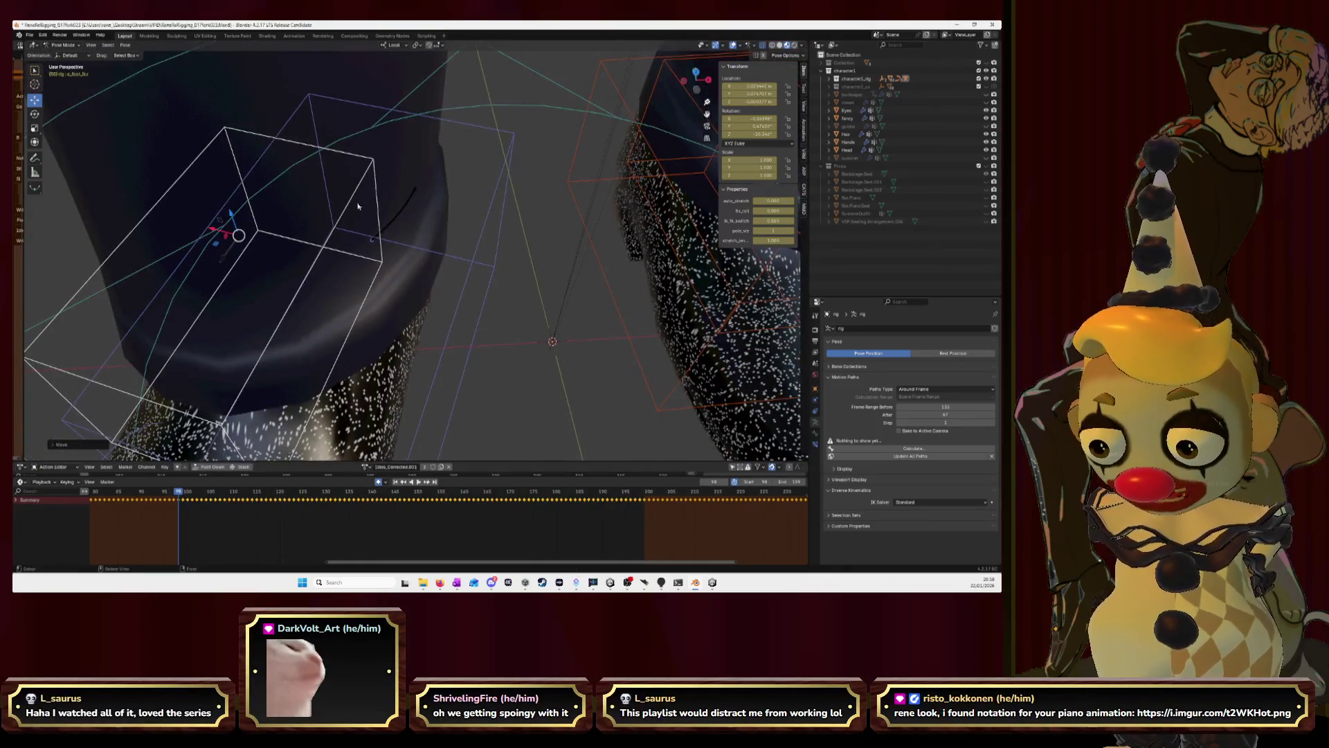
key(alt+g)
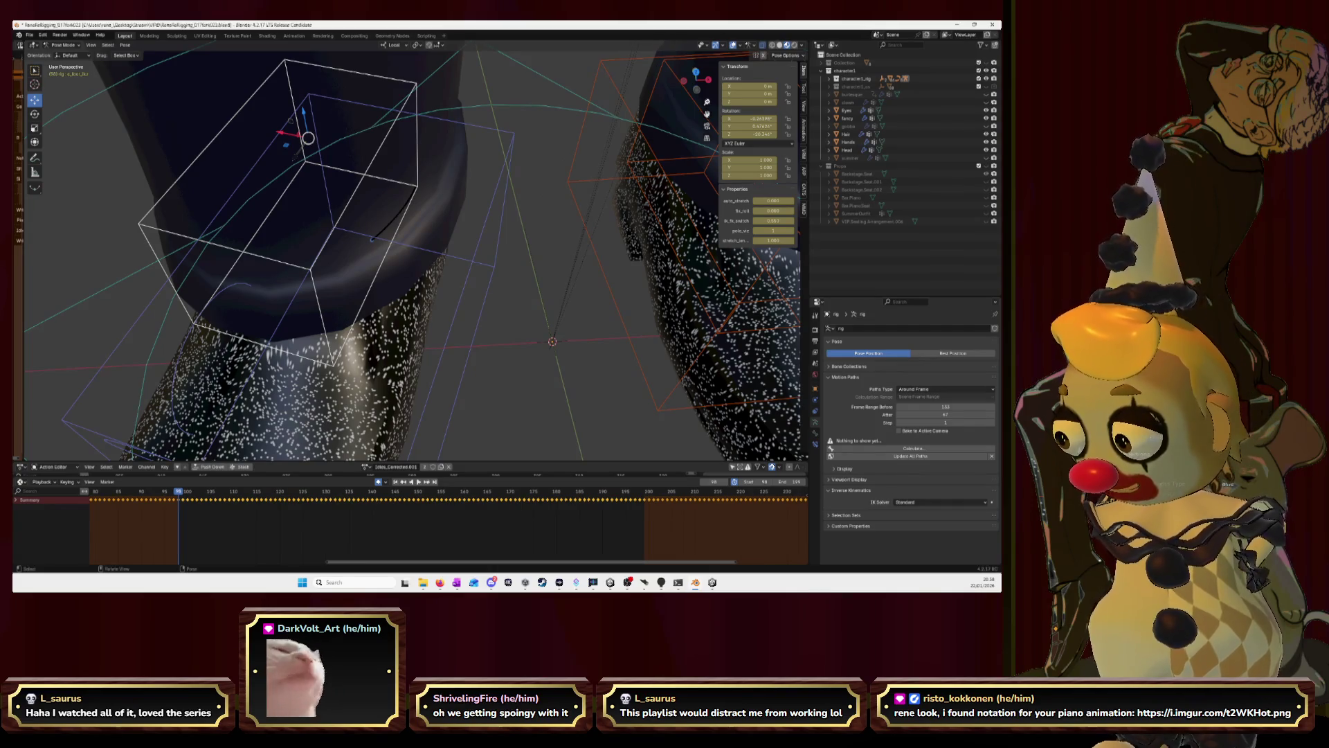
key(alt+Tab)
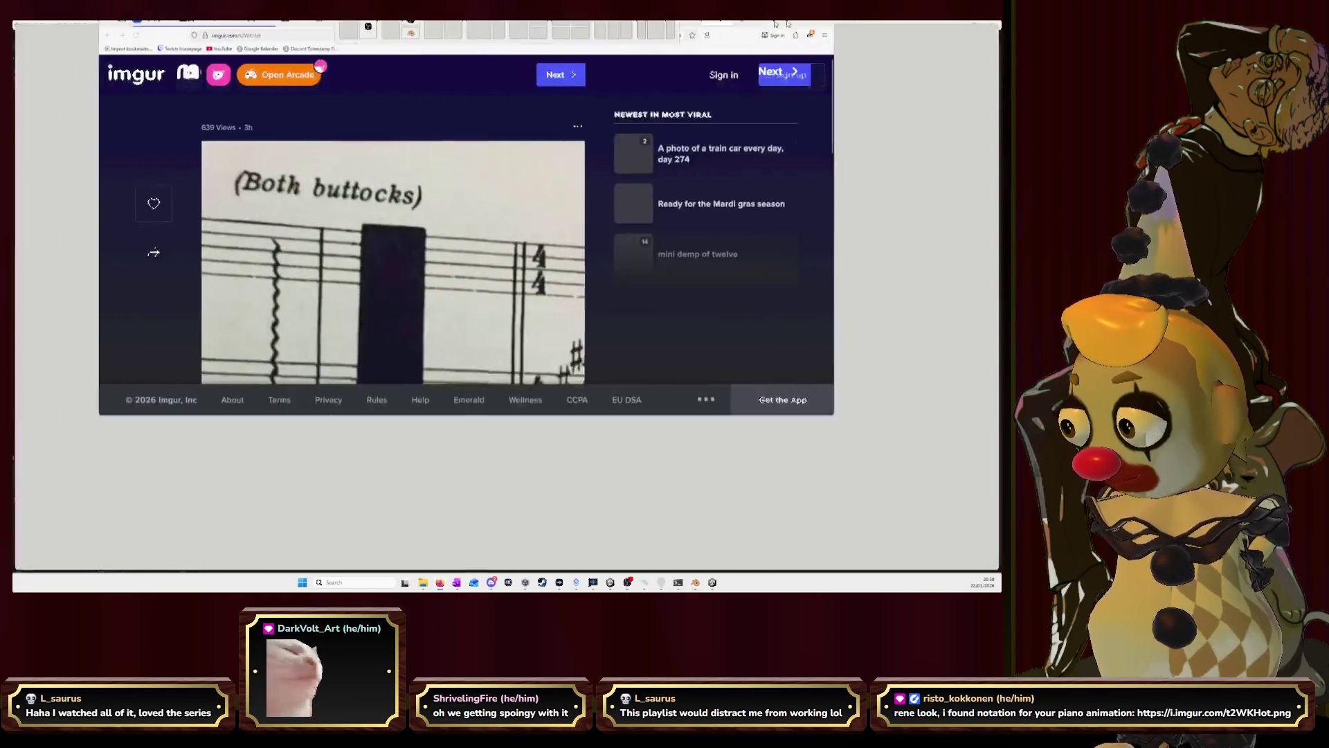
scroll(568, 288, down, 2)
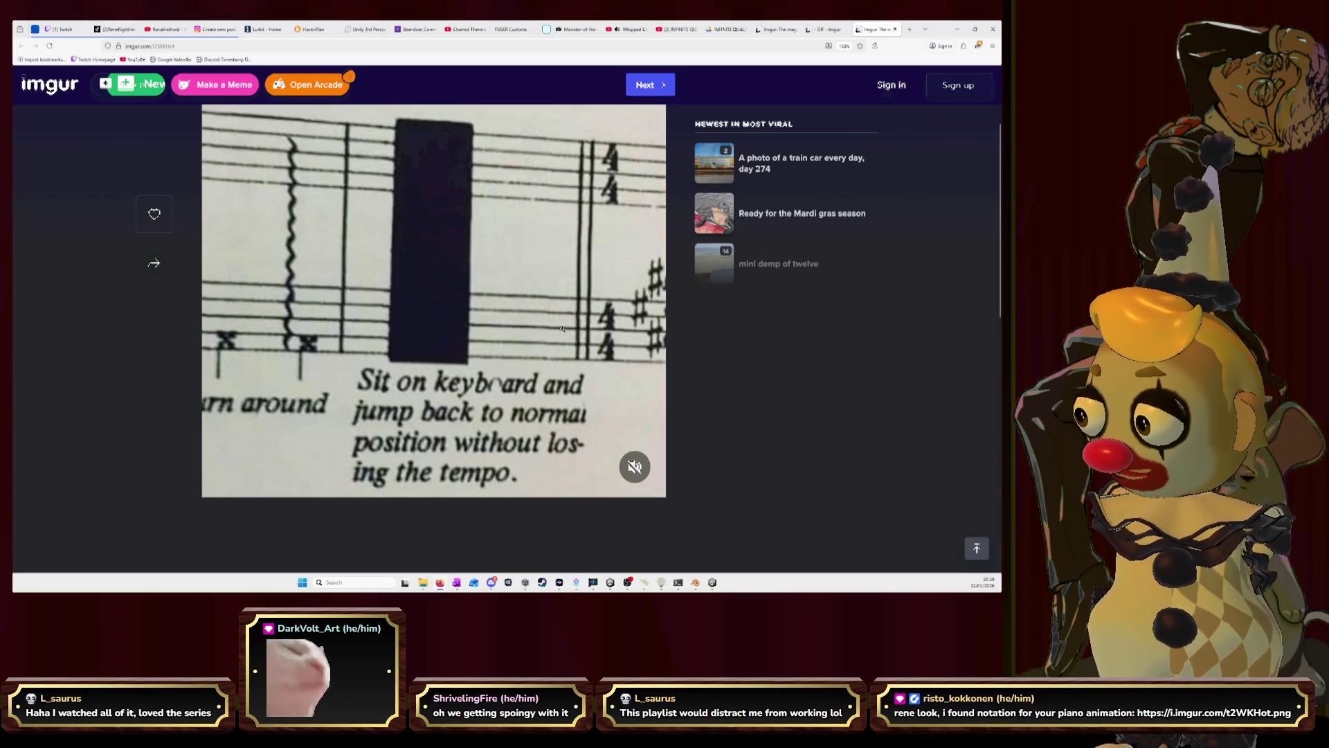
scroll(562, 329, down, 1)
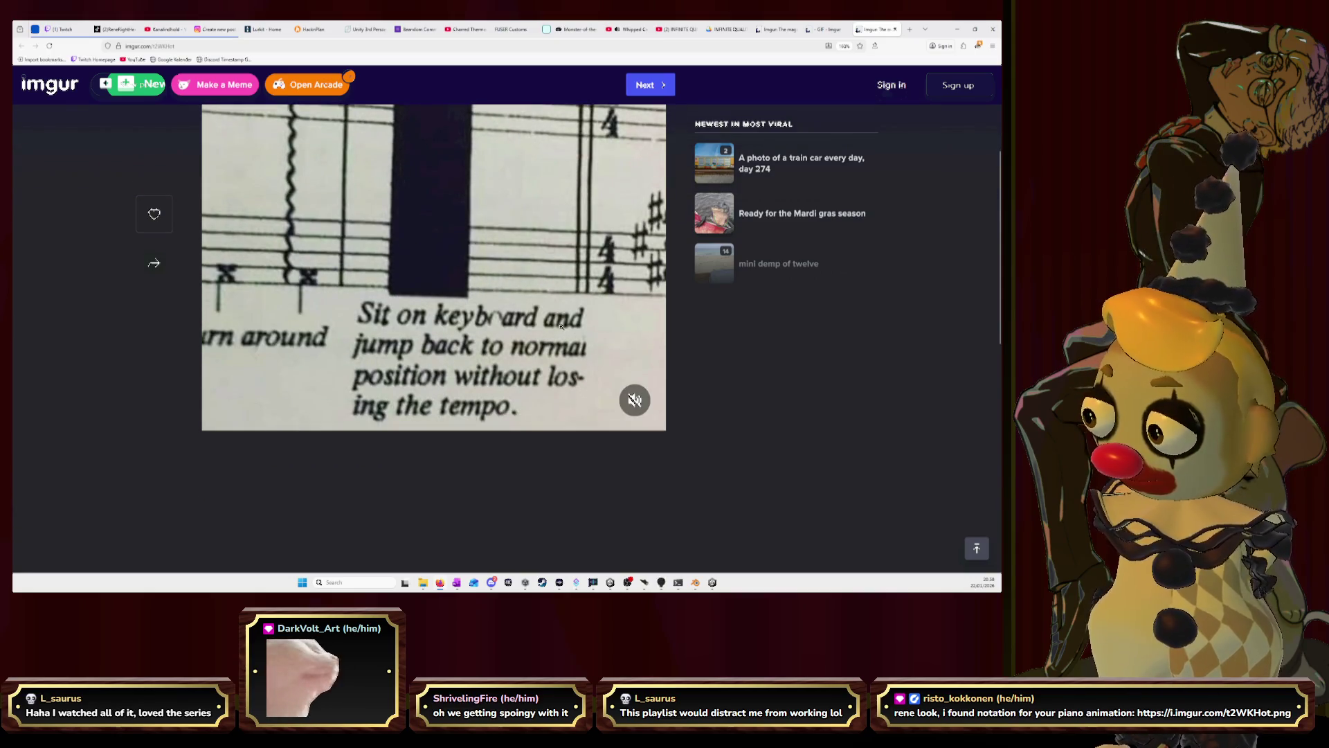
scroll(562, 329, up, 1)
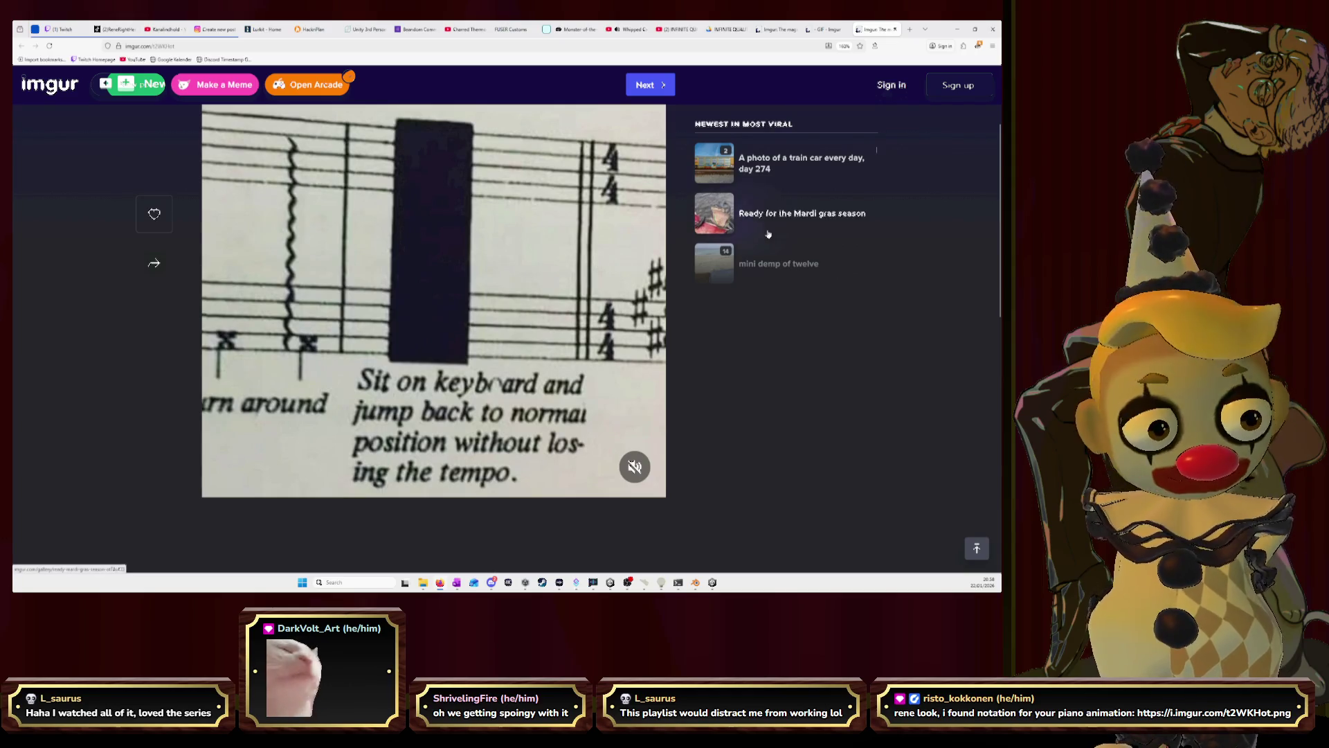
Switch to the Imgur hand-video tab and then to the YouTube animated video tab.
click(828, 30)
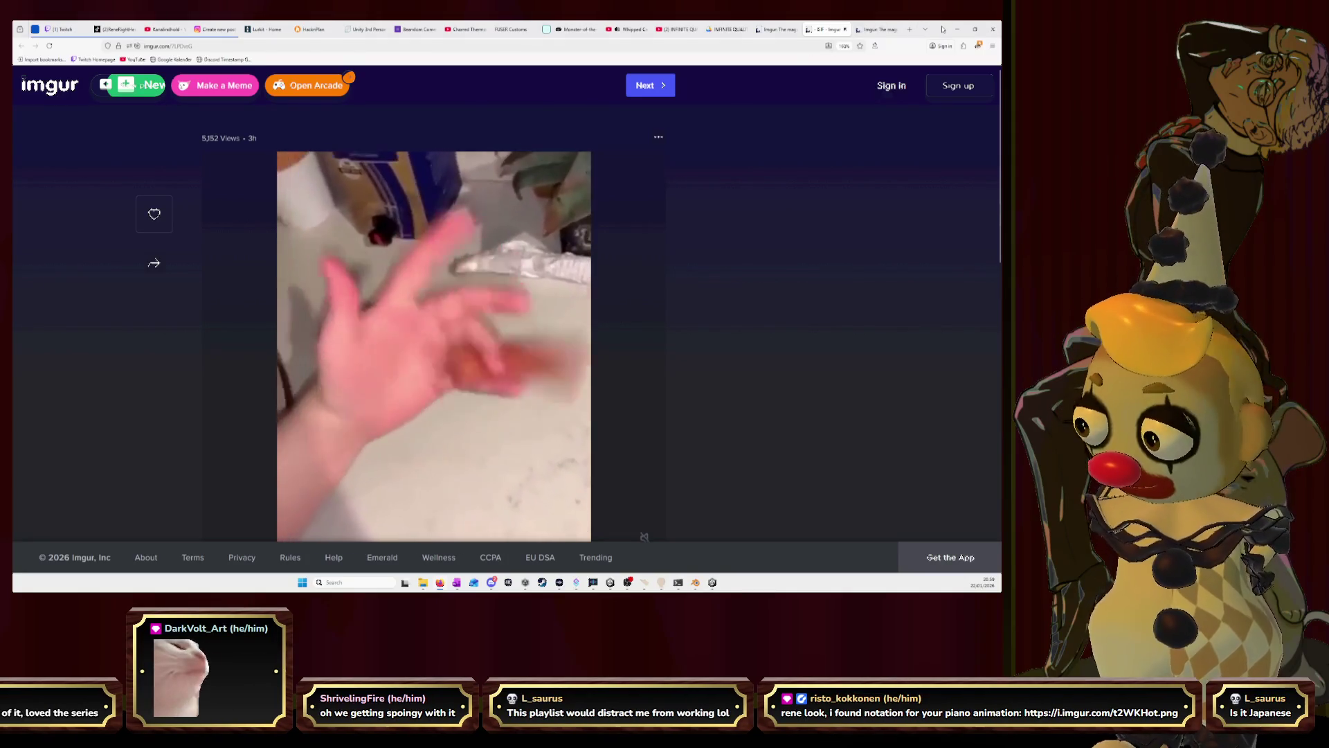
click(626, 29)
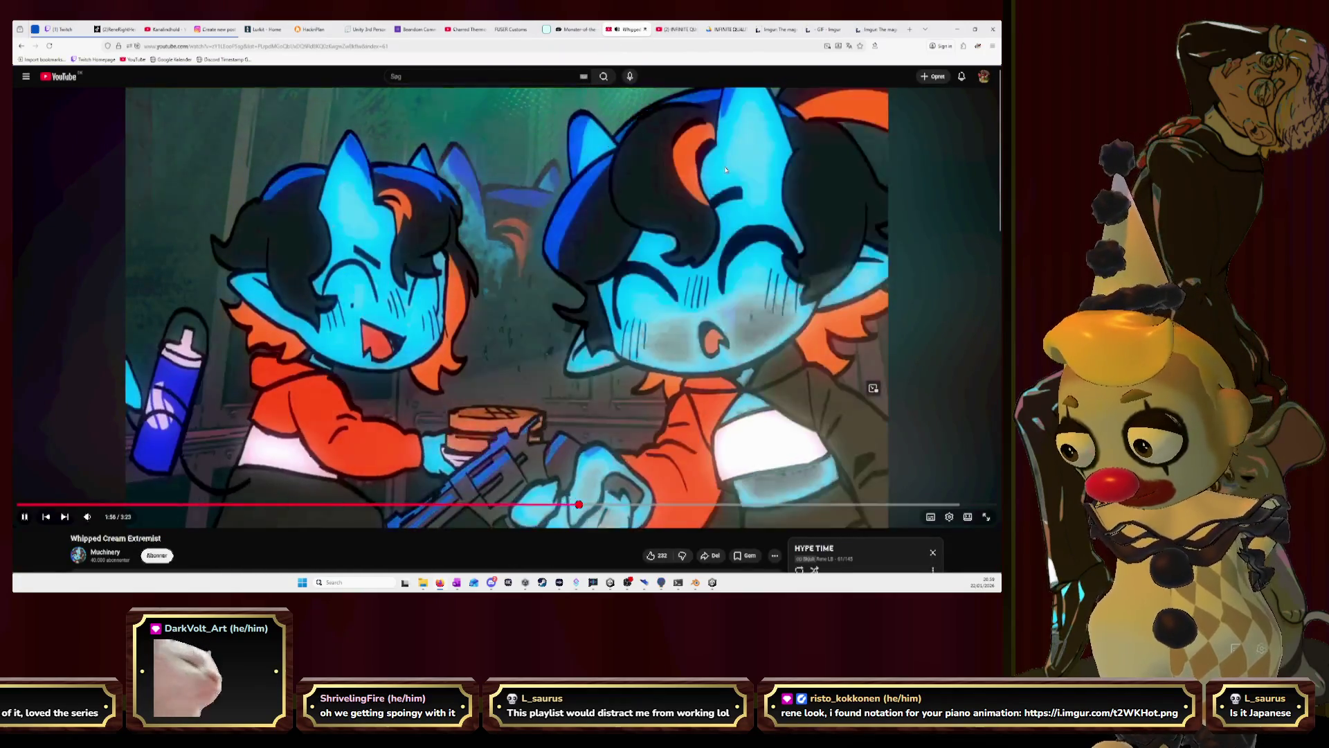
scroll(188, 385, down, 3)
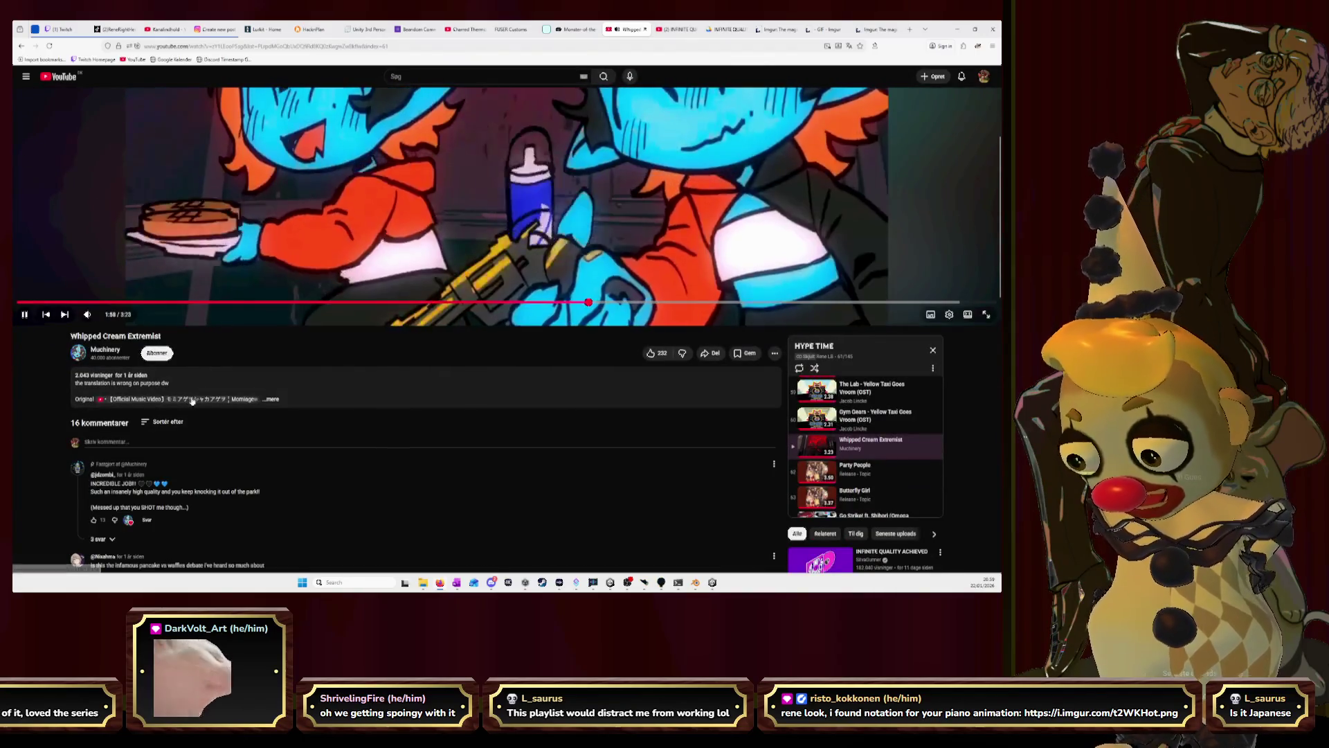
Expand the Whipped Cream Extremist description, then snap the browser down to reveal Blender.
click(270, 398)
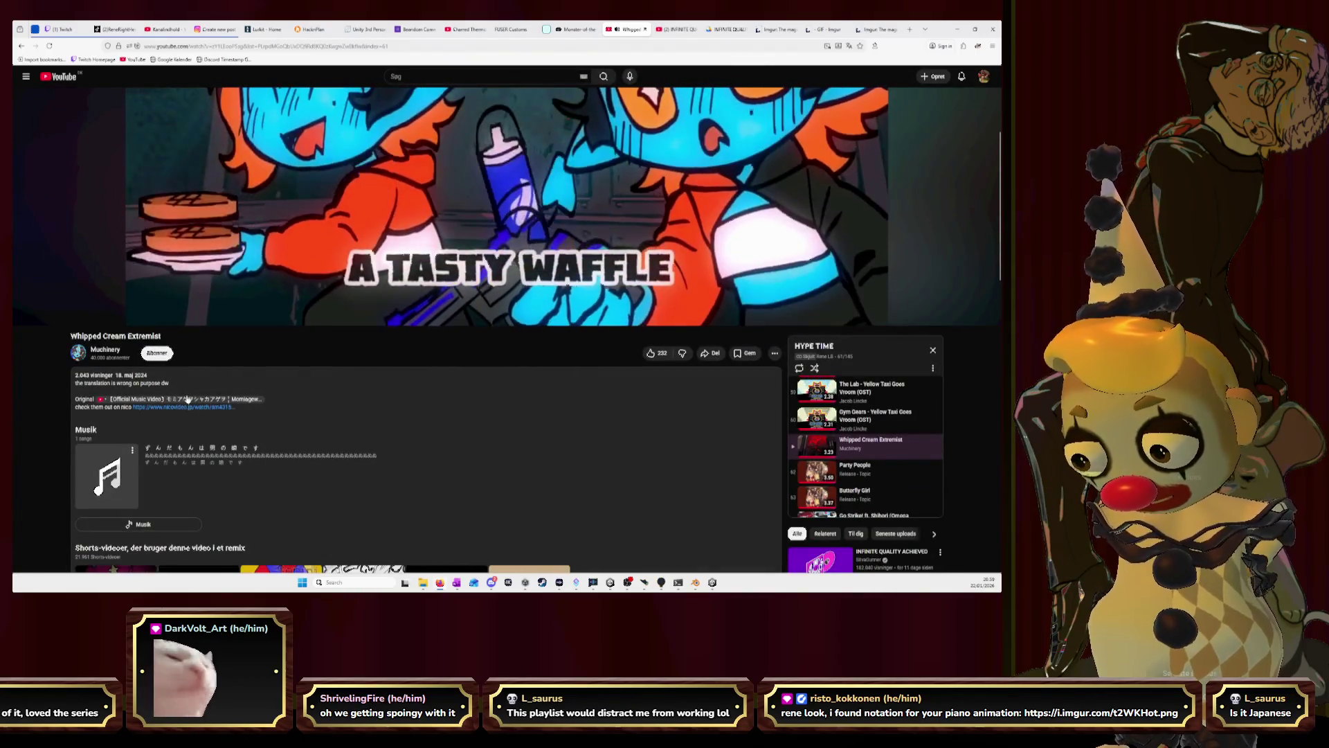
scroll(873, 388, up, 3)
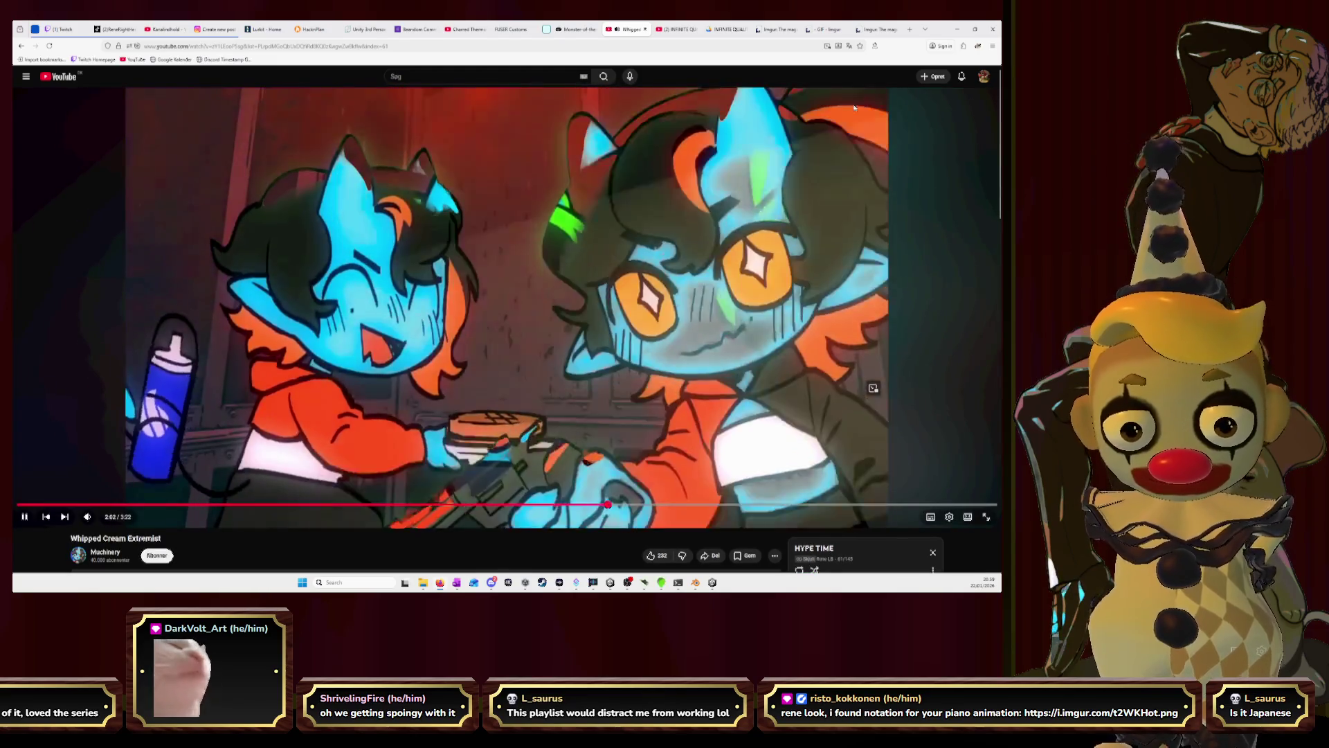
key(super+Down)
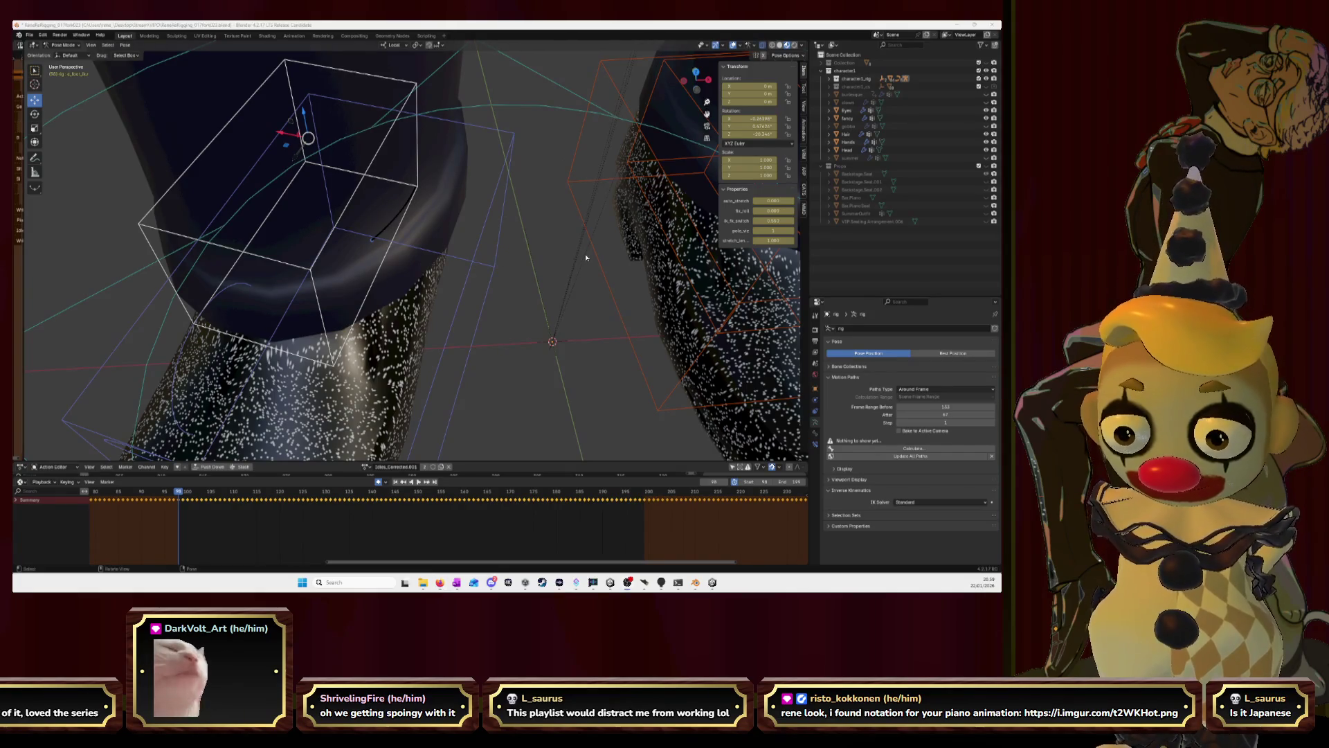
middle_drag(433, 202, 479, 207)
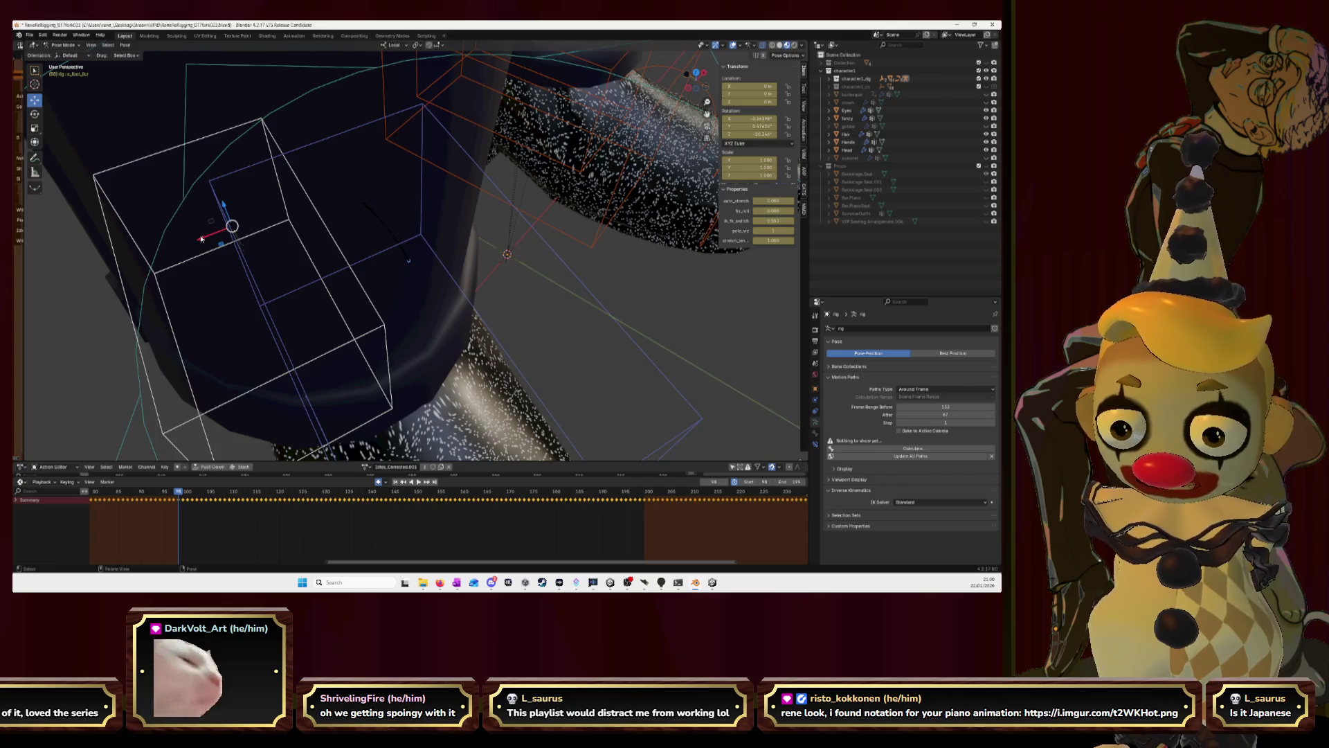
scroll(503, 278, down, 5)
click(502, 305)
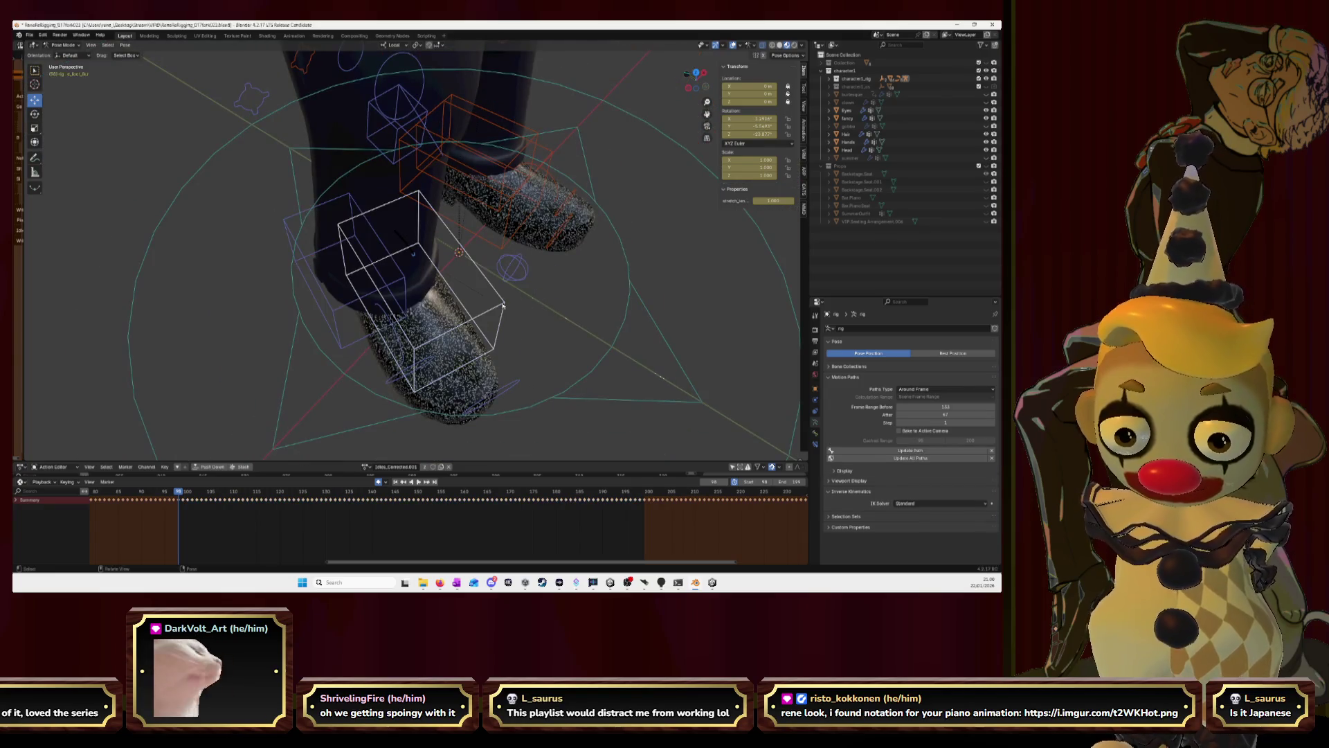
Select the other foot control's keyframes in the Dope Sheet and play the walk cycle to review them.
click(353, 334)
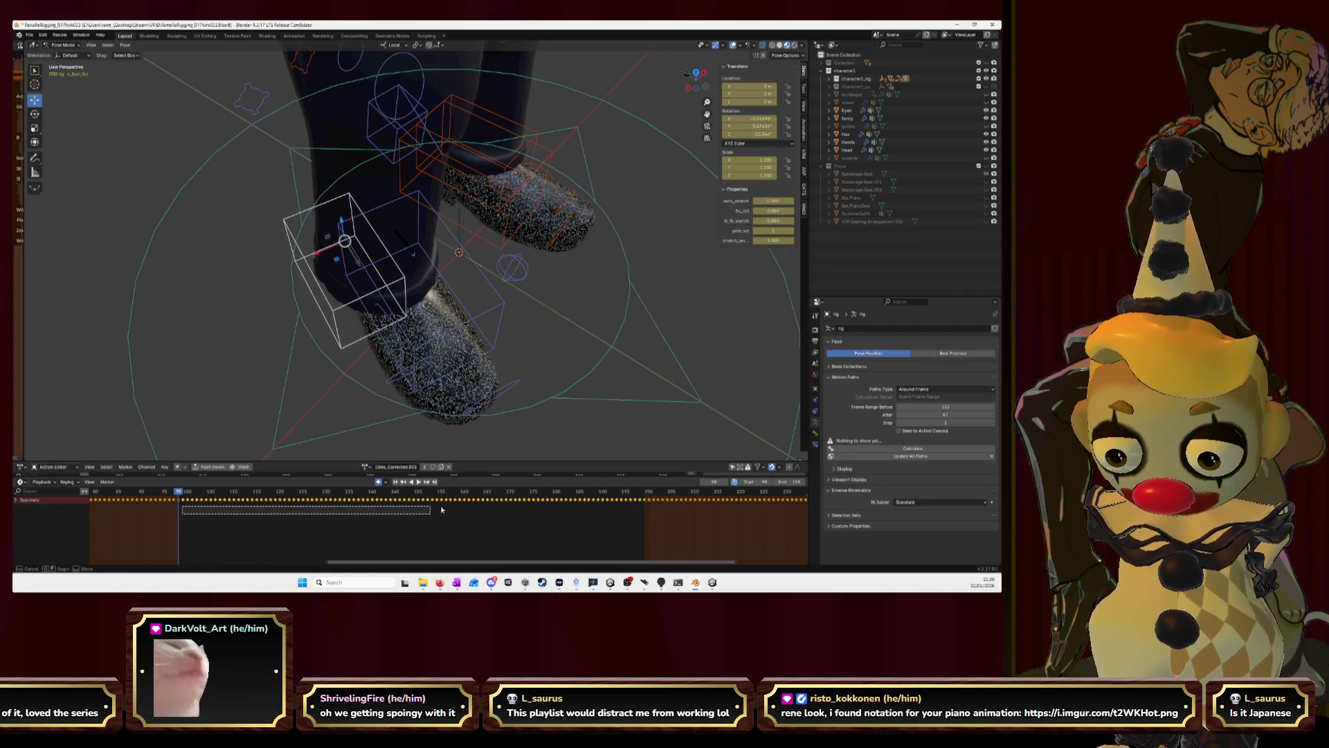
drag(441, 508, 635, 511)
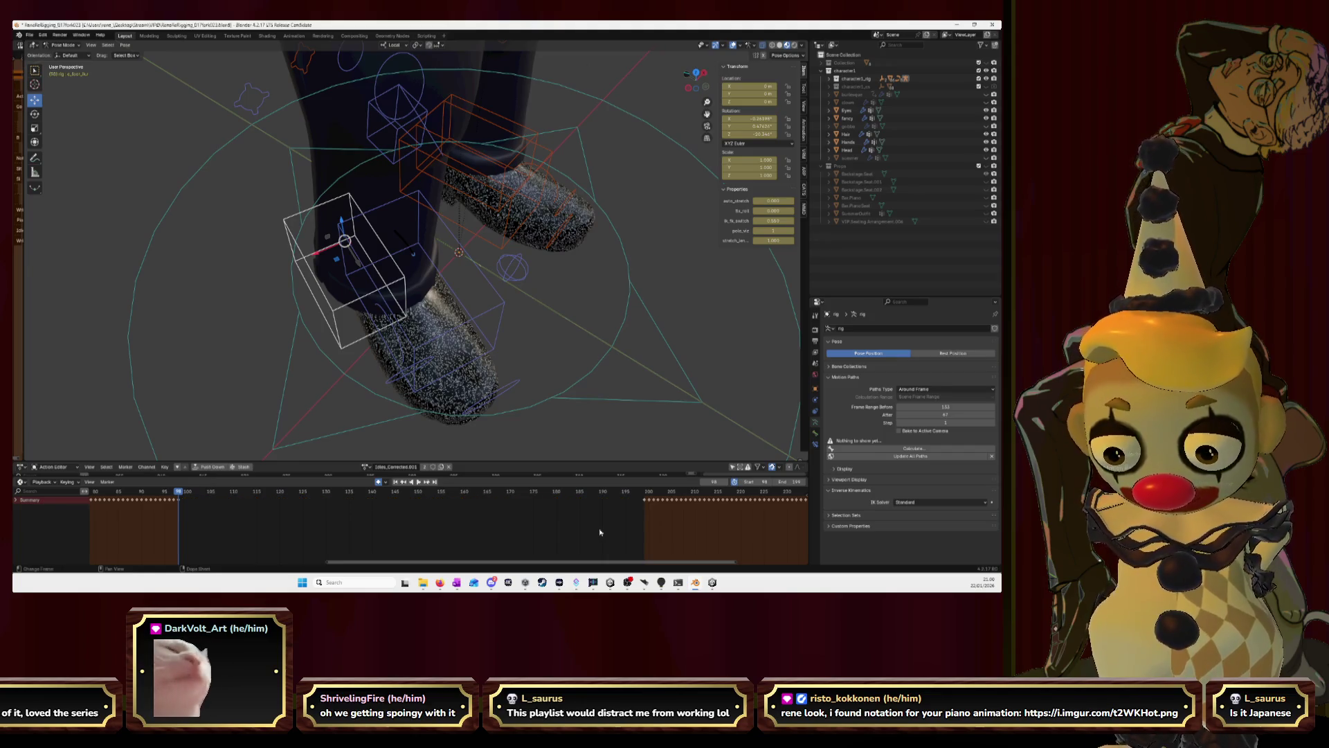
key(Right)
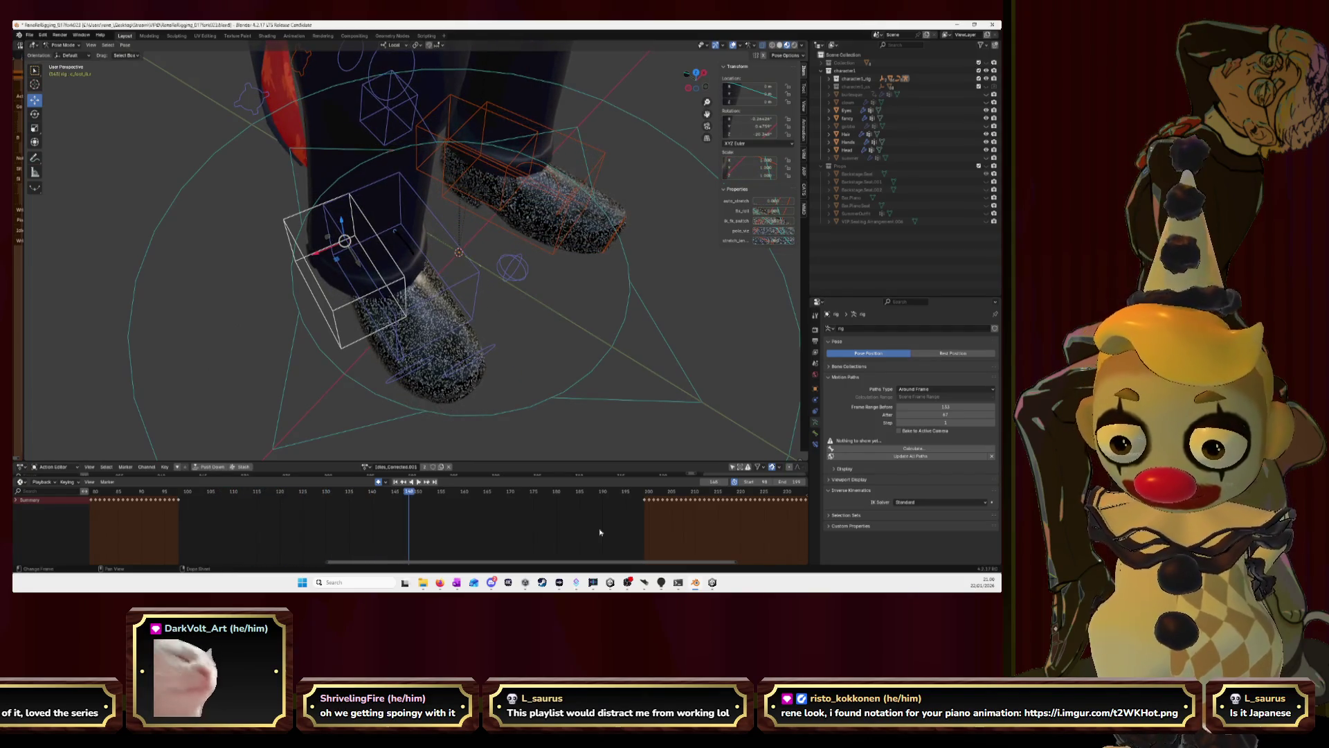
key(Escape)
key(i)
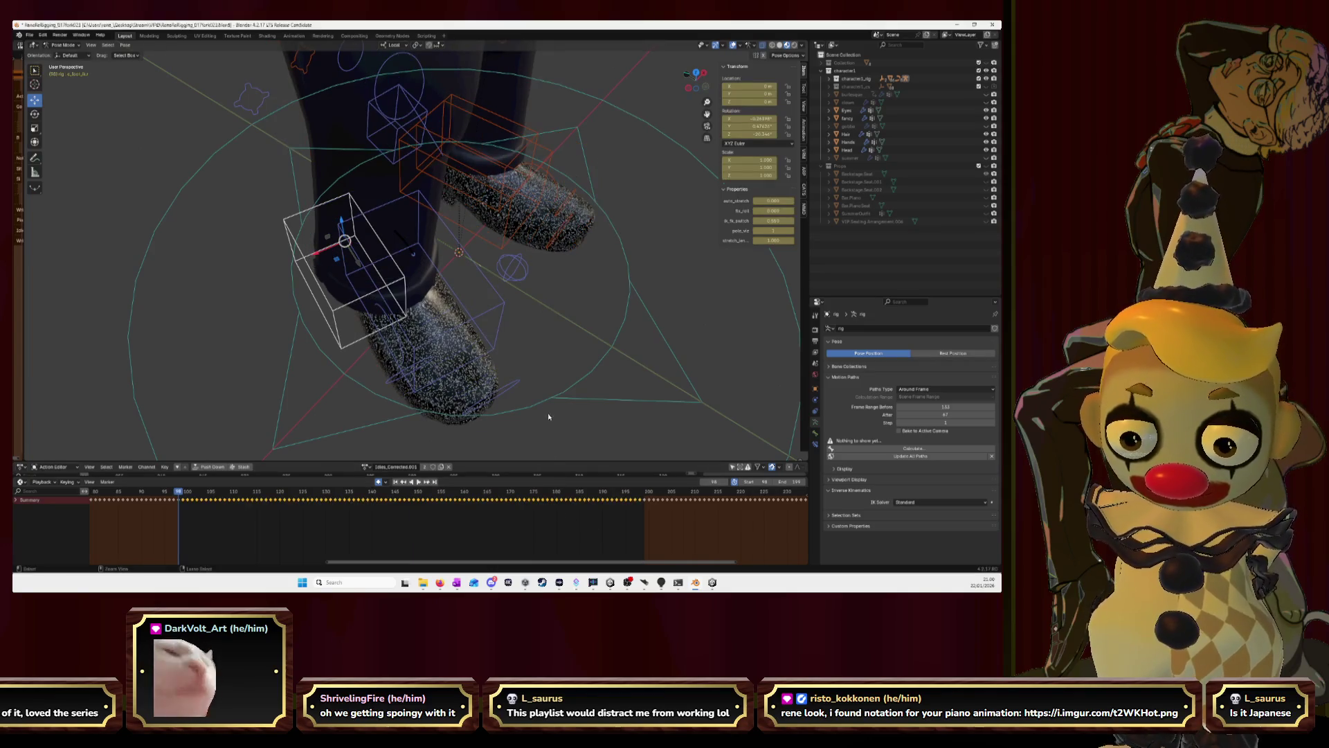
Delete a run of keyframes from a different foot bone and play back to check the result.
click(499, 319)
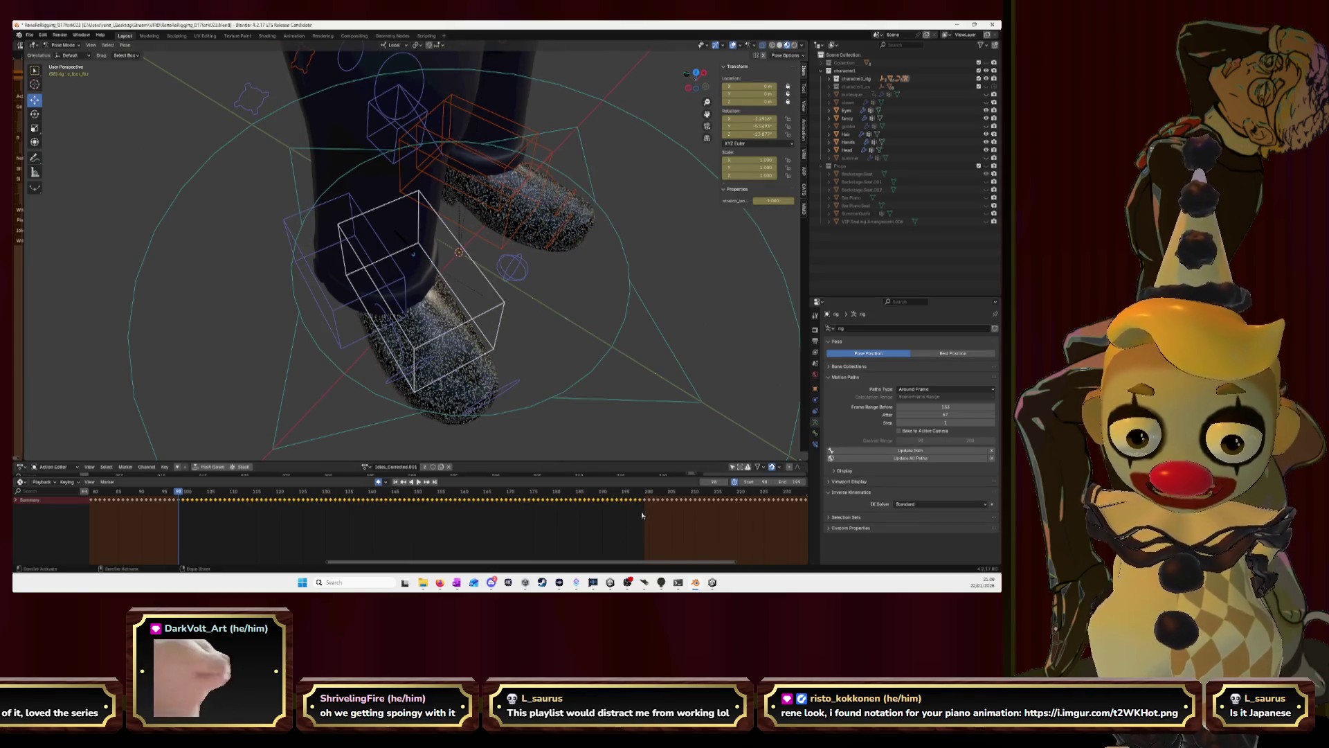
drag(473, 508, 183, 504)
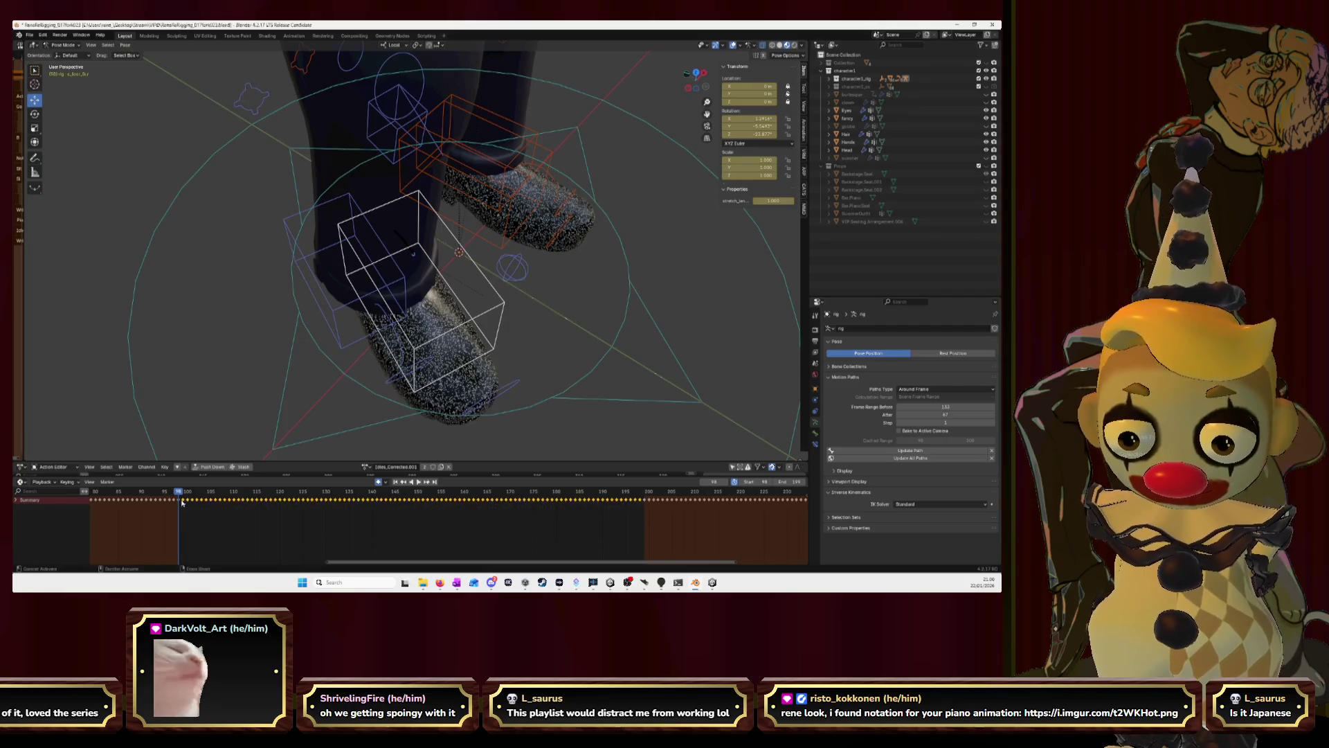
key(x)
key(space)
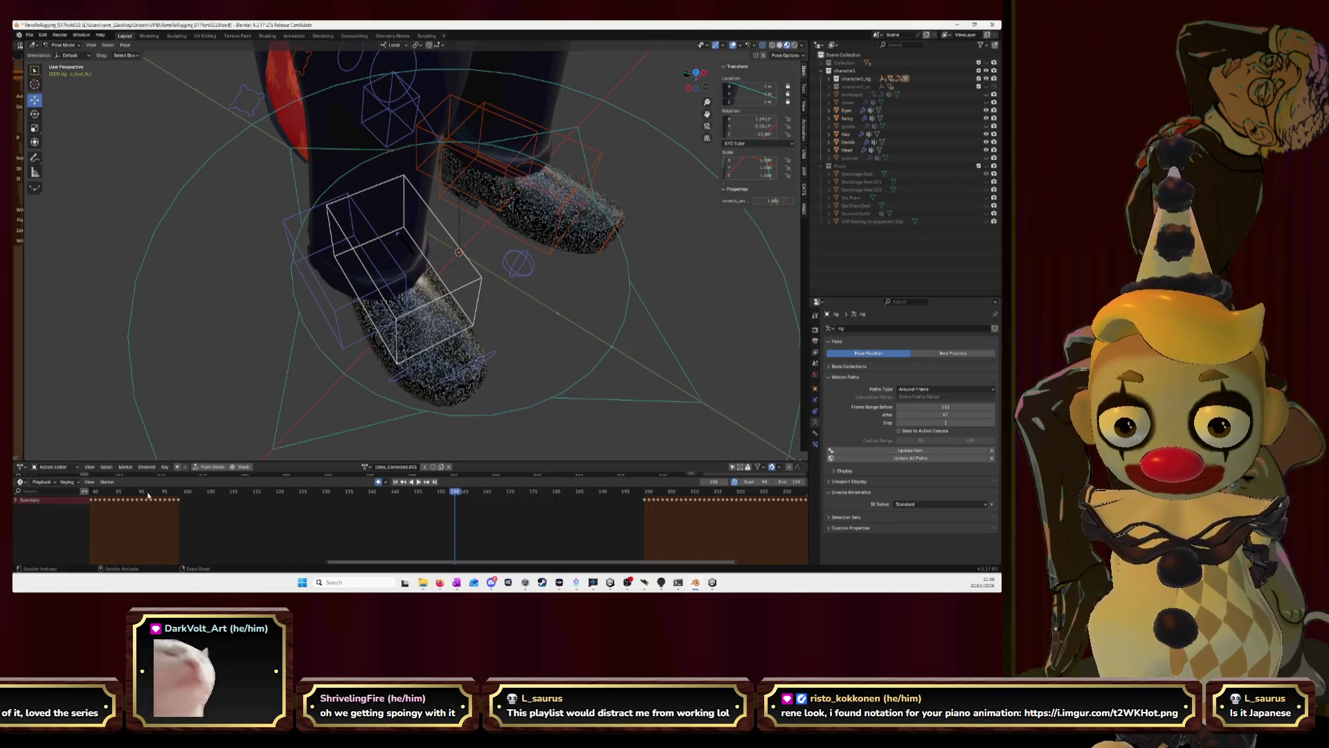
Select the neighbouring foot bone's keyframes, scrub the cycle, then switch to the Imgur video.
click(400, 283)
mouse_move(633, 507)
mouse_down()
mouse_move(185, 502)
mouse_move(201, 512)
mouse_up()
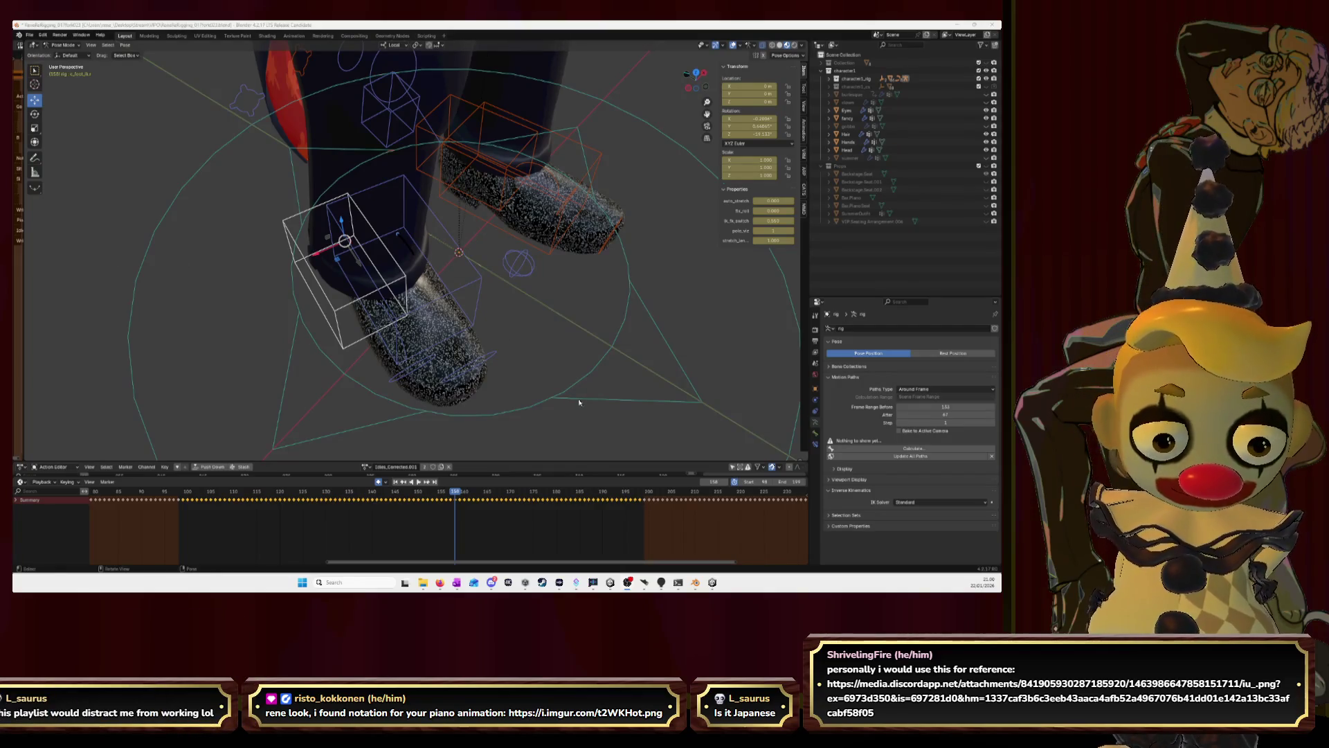
mouse_move(460, 498)
mouse_down()
mouse_move(180, 501)
mouse_move(657, 500)
mouse_move(649, 530)
mouse_move(452, 498)
mouse_move(539, 500)
mouse_up()
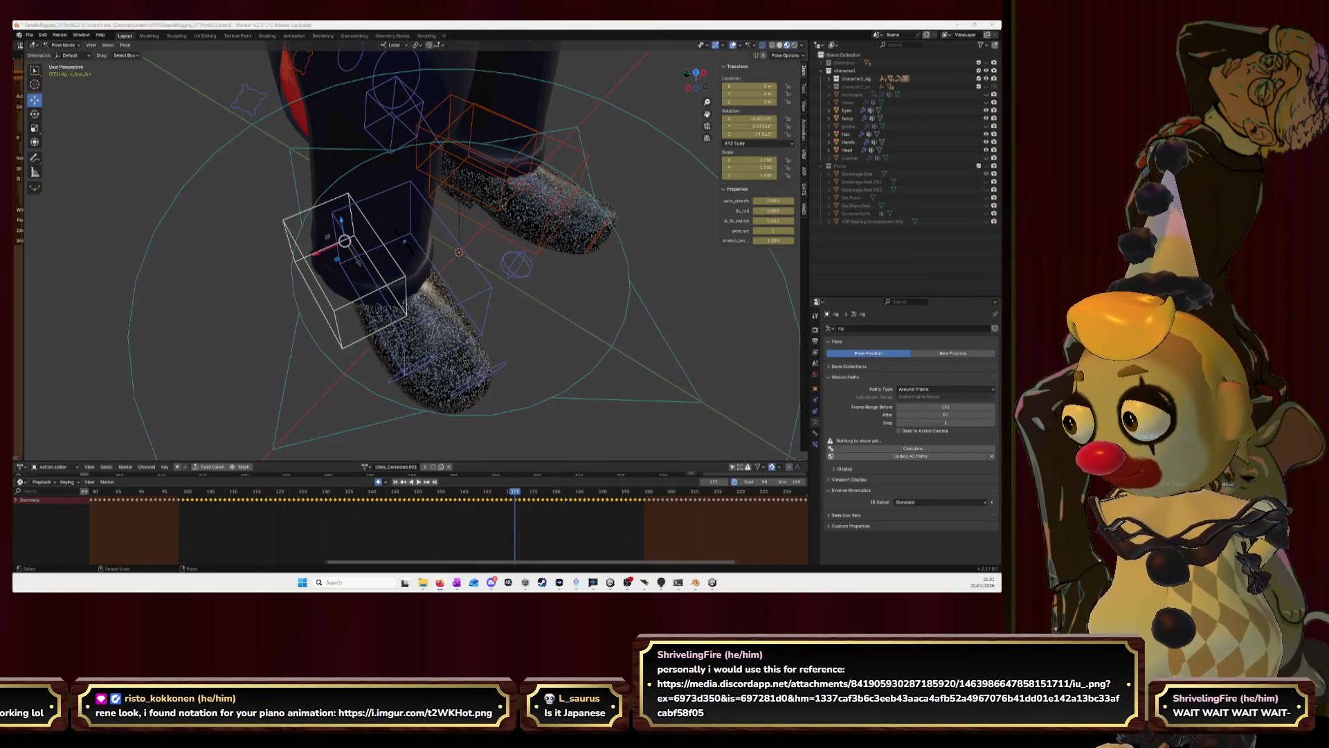
key(alt+Tab)
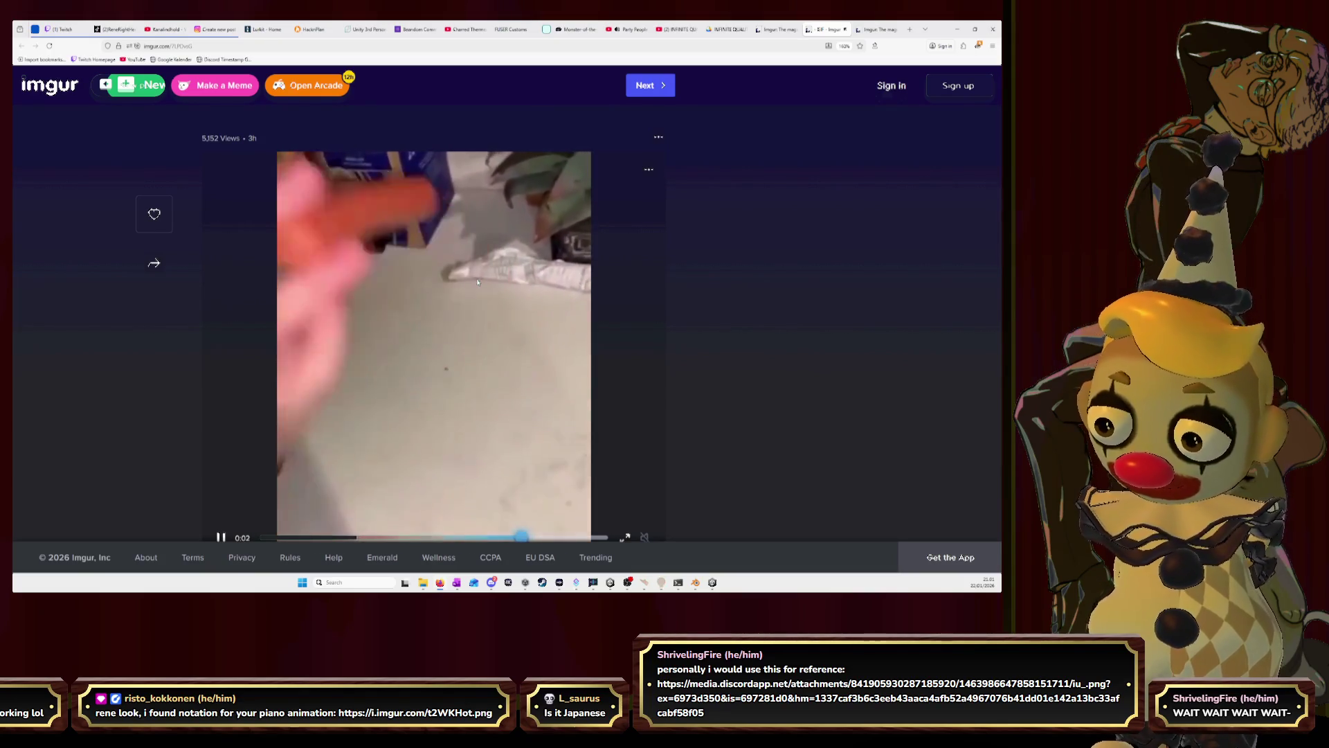
Expand the Party People video's full description on YouTube, then return to Blender.
click(631, 29)
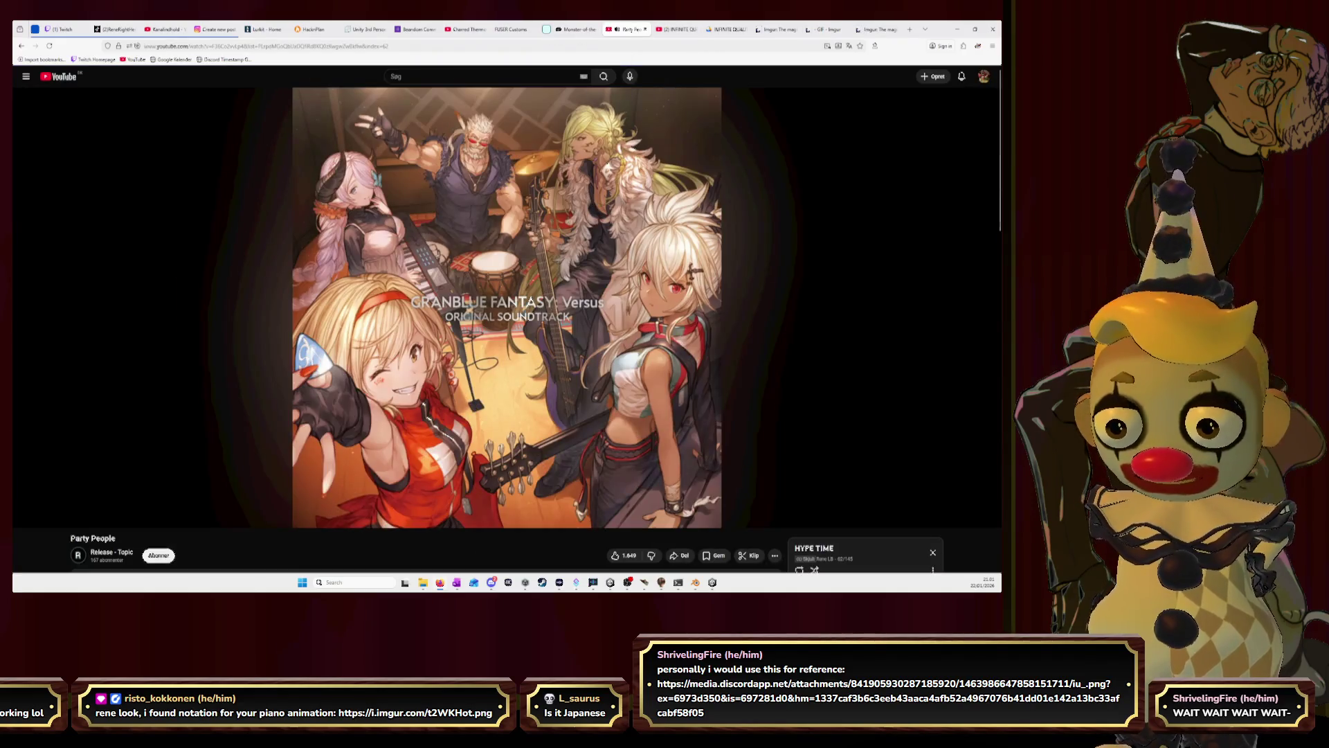
scroll(152, 429, down, 1)
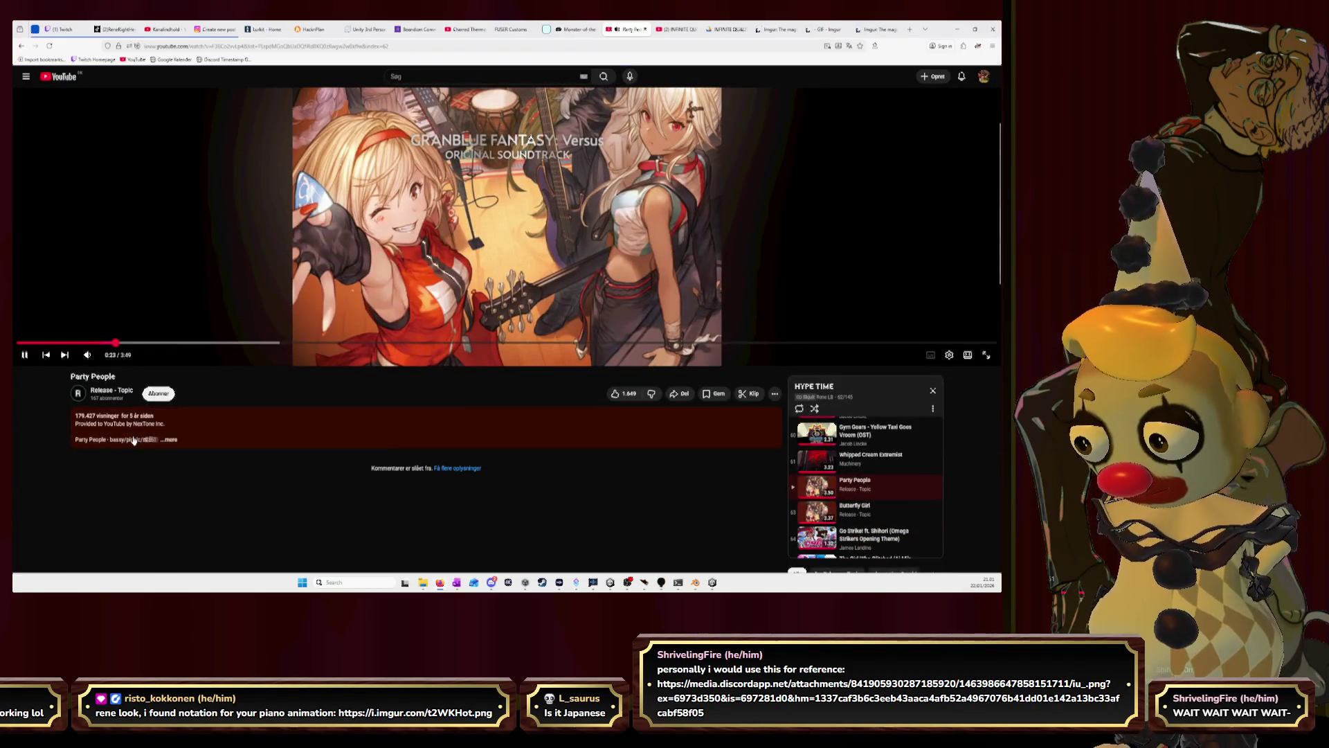
click(171, 440)
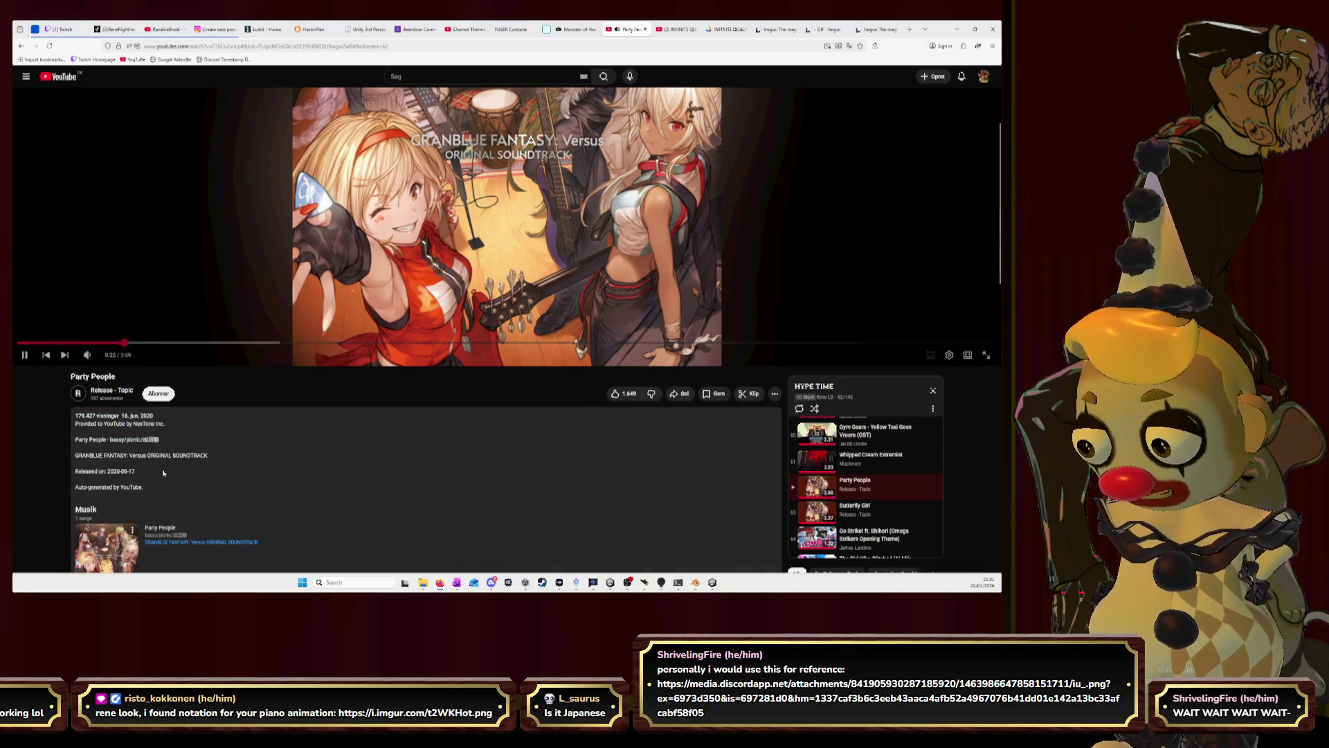
scroll(796, 138, up, 3)
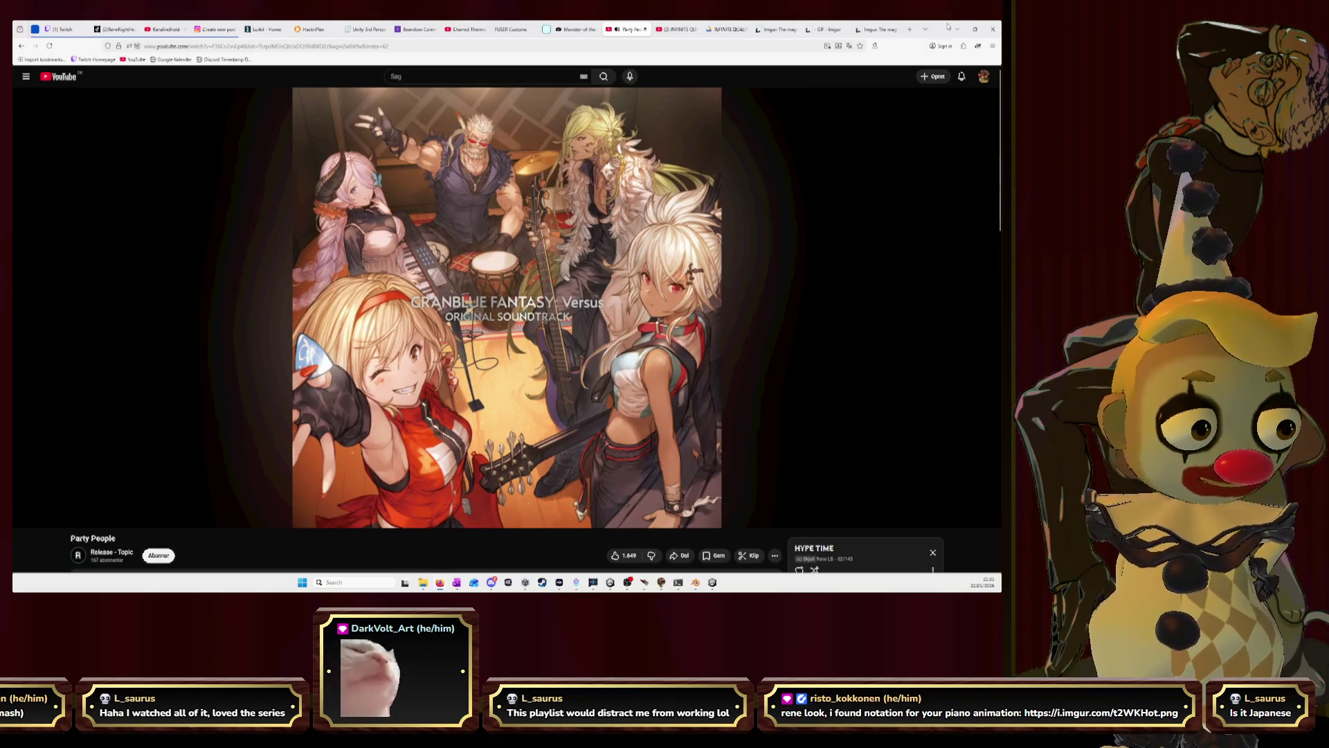
key(alt+Tab)
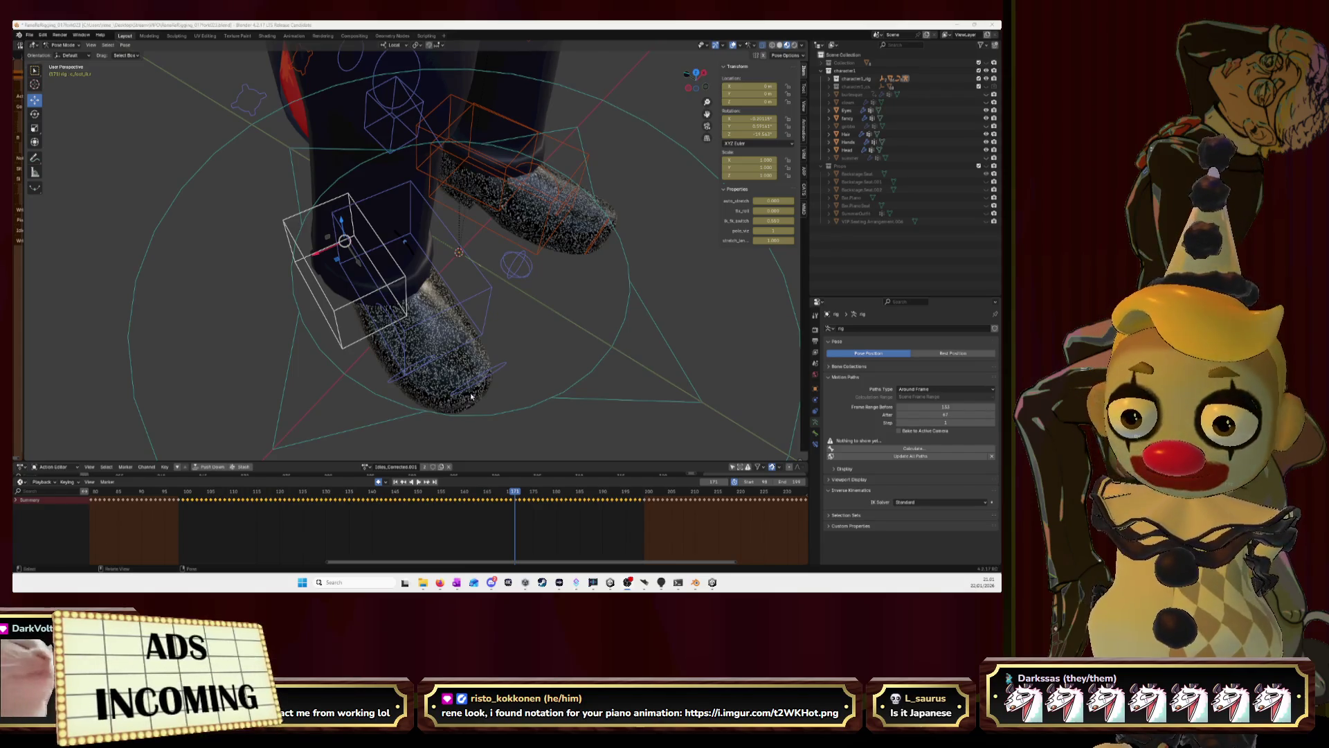
Scrub to an earlier walk frame and inspect the knee and thigh bones from a low side view.
mouse_move(519, 496)
mouse_down()
mouse_move(263, 506)
mouse_move(336, 505)
mouse_up()
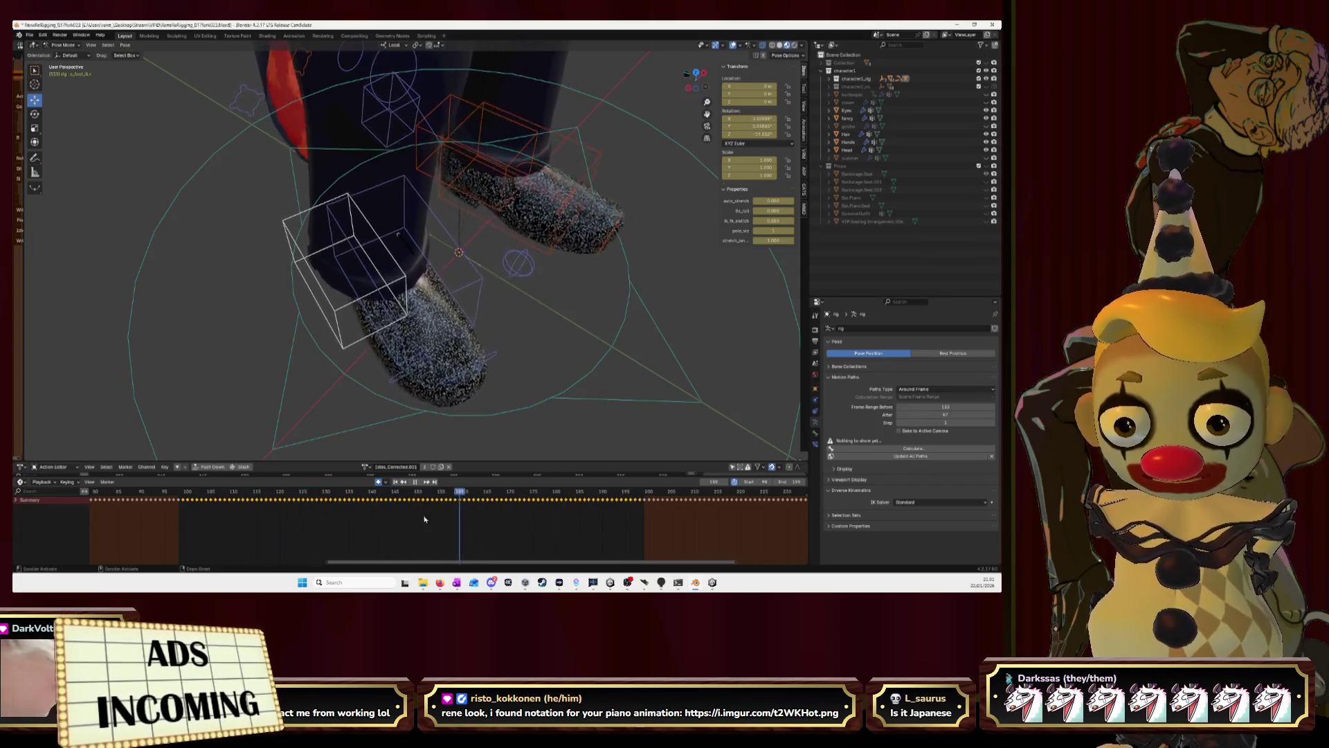
scroll(515, 221, down, 3)
middle_drag(447, 260, 517, 222)
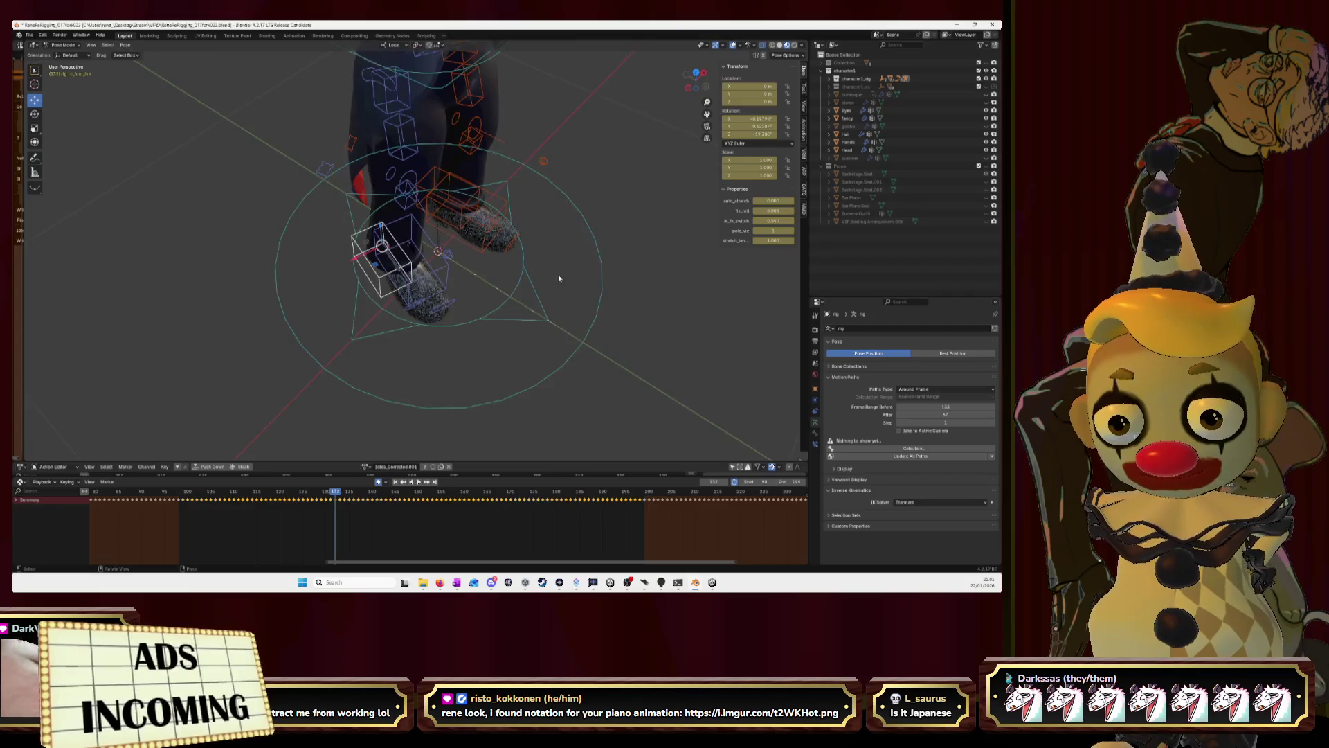
click(412, 159)
middle_drag(447, 196, 542, 165)
click(439, 183)
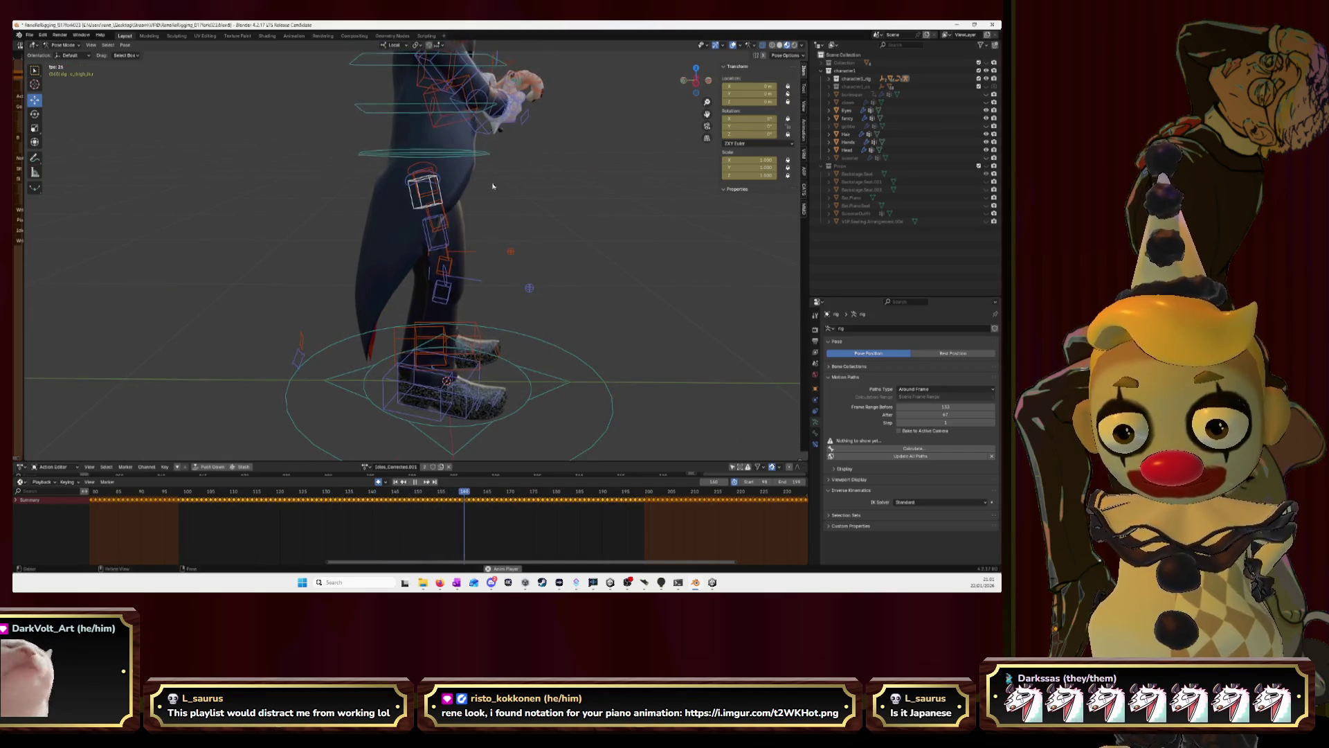
Bring the view round to Front Orthographic to see the legs and feet straight-on.
middle_drag(492, 186, 479, 194)
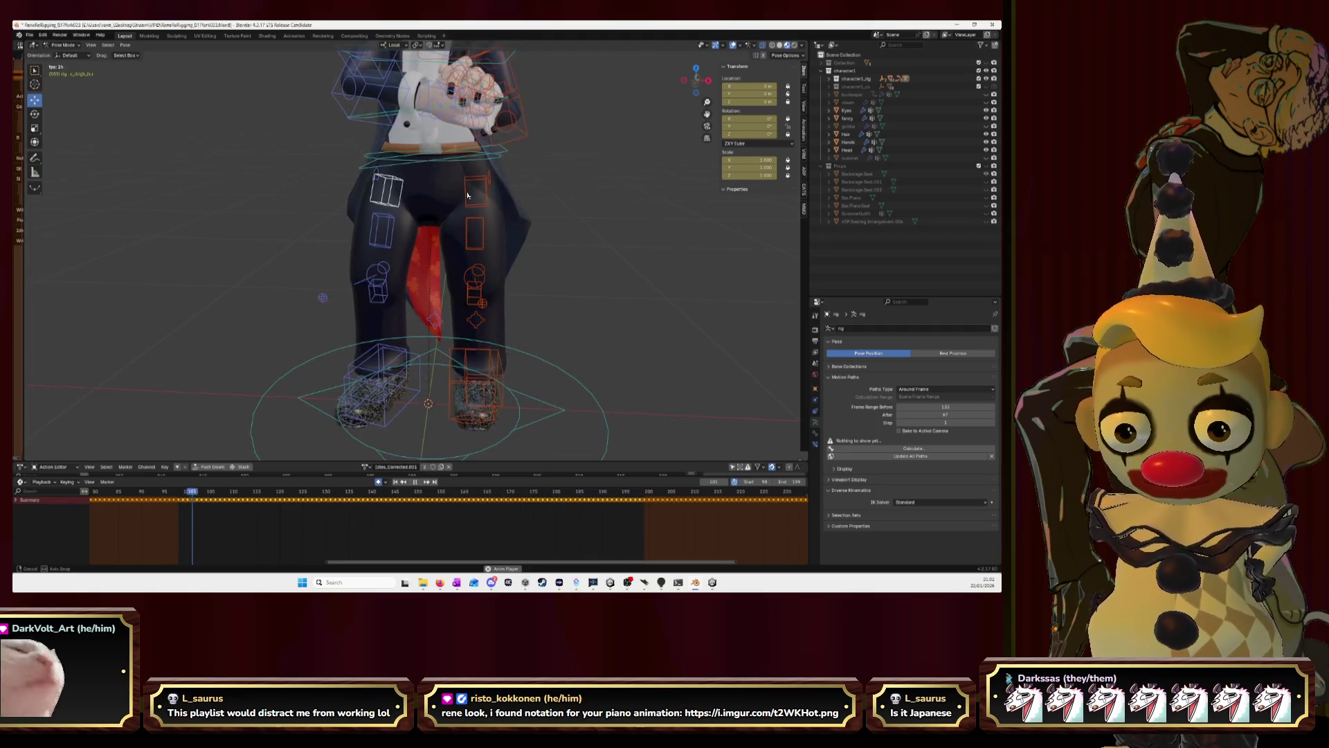
click(697, 83)
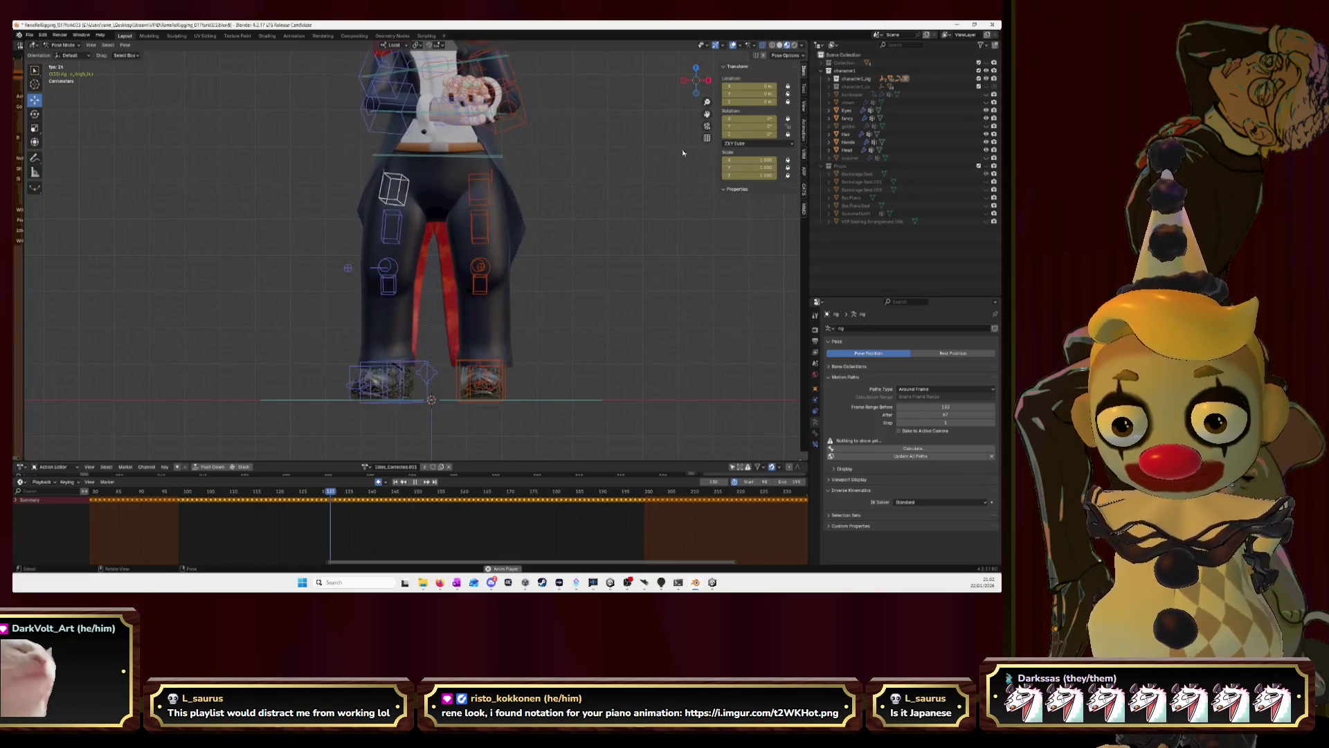
middle_drag(683, 149, 600, 158)
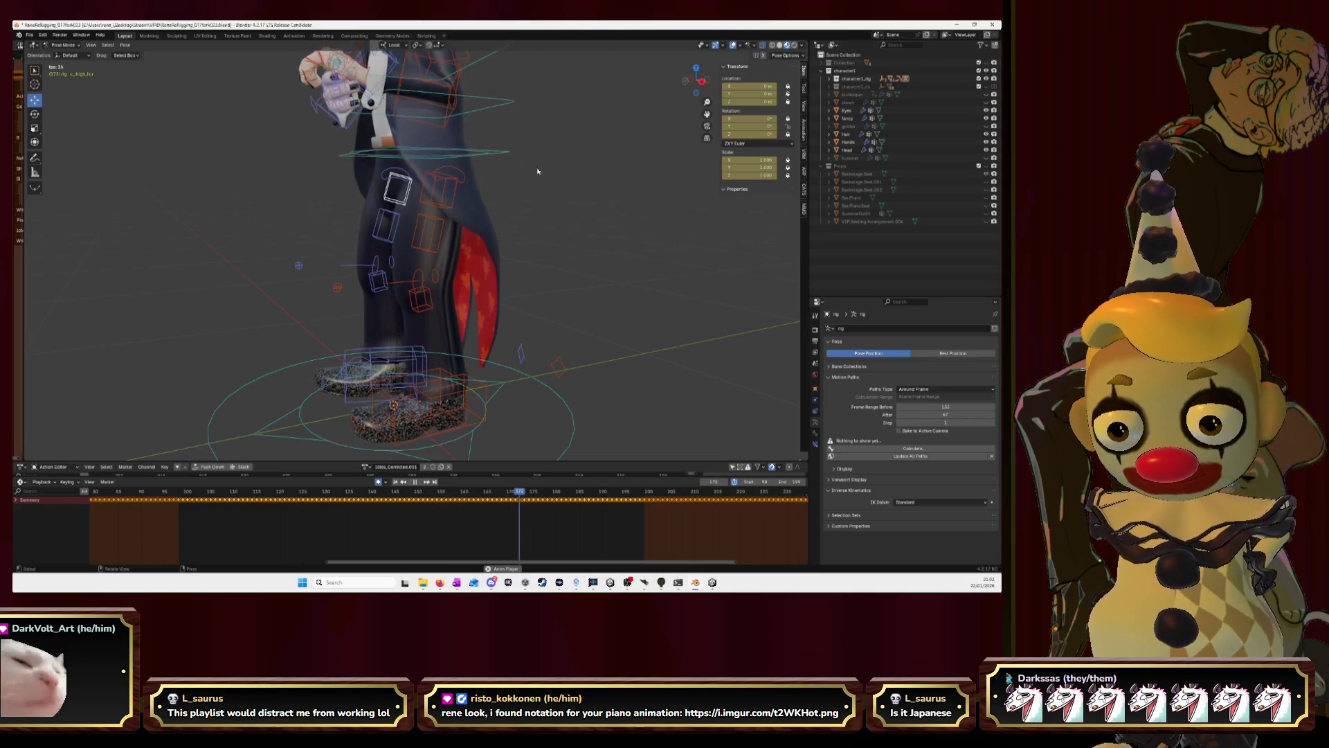
click(687, 81)
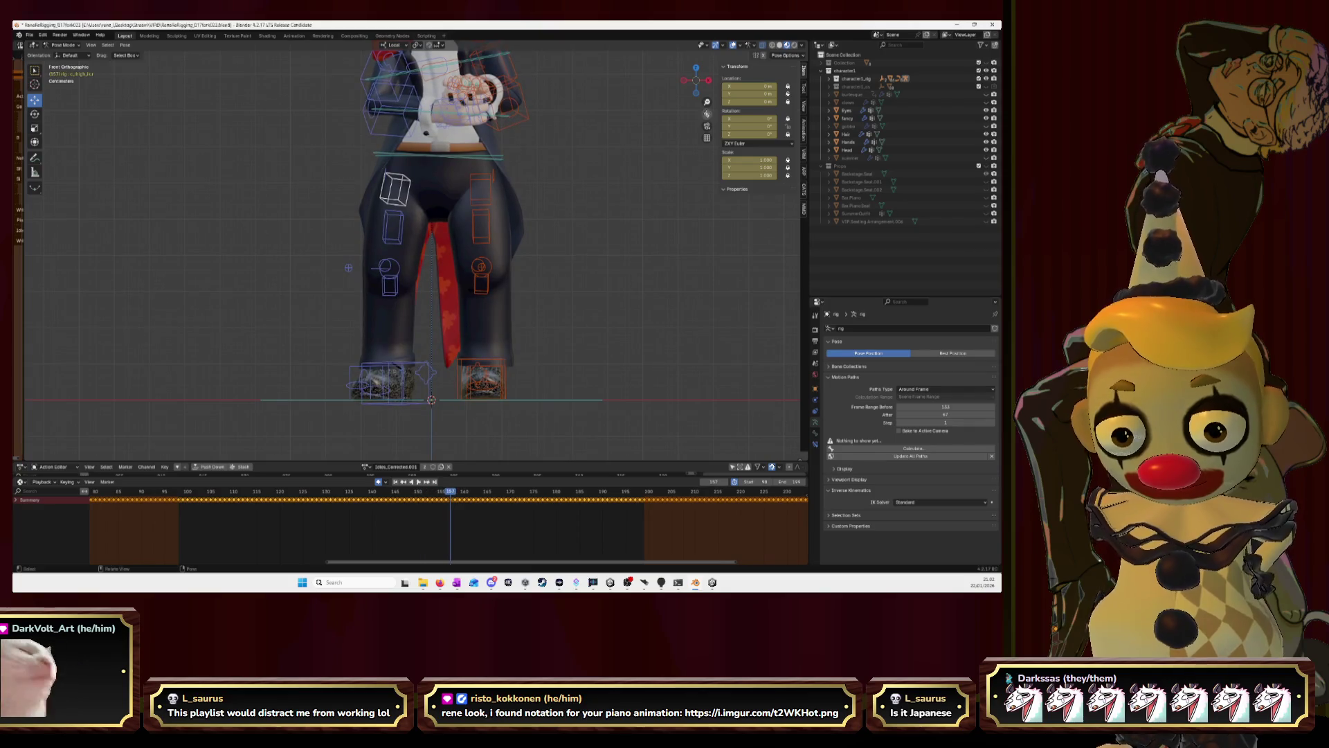
scroll(502, 353, up, 2)
scroll(502, 353, up, 2)
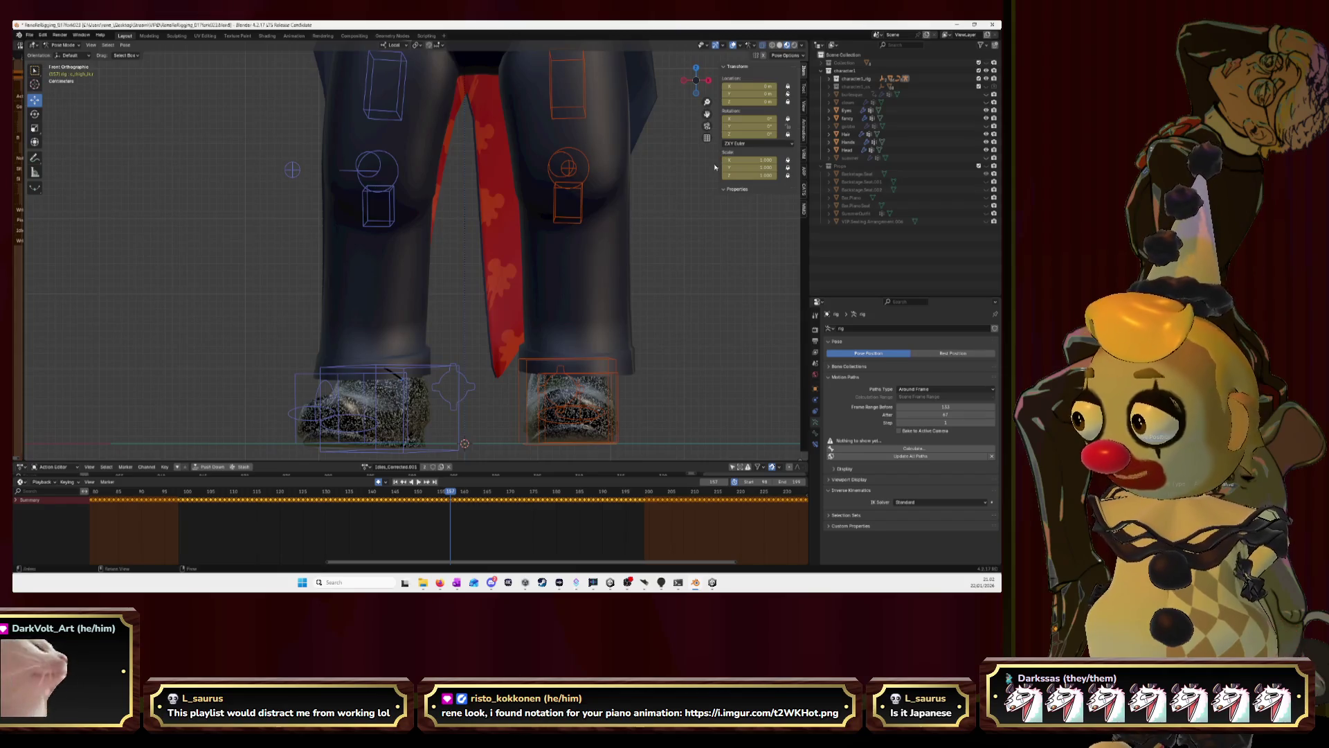
shift+middle_drag(560, 327, 559, 236)
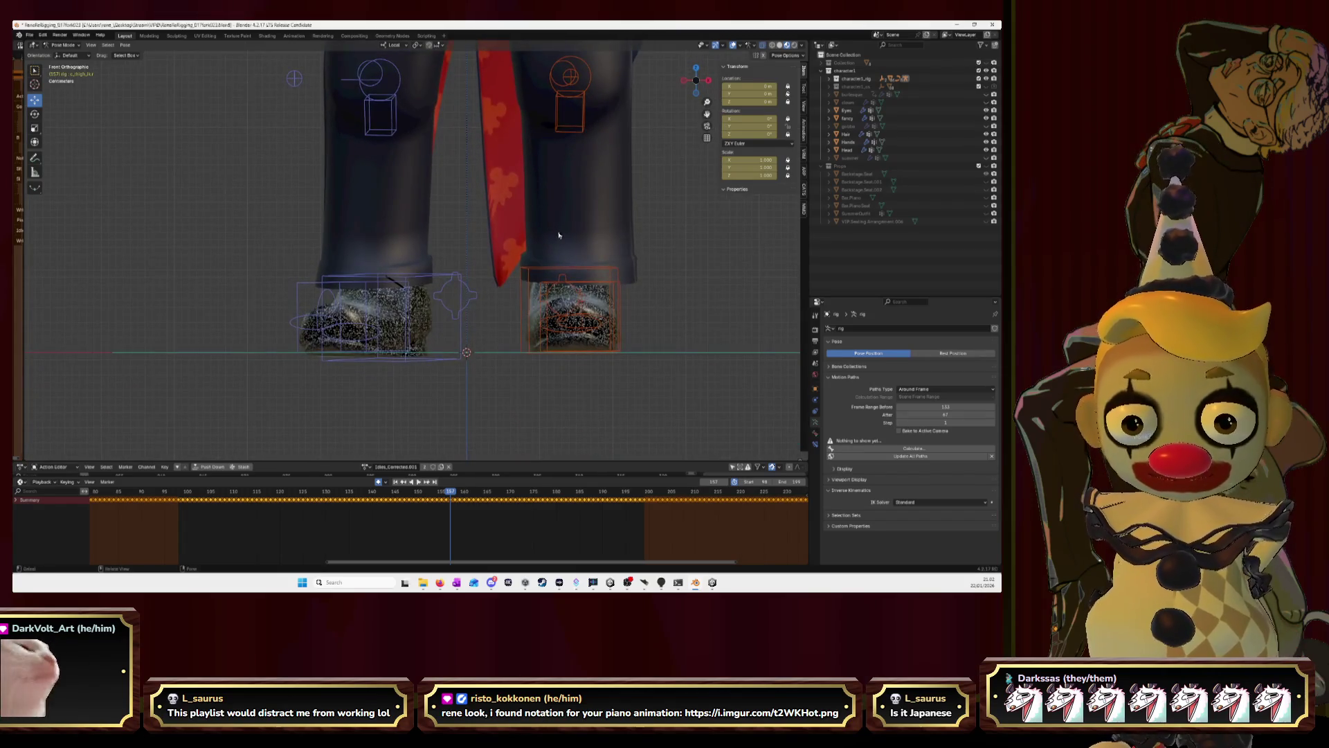
mouse_move(477, 233)
middle_down()
mouse_move(368, 237)
mouse_move(423, 281)
middle_up()
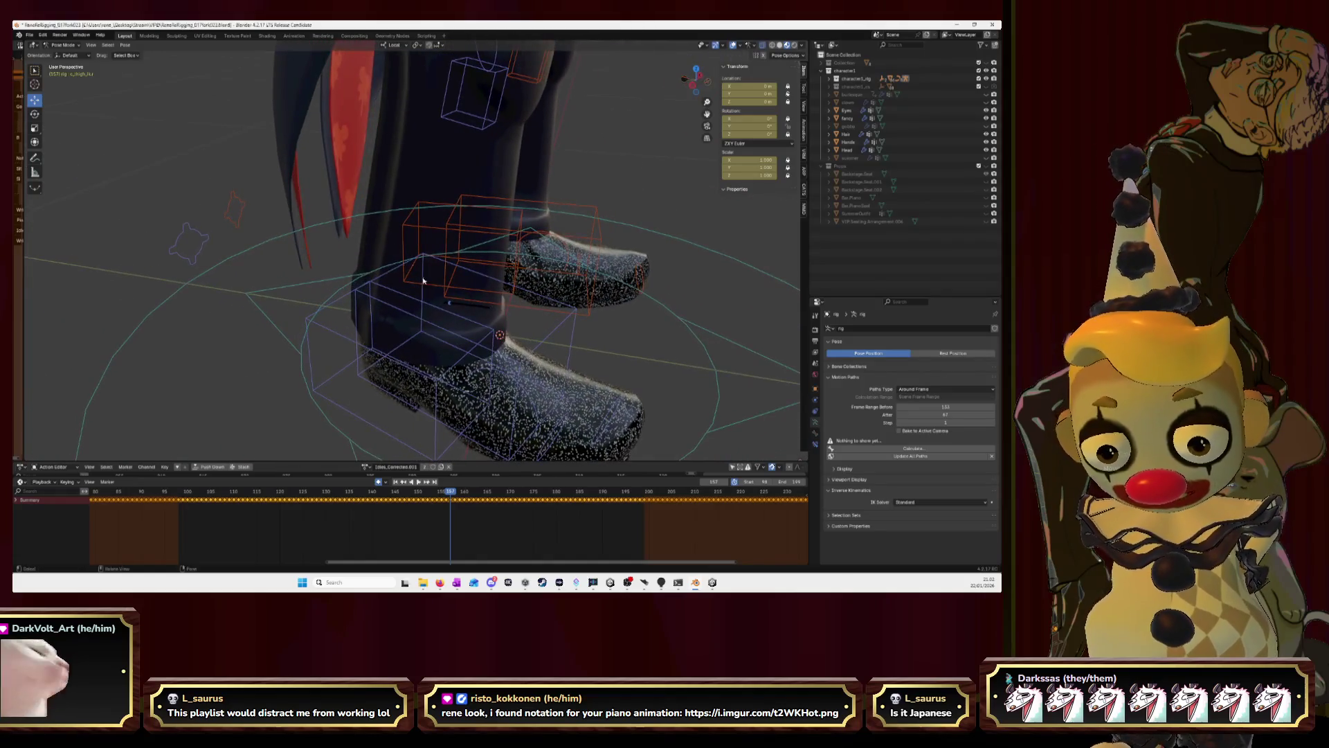
click(433, 380)
Move the foot bone along X at this frame with Auto Keying recording the new position.
middle_drag(433, 380, 436, 353)
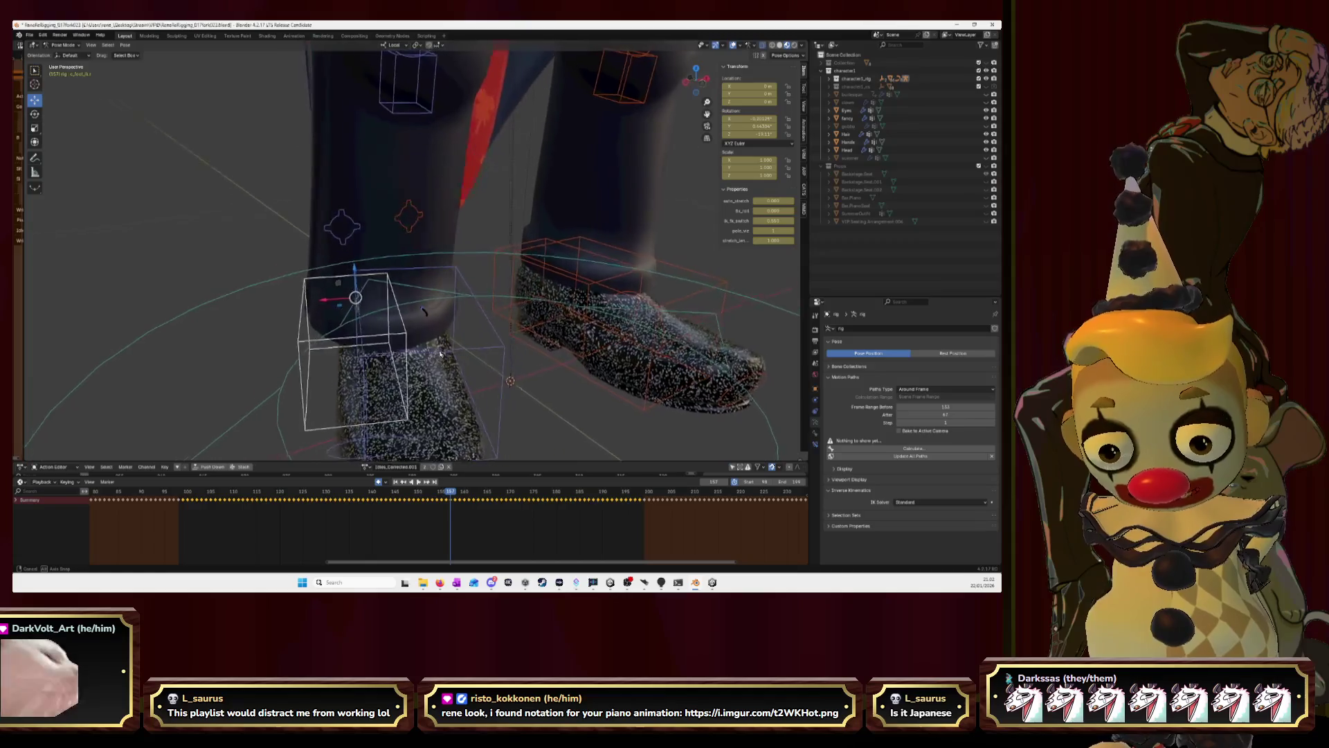
key(g)
key(x)
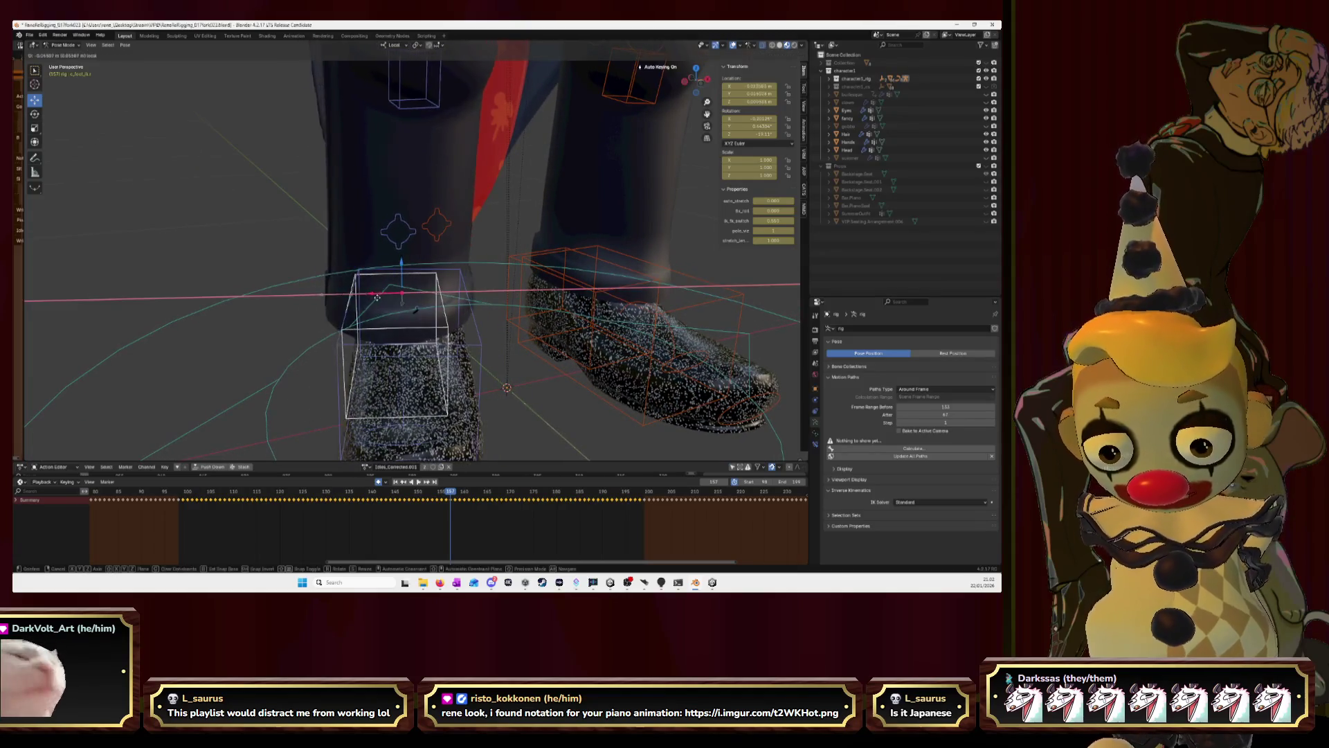
click(447, 292)
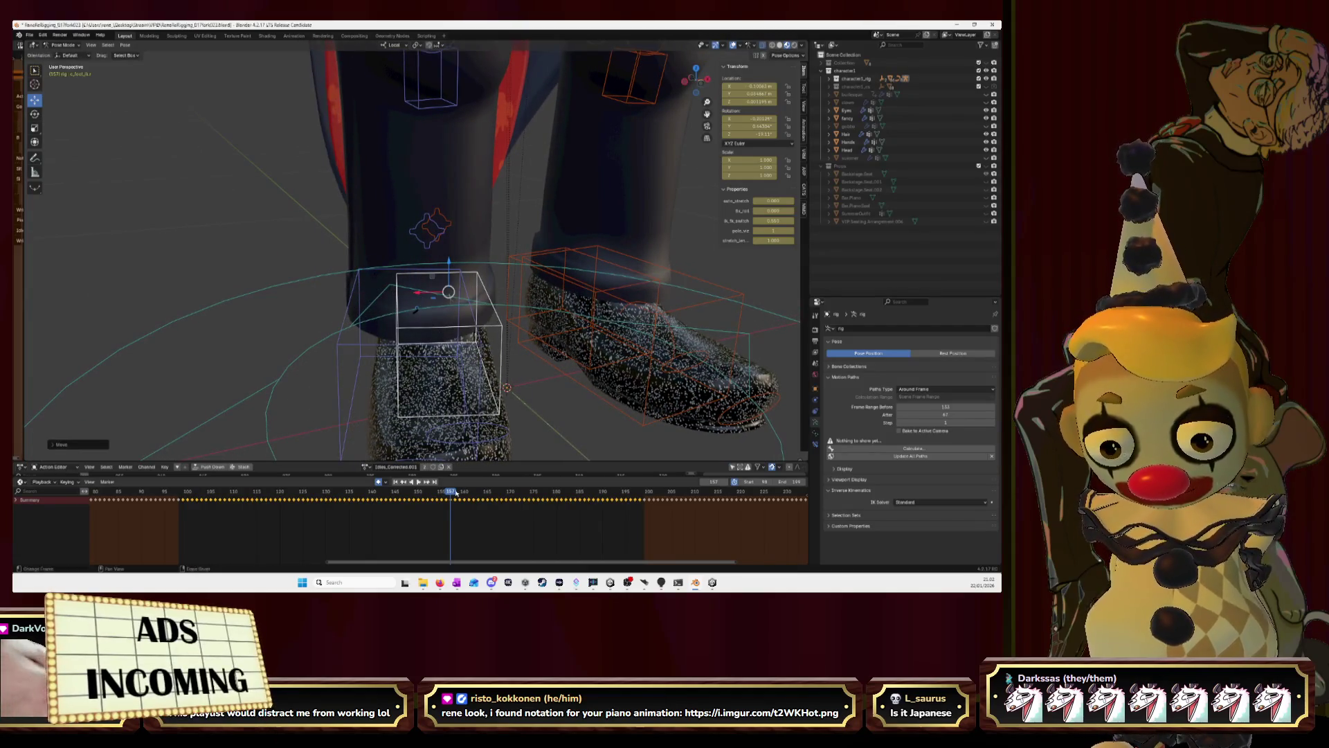
Scrub to a later walk frame, start another X move, and select the other foot bone.
click(408, 493)
mouse_move(407, 492)
mouse_down()
mouse_move(479, 502)
mouse_move(449, 504)
mouse_up()
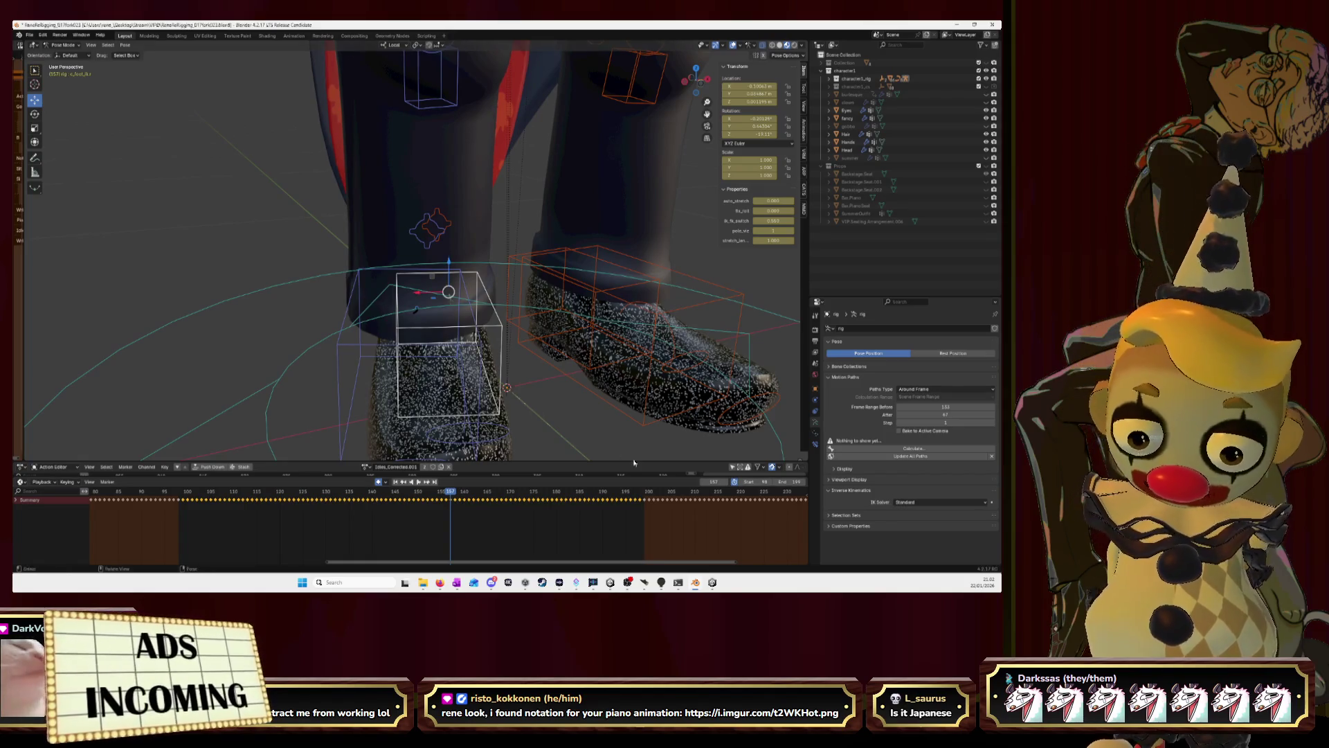
key(g)
key(x)
click(439, 395)
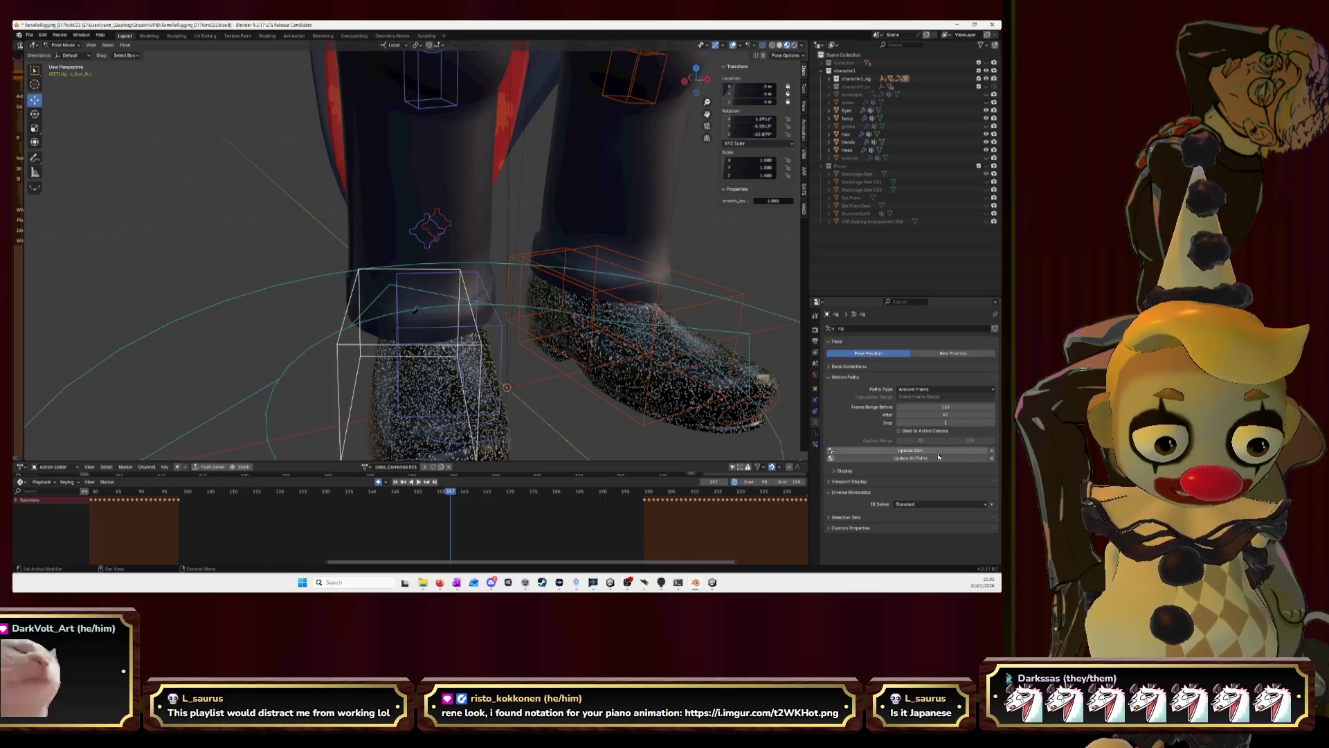
Clear the old motion paths and calculate fresh ones for the selected foot bones.
click(992, 454)
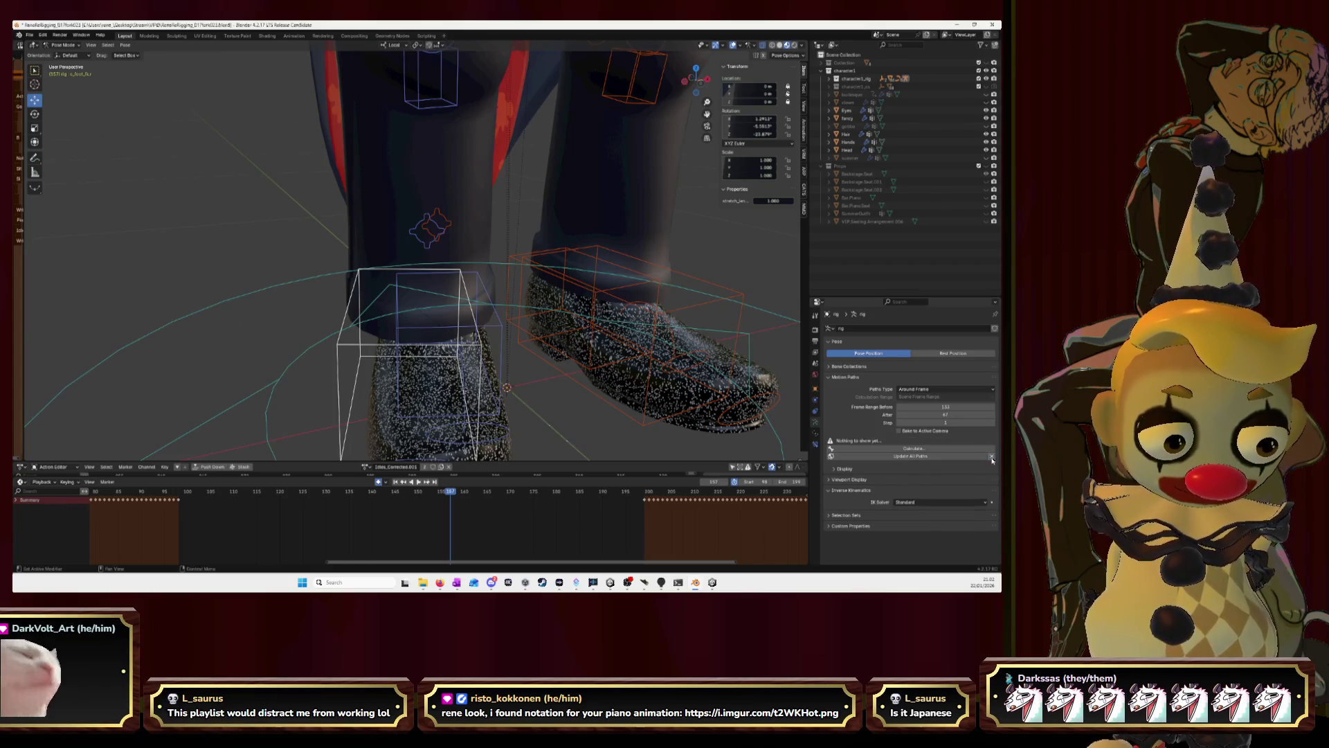
click(934, 447)
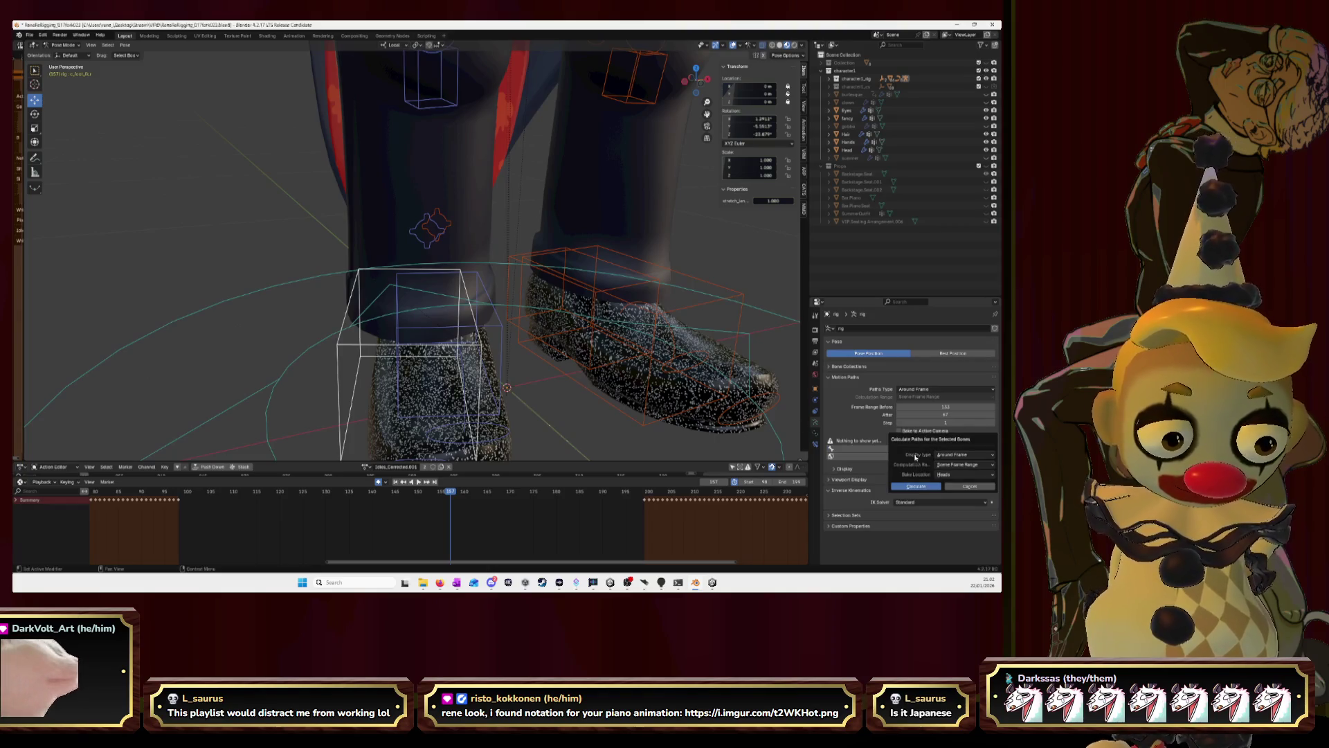
middle_drag(477, 375, 492, 357)
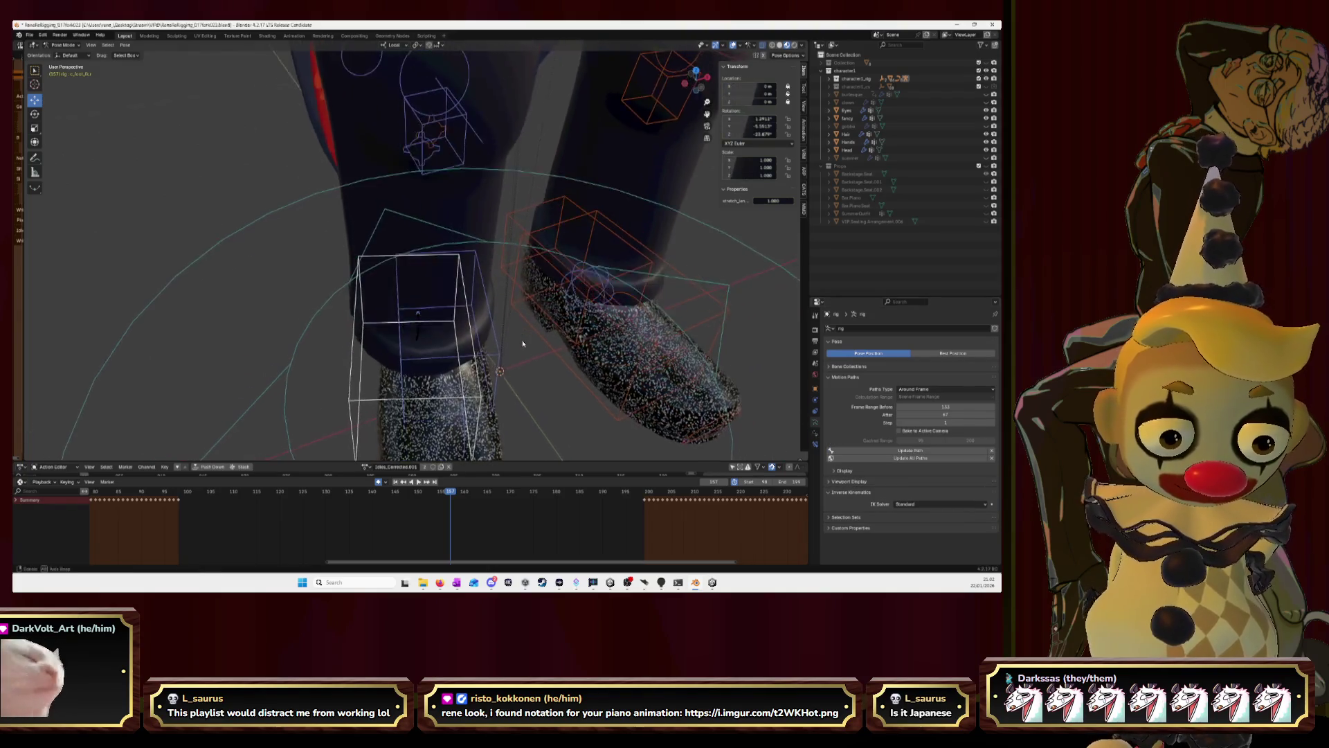
click(492, 359)
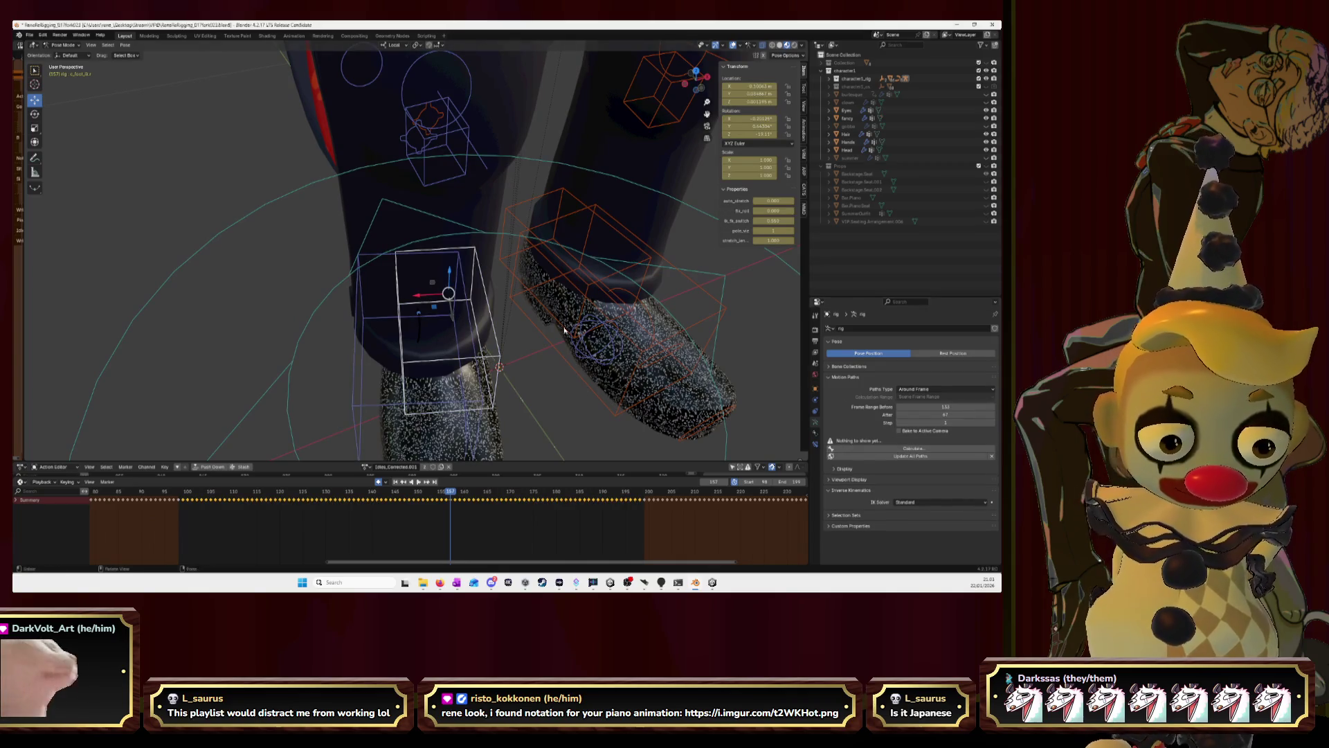
Update the foot control's motion path and check it from a low side view.
middle_drag(563, 331, 489, 311)
scroll(488, 312, up, 4)
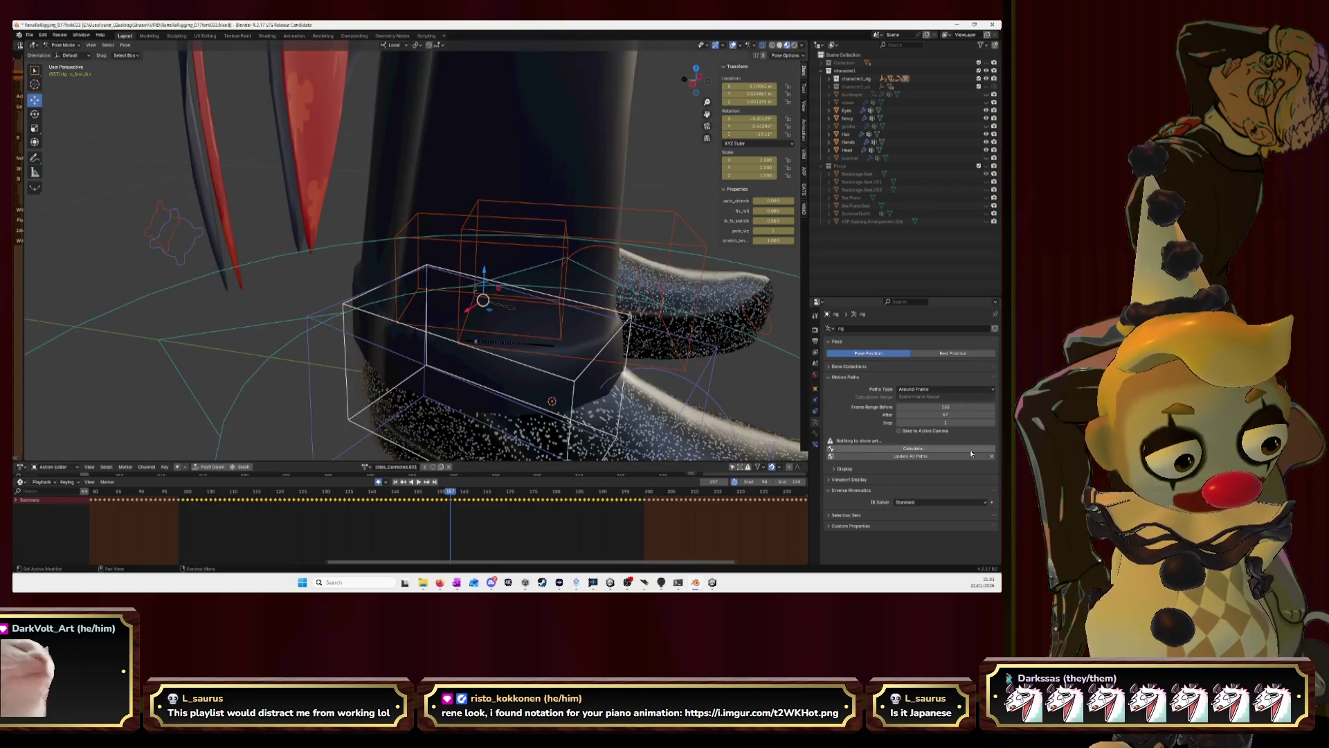
click(971, 450)
click(916, 486)
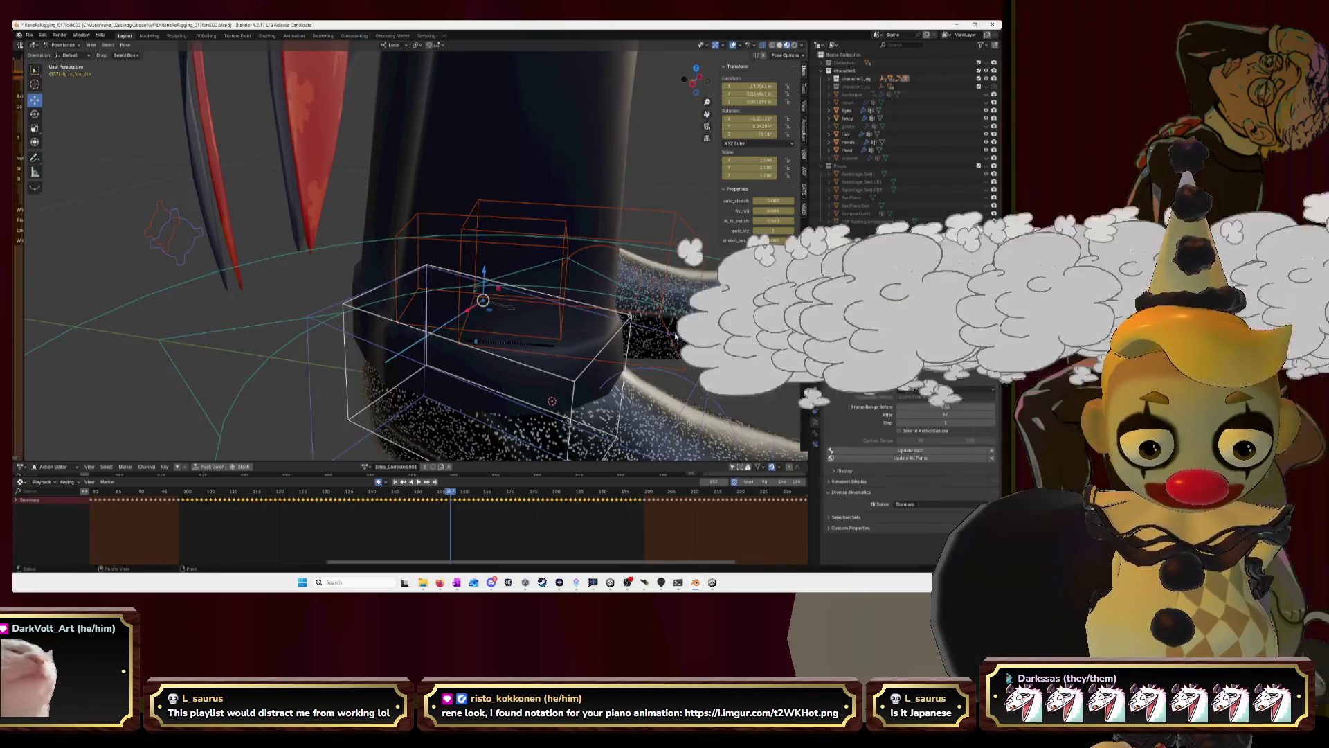
middle_drag(650, 309, 581, 295)
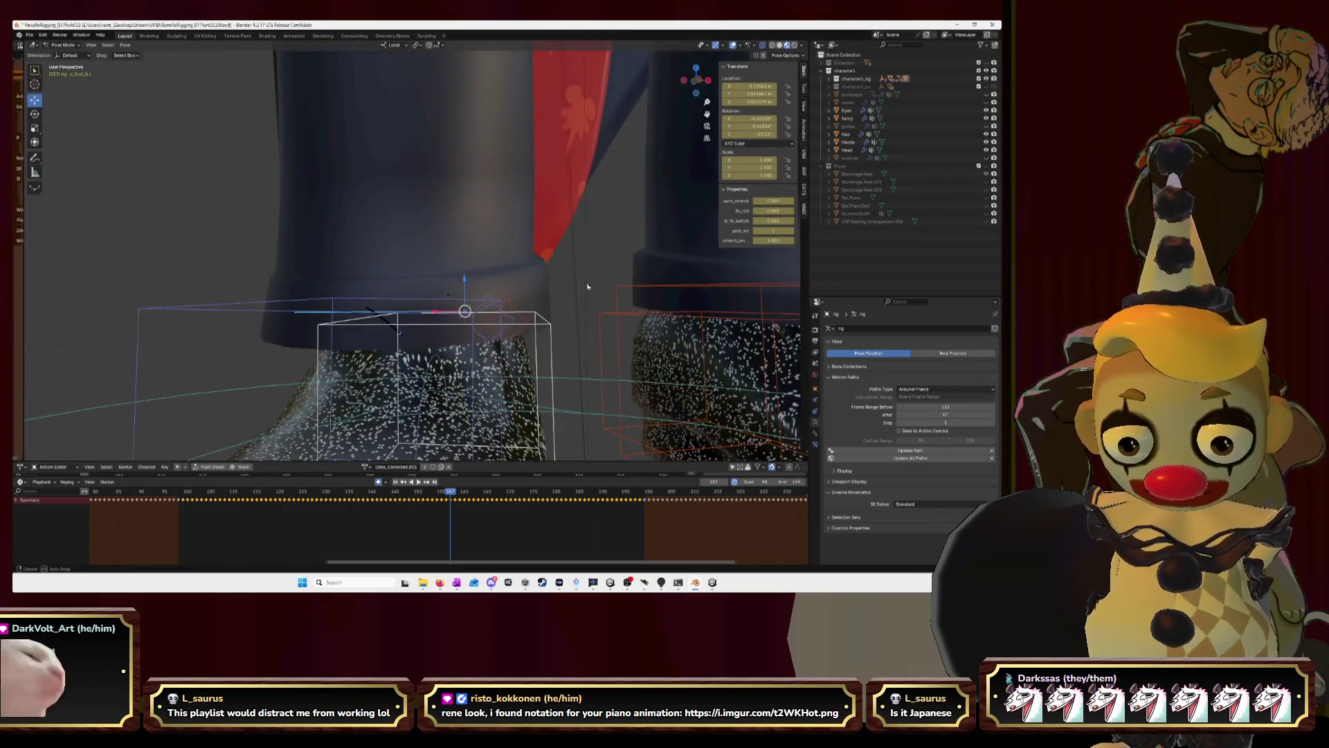
scroll(584, 300, down, 2)
scroll(587, 306, down, 3)
scroll(592, 316, down, 2)
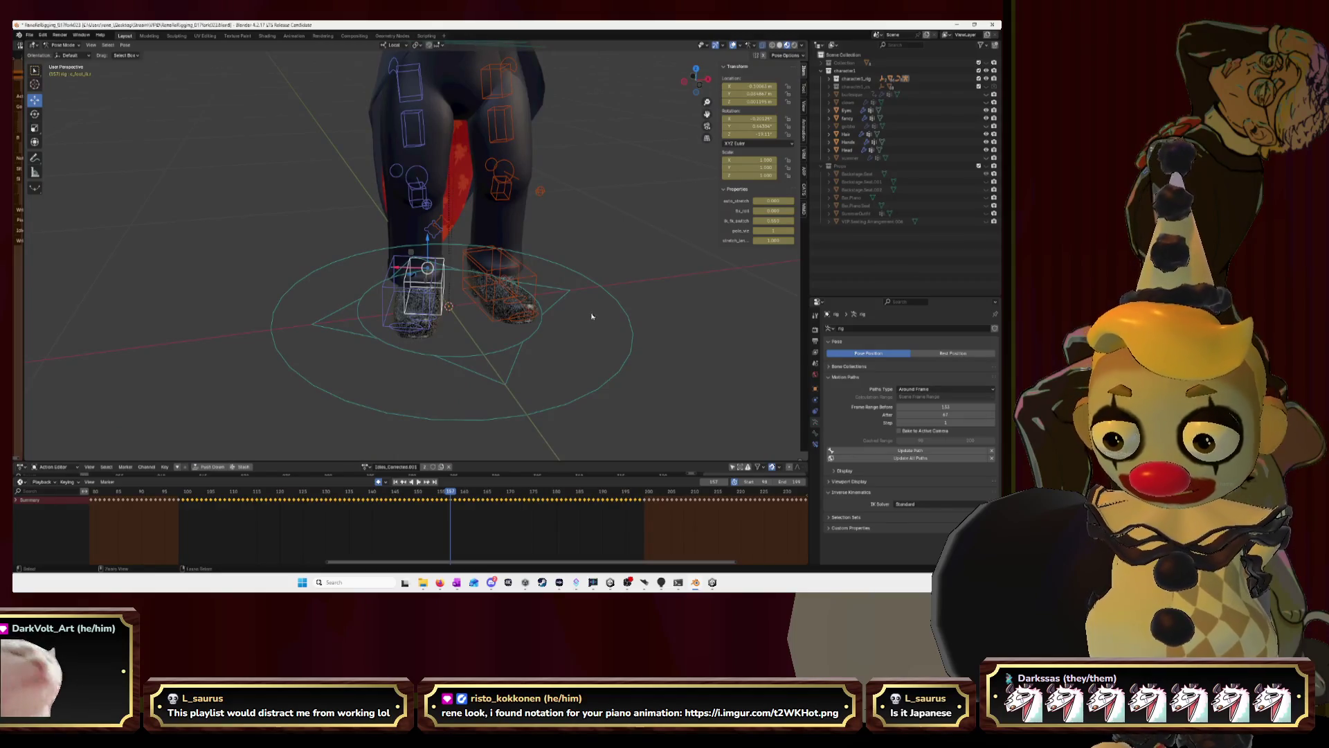
Undo and redo through the recent motion-path and foot-control changes.
key(ctrl+z)
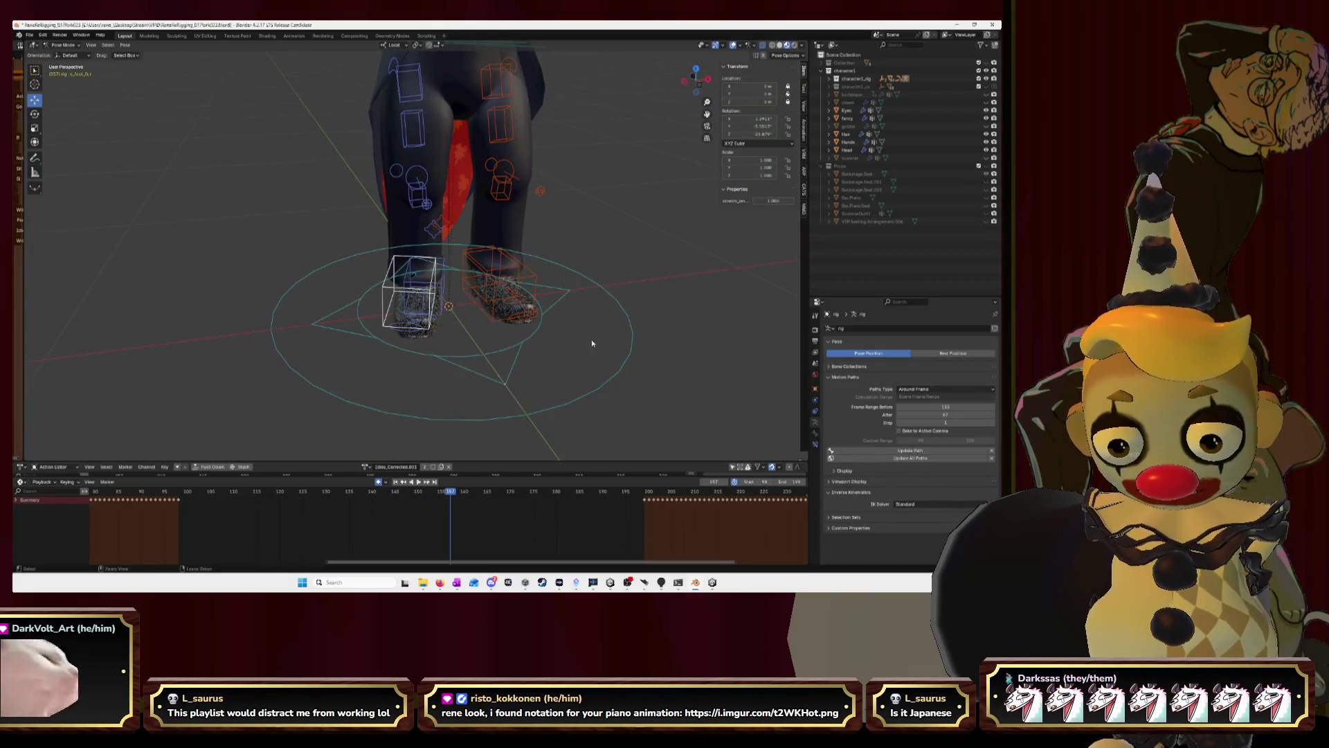
key(ctrl+z)
key(ctrl+shift+z)
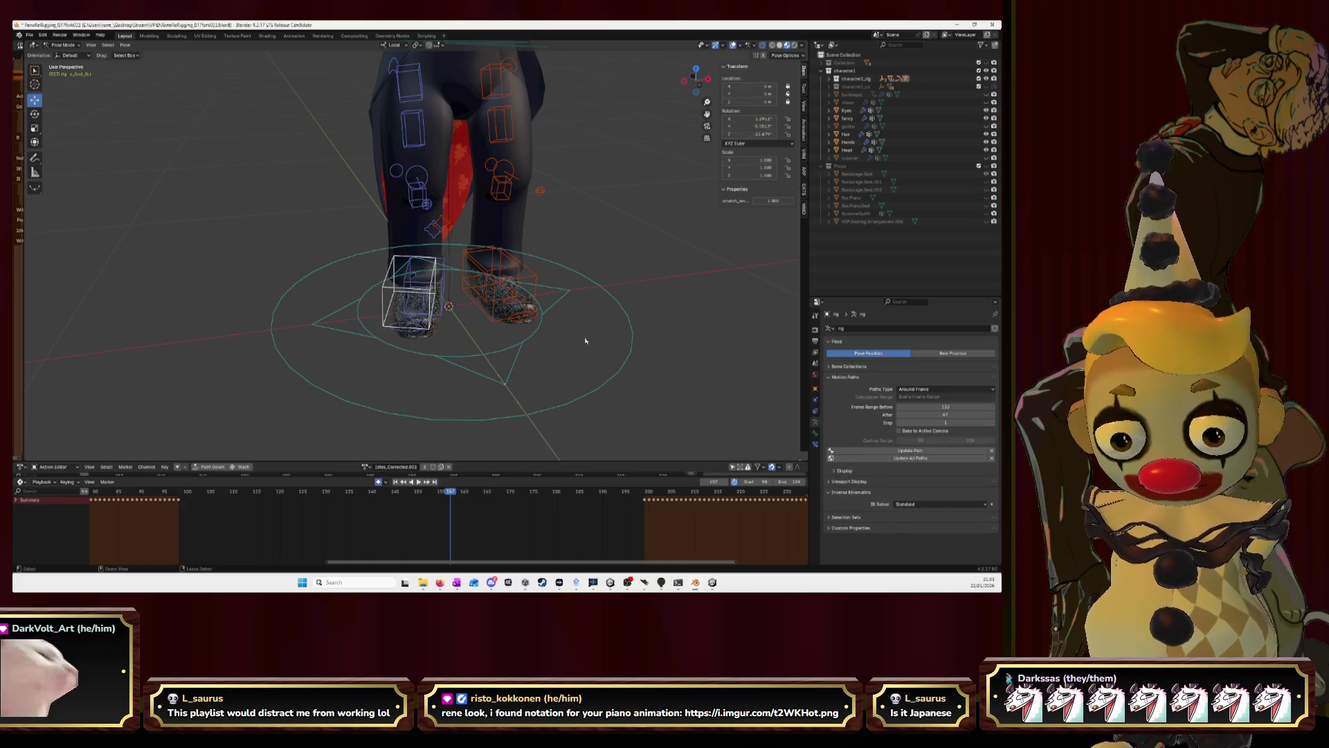
key(ctrl+z)
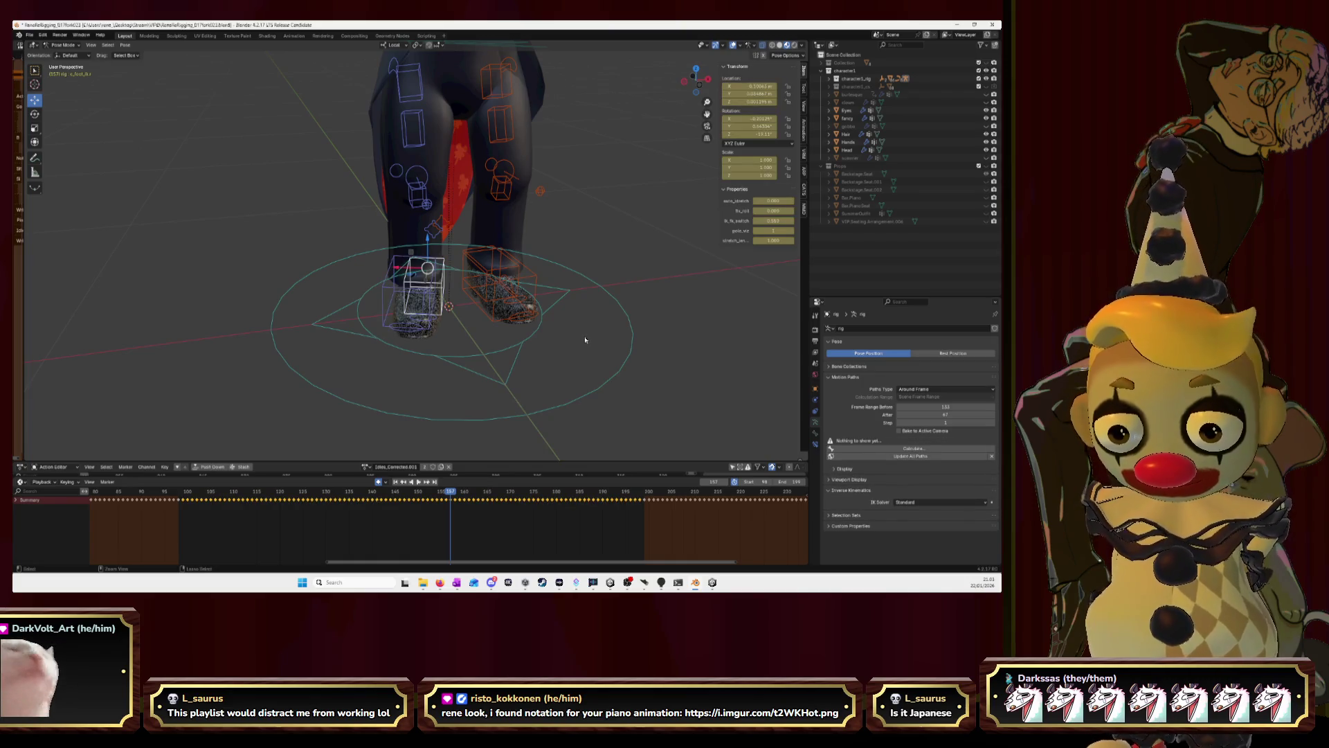
key(ctrl+z)
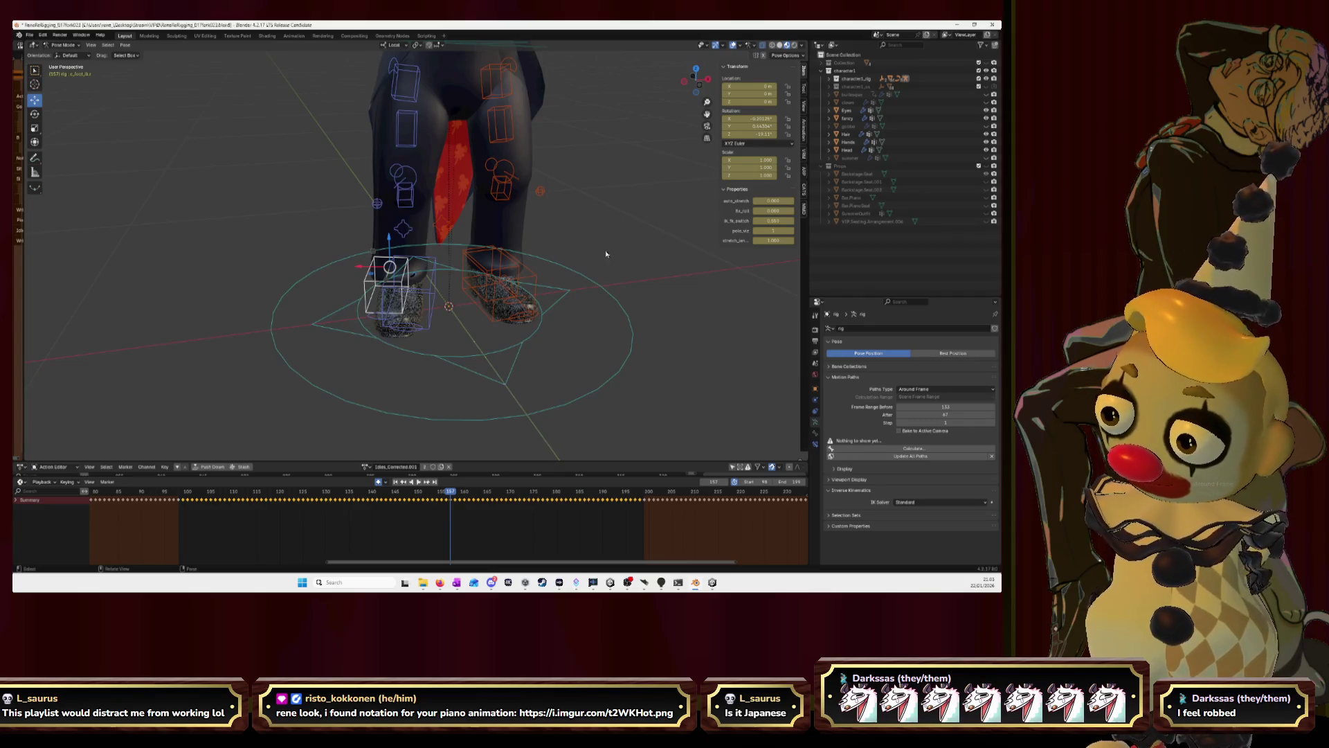
Reselect the foot control bone and start moving it upward above the boot.
click(407, 197)
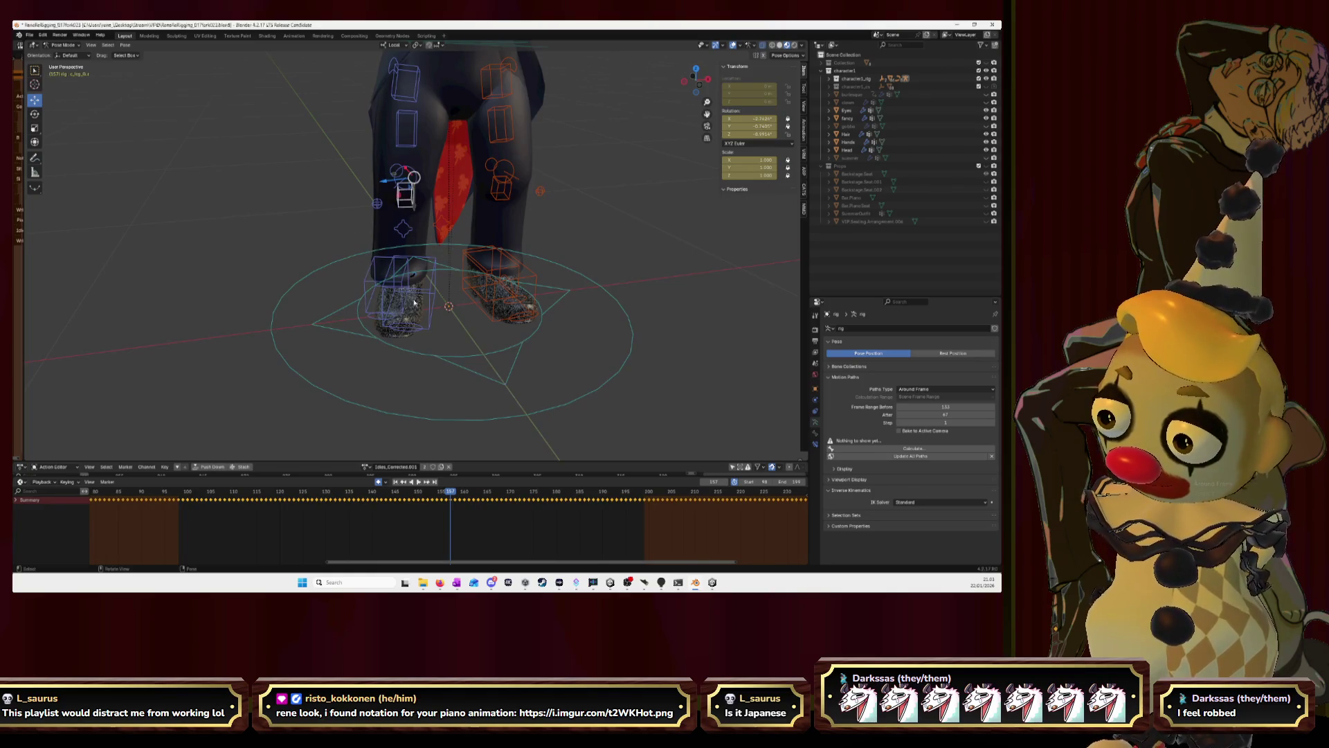
click(390, 275)
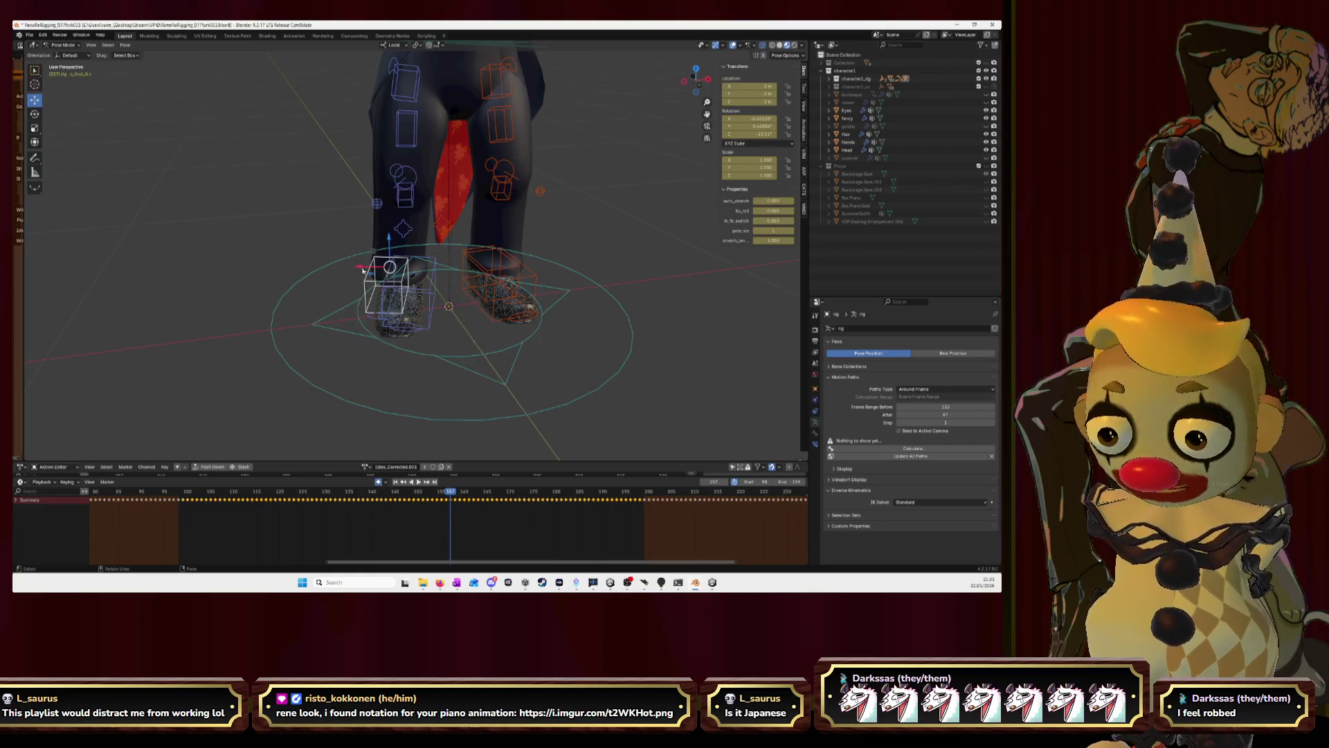
key(g)
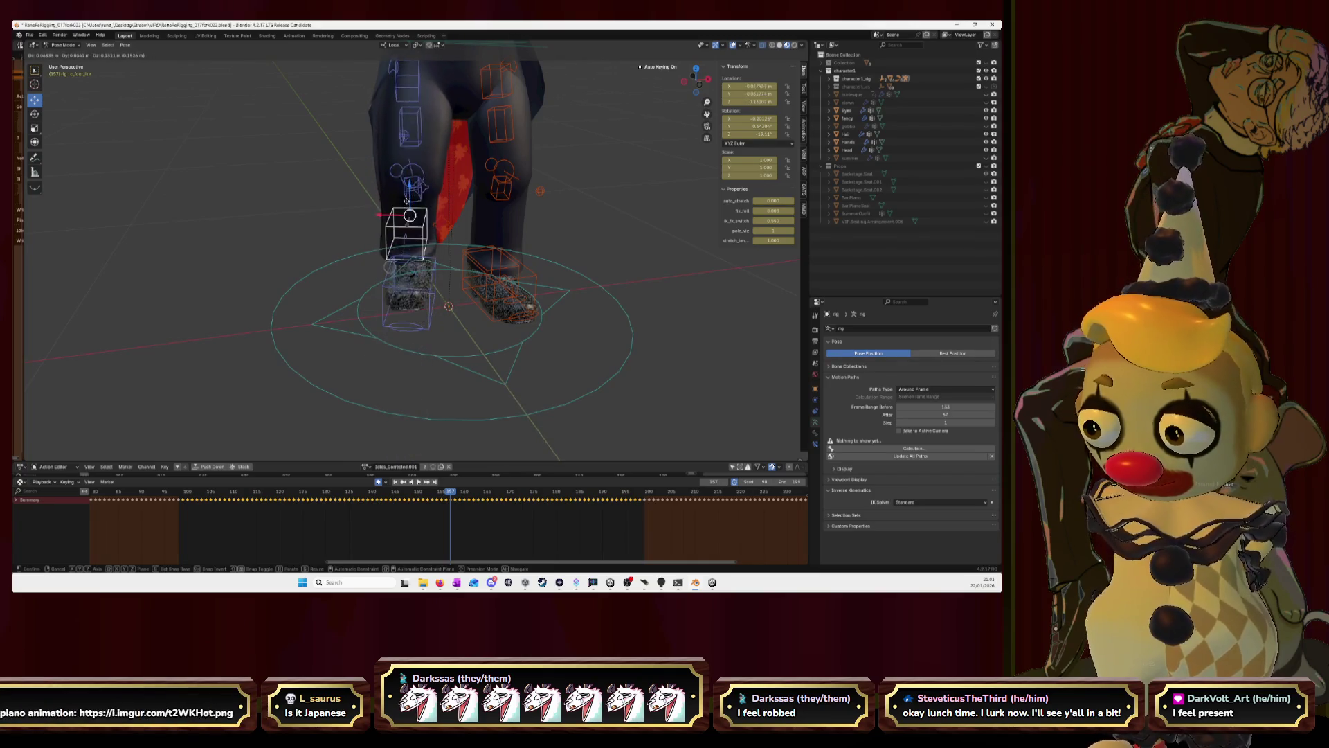
Confirm the raised foot and switch to a Left Orthographic view of the character.
click(405, 201)
mouse_move(405, 201)
middle_down()
mouse_move(337, 198)
mouse_move(401, 204)
middle_up()
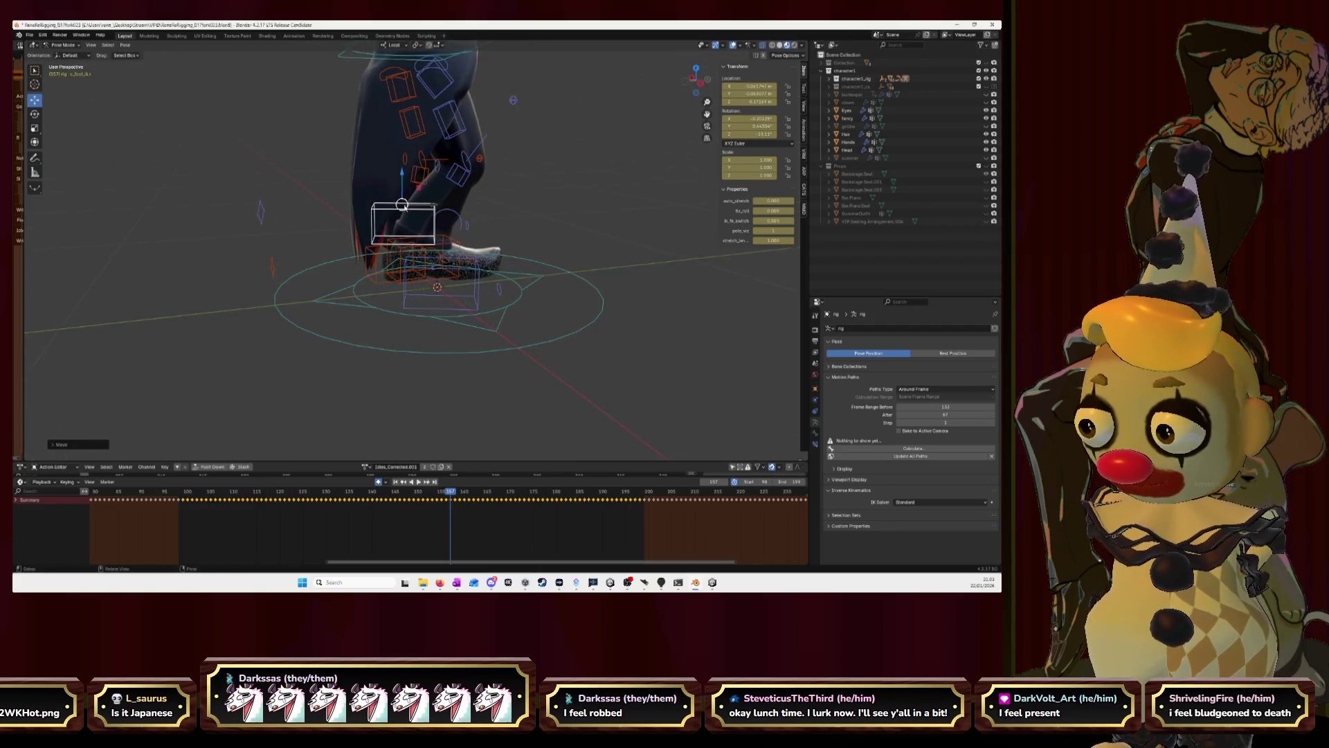
click(701, 85)
drag(707, 114, 670, 109)
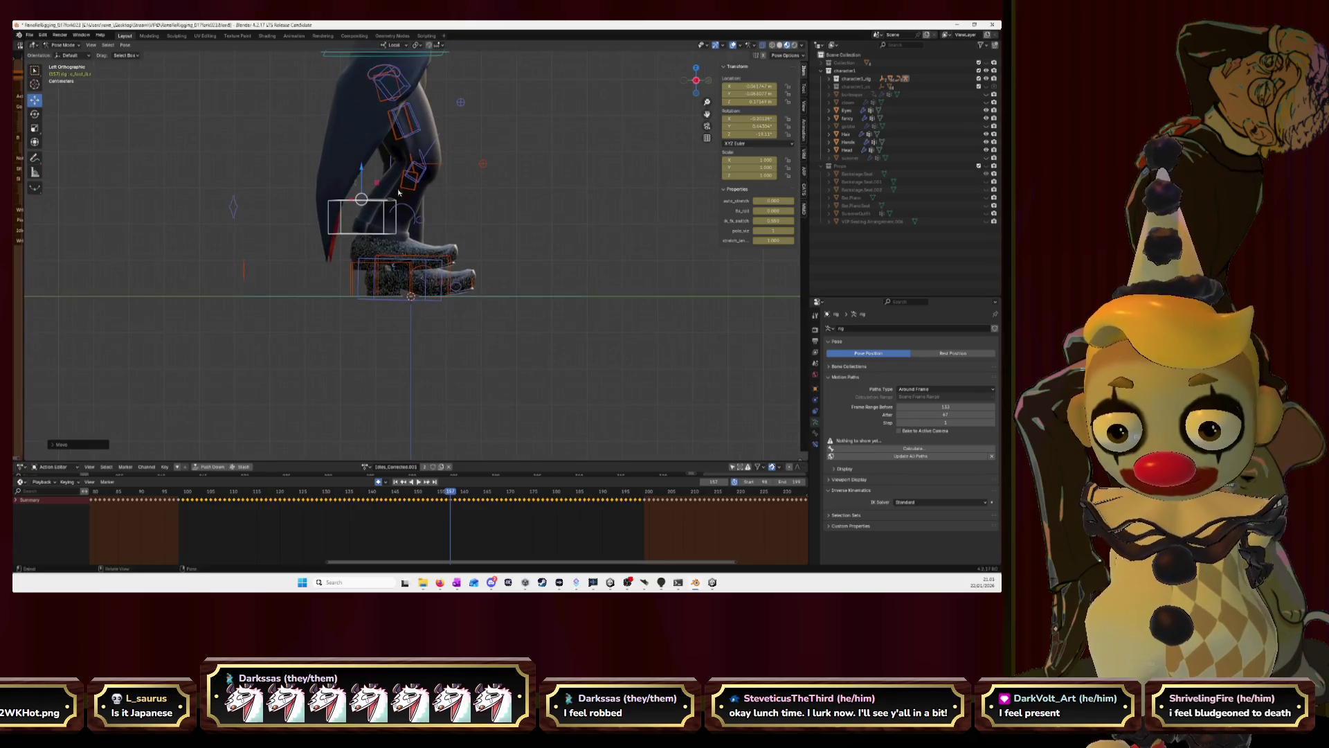
Move the foot down toward the grid floor, undo the unwanted leg pose, and return to perspective.
key(g)
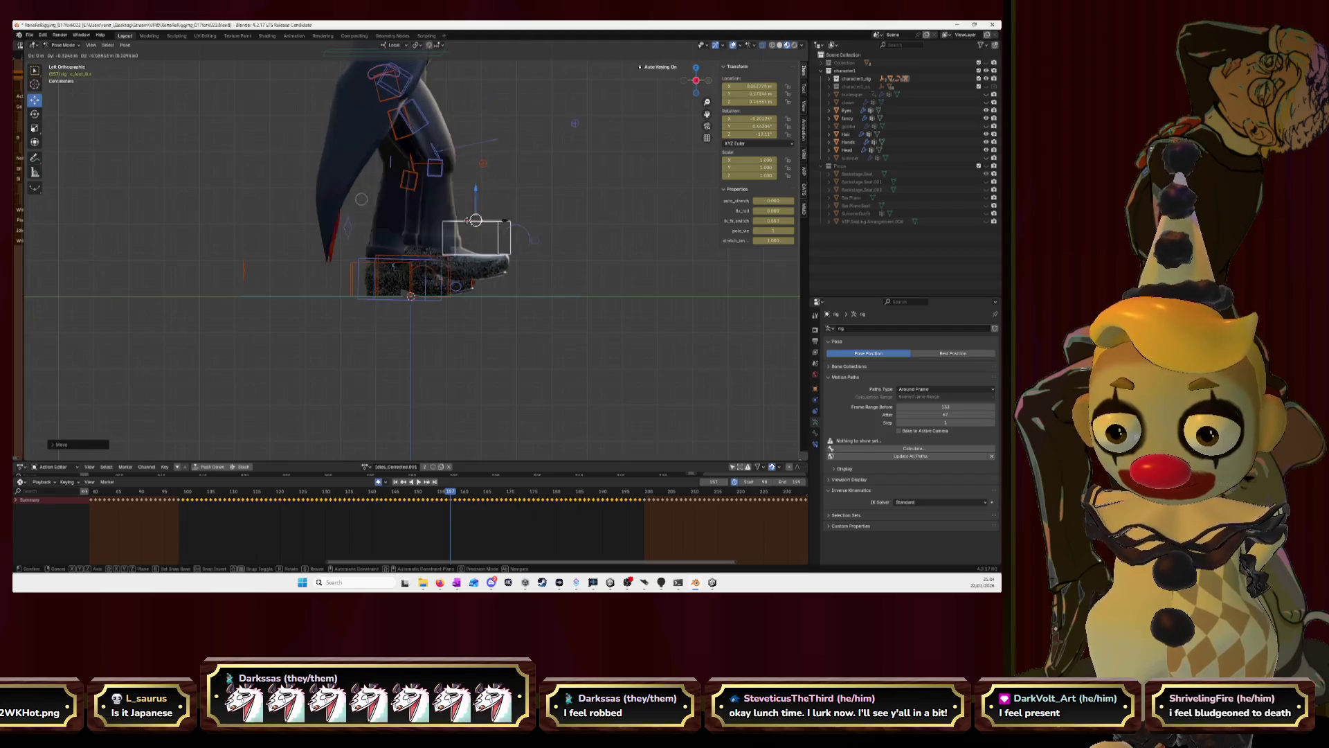
click(590, 252)
key(ctrl+z)
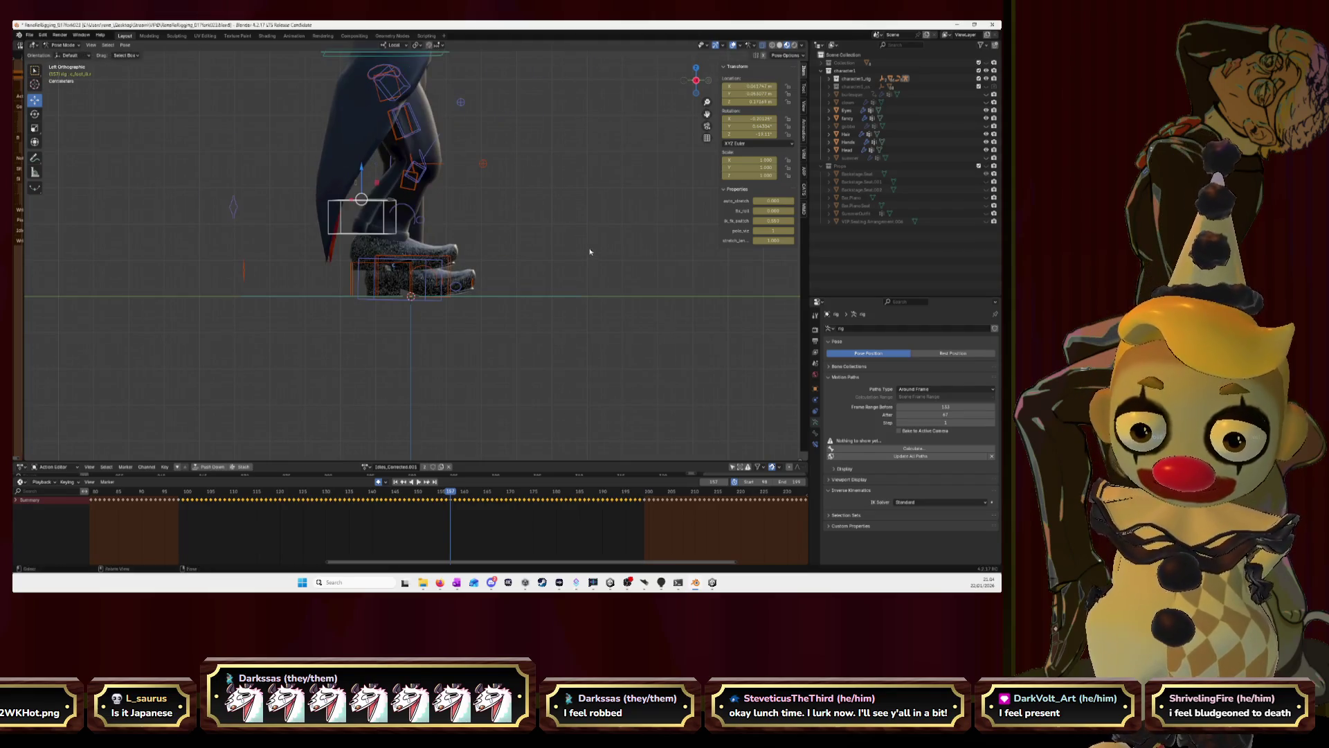
key(ctrl+z)
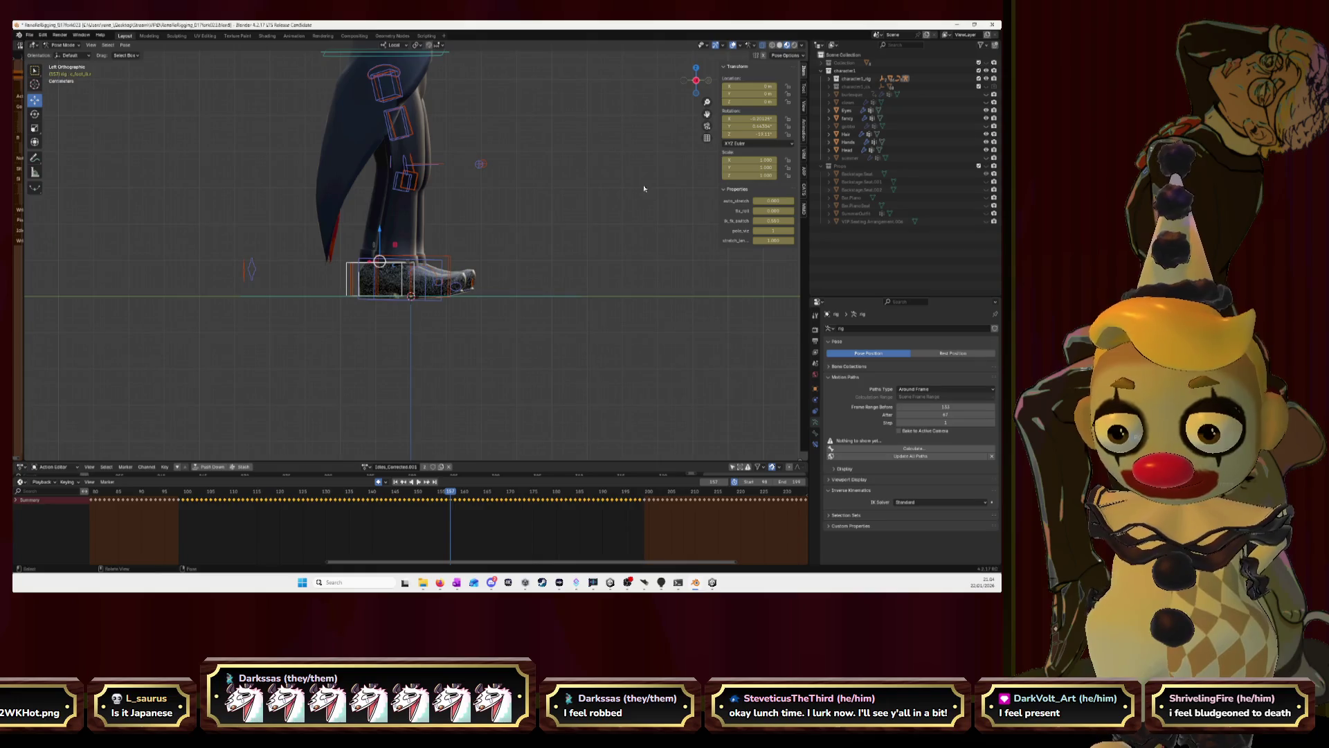
middle_drag(558, 256, 479, 285)
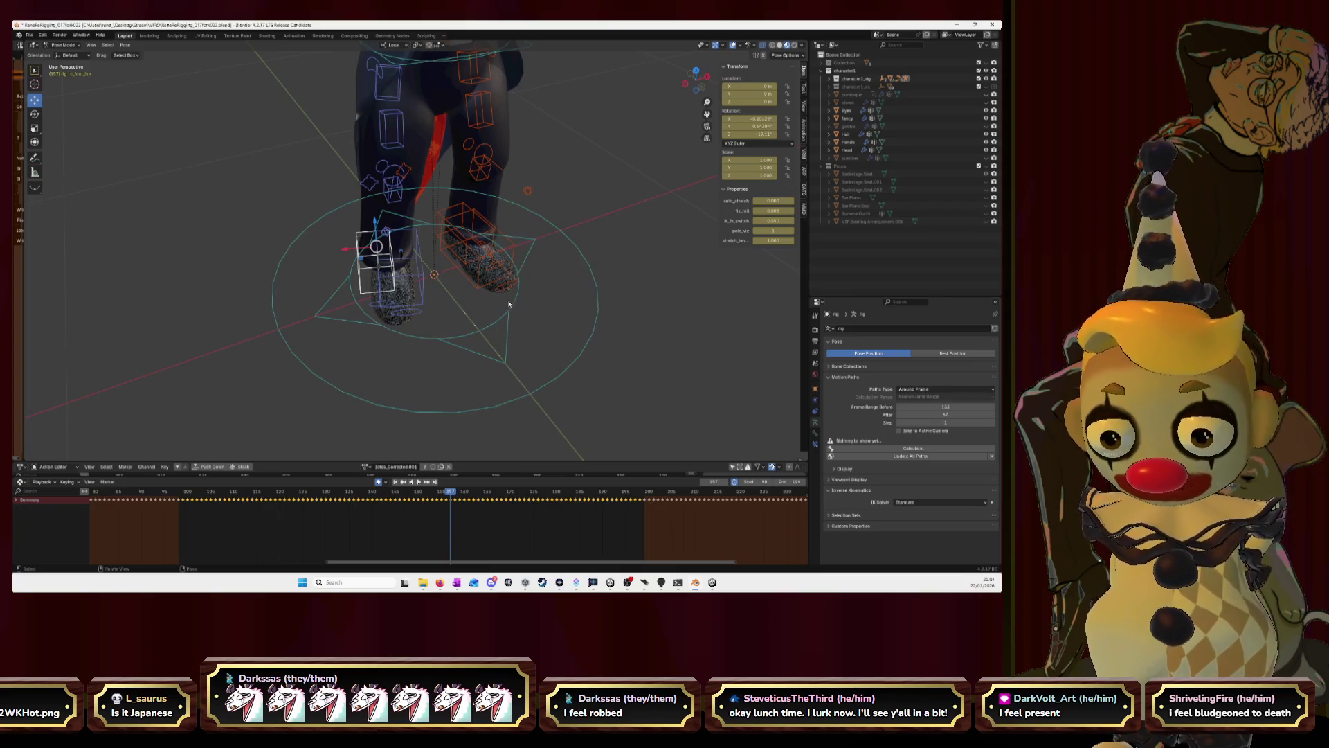
scroll(265, 523, down, 2)
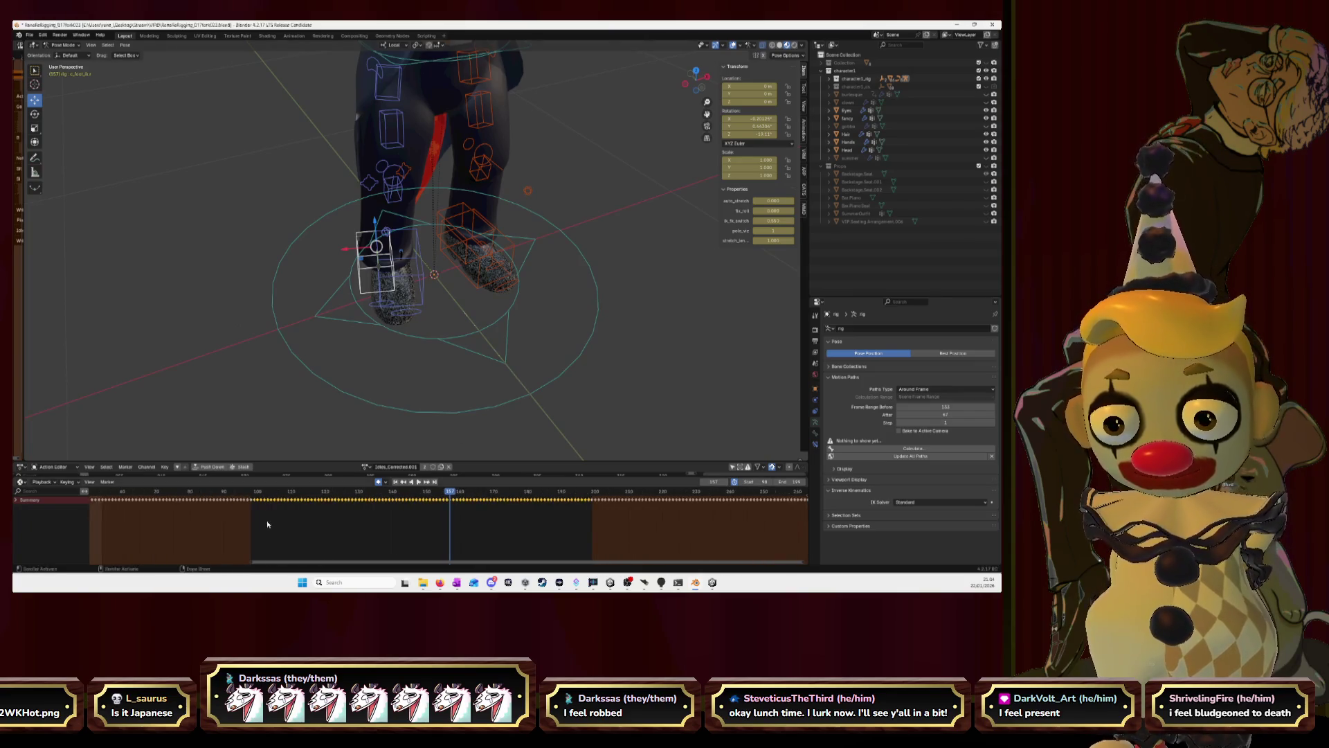
scroll(264, 524, down, 2)
Scrub through the walk cycle and step forward to frame 149.
mouse_move(450, 497)
mouse_down()
mouse_move(219, 508)
mouse_move(411, 522)
mouse_move(232, 523)
mouse_move(416, 514)
mouse_move(284, 517)
mouse_up()
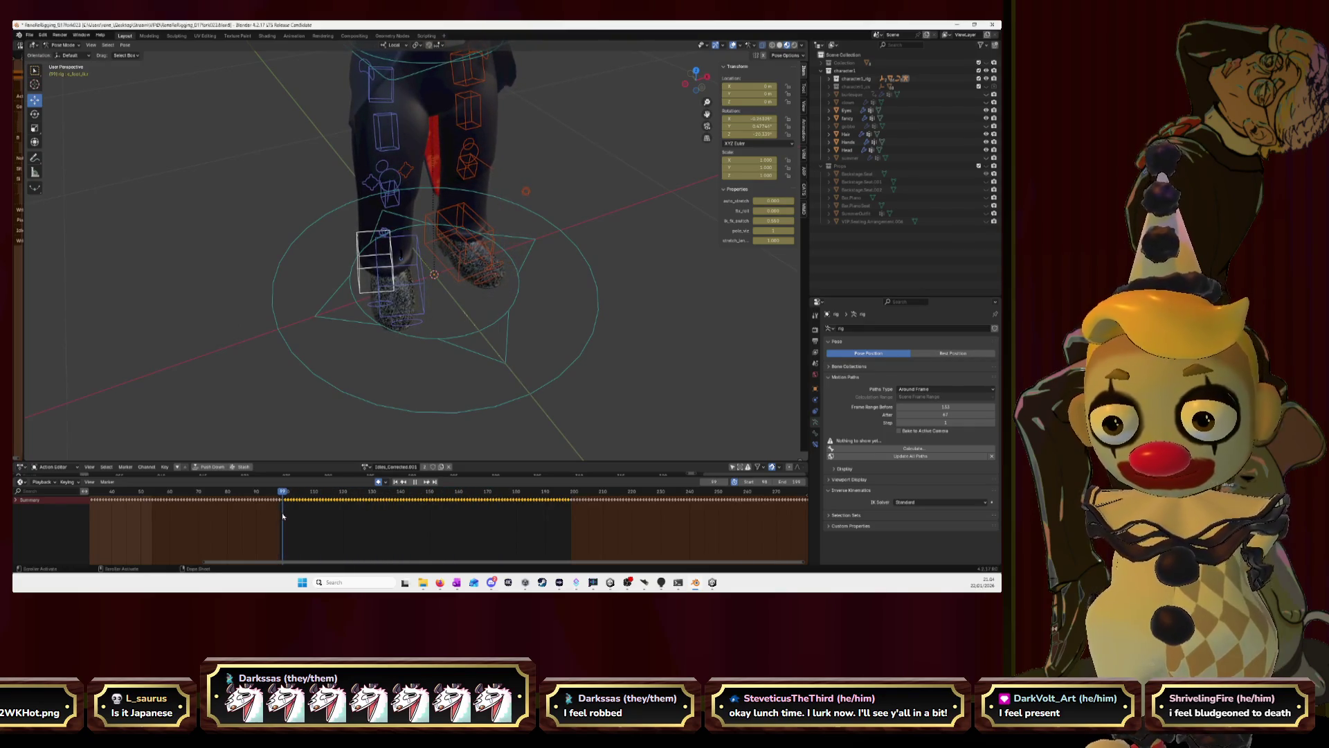
scroll(560, 339, up, 3)
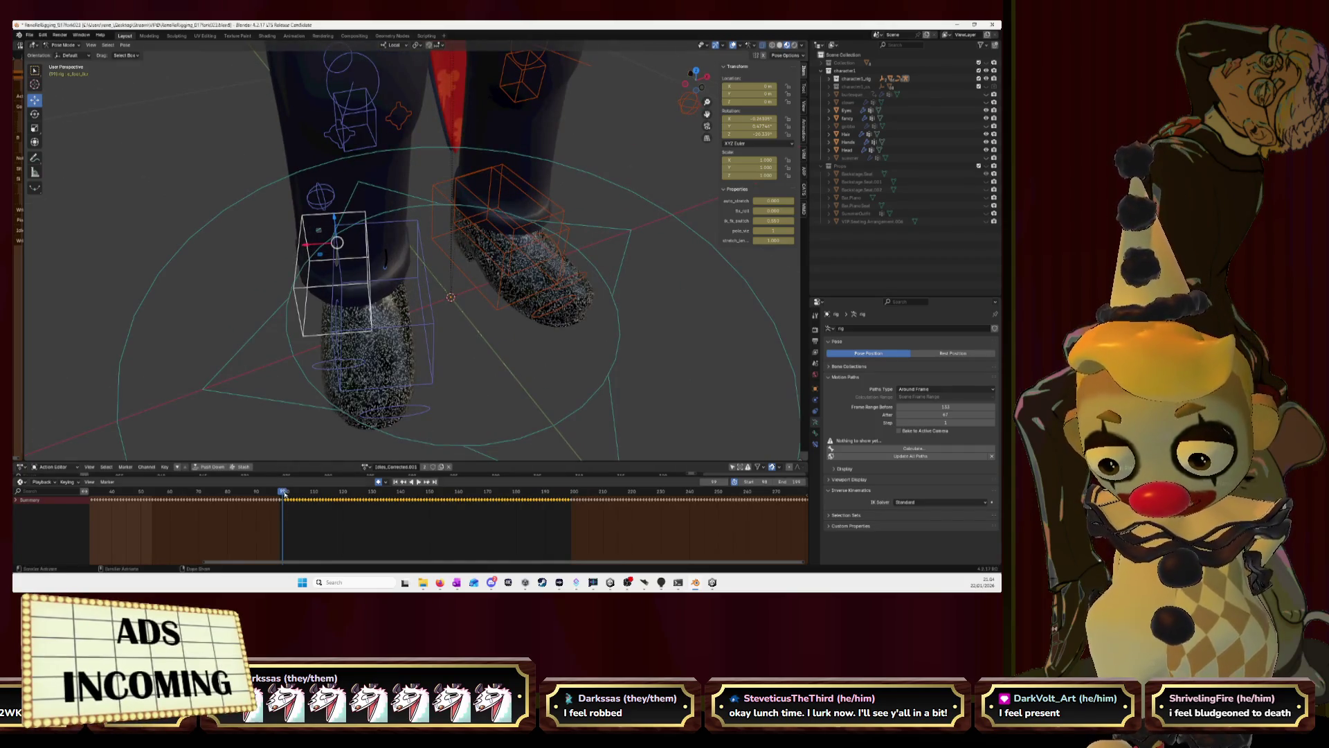
drag(284, 492, 422, 502)
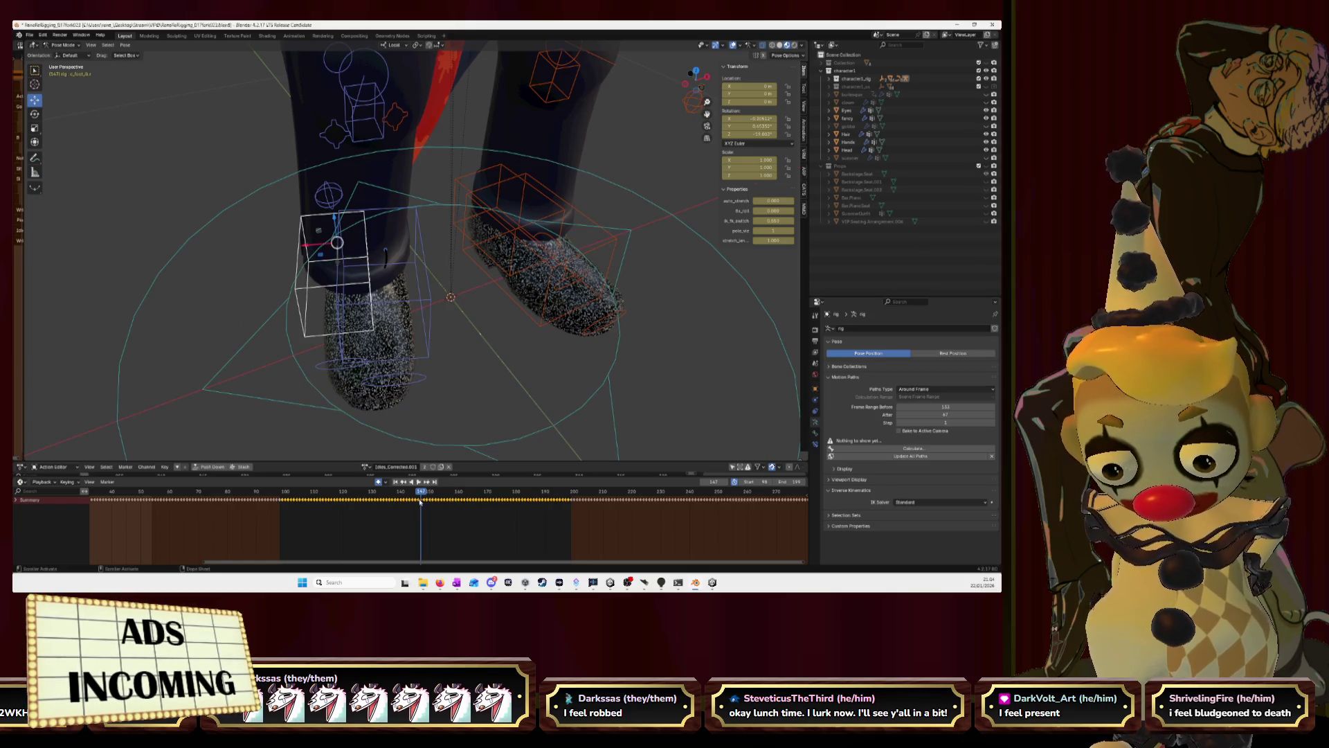
drag(422, 501, 420, 502)
key(Right)
key(Right)
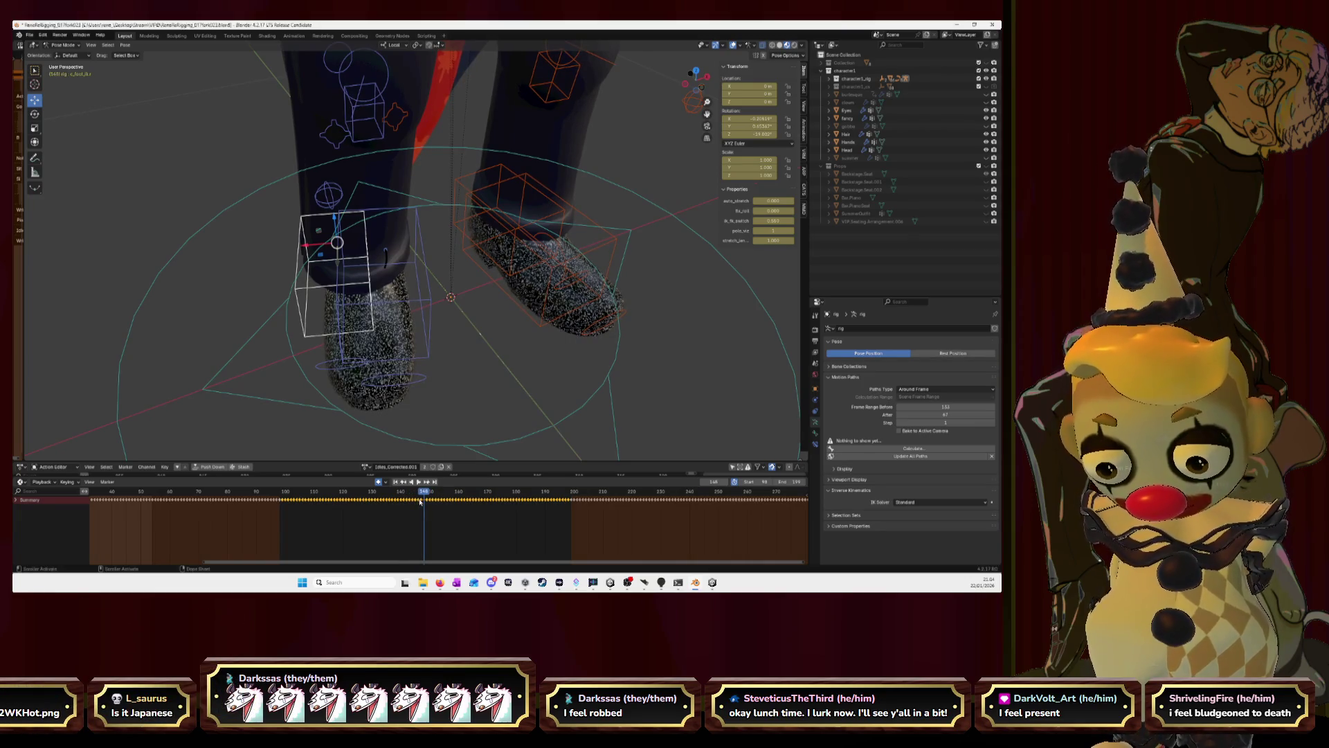
key(Right)
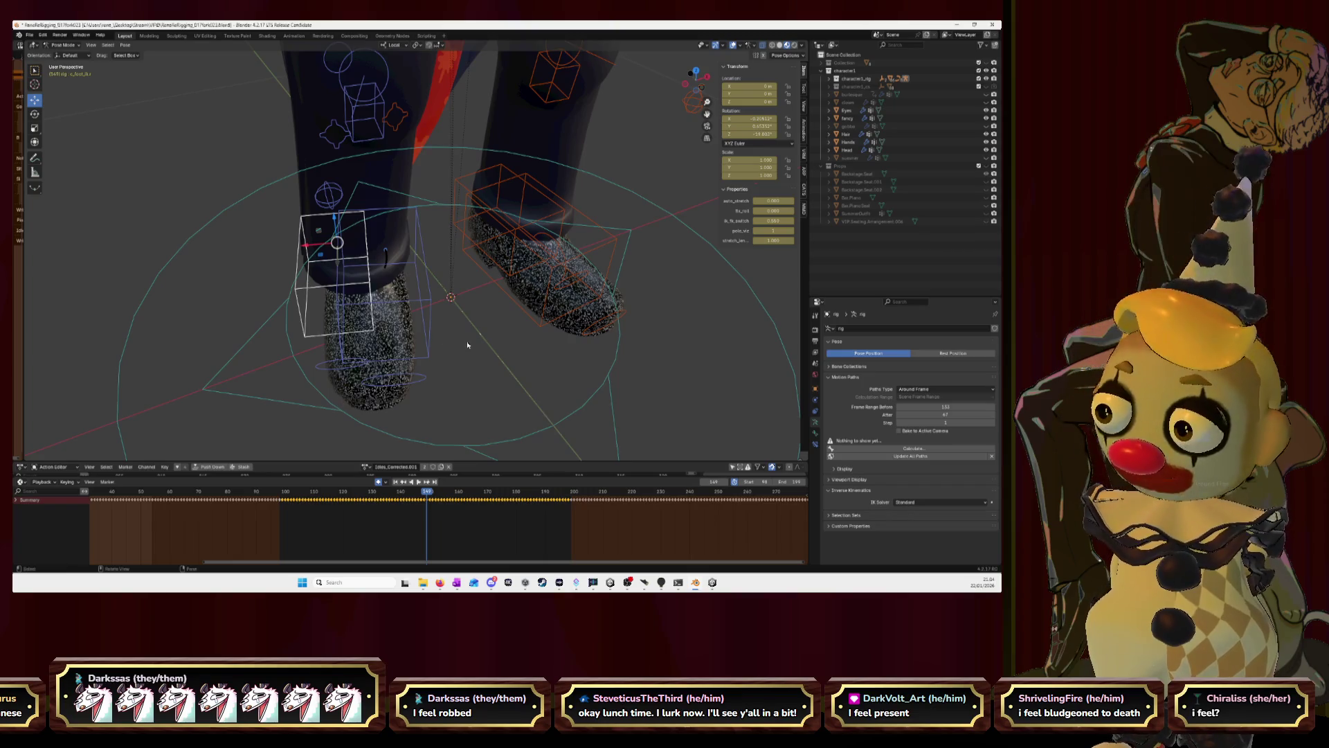
Nudge the foot bone and shoe, then settle on the lower foot control bone as the selection.
middle_drag(426, 295, 376, 314)
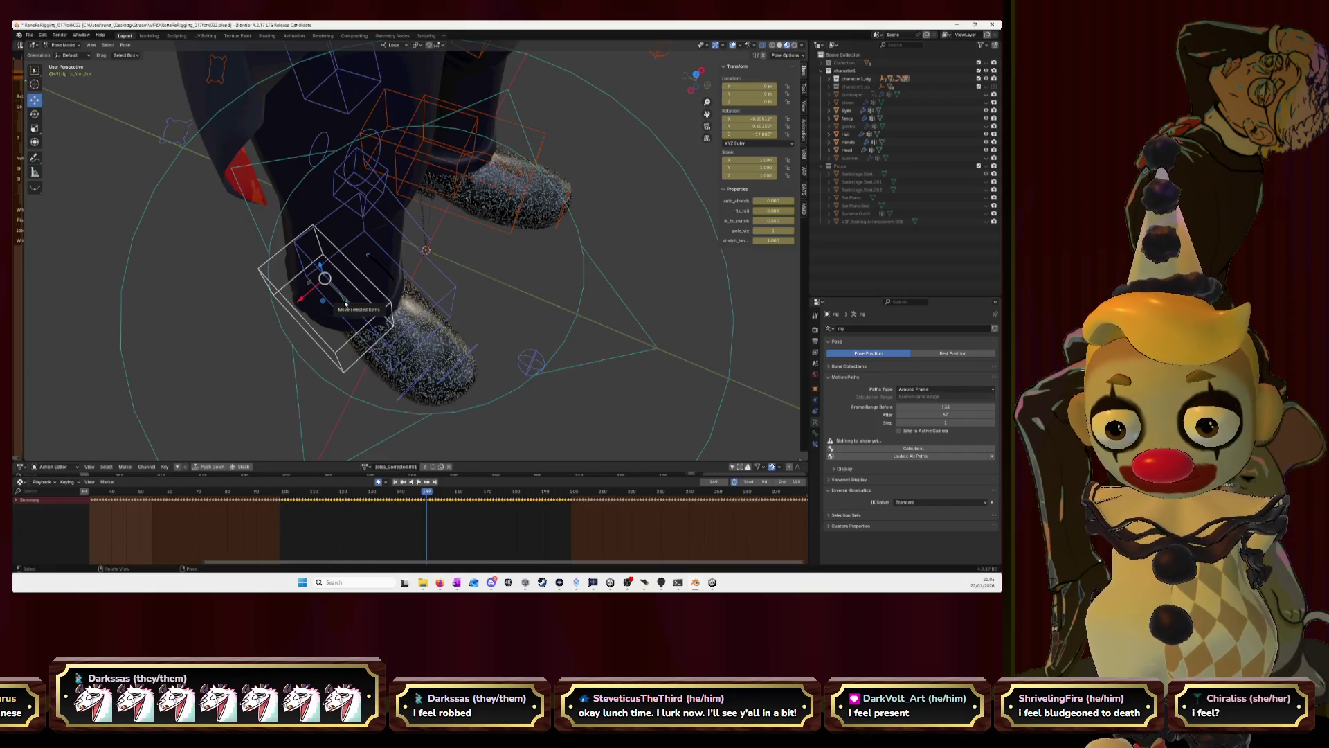
drag(344, 303, 372, 317)
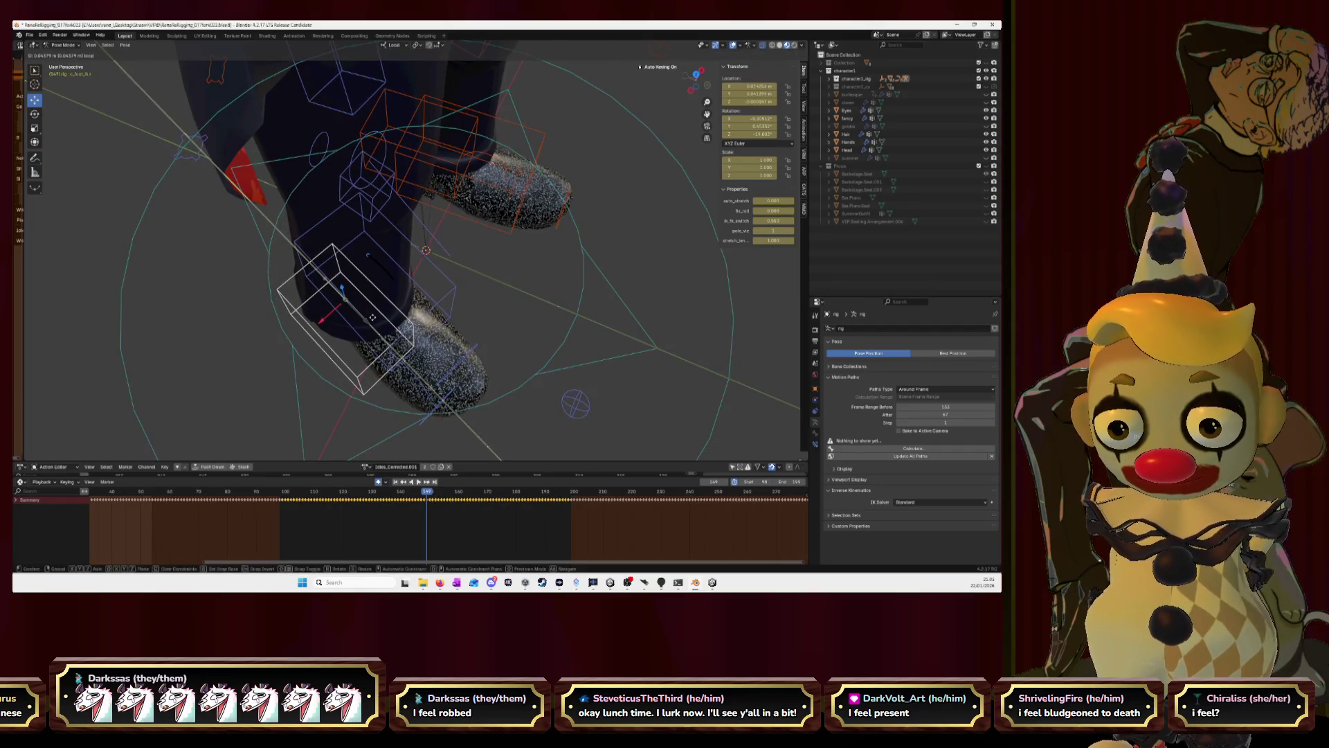
click(372, 317)
click(452, 298)
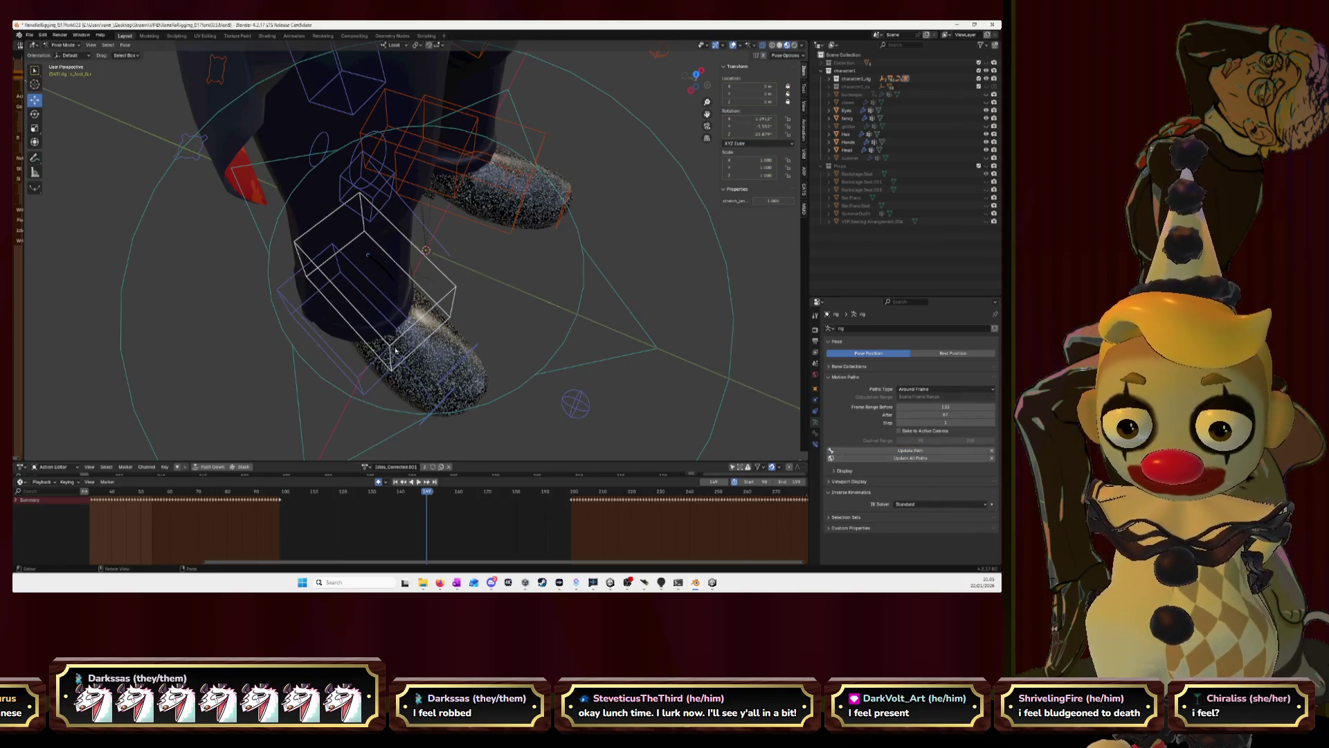
click(374, 366)
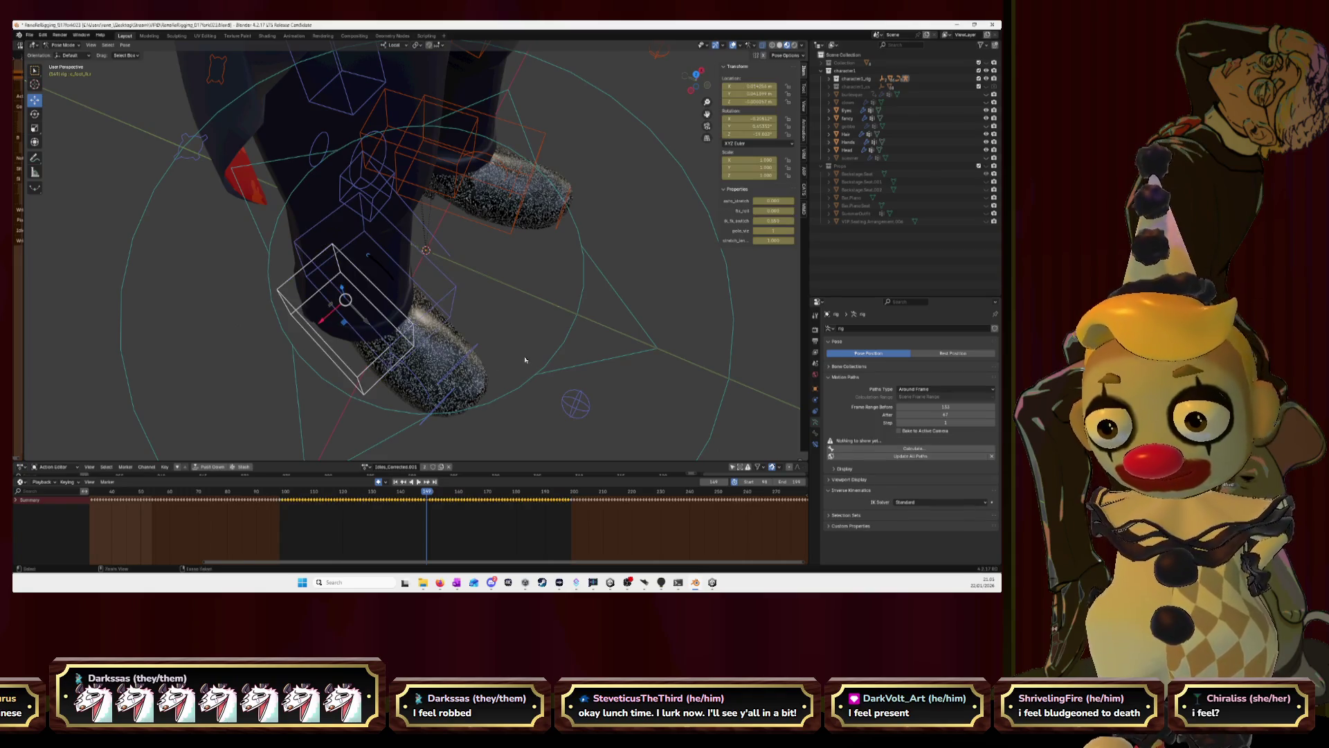
key(ctrl+z)
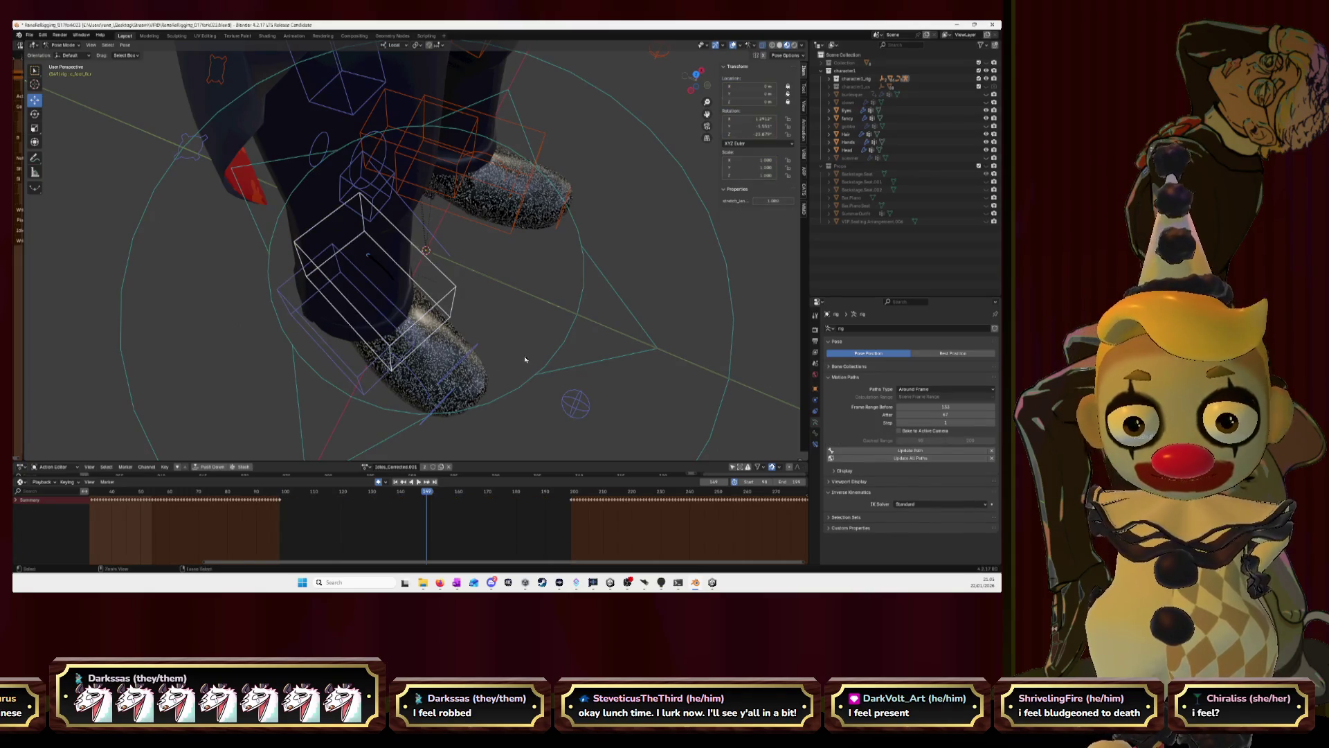
key(ctrl+shift+z)
Clear the foot control's location with Alt+G, move it down onto the ground and keyframe it.
key(alt+g)
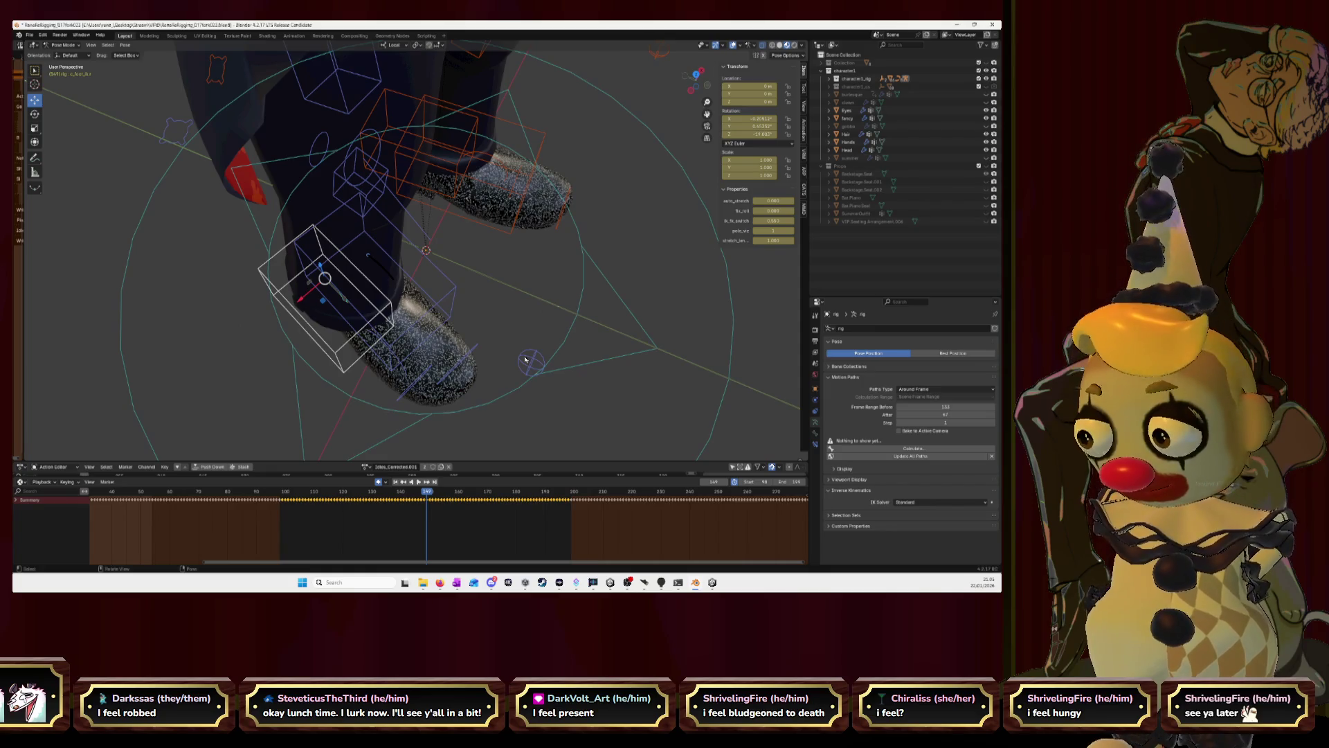
key(g)
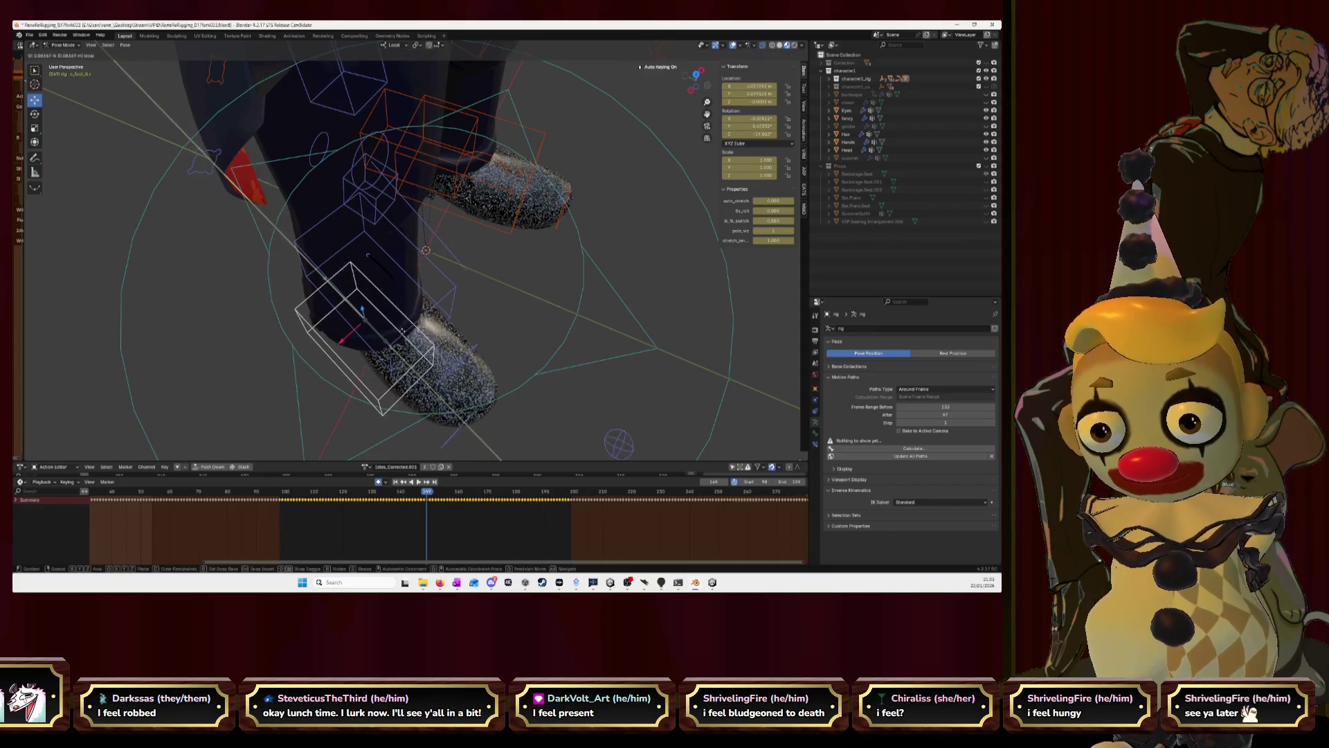
click(403, 320)
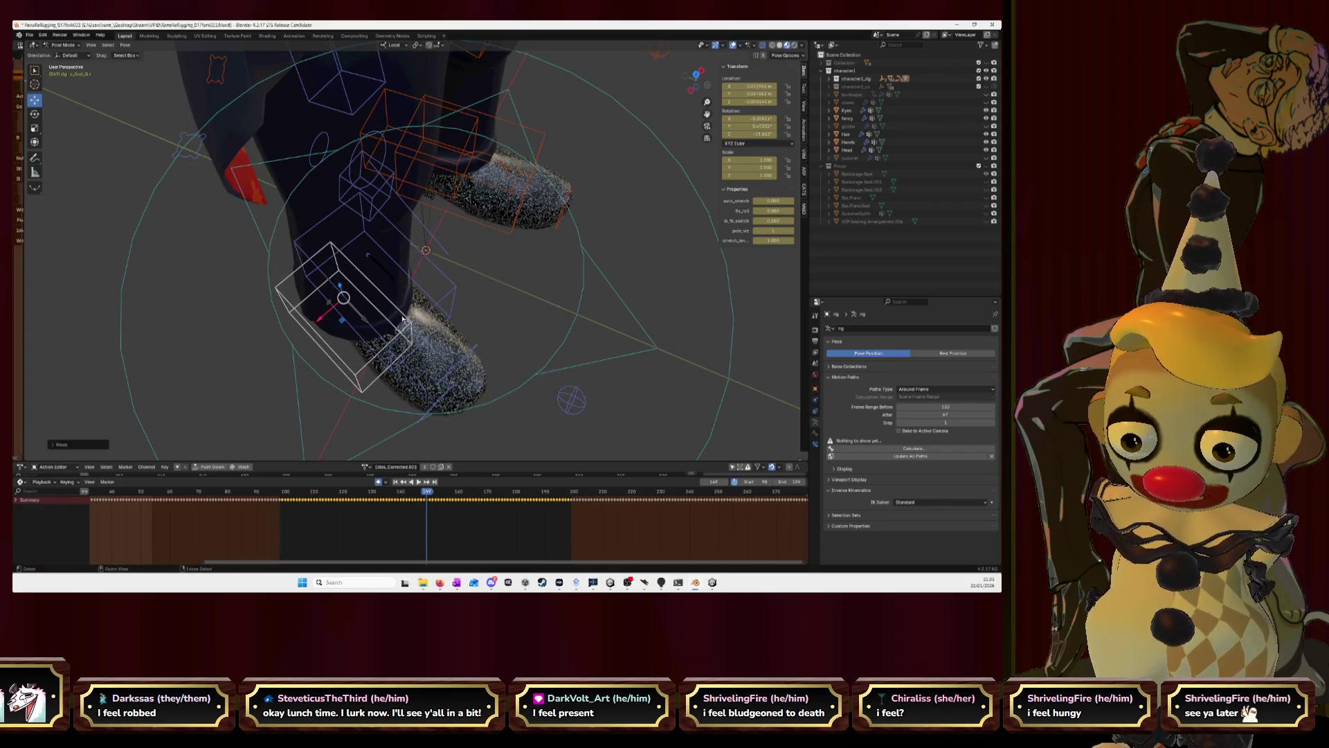
middle_drag(403, 320, 447, 291)
click(691, 81)
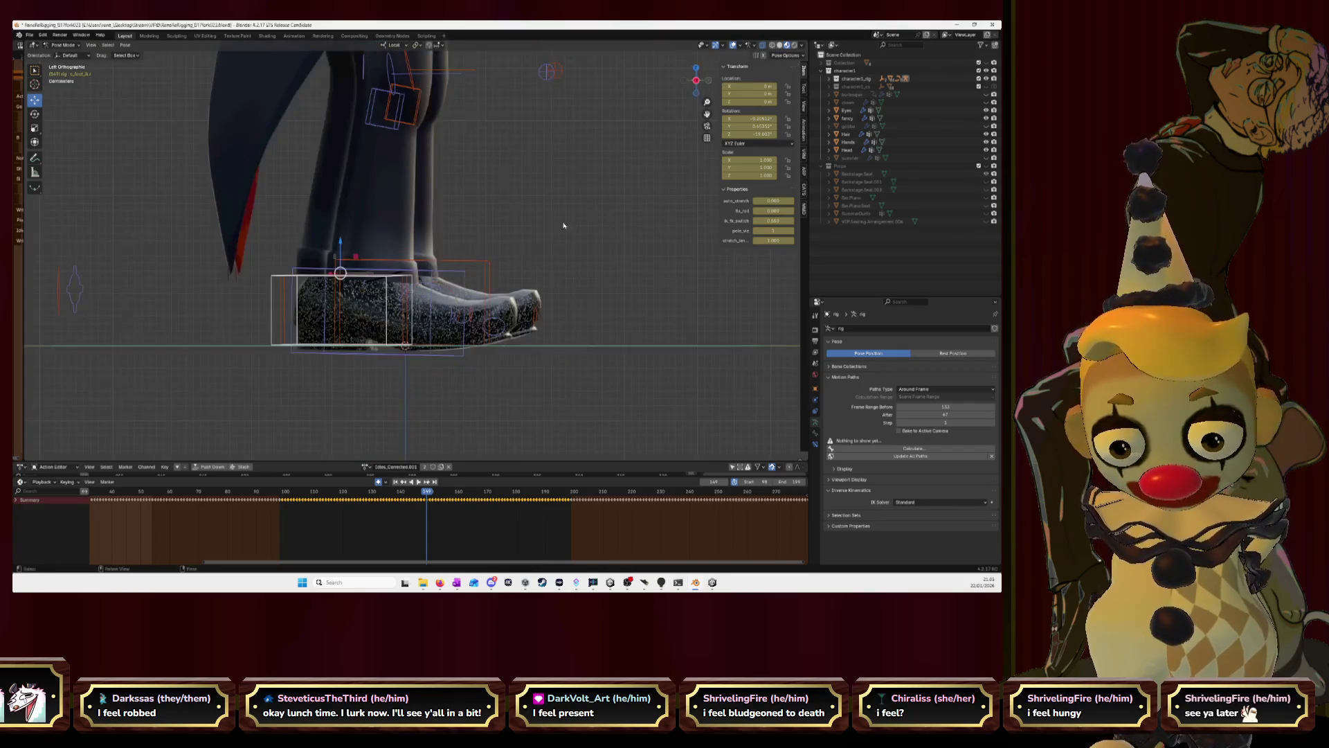
Step back to an earlier walk frame and put the rig into Edit Mode, viewing both feet.
drag(708, 112, 707, 112)
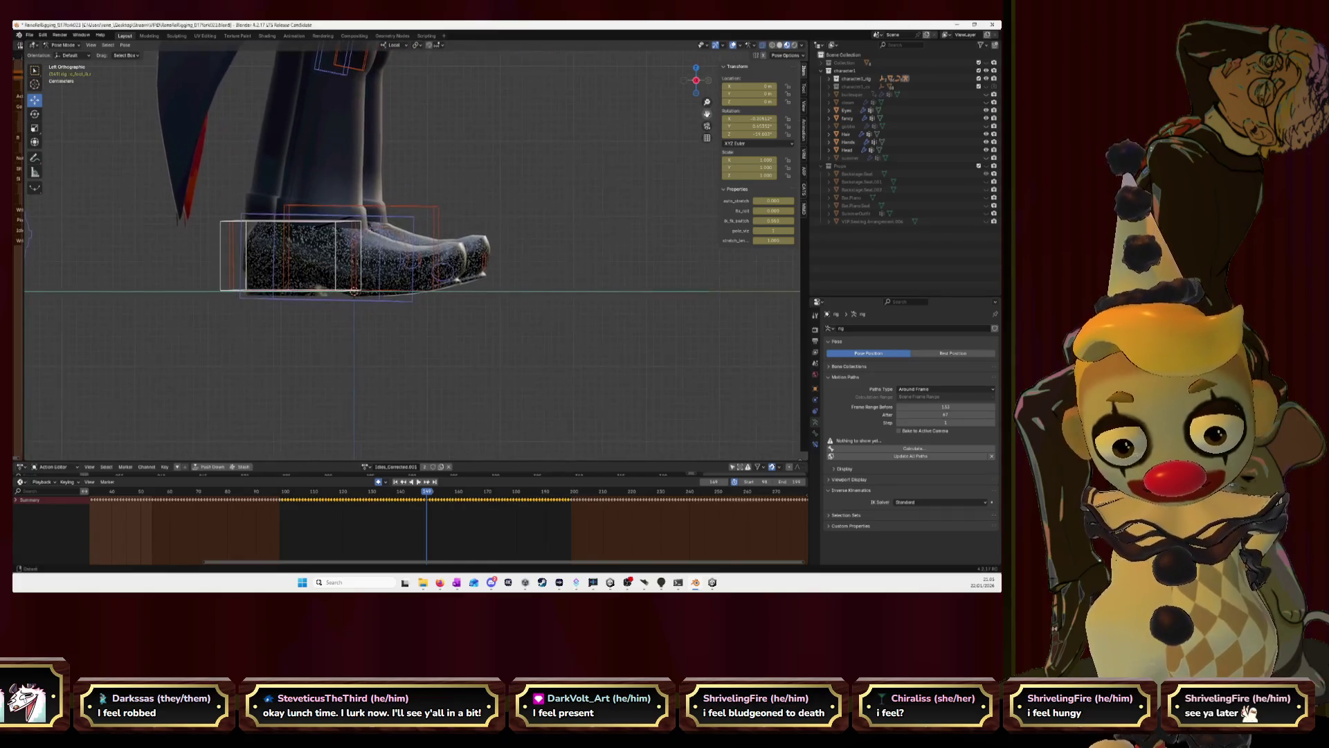
scroll(461, 294, up, 3)
scroll(395, 288, up, 4)
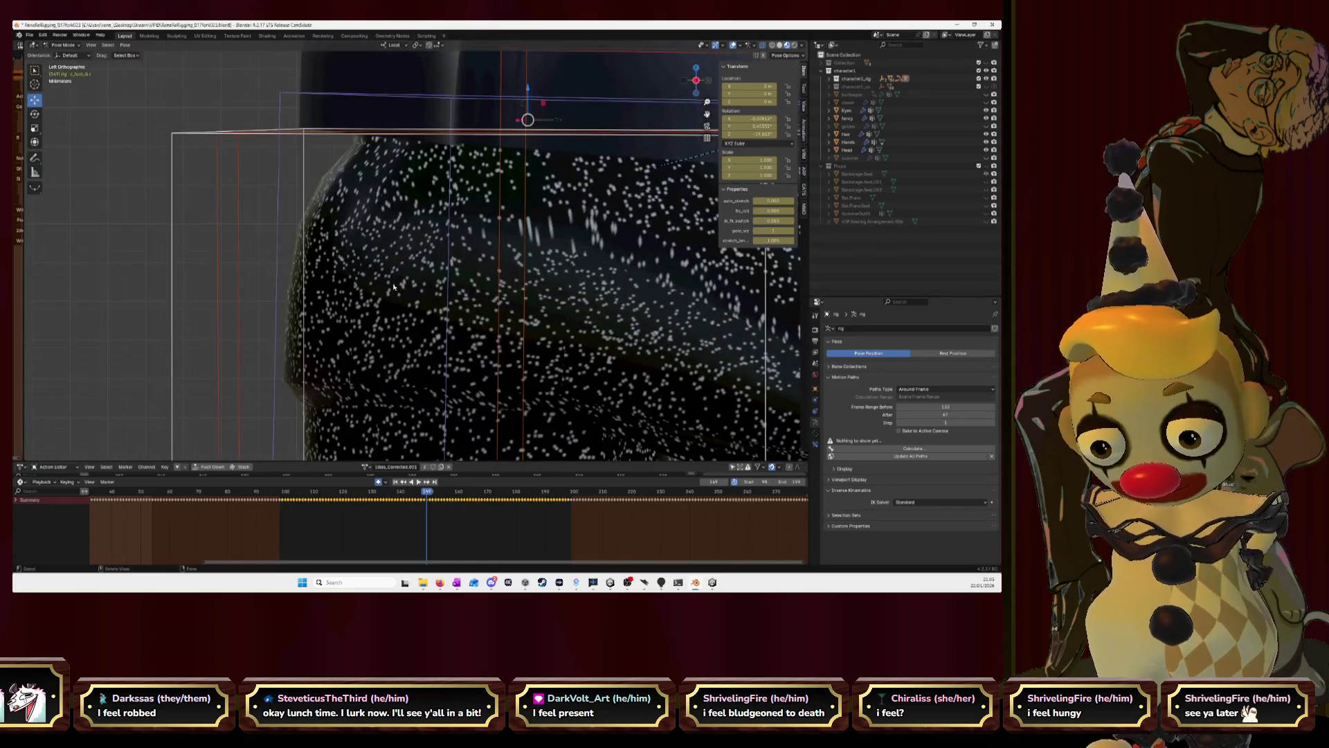
scroll(317, 282, up, 2)
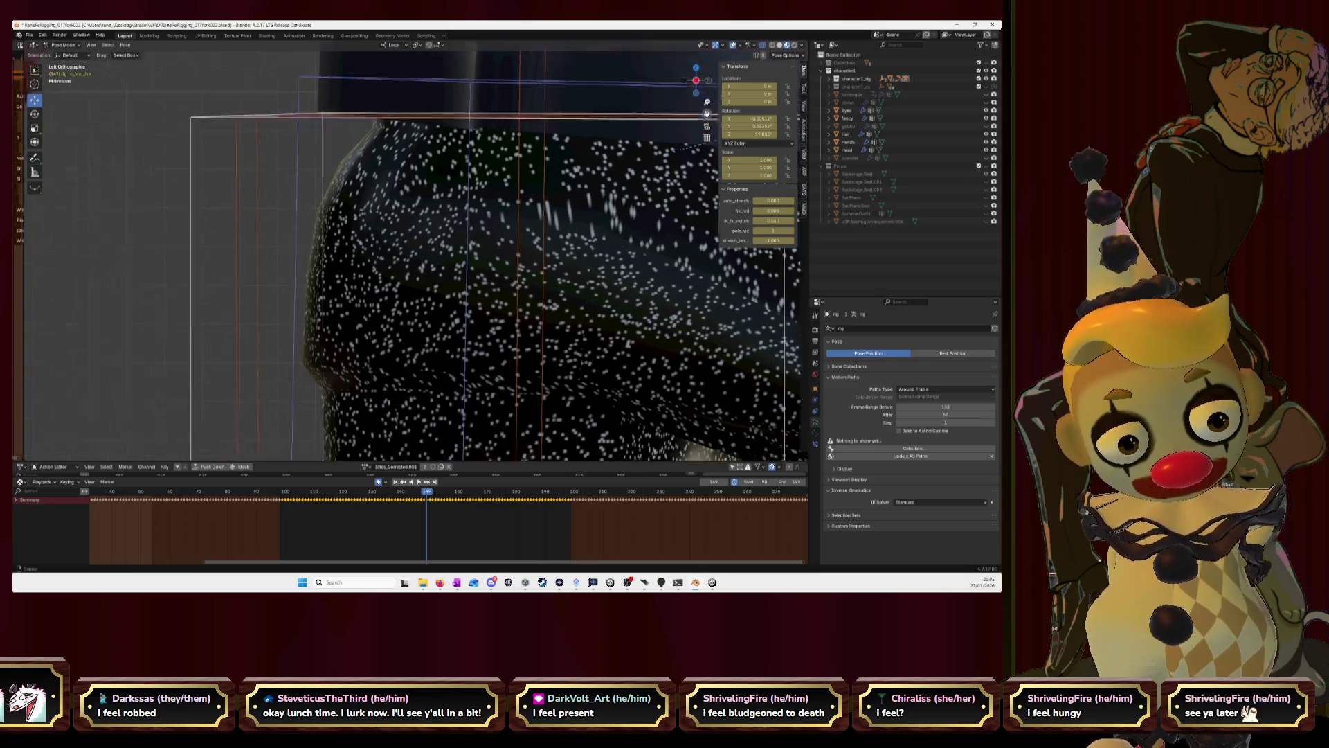
scroll(317, 282, up, 2)
scroll(317, 282, up, 2)
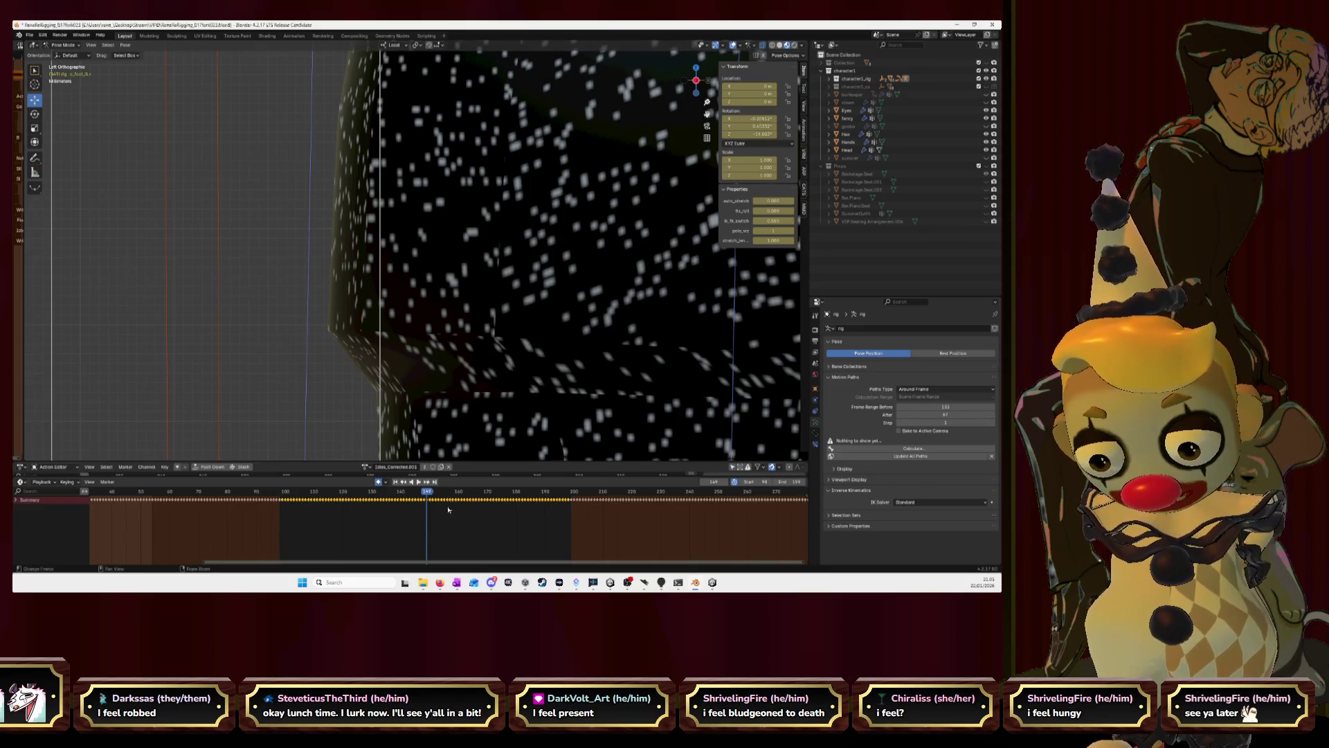
drag(427, 494, 283, 512)
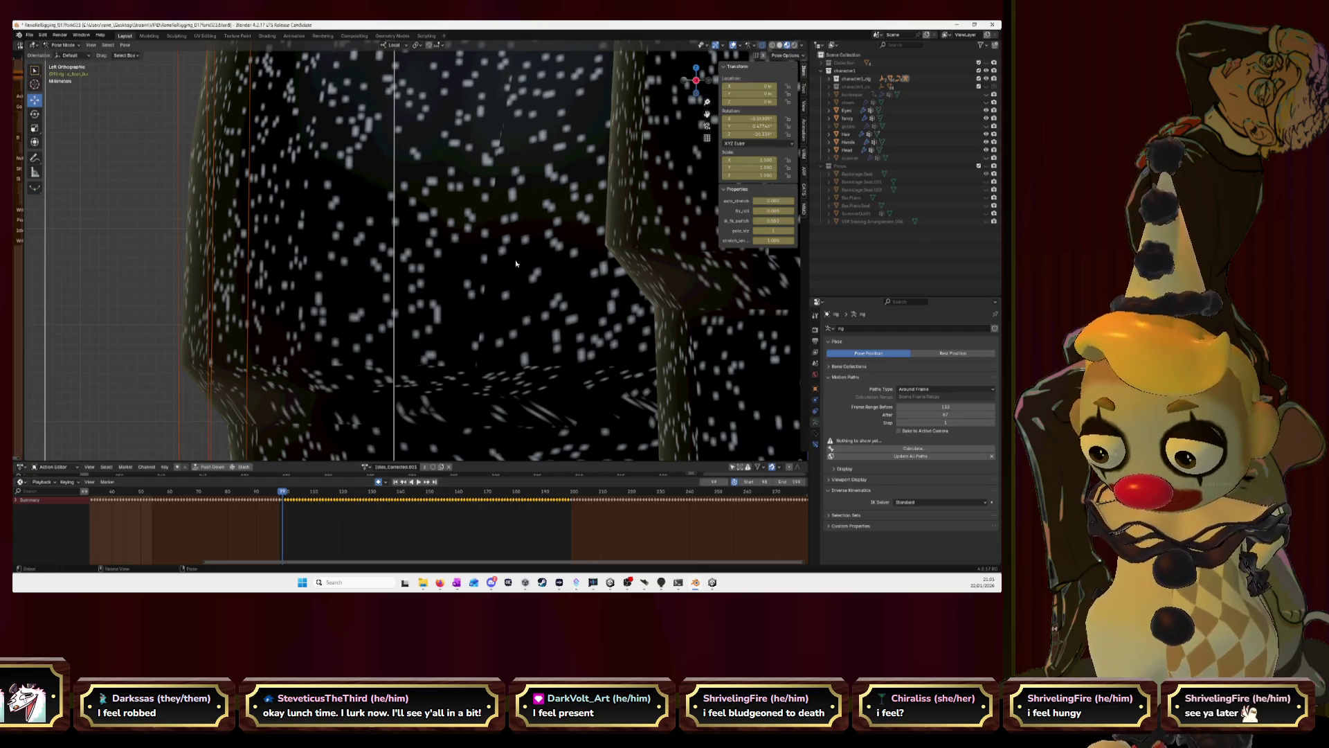
key(Tab)
scroll(517, 265, down, 3)
scroll(516, 265, down, 3)
middle_drag(517, 264, 549, 241)
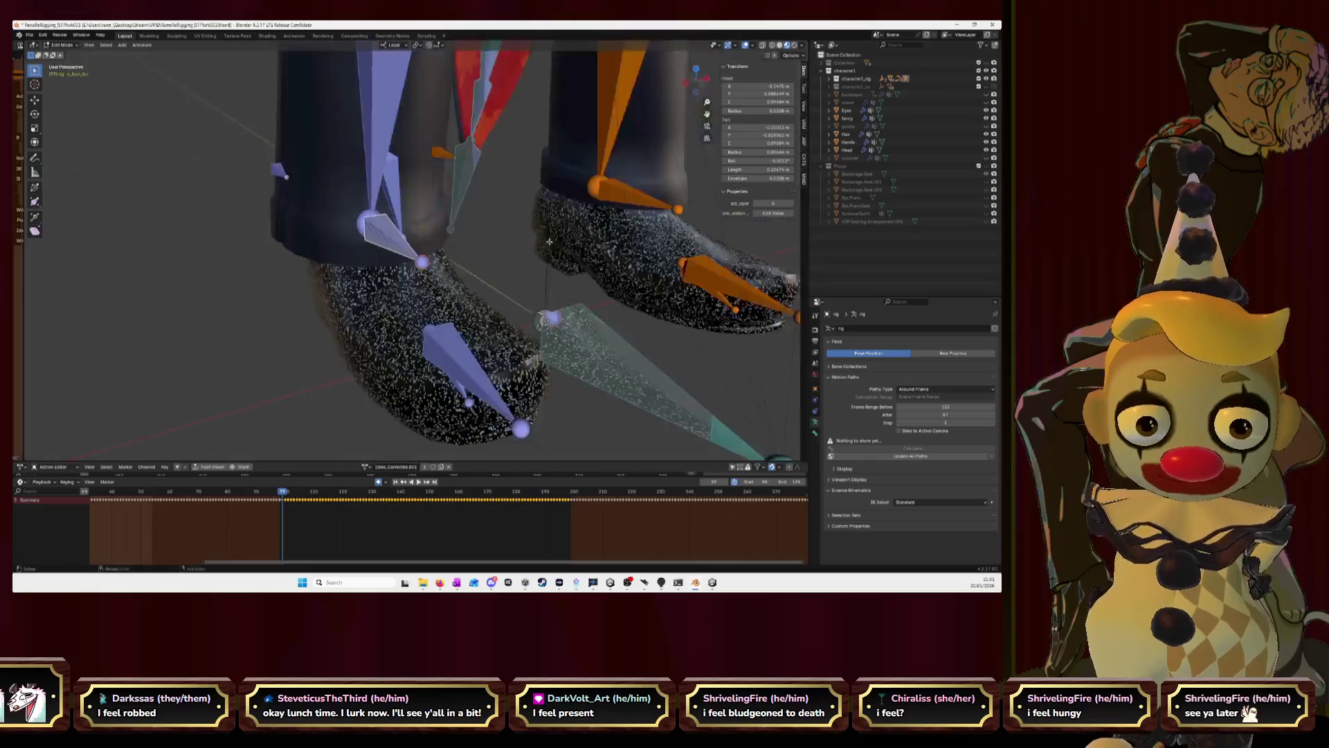
Return the rig to Pose Mode and frame the shoe's sole against the ground in Left Orthographic.
key(ctrl+Tab)
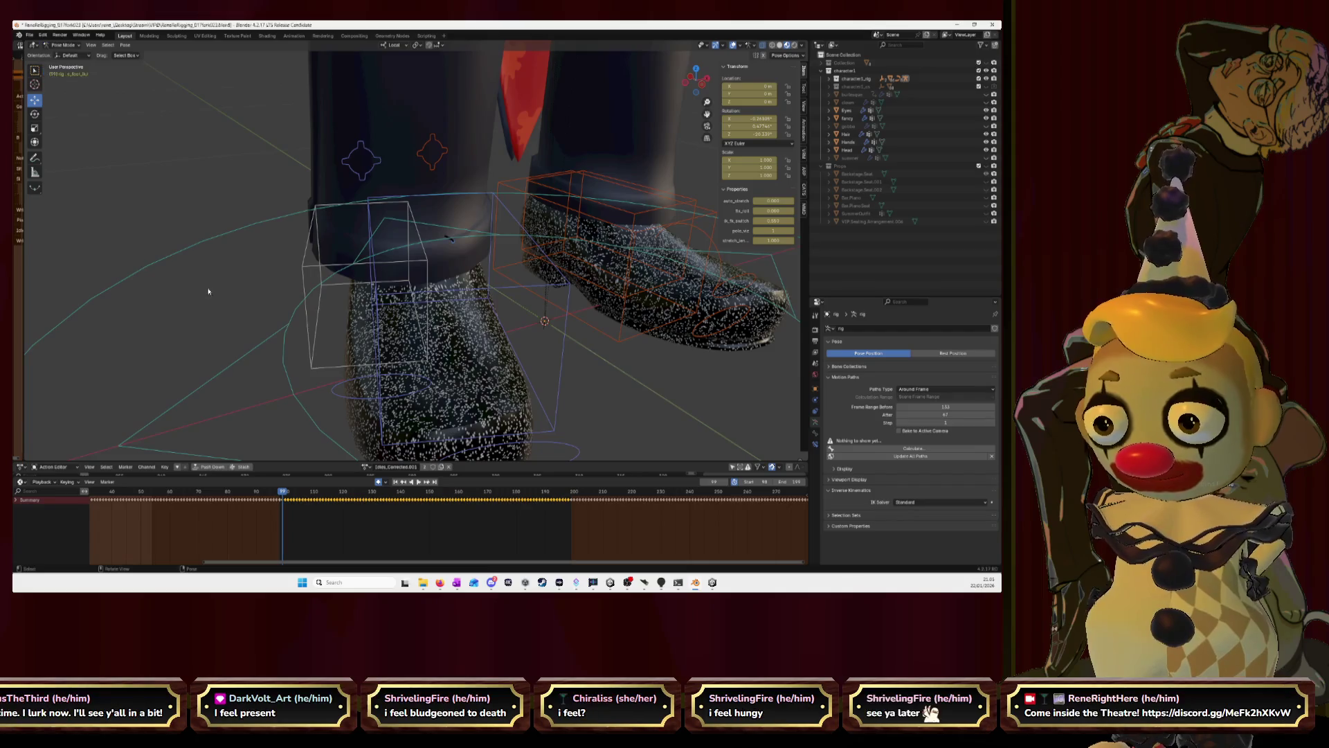
click(697, 82)
scroll(439, 237, up, 2)
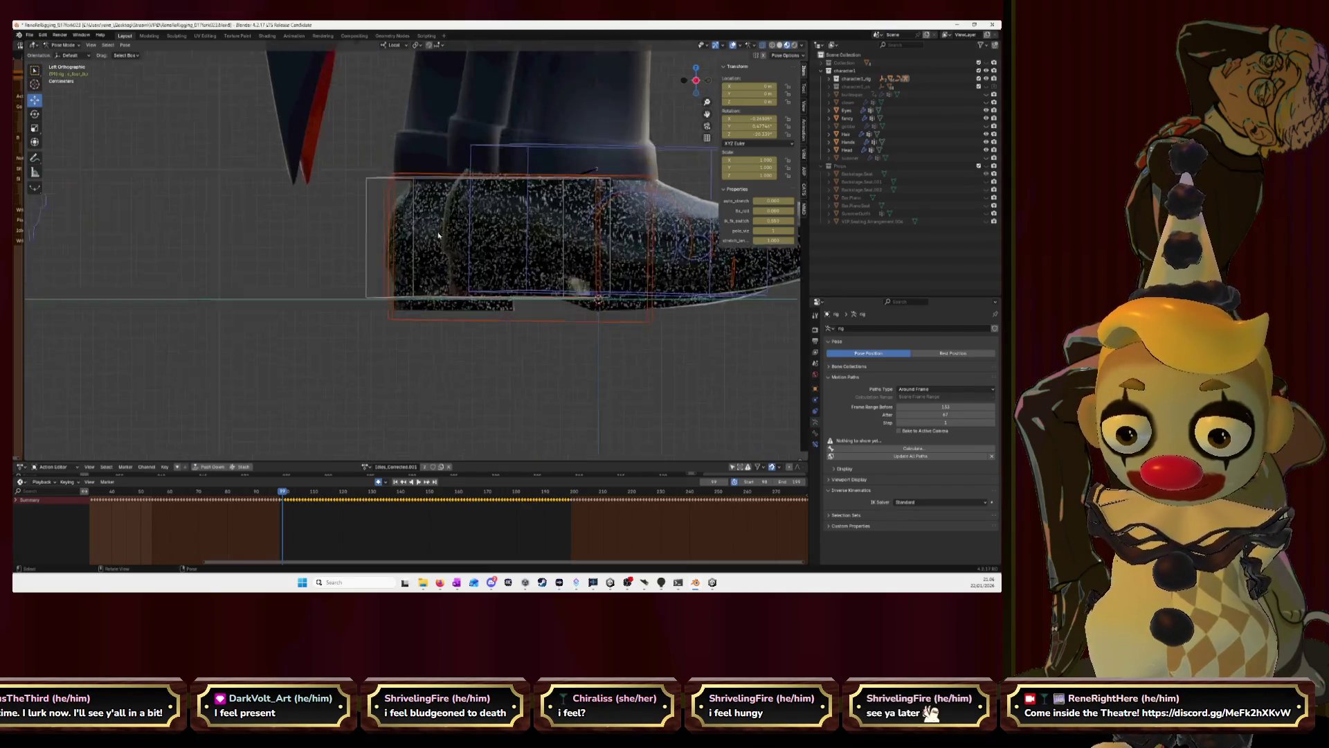
scroll(439, 237, up, 2)
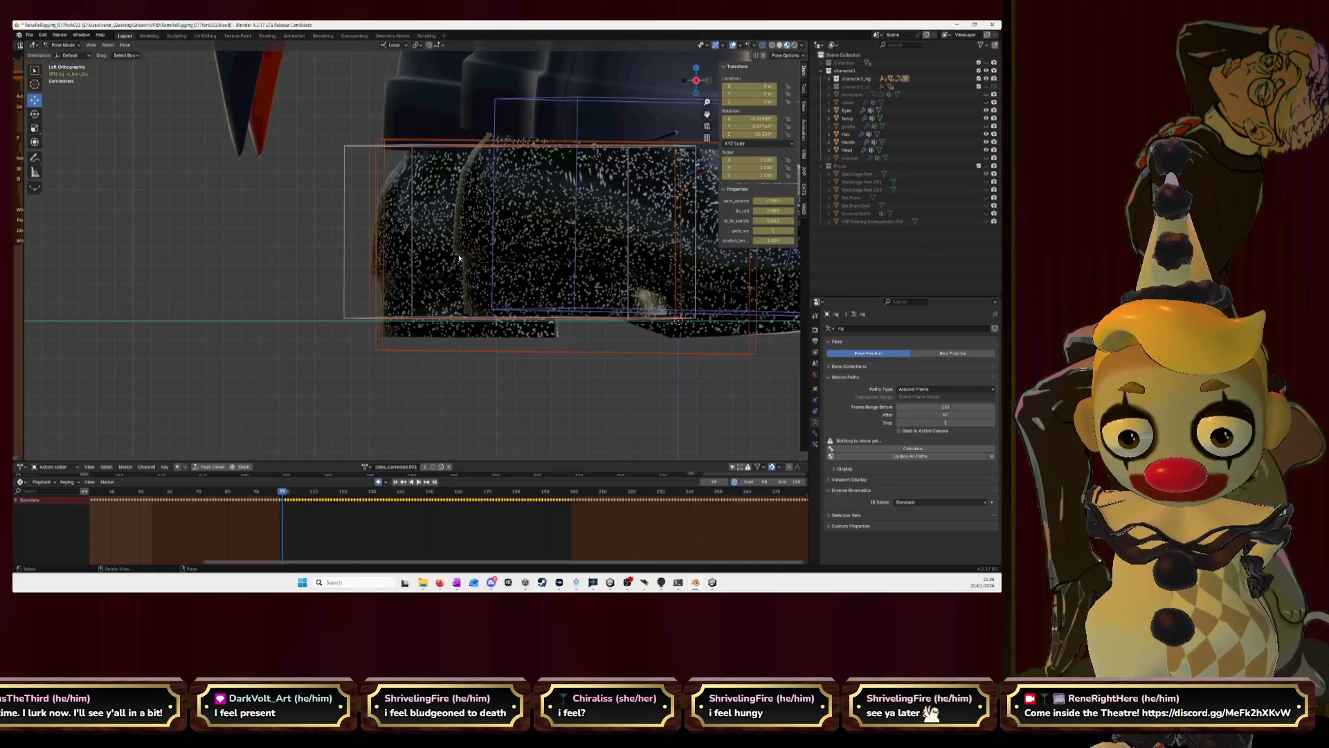
drag(706, 117, 499, 98)
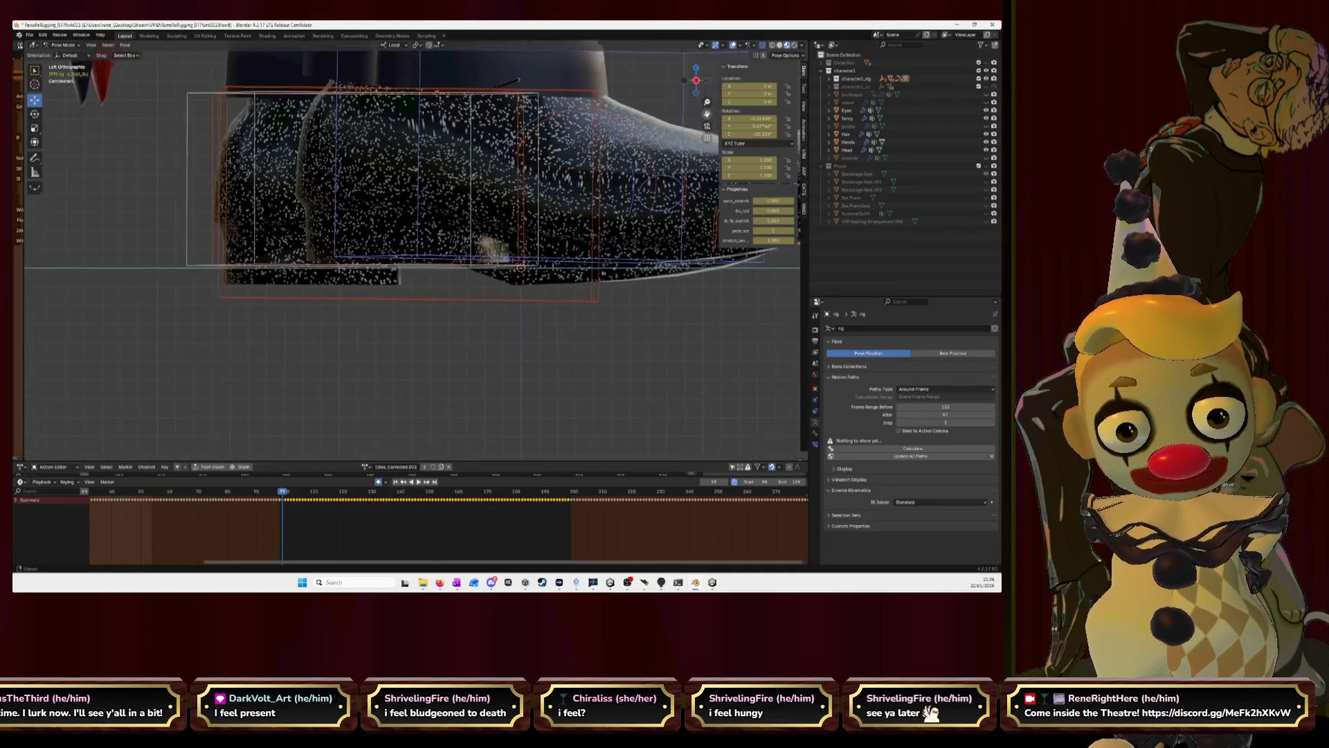
drag(706, 118, 416, 322)
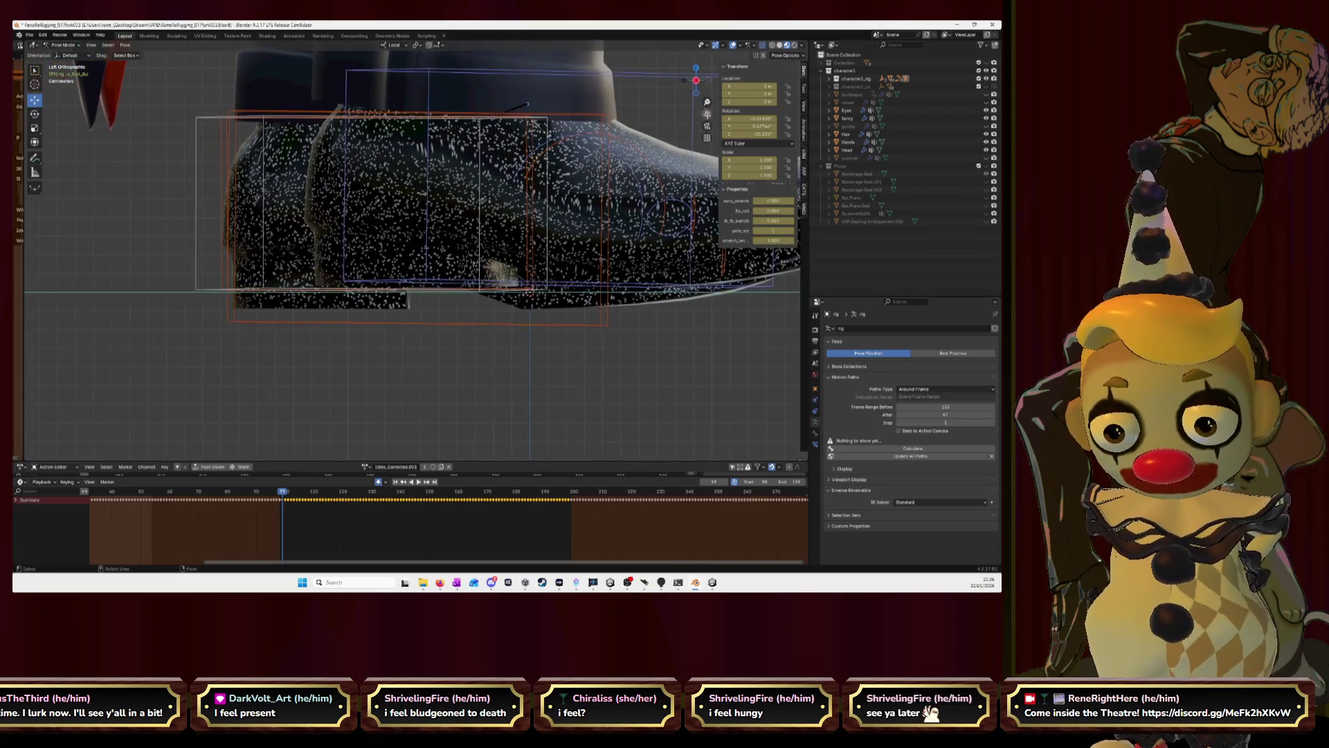
scroll(417, 323, up, 3)
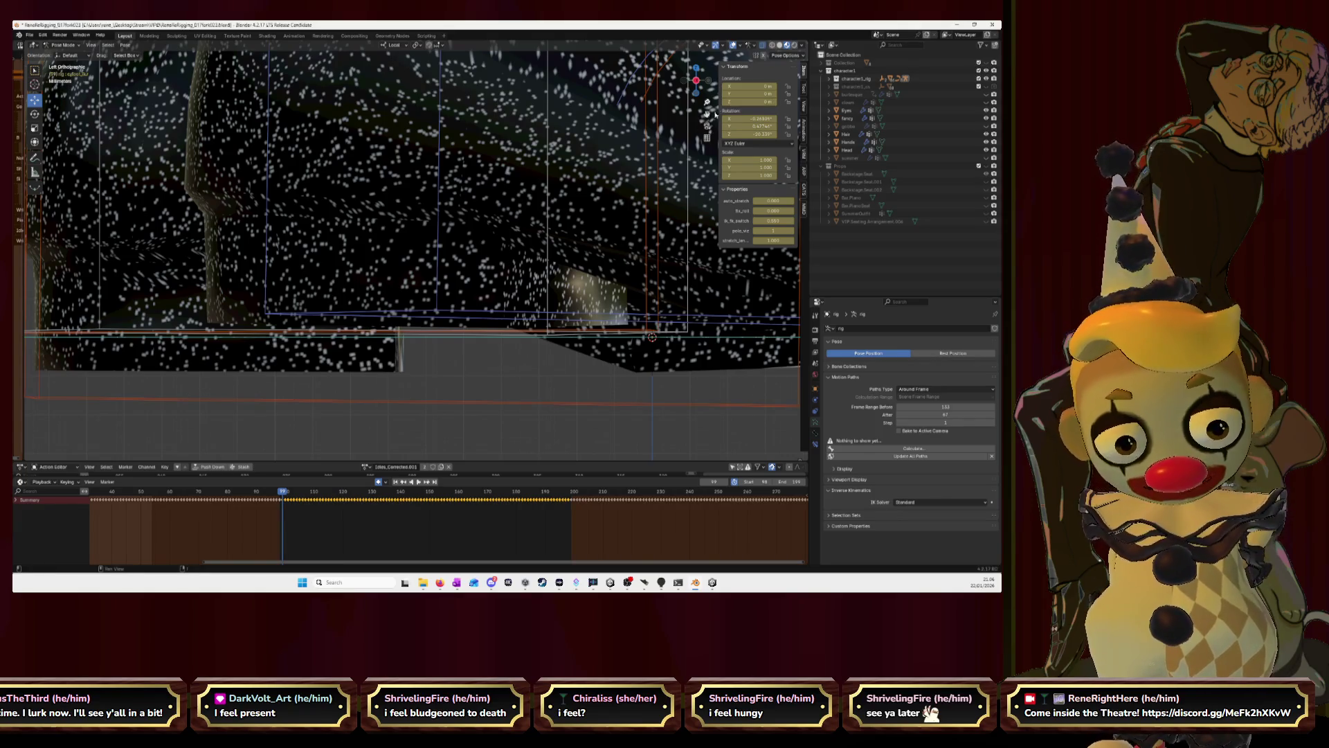
scroll(466, 215, down, 5)
Orbit back to perspective and select the left foot's control bone.
mouse_move(415, 250)
middle_down()
mouse_move(465, 215)
mouse_move(338, 239)
middle_up()
click(331, 239)
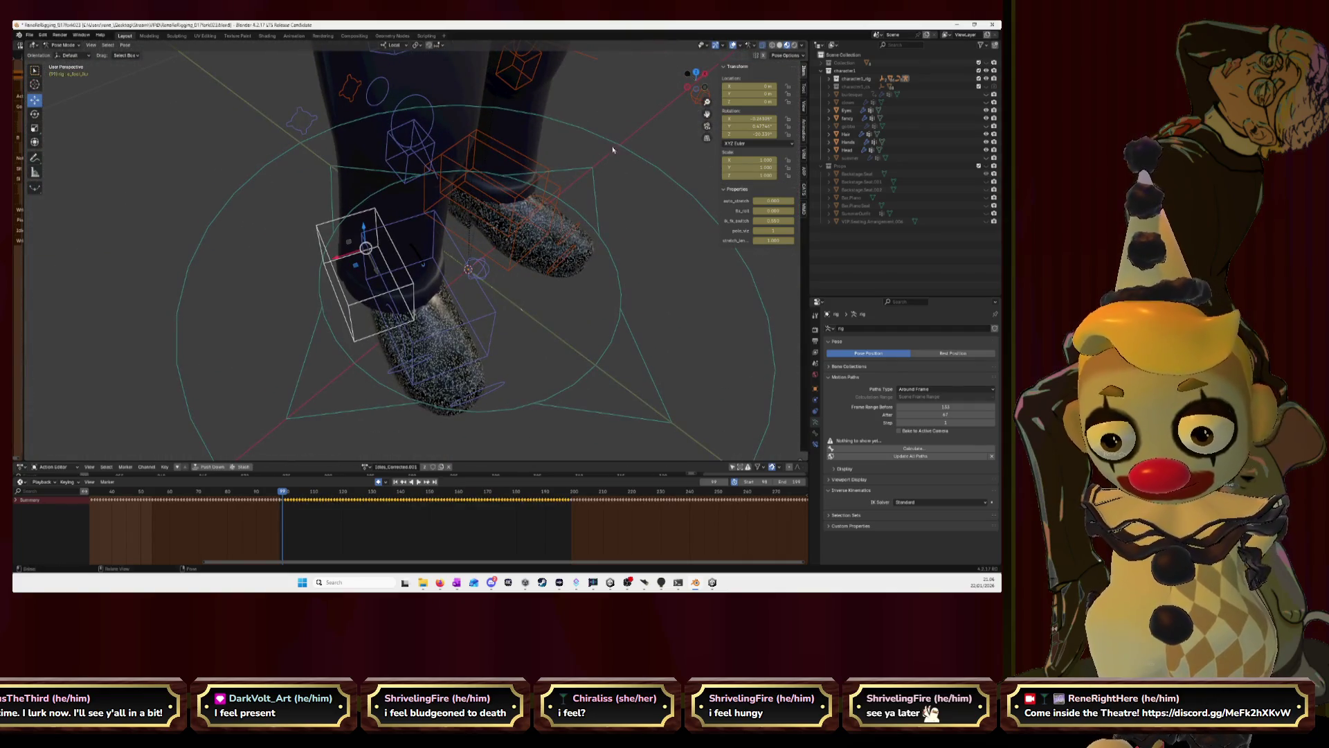
View the shoe side-on in Left Orthographic with the ground visible and scrub back to an earlier frame.
click(689, 89)
scroll(702, 99, up, 3)
scroll(705, 104, up, 3)
scroll(706, 108, up, 2)
shift+middle_drag(400, 437, 526, 296)
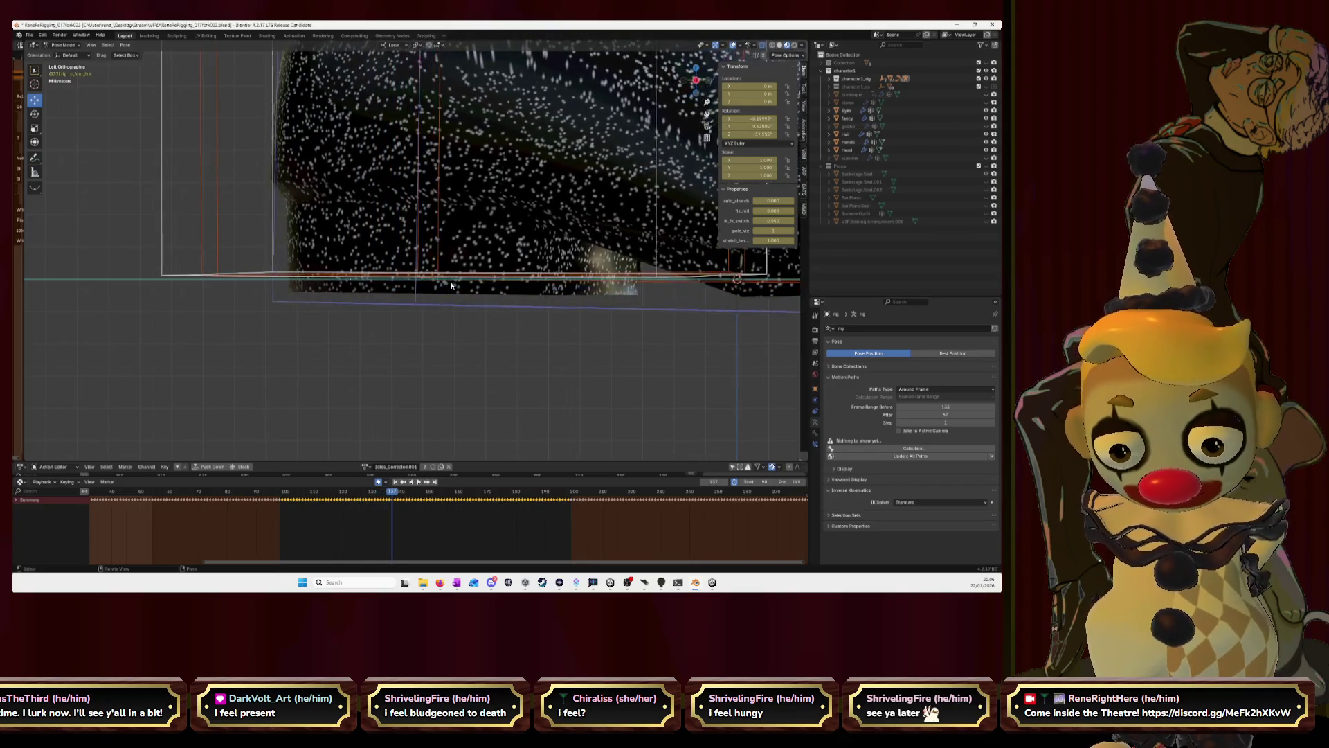
key(shift+ctrl+space)
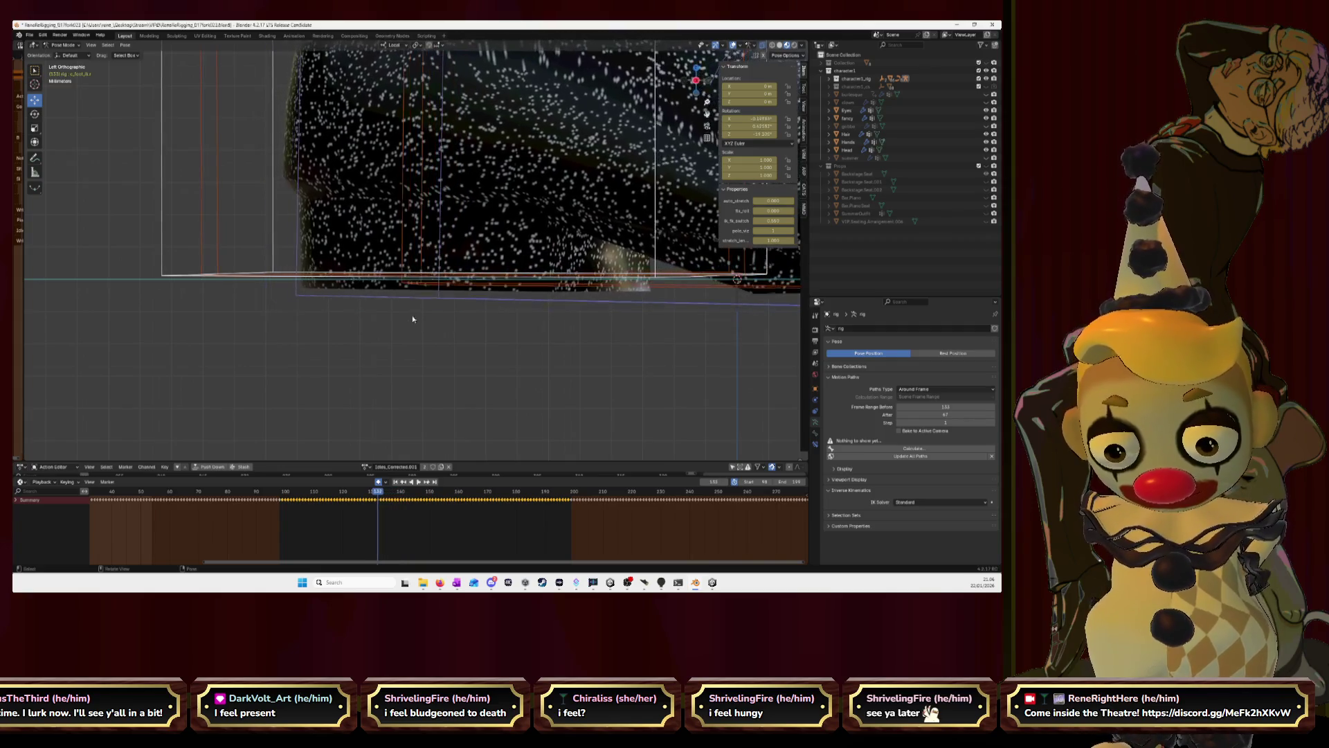
drag(376, 495, 283, 507)
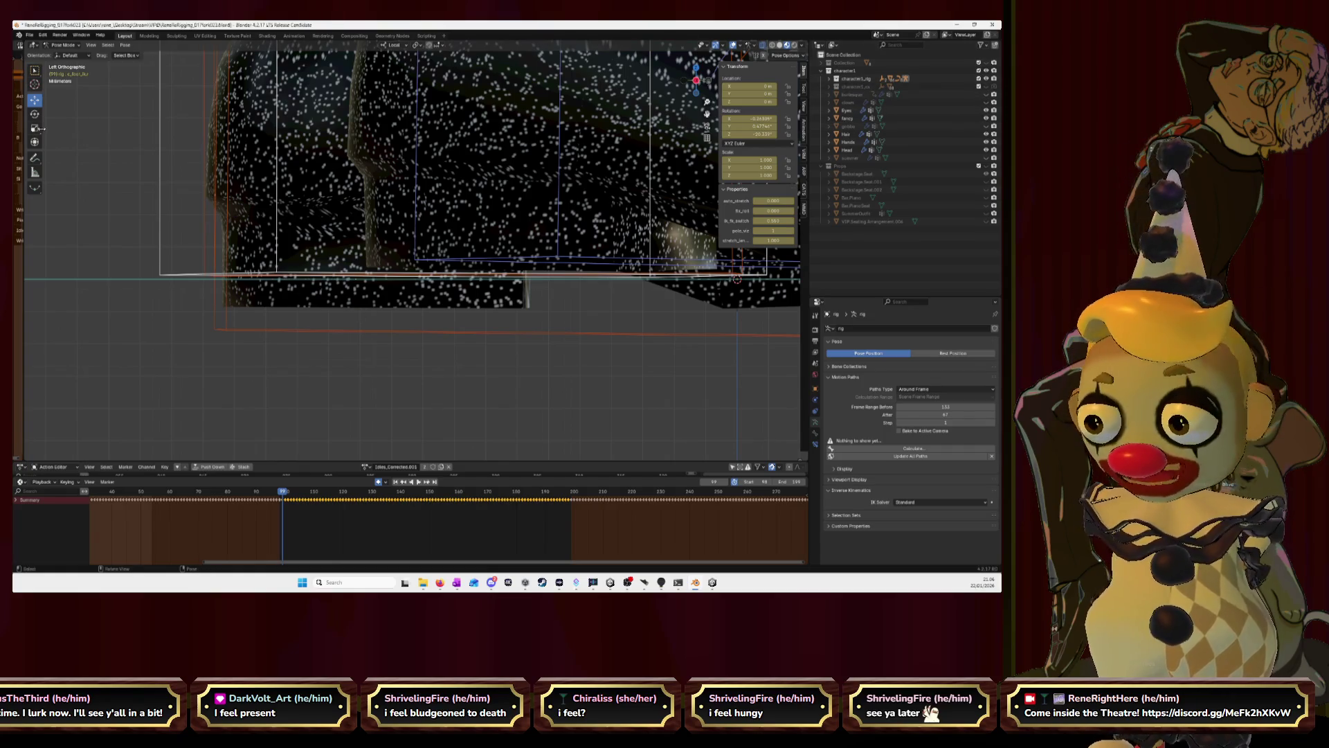
Draw an annotation mark beside the sole as a ground reference, step the cycle forward, and return to Select Box.
click(33, 156)
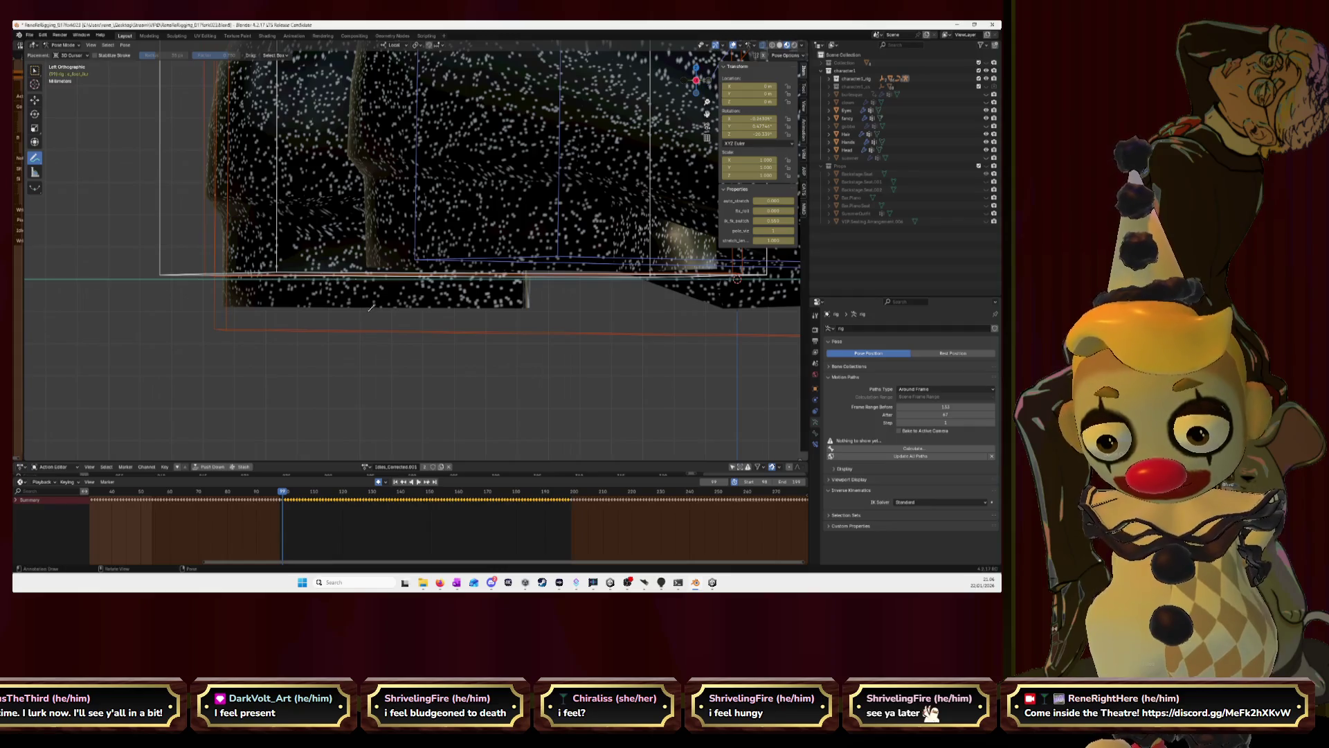
click(367, 259)
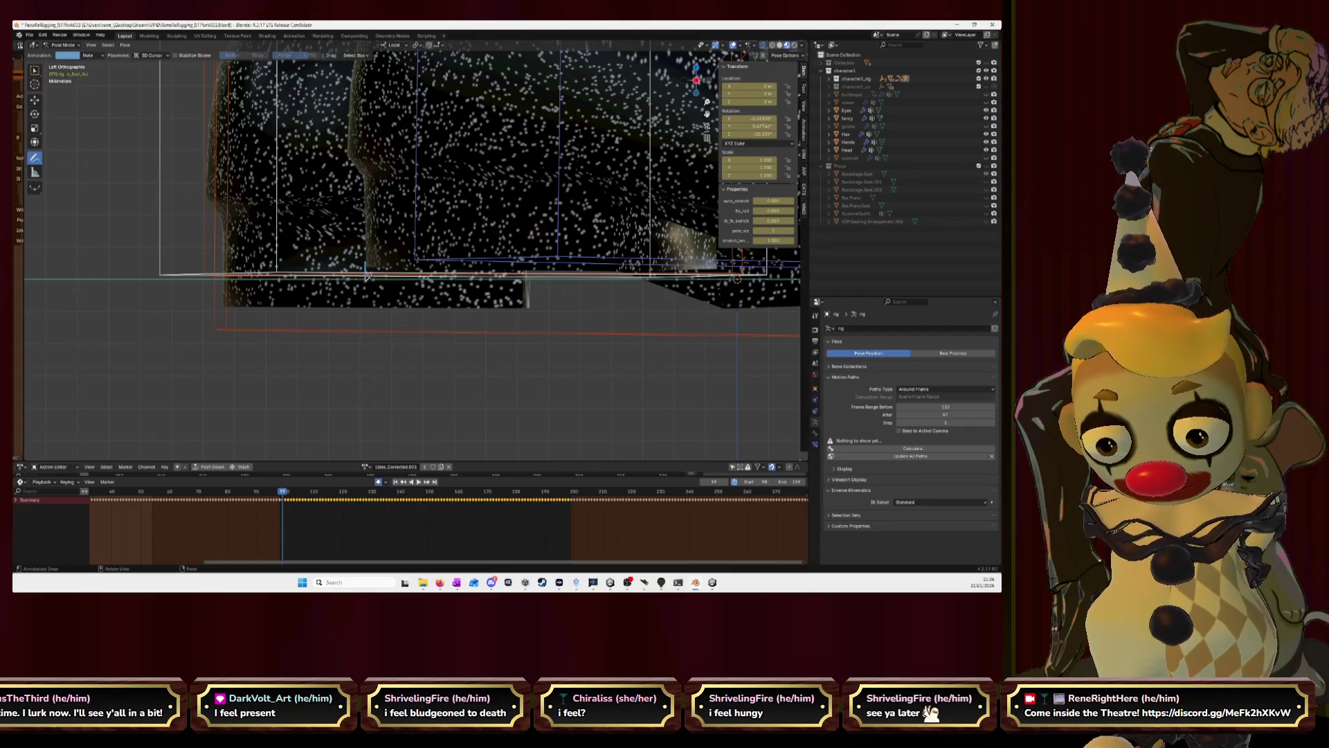
drag(286, 507, 404, 508)
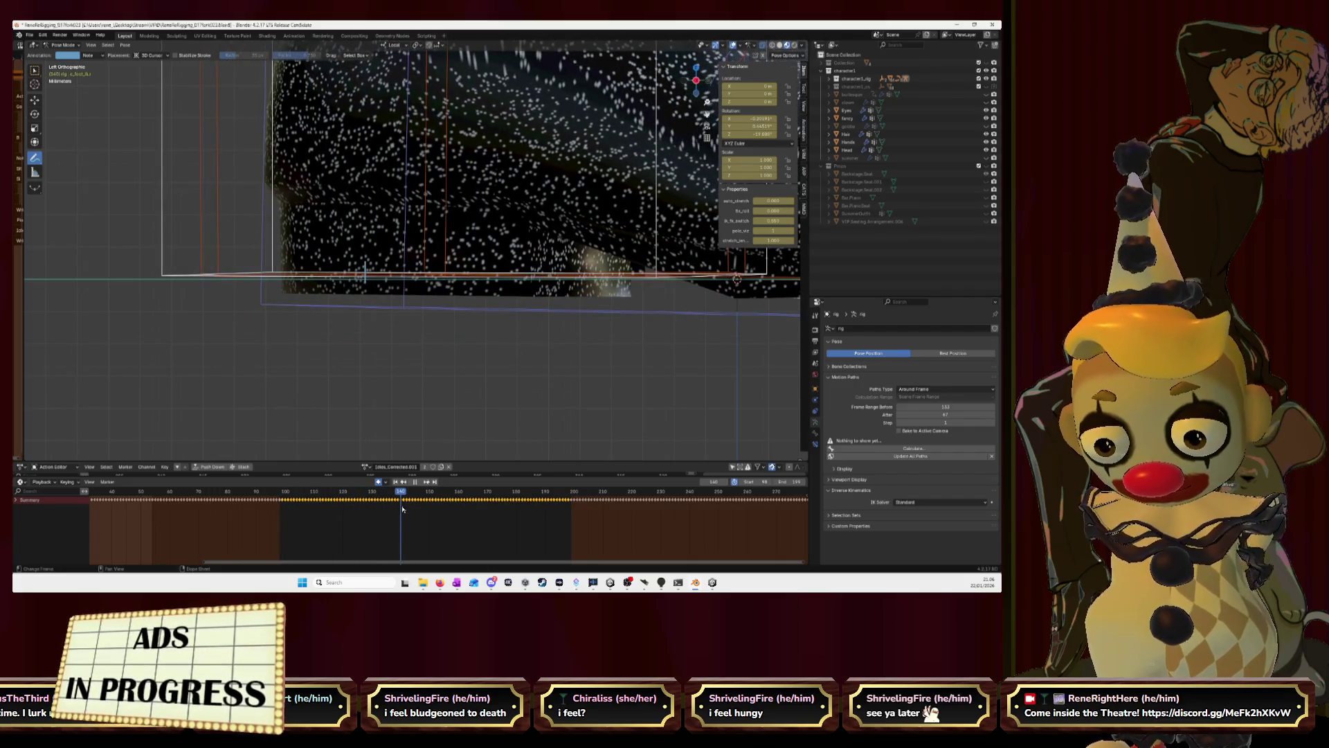
drag(403, 508, 428, 510)
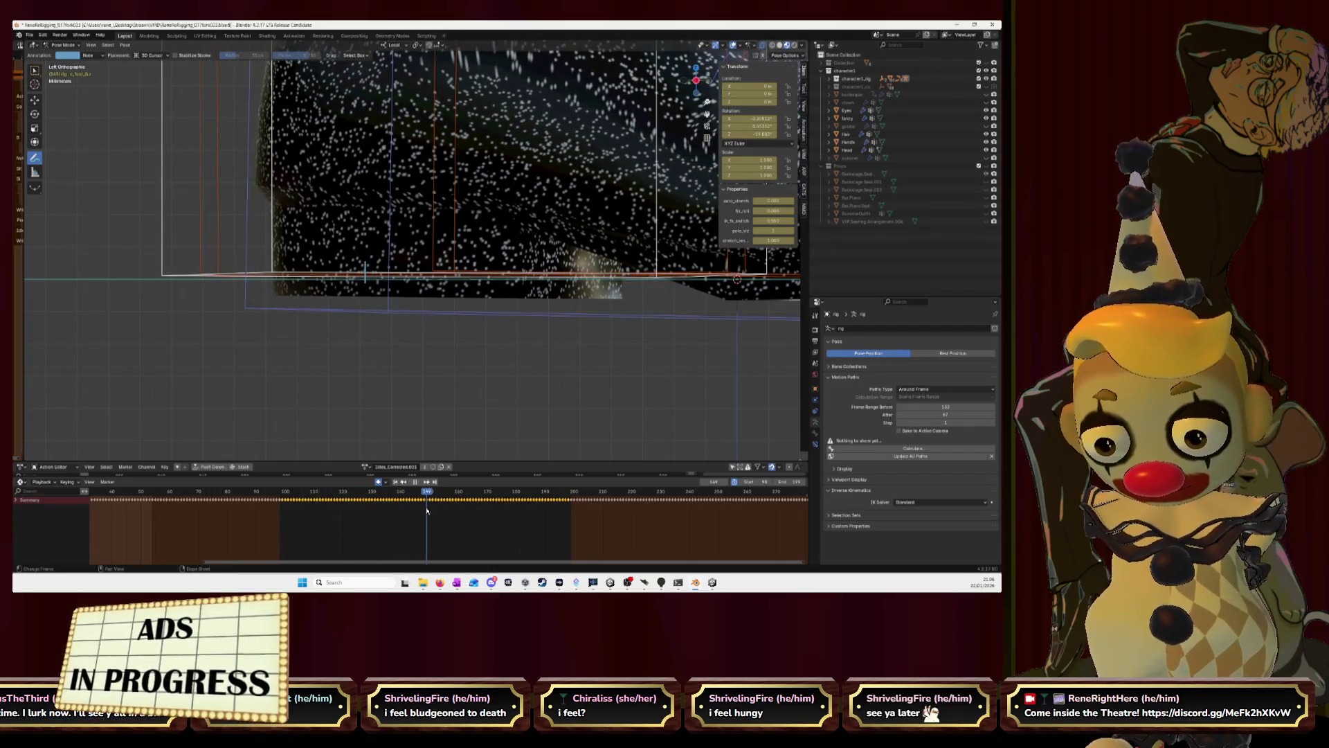
key(w)
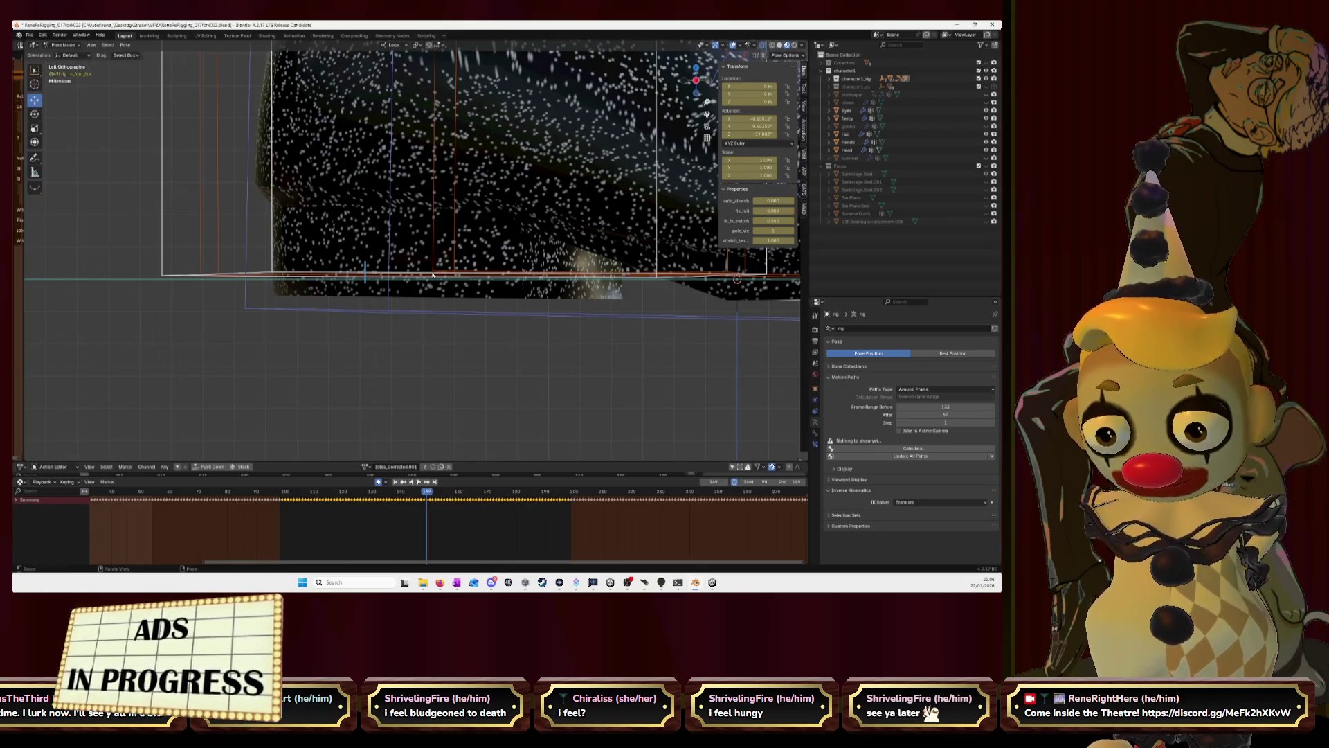
alt+scroll(487, 272, up, 10)
Slide the foot bone along its local Y (G, Y) in Pose Mode so the boot lines up with the ground, cancelling failed attempts.
key(g)
key(Escape)
key(Left)
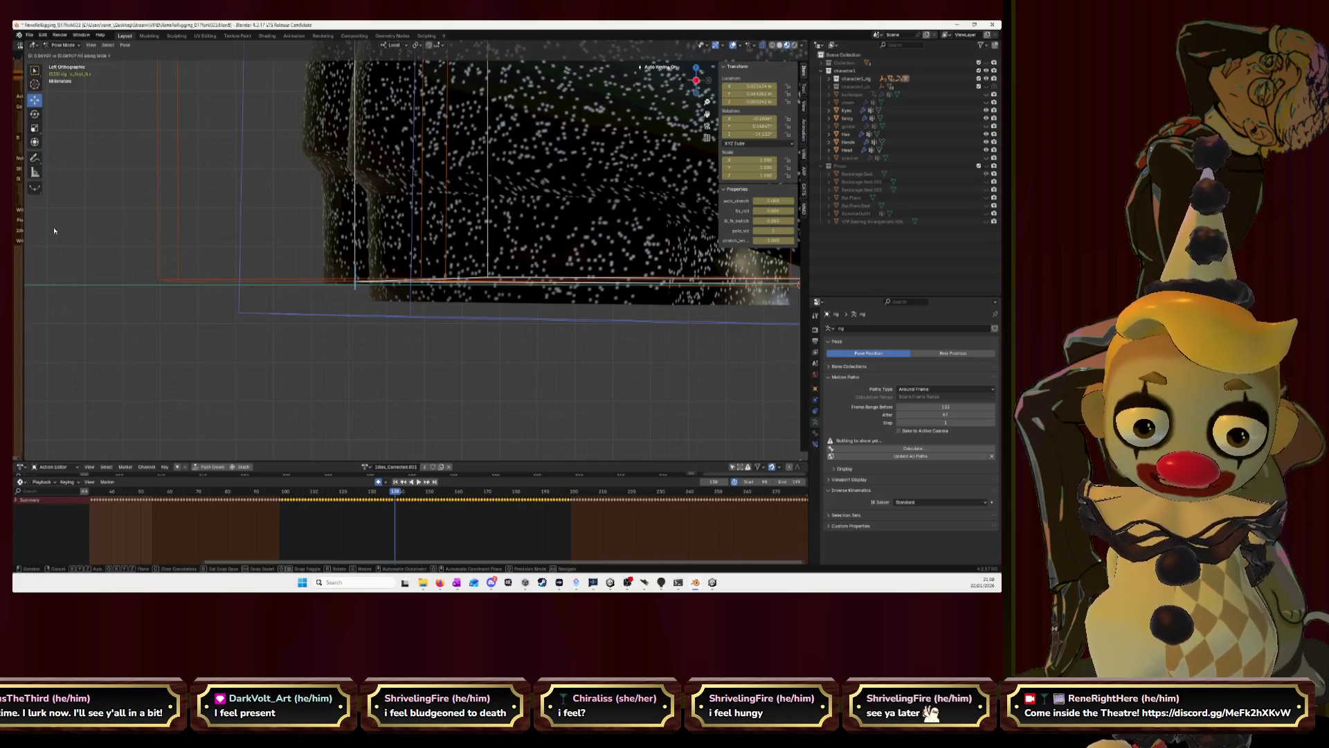
key(Escape)
key(g)
key(y)
key(y)
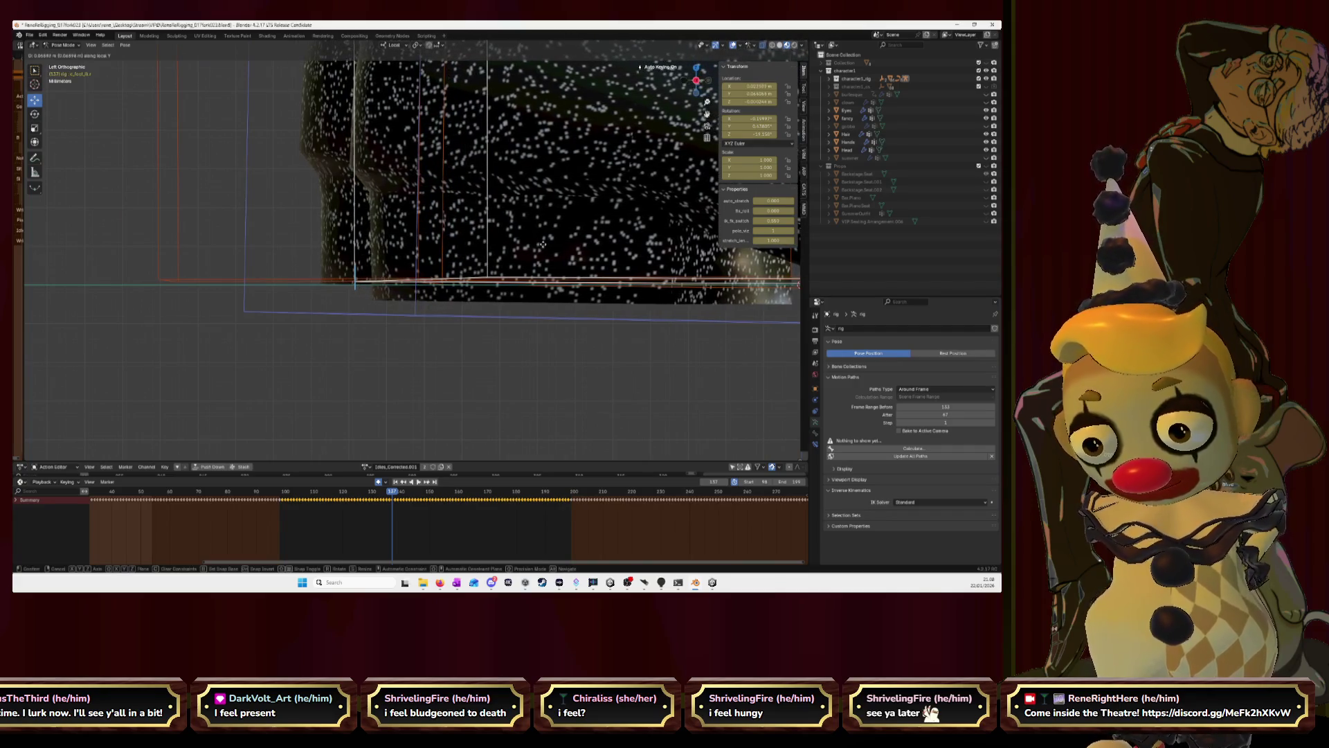
key(Escape)
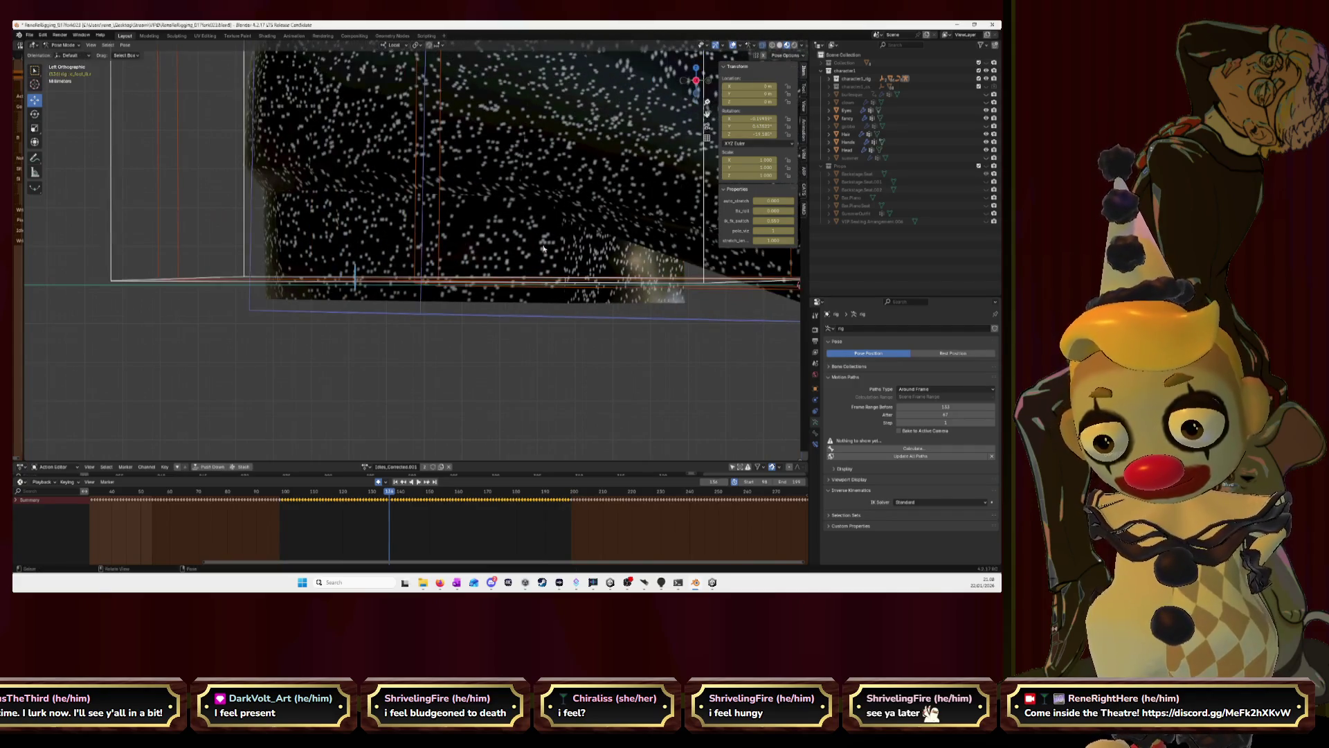
key(g)
key(y)
key(y)
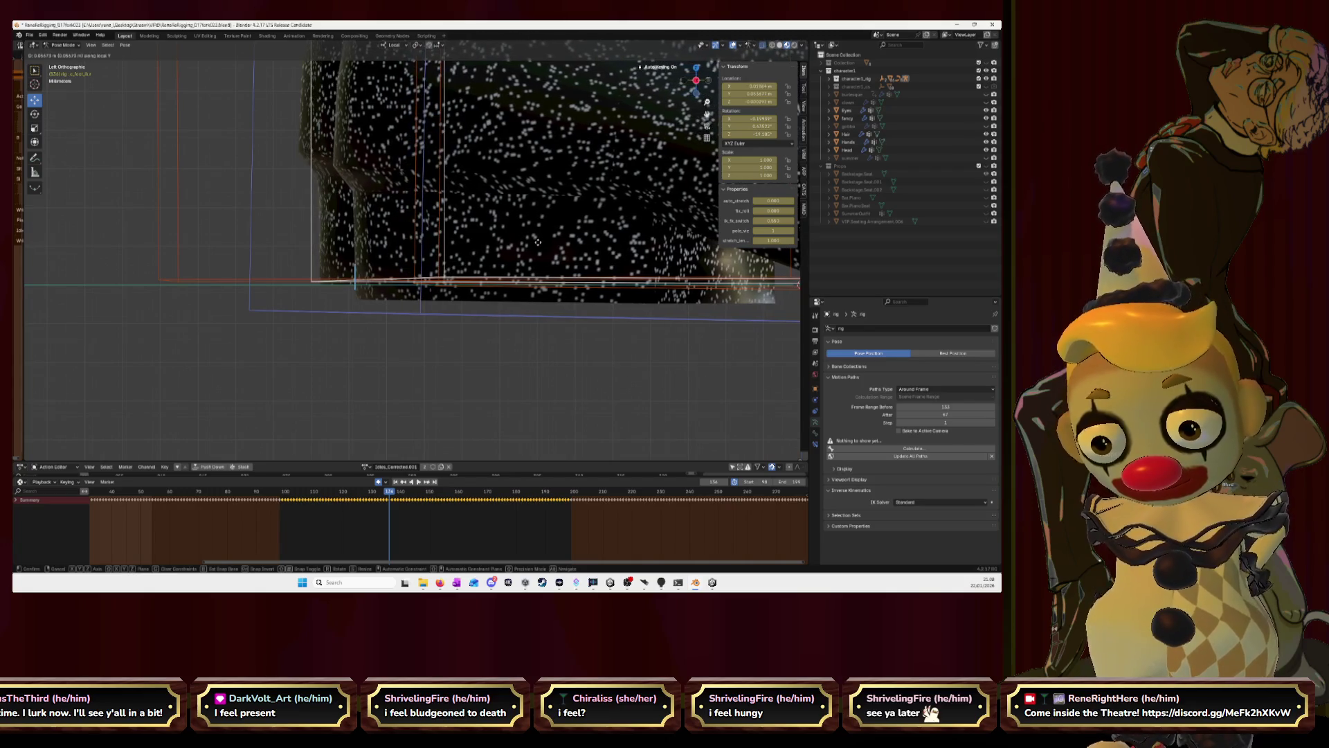
key(Escape)
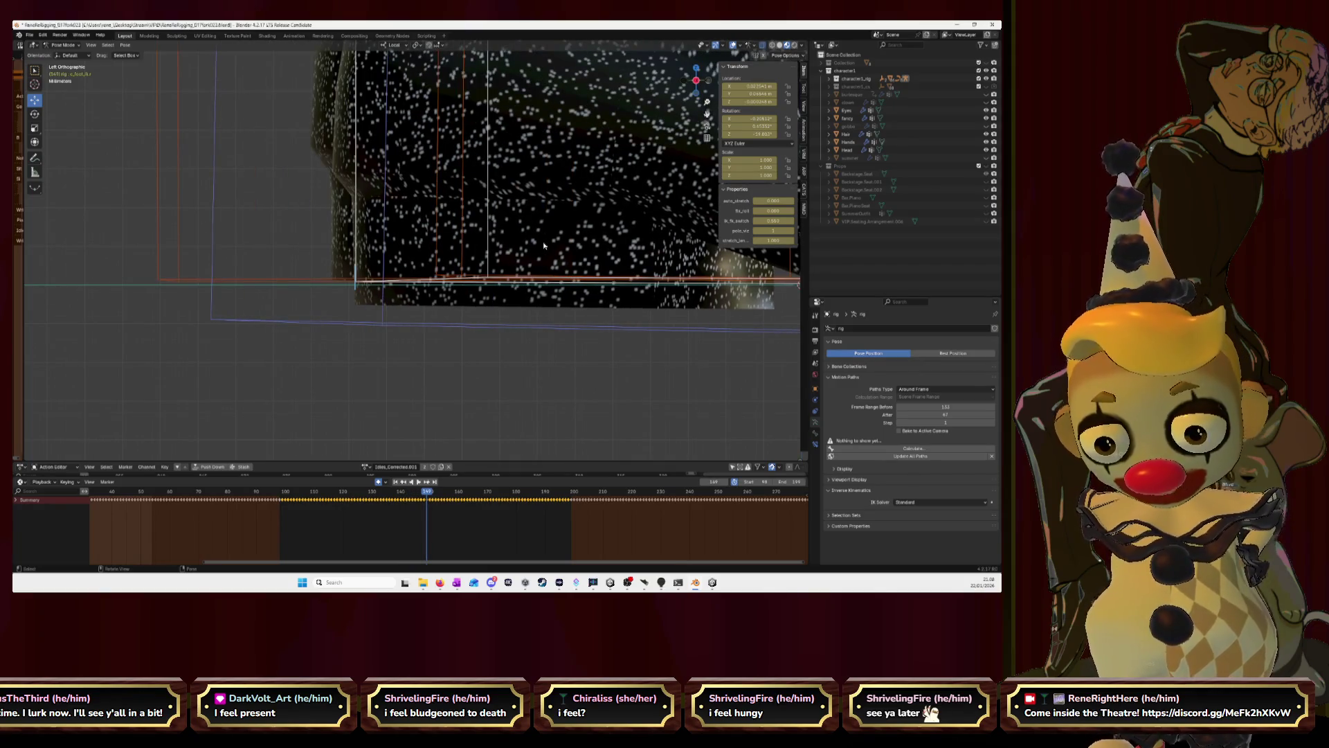
scroll(441, 260, up, 3)
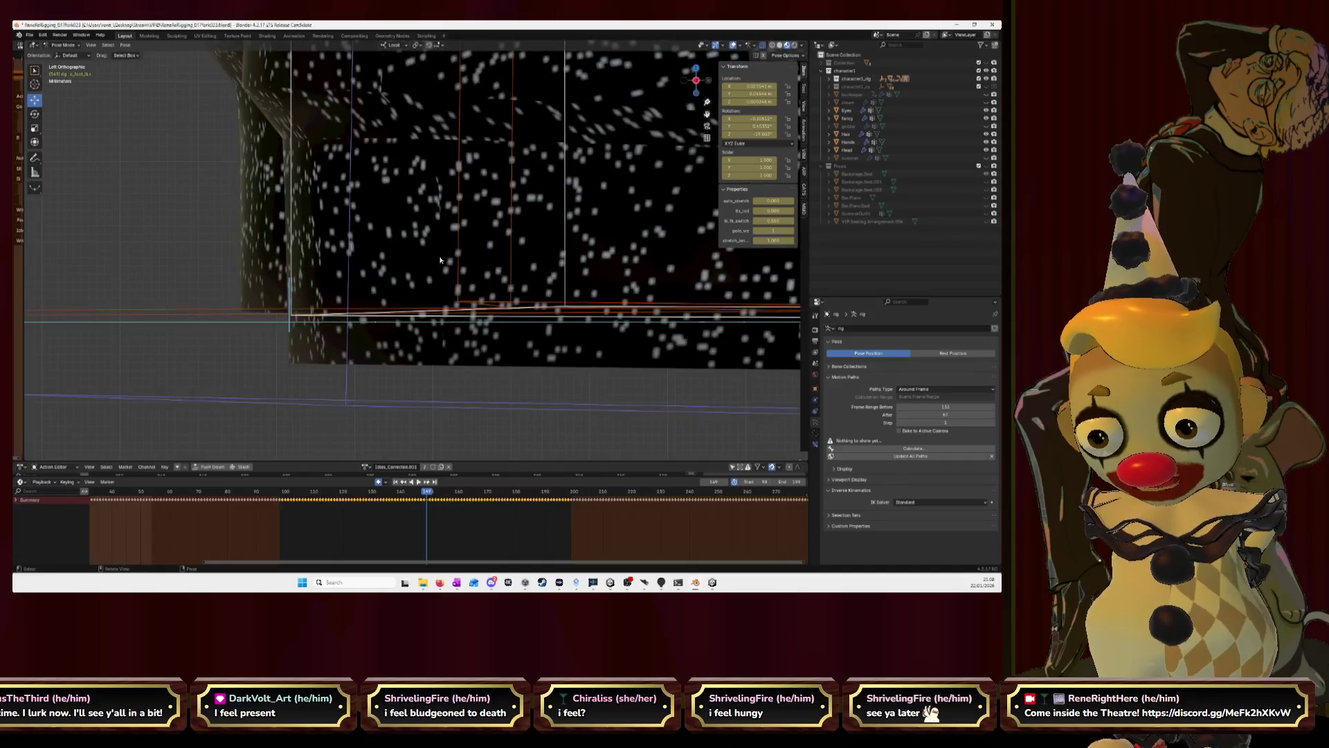
scroll(458, 224, up, 2)
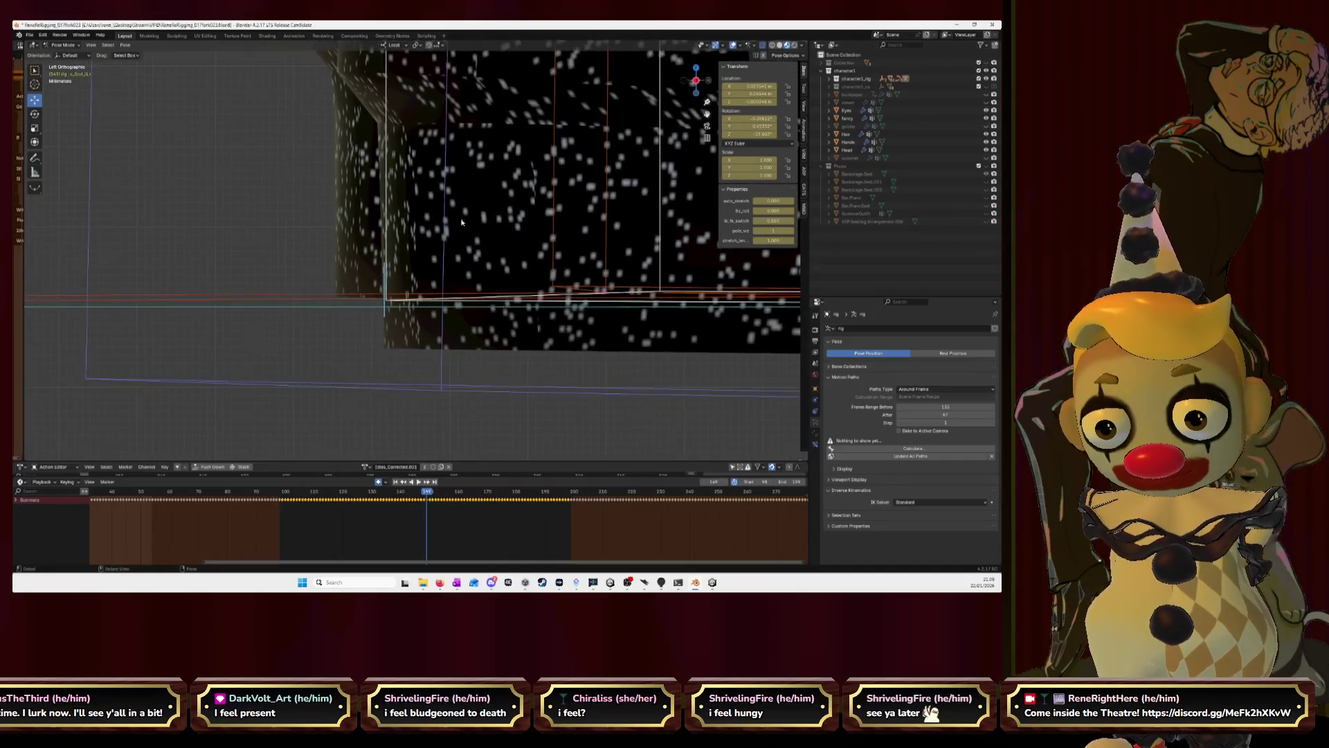
scroll(457, 225, up, 2)
Raise the foot bone toward the ground line, undoing and retrying until its height looks right.
key(g)
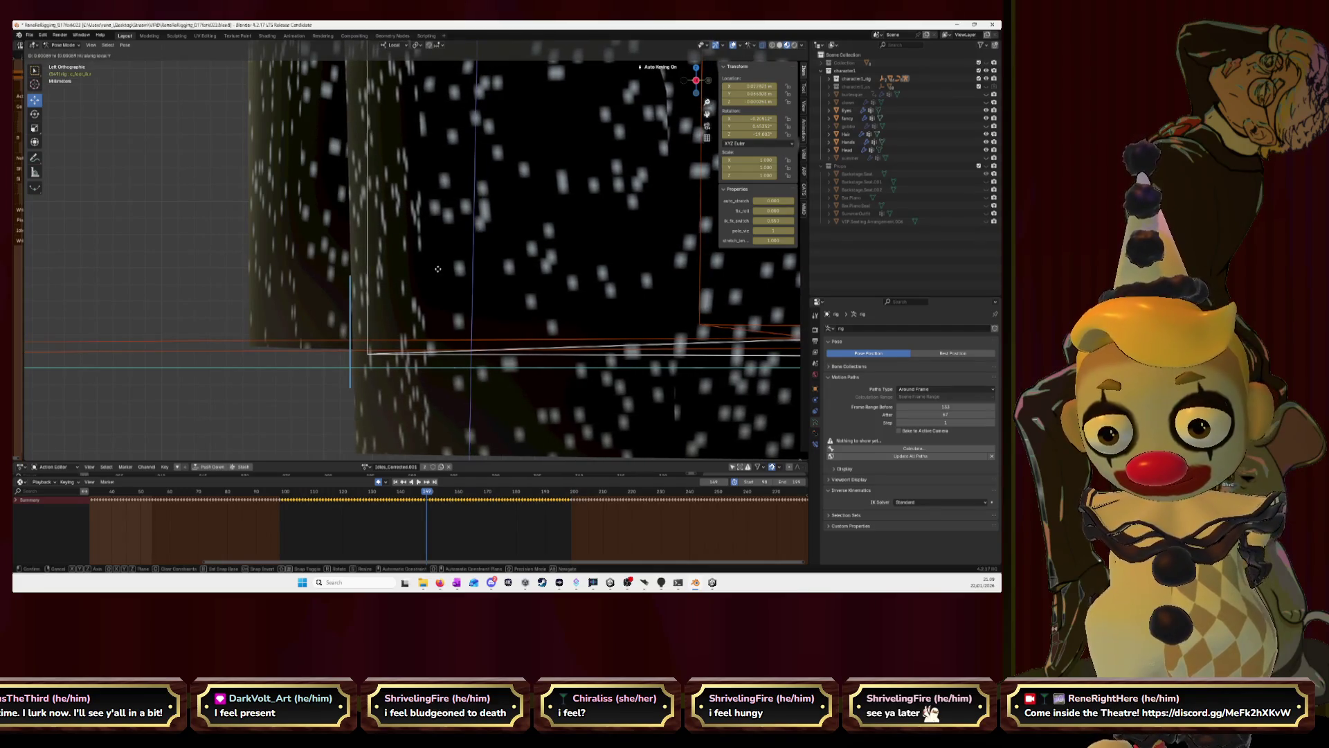
click(436, 272)
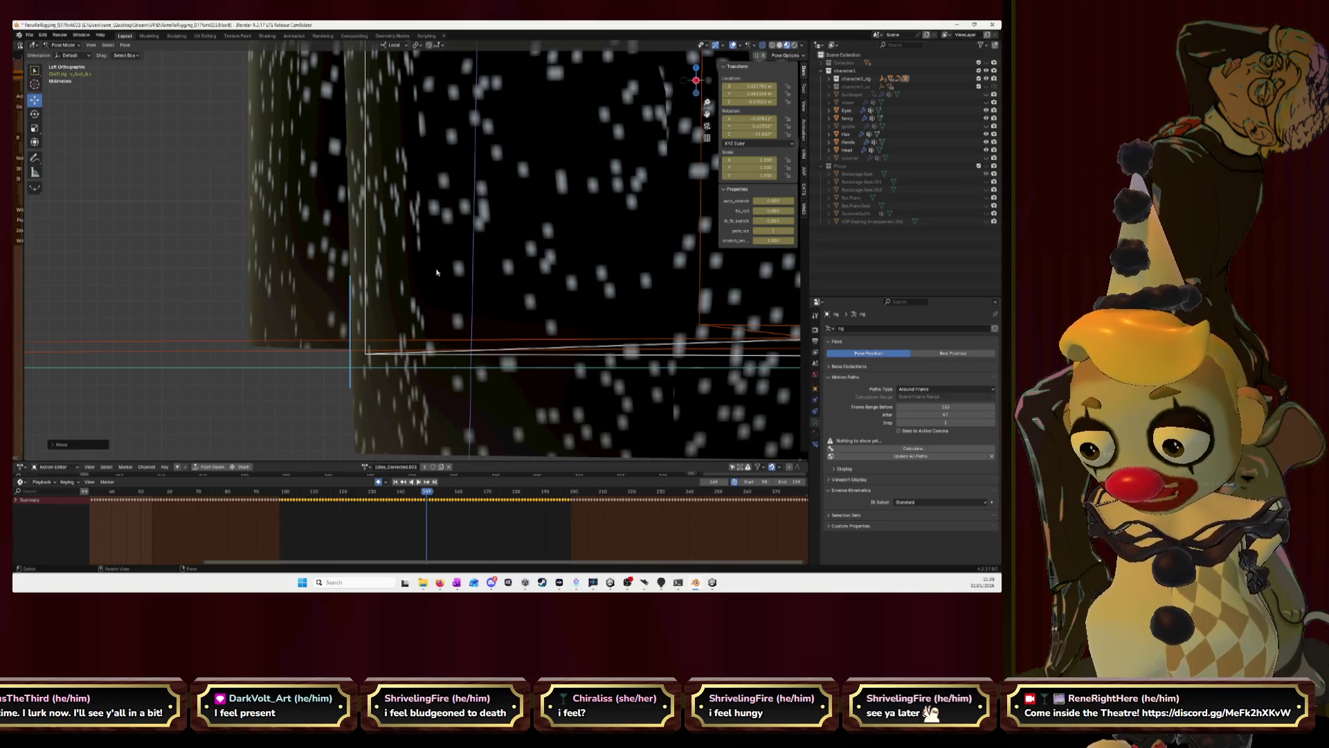
key(g)
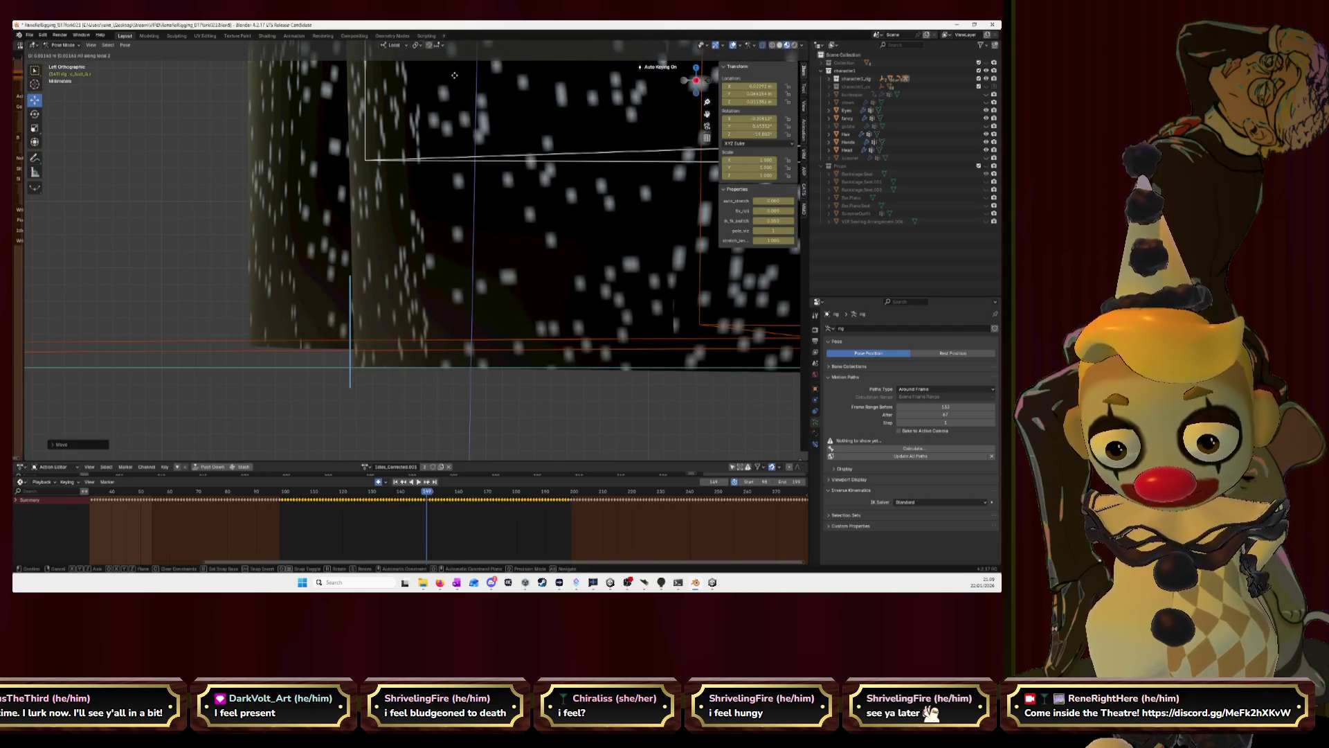
click(447, 140)
scroll(449, 146, down, 3)
scroll(459, 194, up, 3)
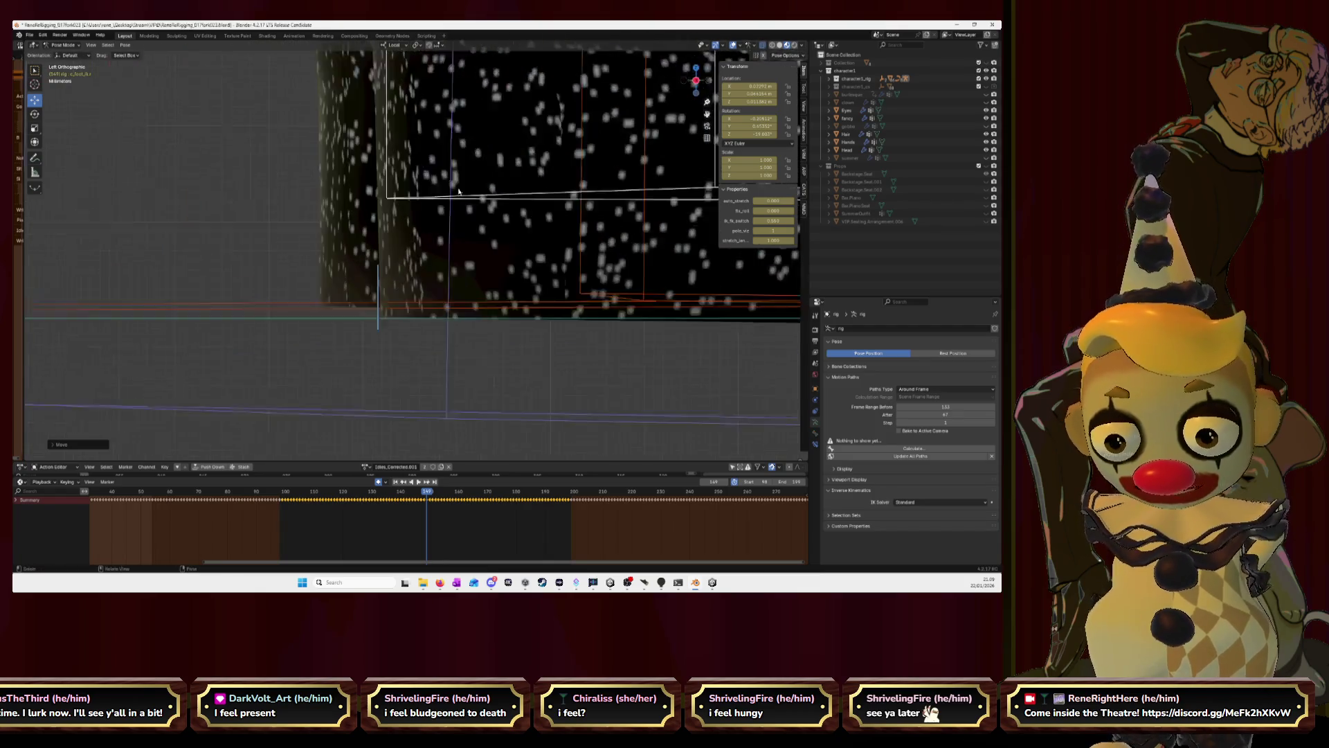
scroll(458, 194, up, 1)
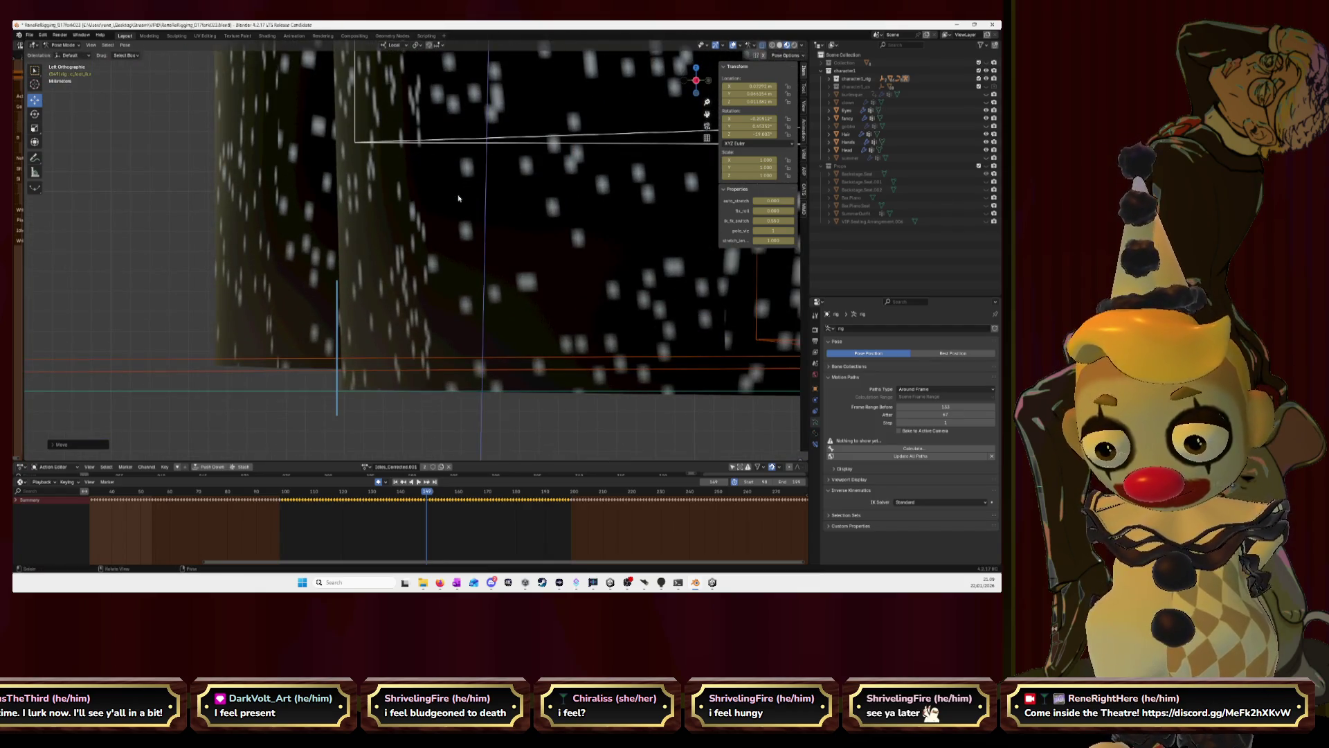
key(ctrl+z)
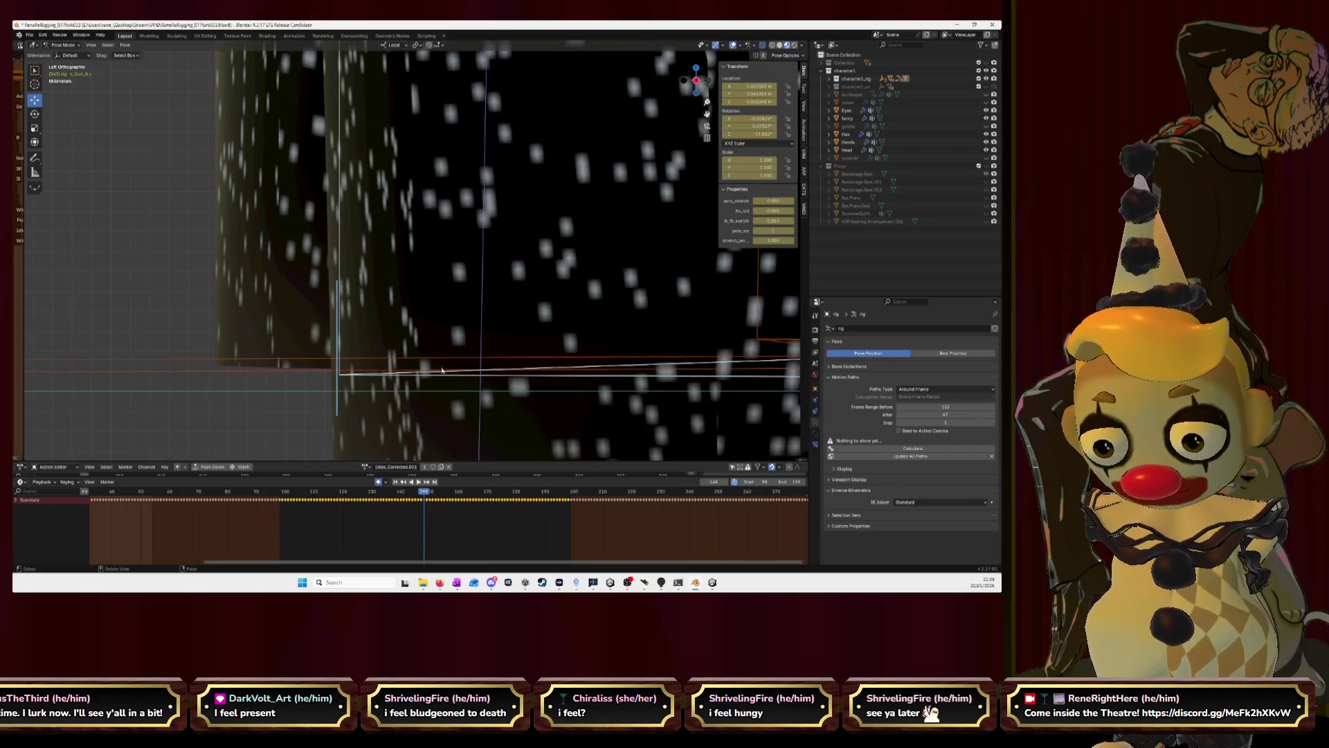
key(g)
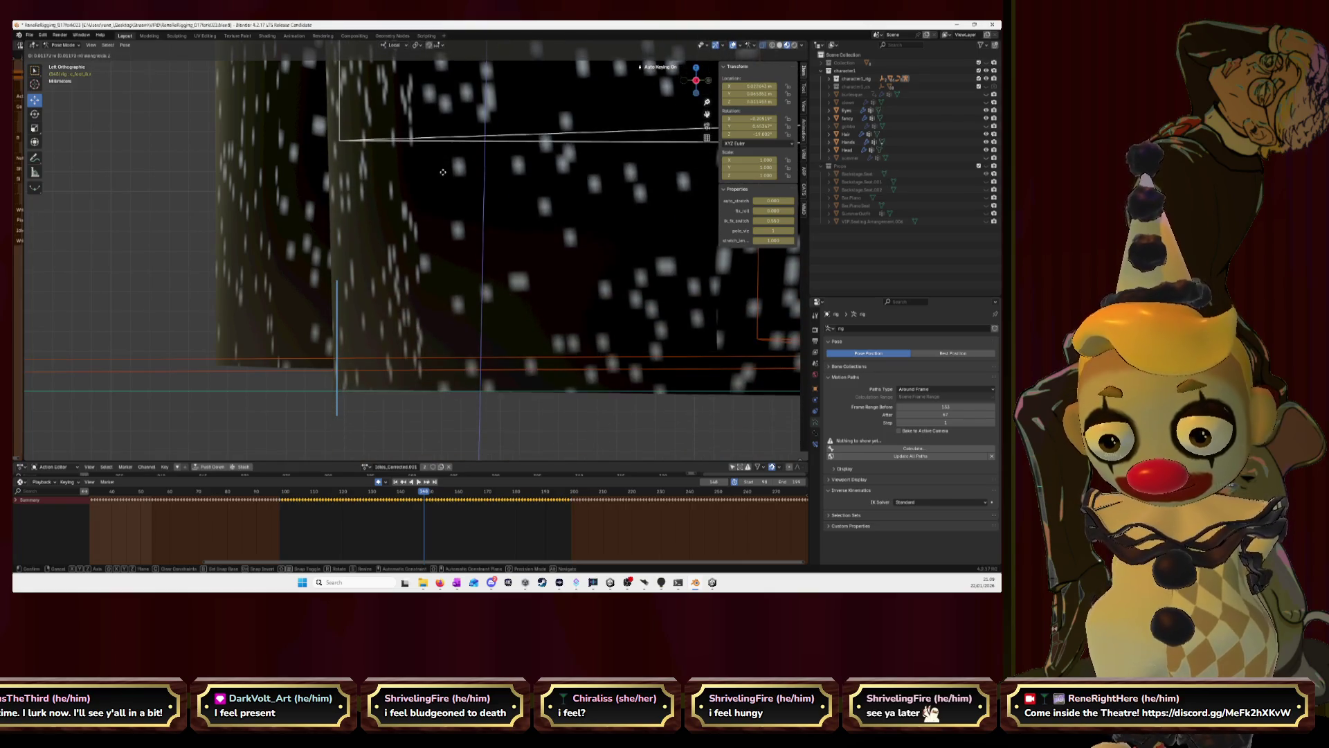
click(443, 174)
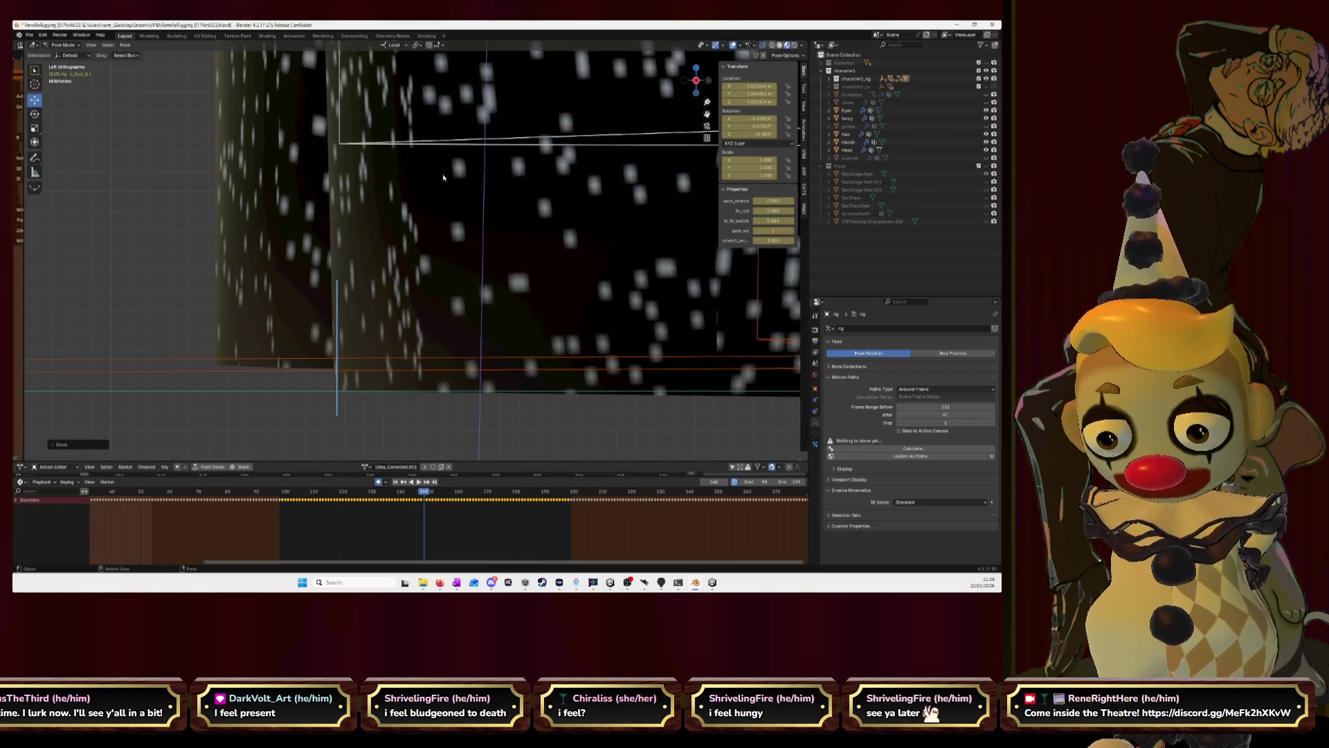
Refine the foot bone's height along local Z so the boot's bottom edge rests on the ground line, auto-keyed.
key(g)
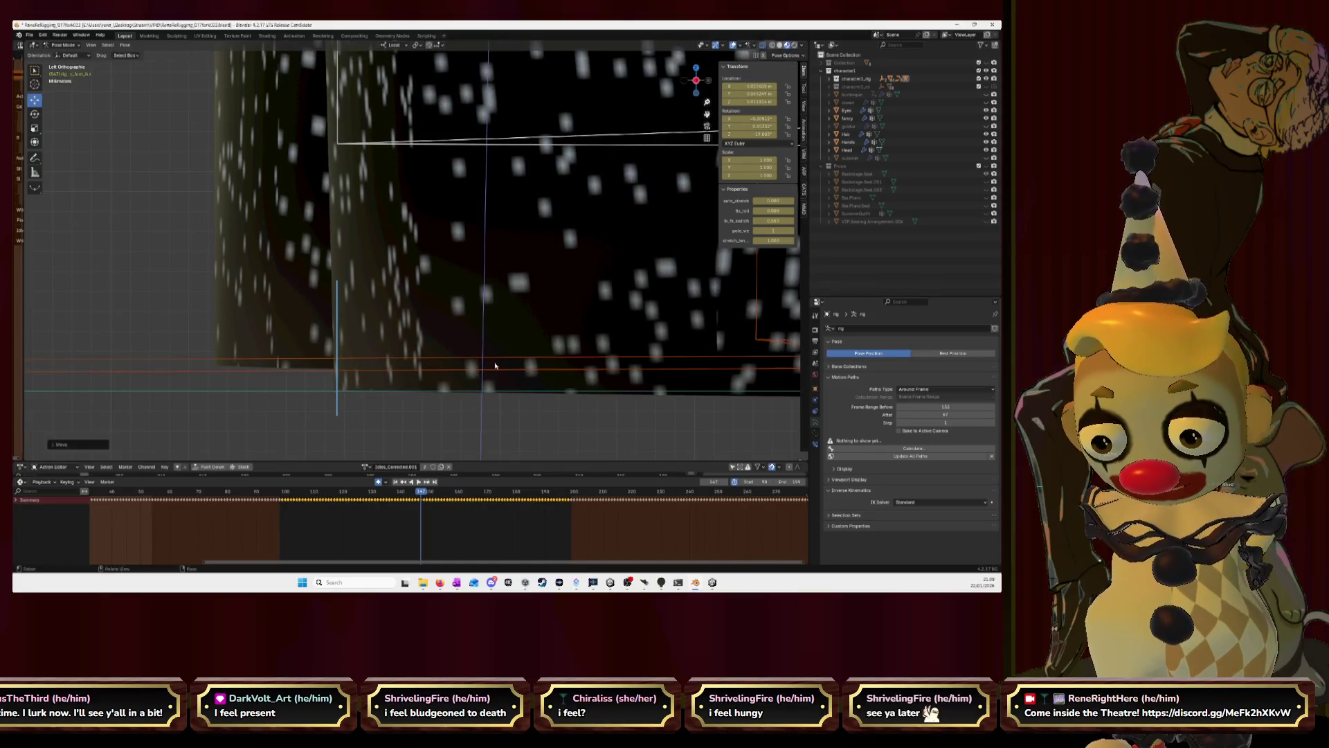
click(505, 362)
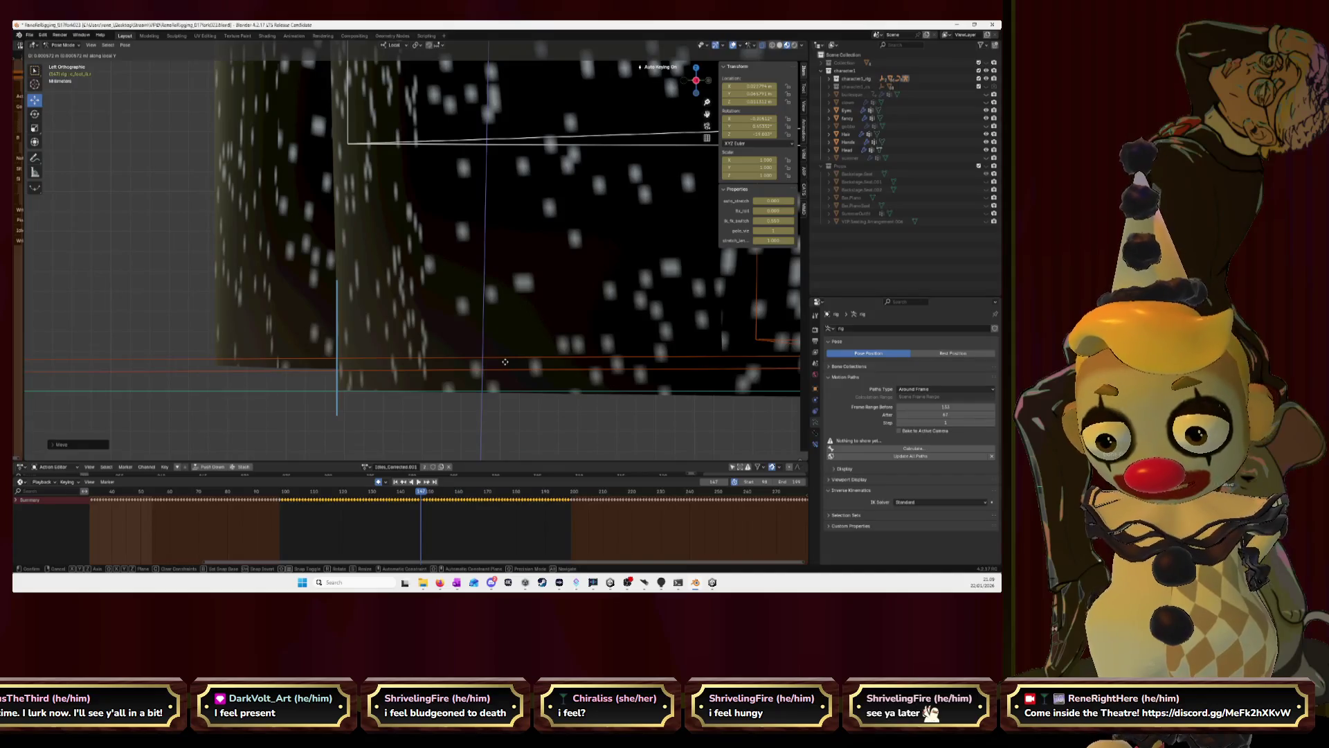
key(g)
key(g)
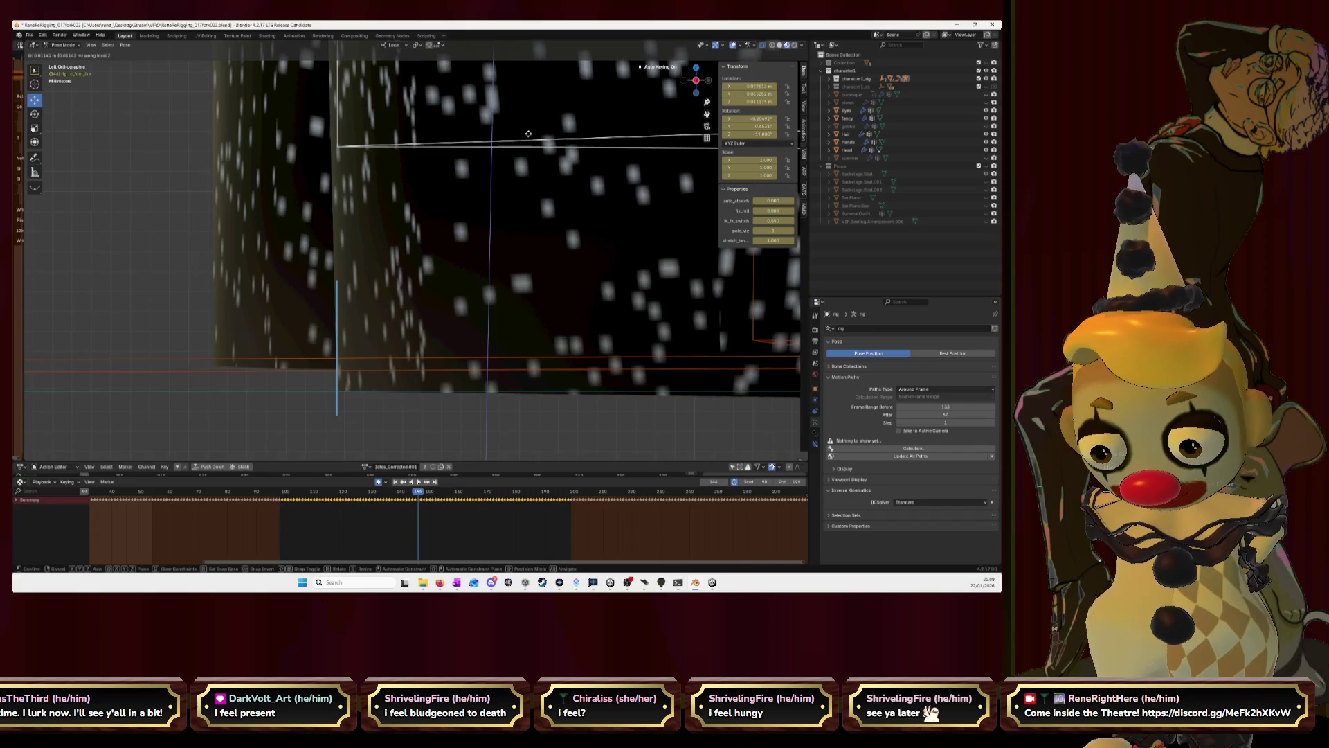
click(528, 133)
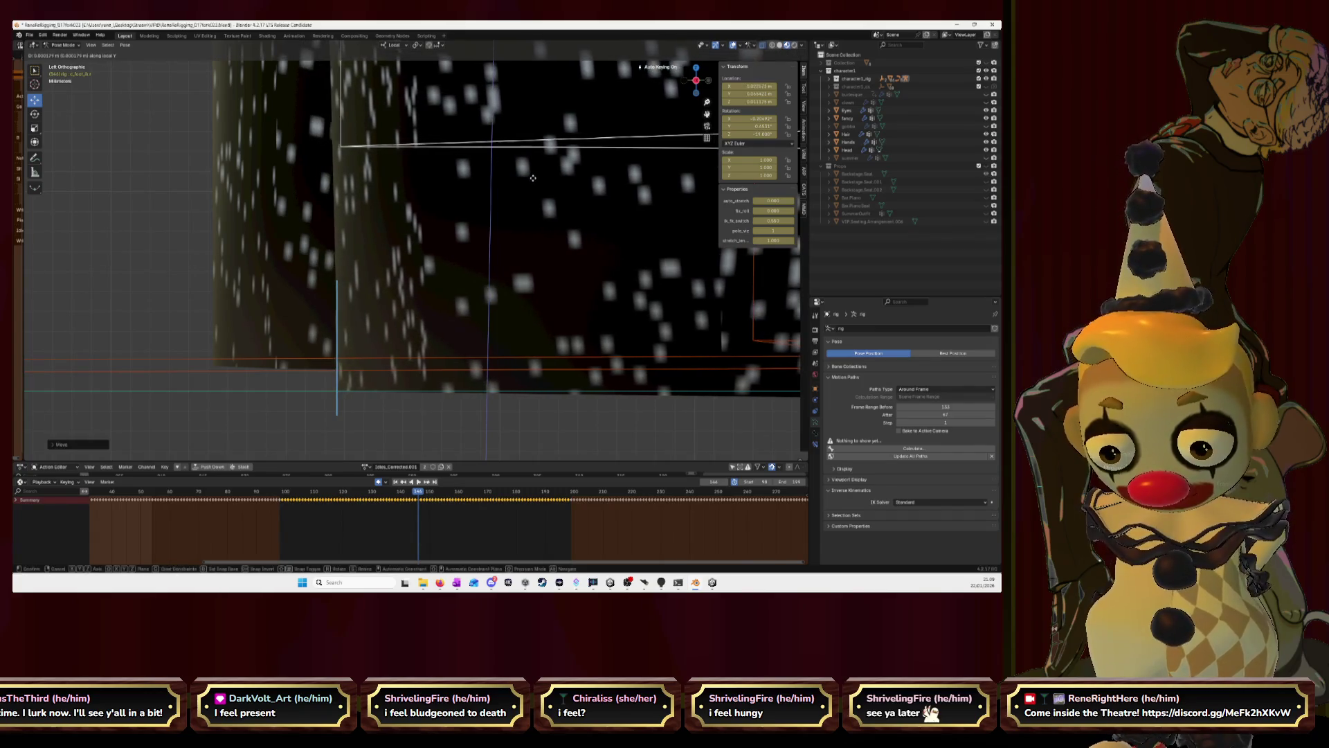
key(ctrl+z)
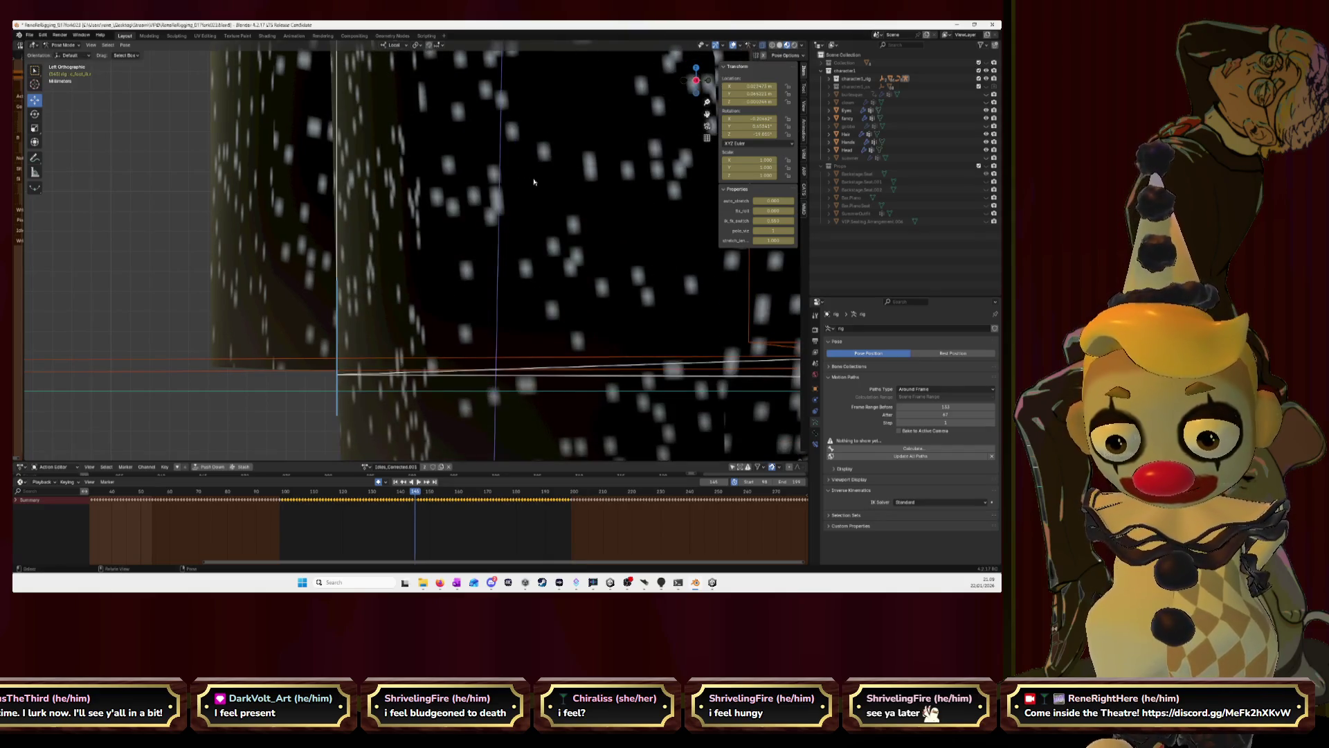
key(g)
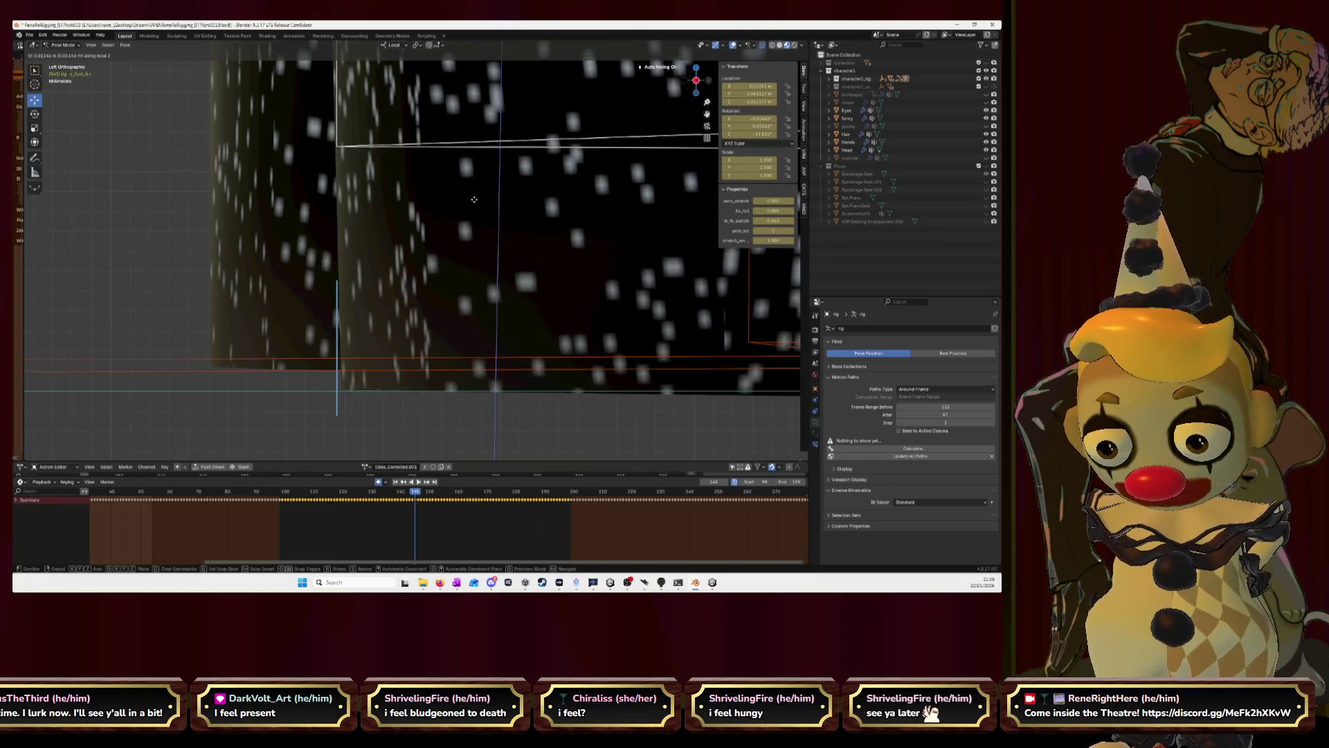
click(472, 202)
click(470, 202)
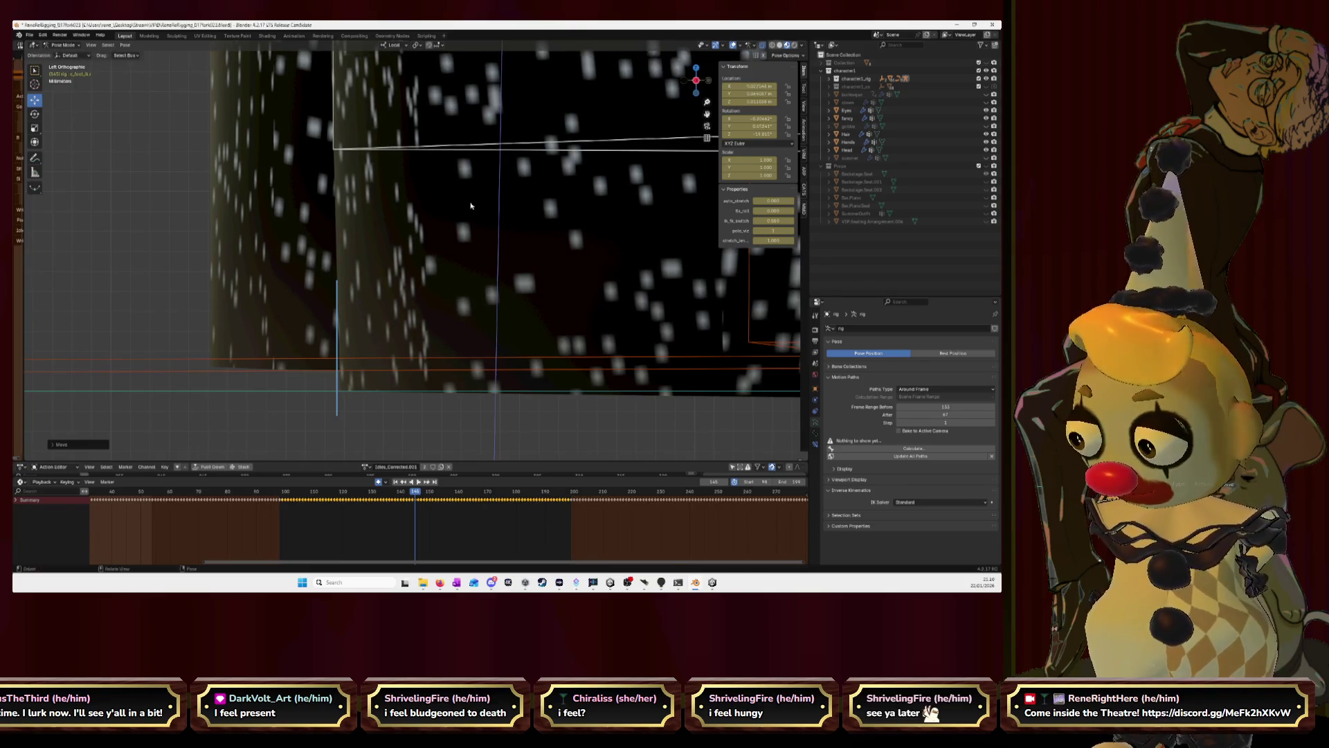
key(ctrl+z)
key(g)
key(z)
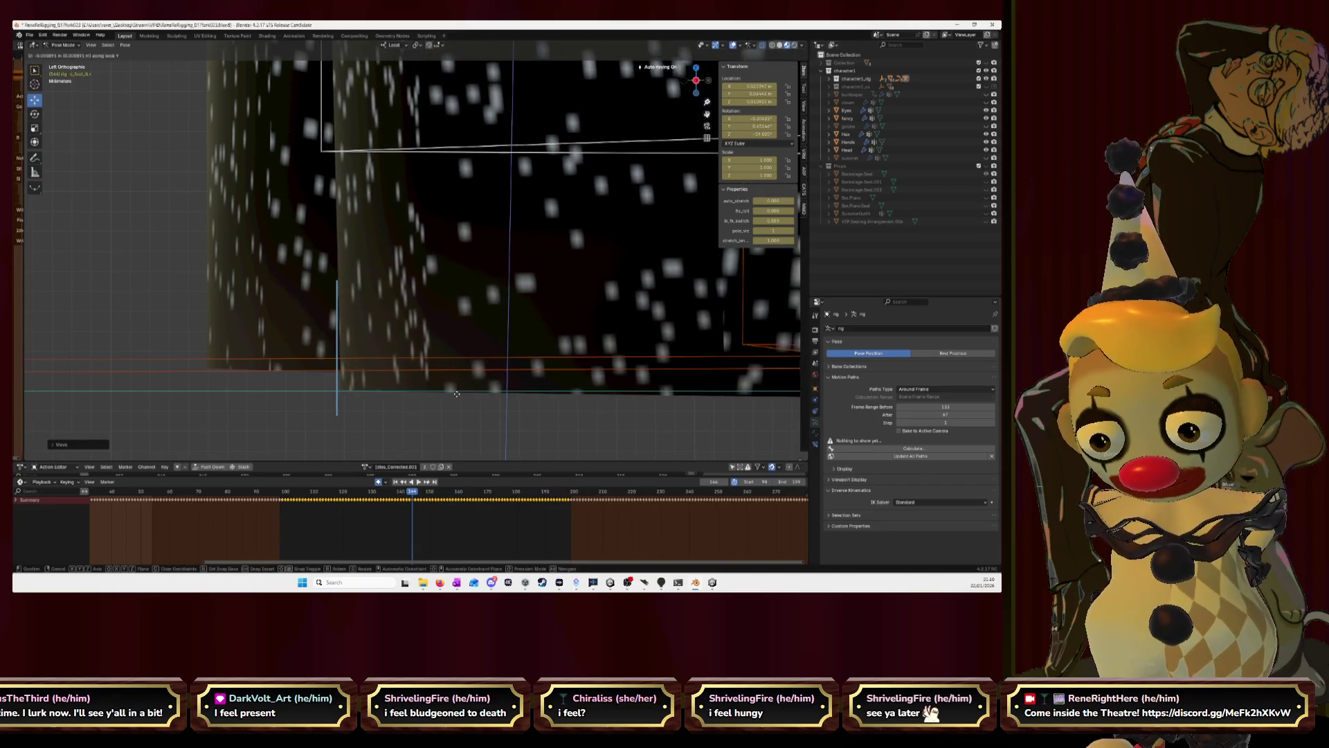
click(456, 393)
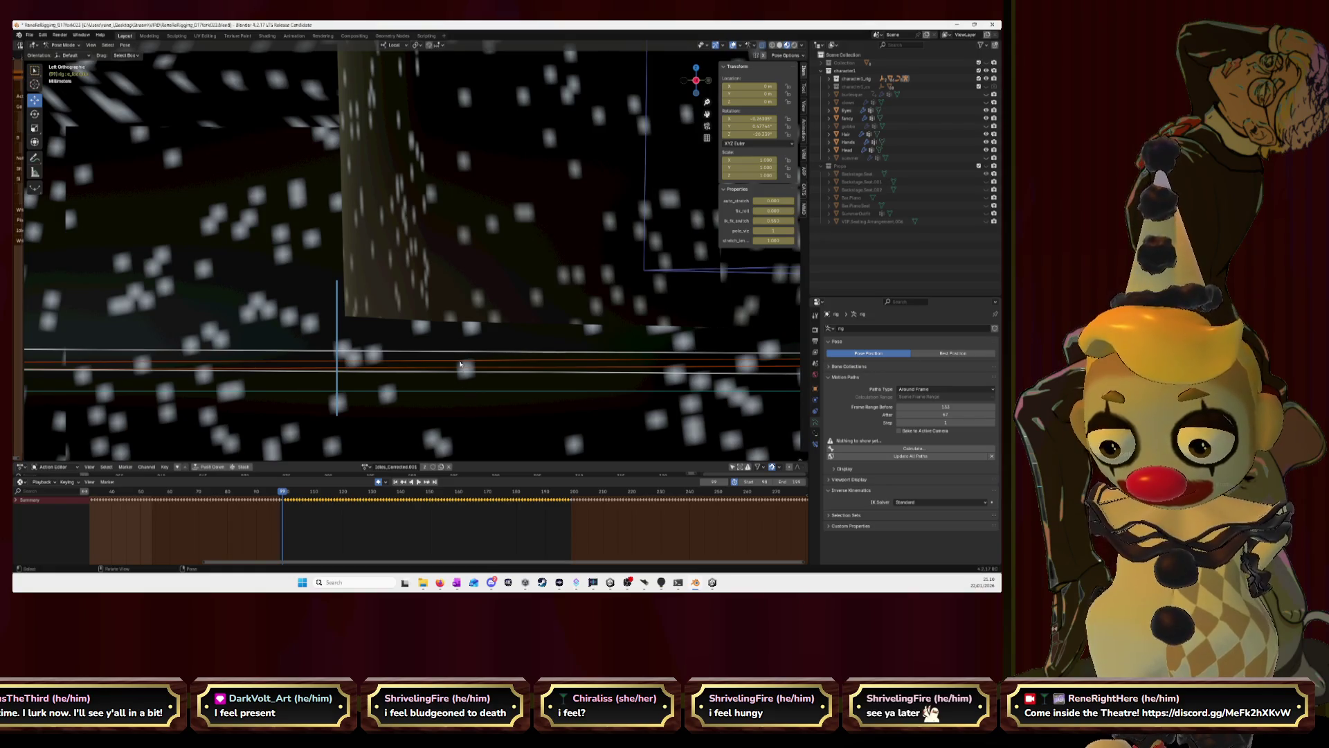
key(g)
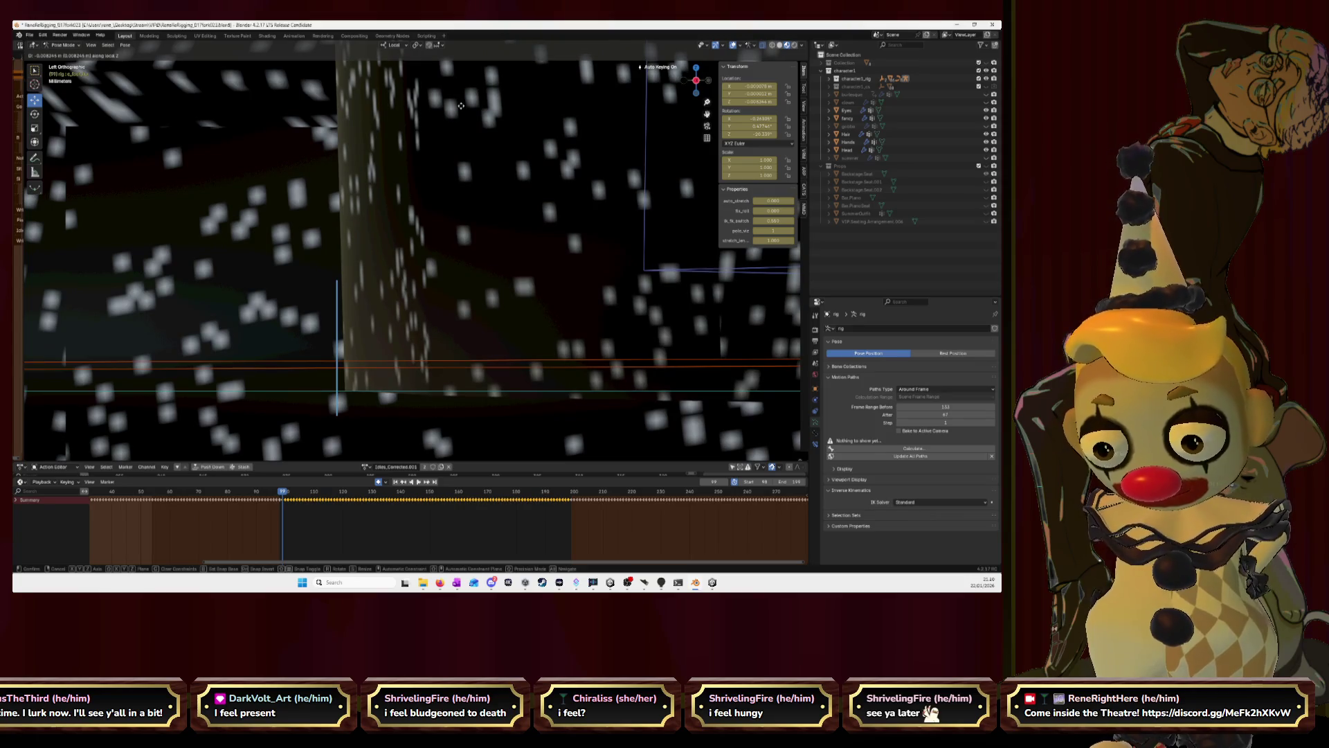
Confirm the foot bone move, then lower and slide it along a local axis at this frame.
click(460, 105)
scroll(477, 287, down, 5)
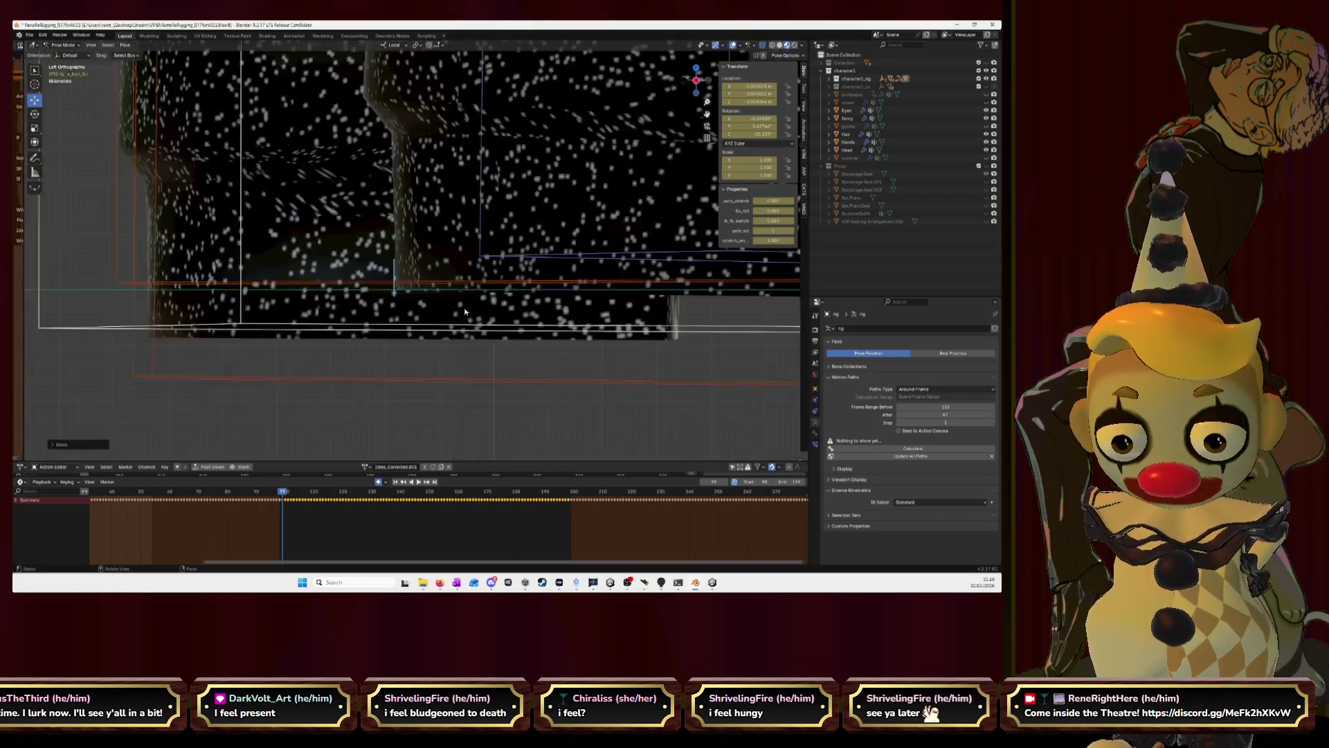
scroll(477, 287, down, 3)
scroll(478, 288, down, 2)
scroll(479, 288, up, 2)
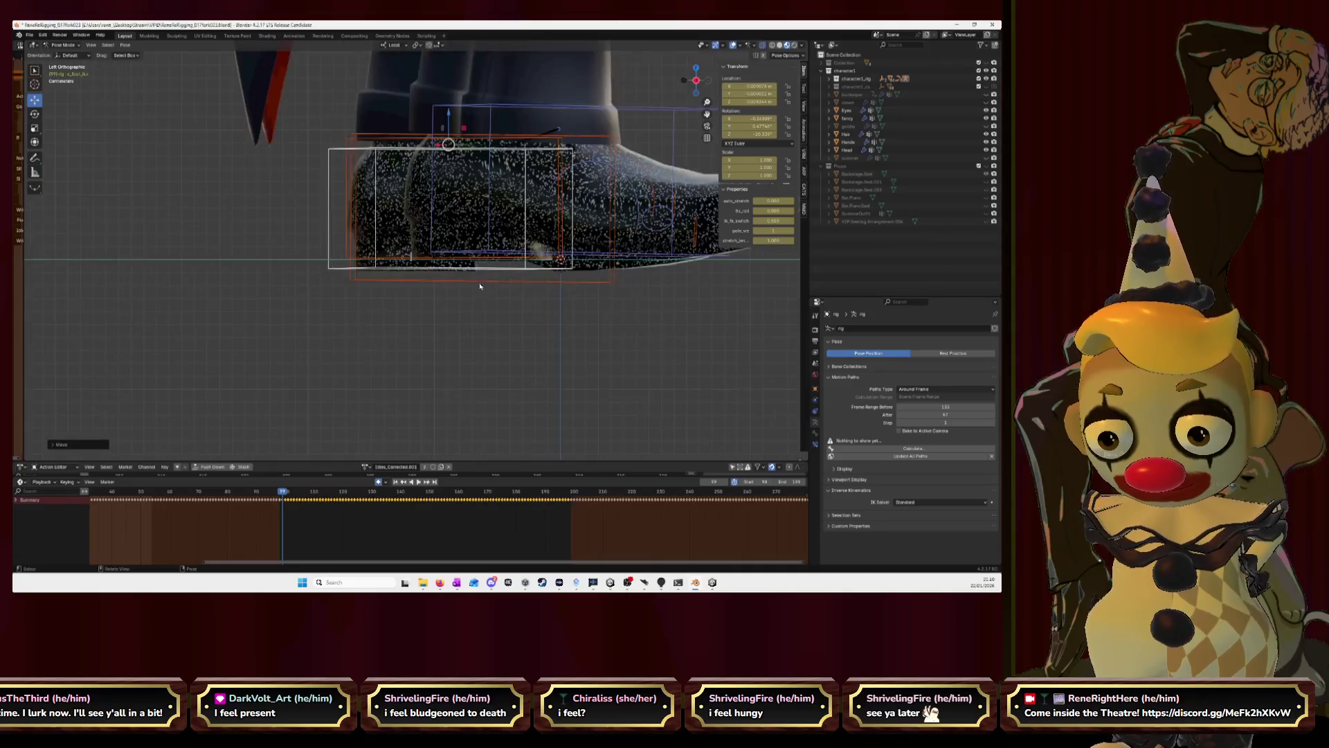
scroll(481, 288, up, 3)
scroll(481, 288, up, 2)
key(g)
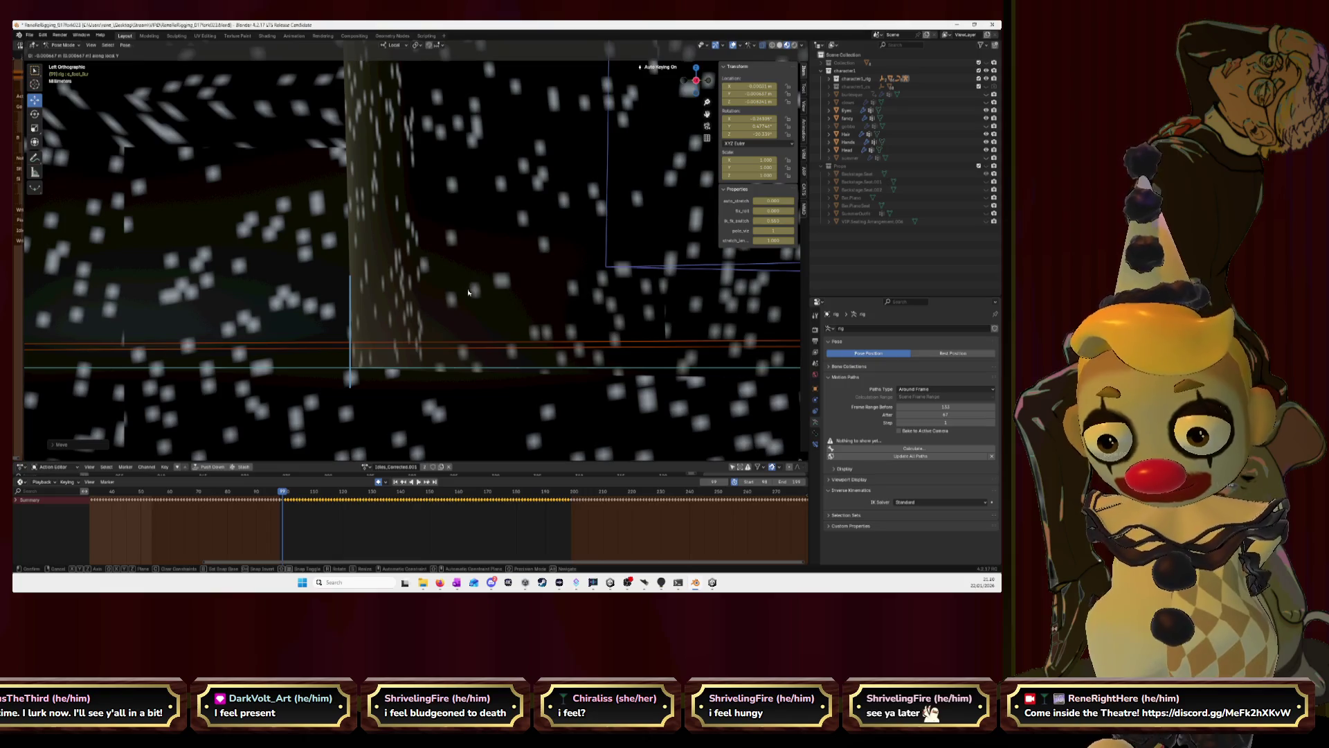
key(Escape)
key(g)
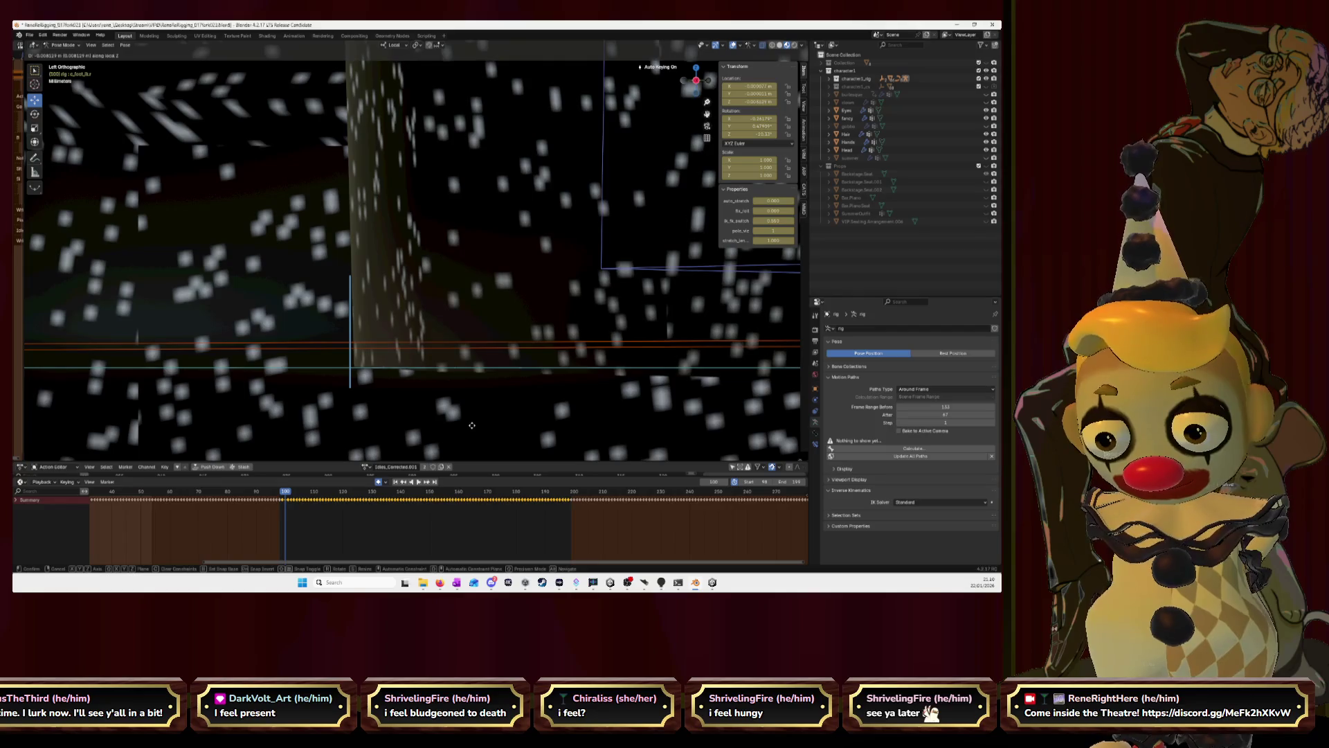
click(472, 427)
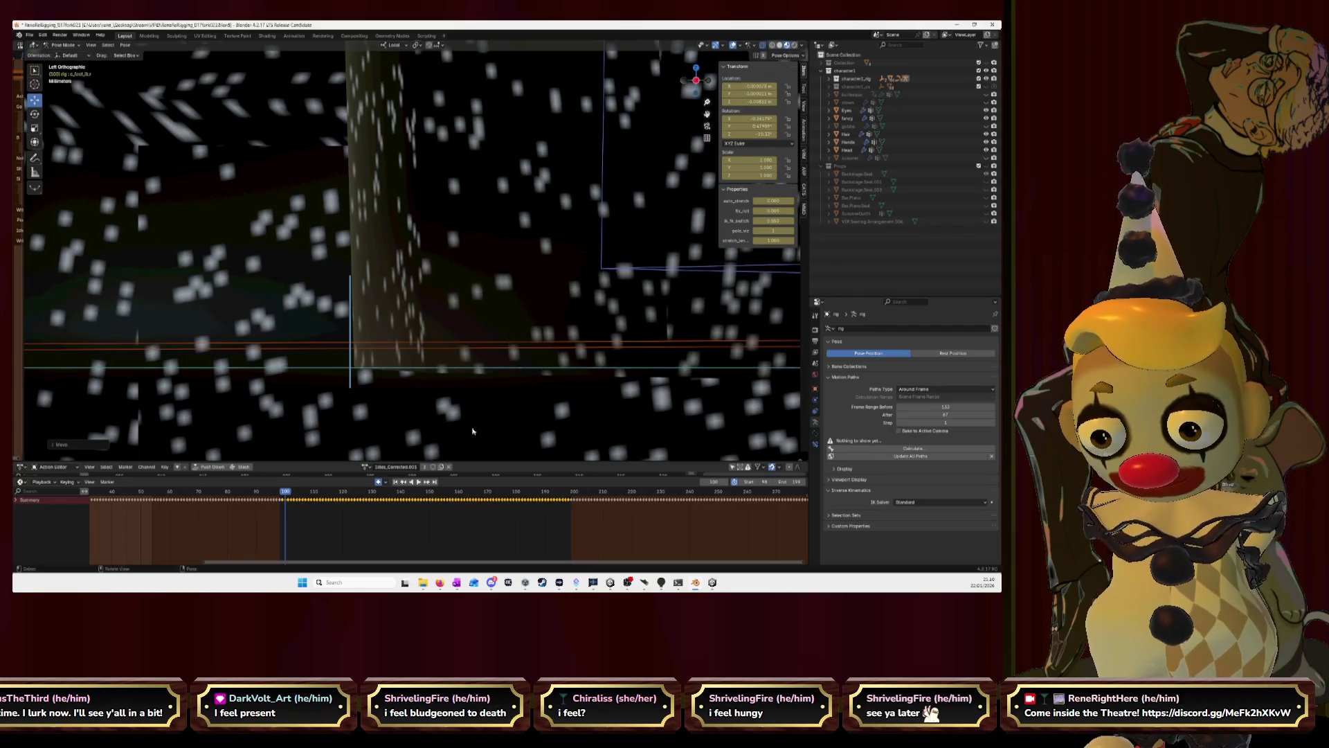
key(g)
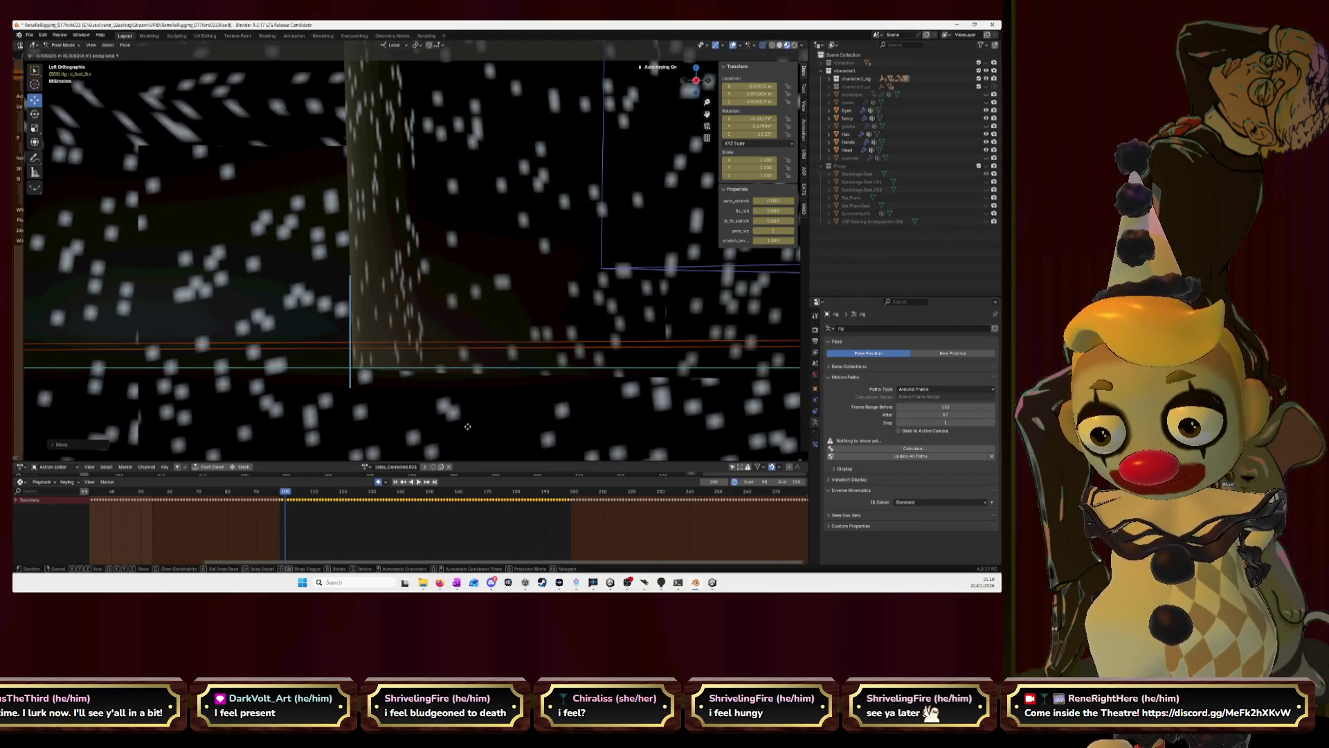
click(468, 427)
Retry the foot bone placement several times and settle it in its final keyed position for the frame.
key(g)
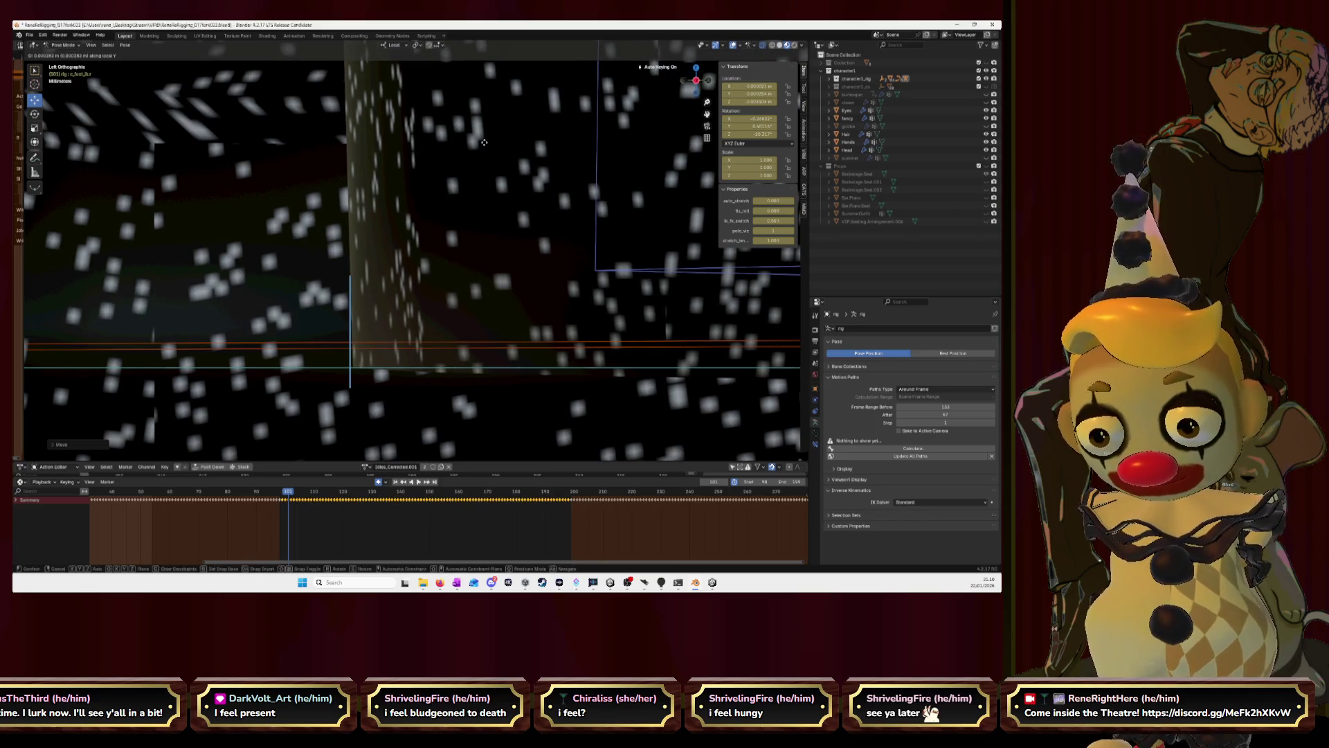
right_click(484, 146)
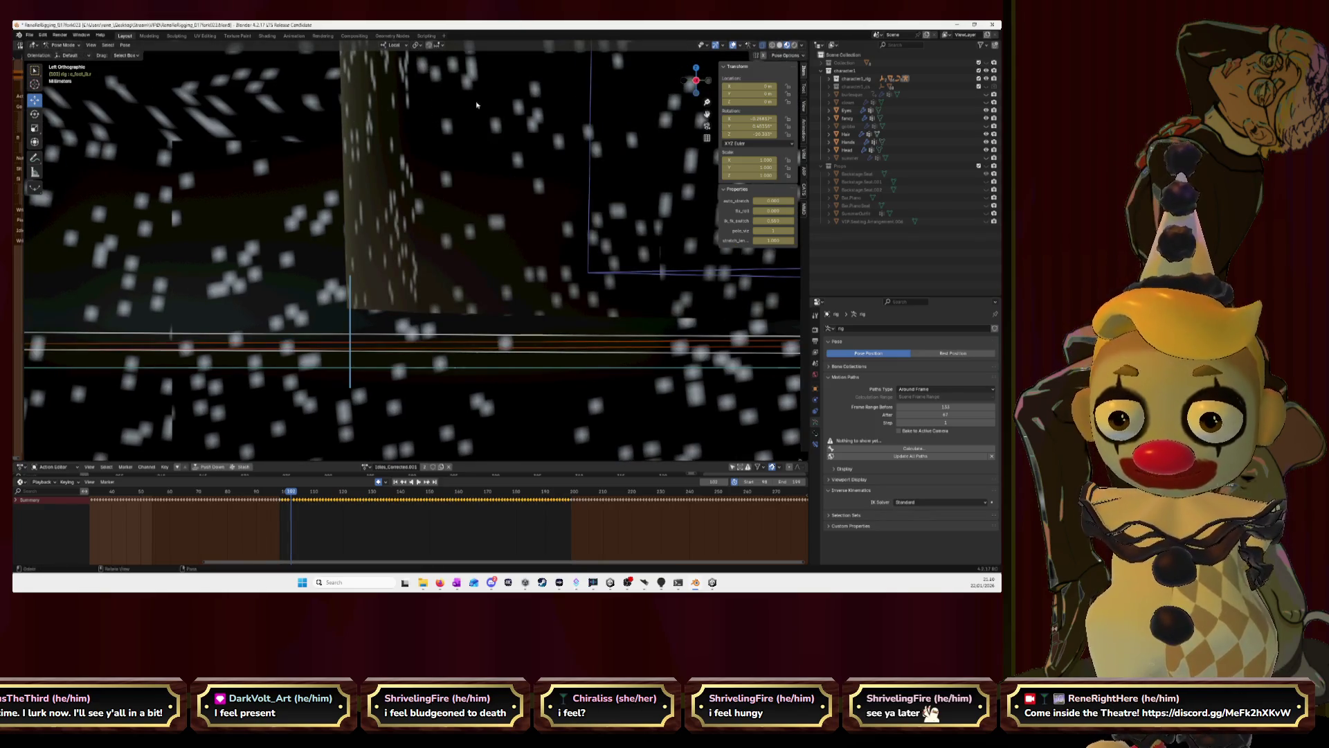
key(g)
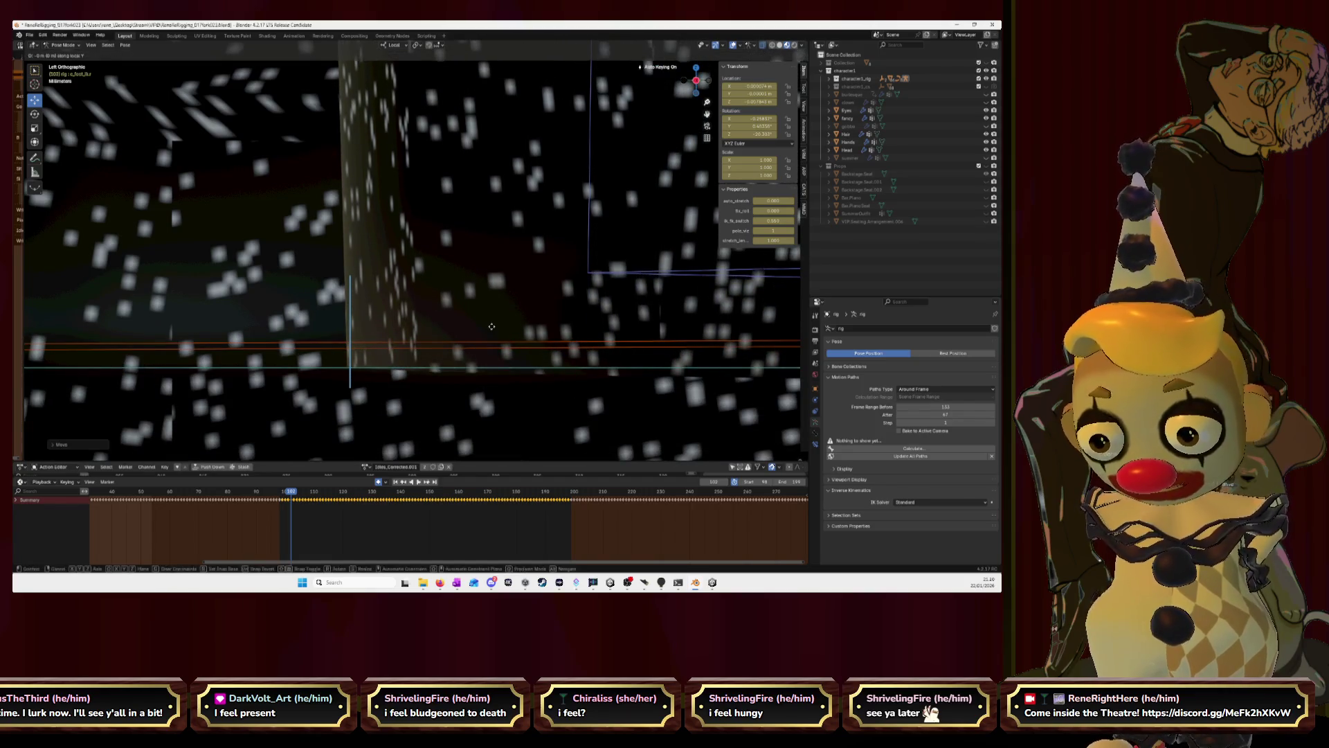
click(505, 327)
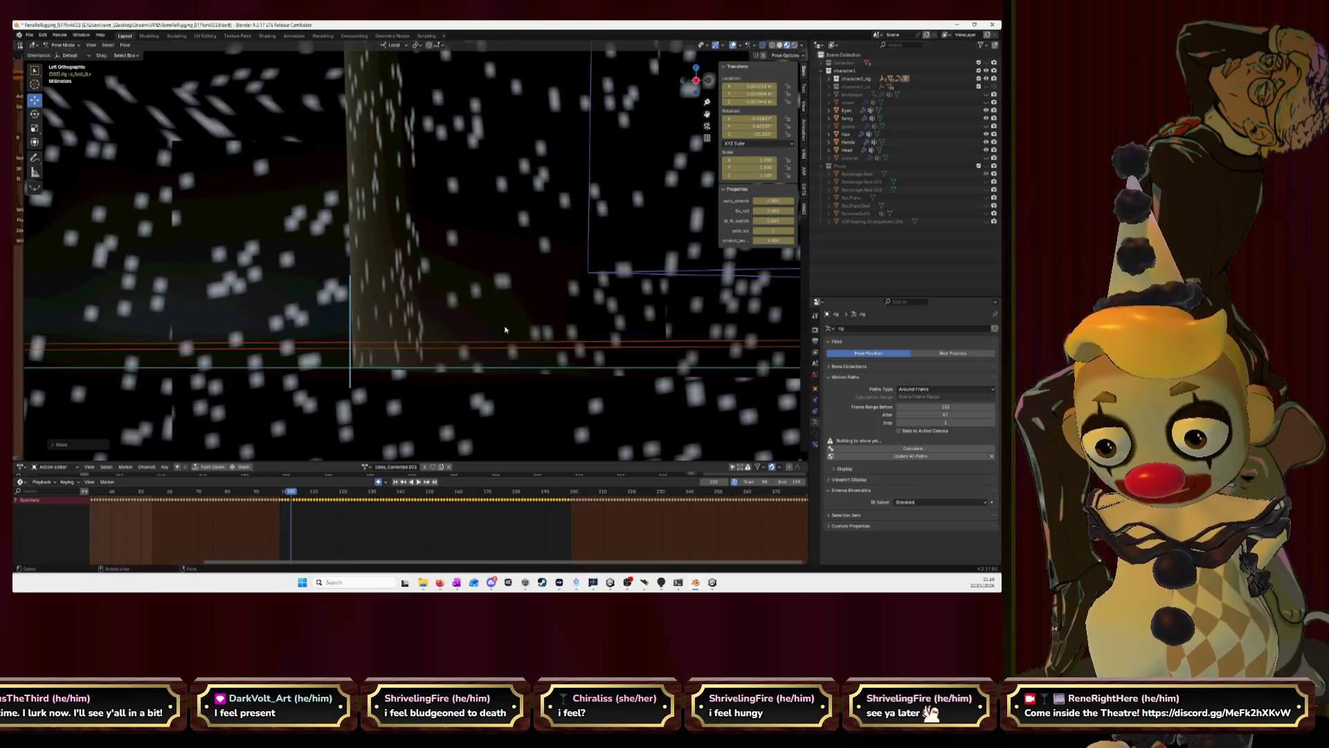
key(Escape)
key(g)
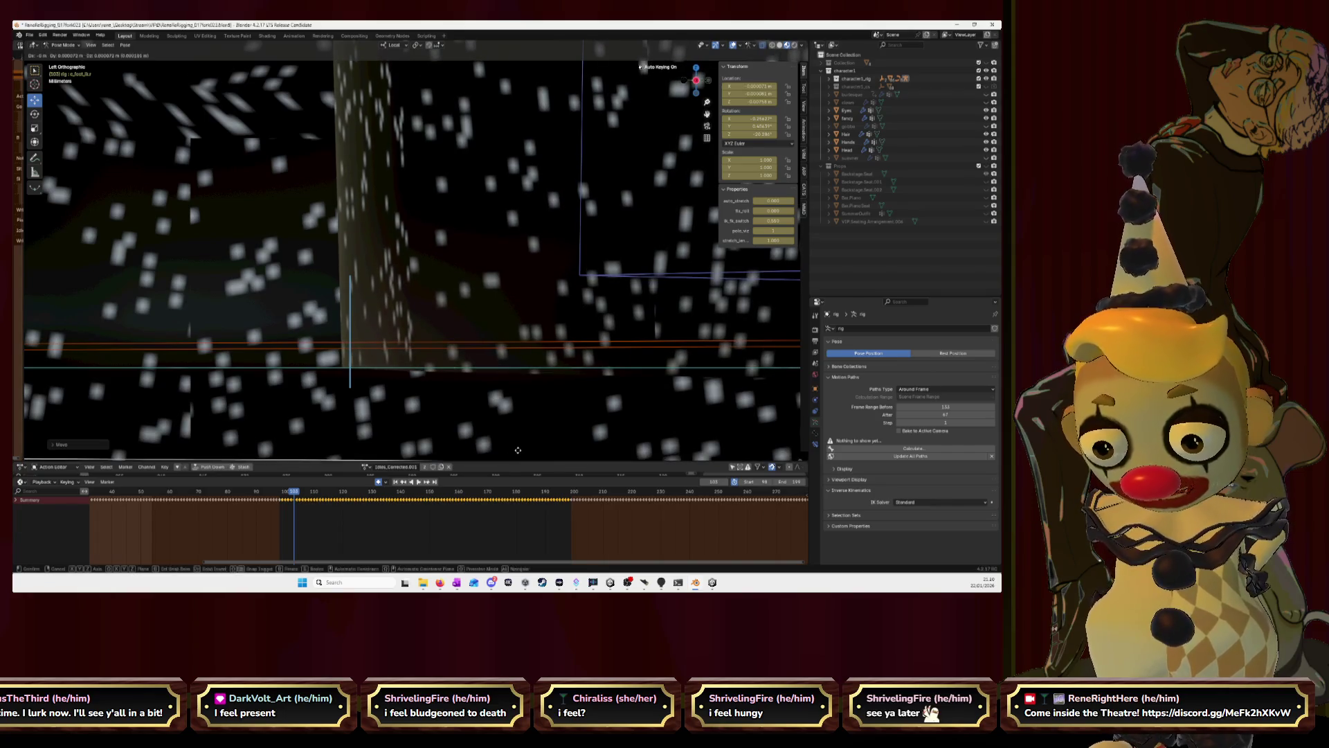
click(542, 453)
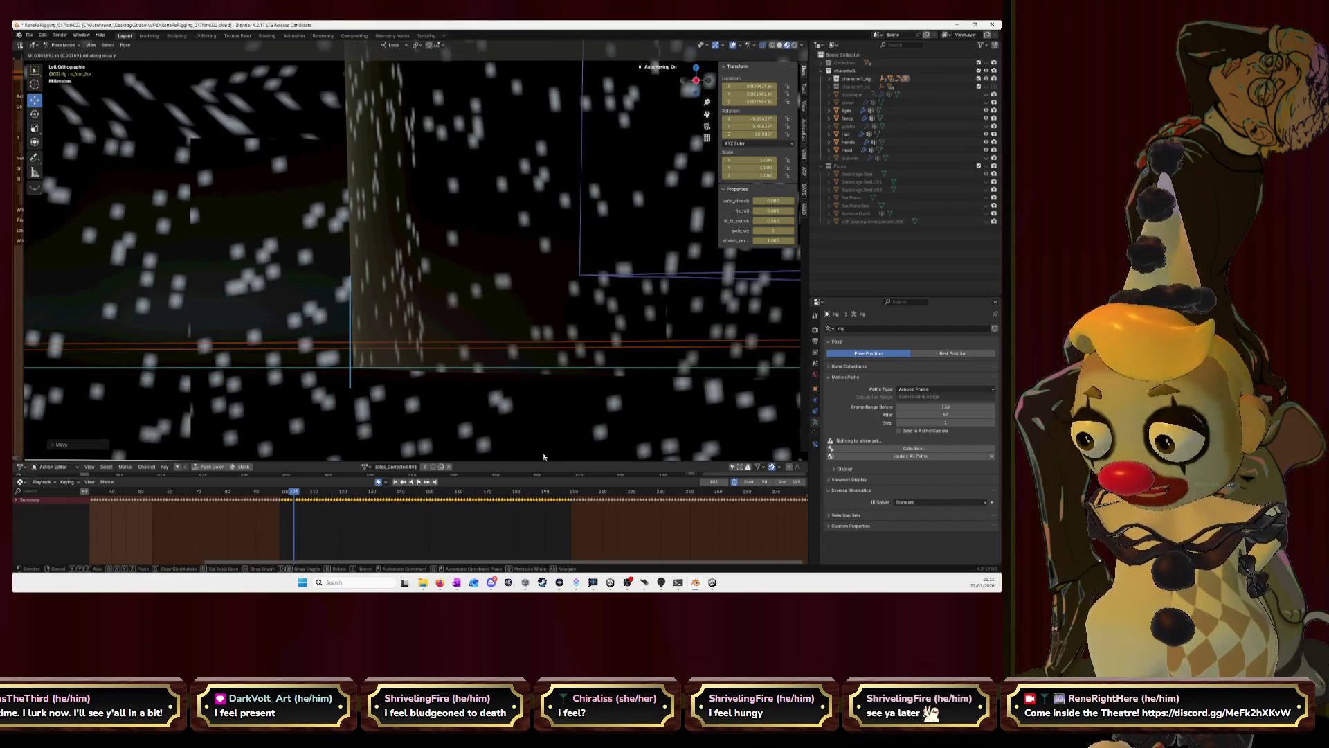
key(Escape)
key(g)
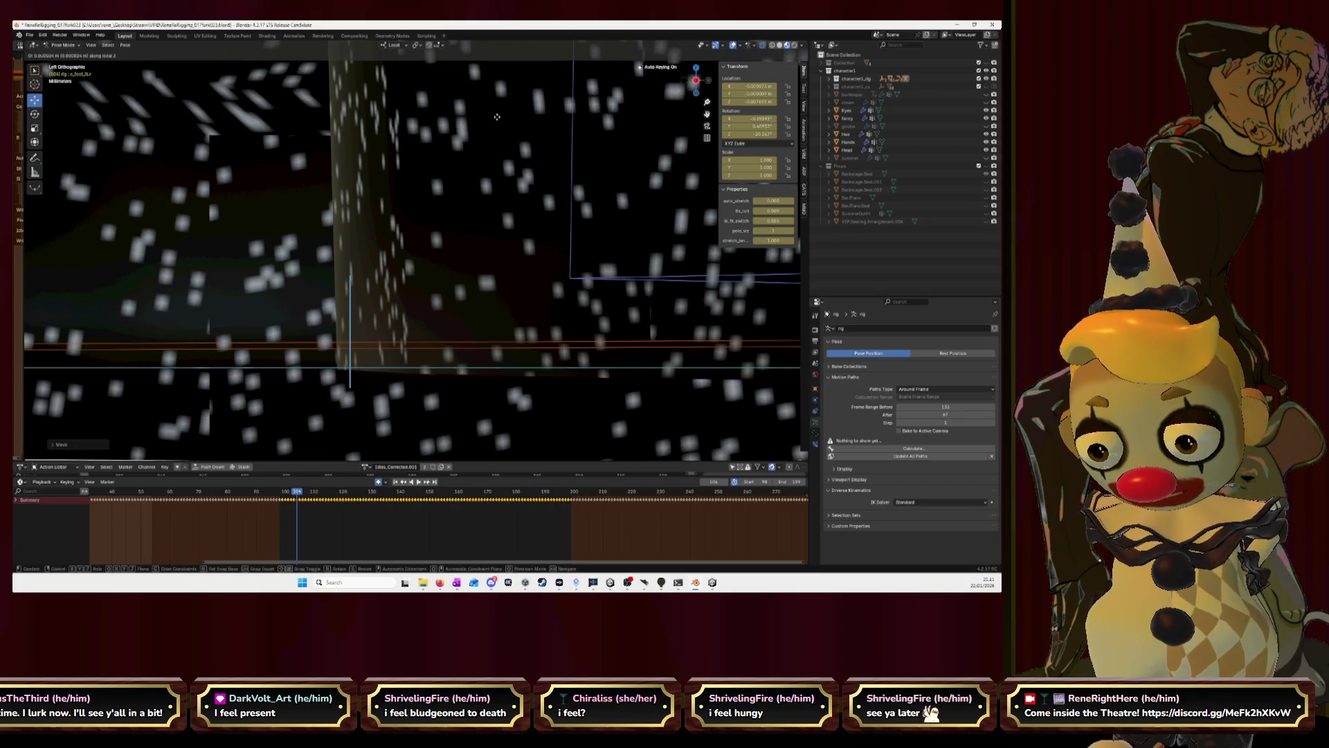
click(531, 121)
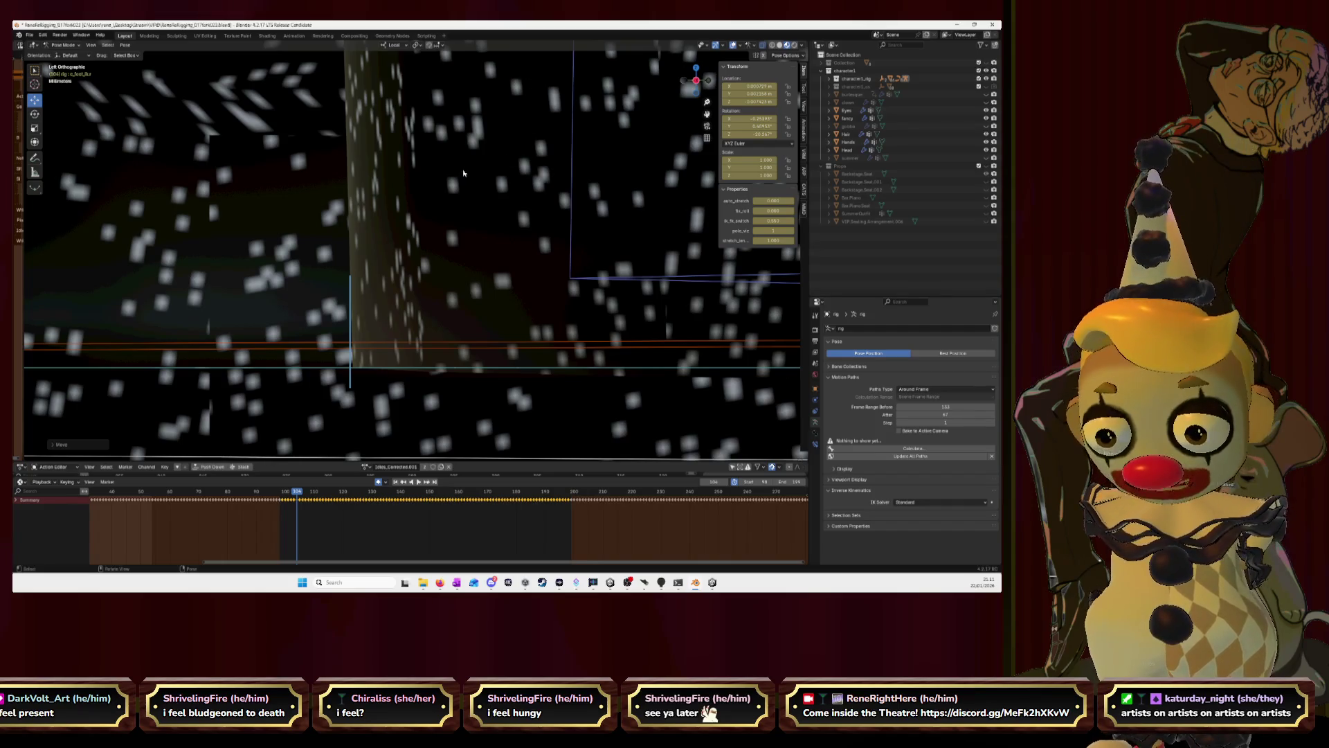
Check the neighbouring frame, then place the foot bone at its new position on this frame.
key(Left)
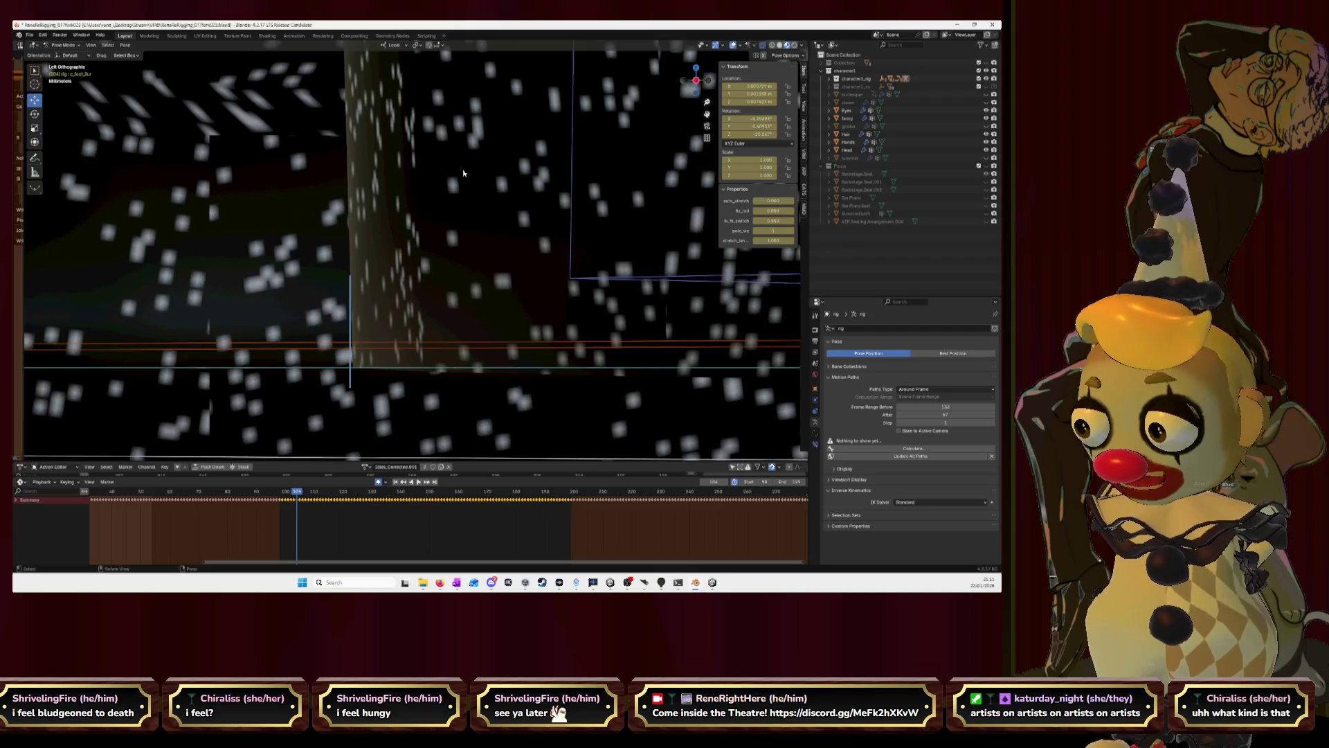
key(Right)
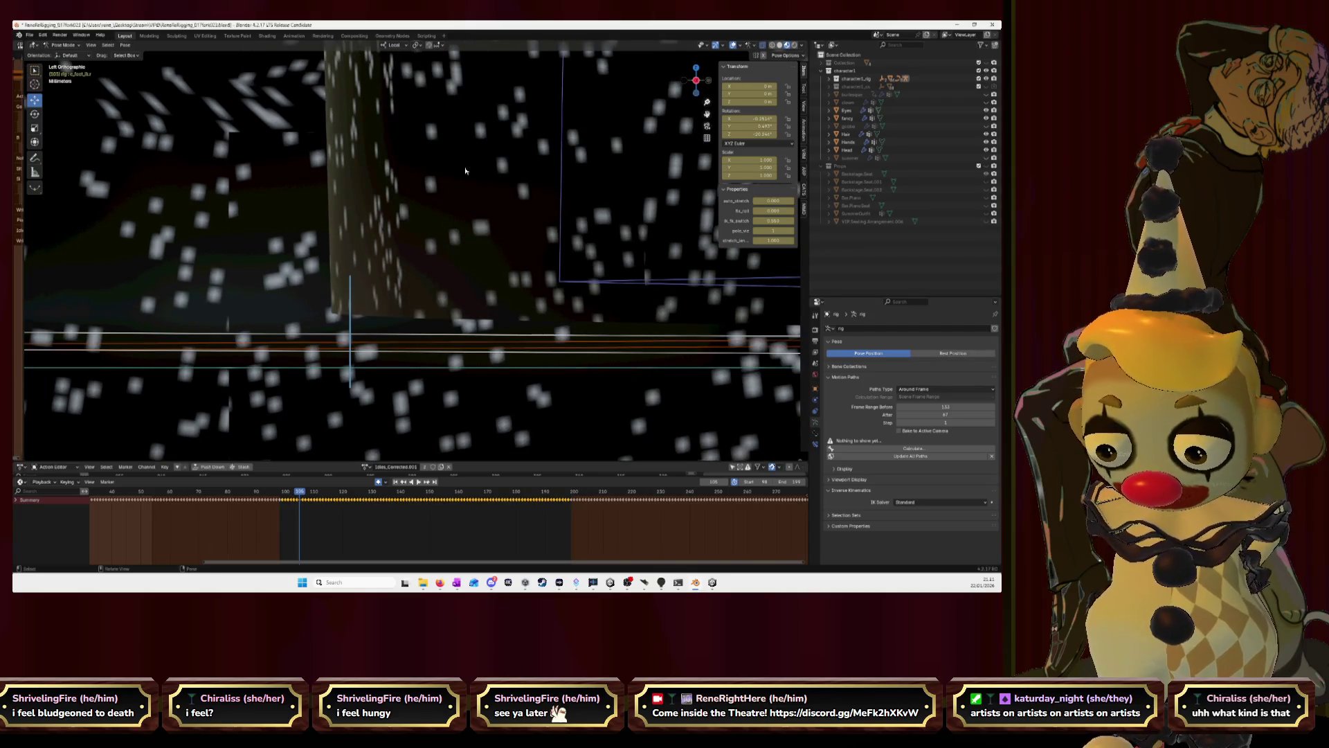
key(g)
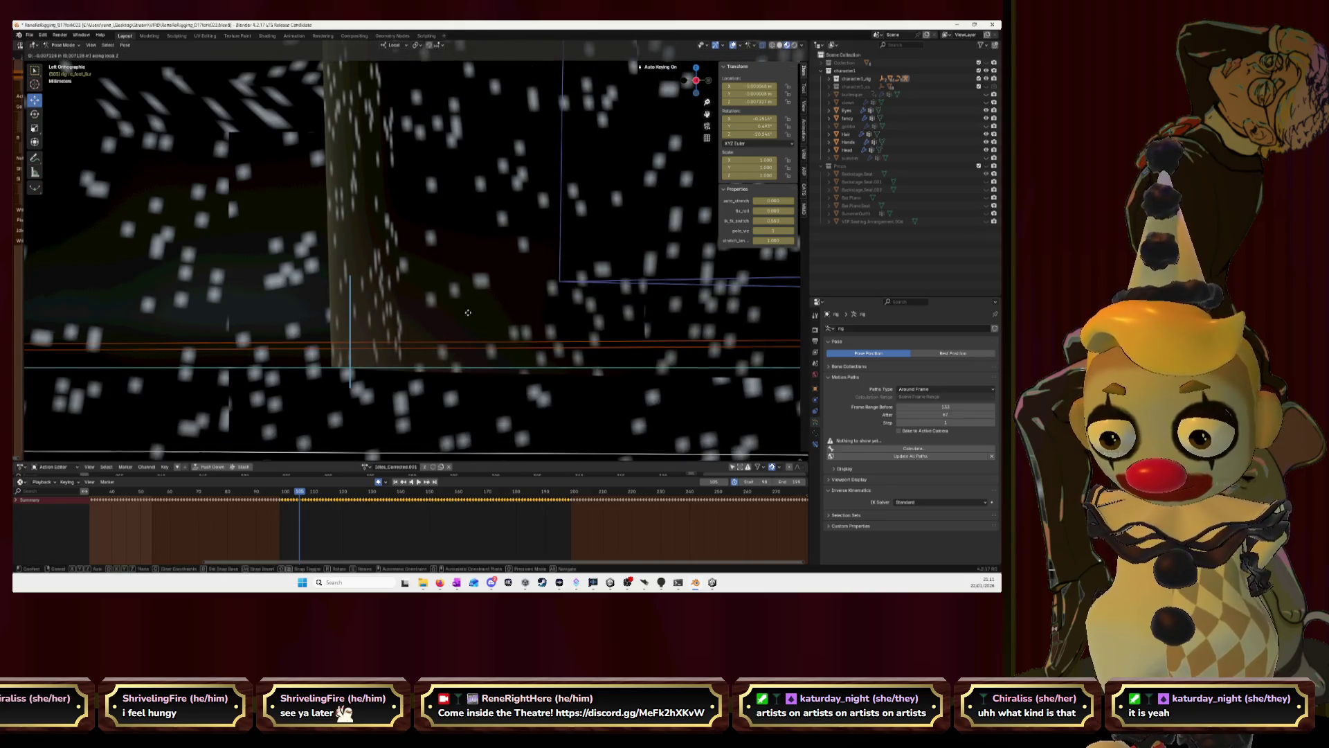
click(511, 310)
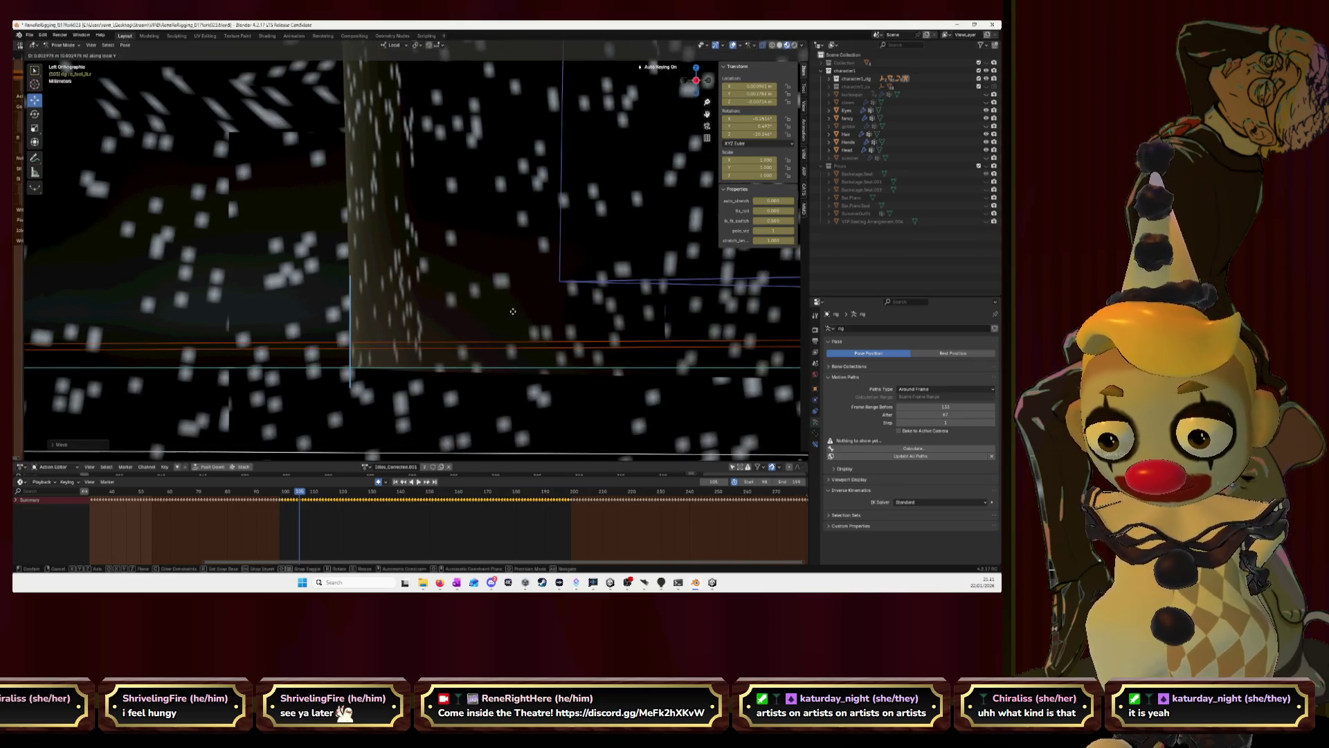
click(513, 313)
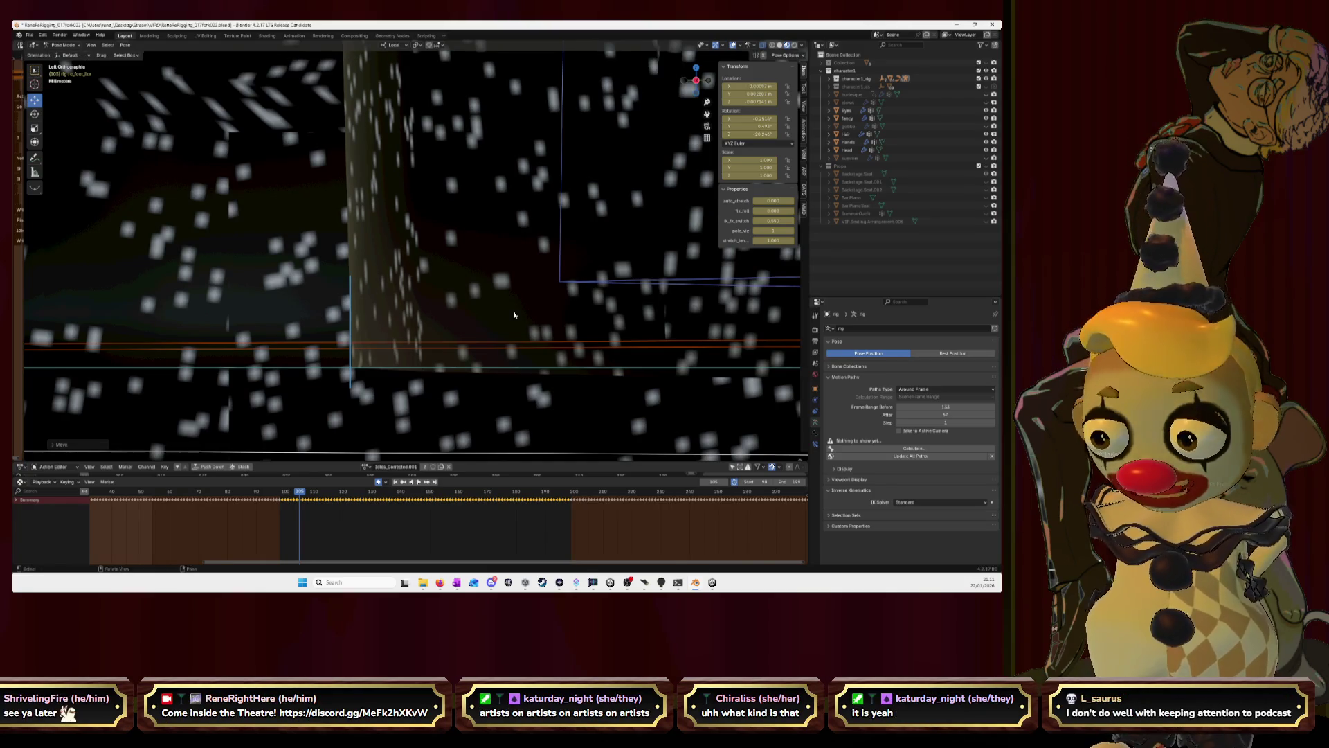
On the next frame, move the foot bone further right, undoing once to reposition it.
key(Right)
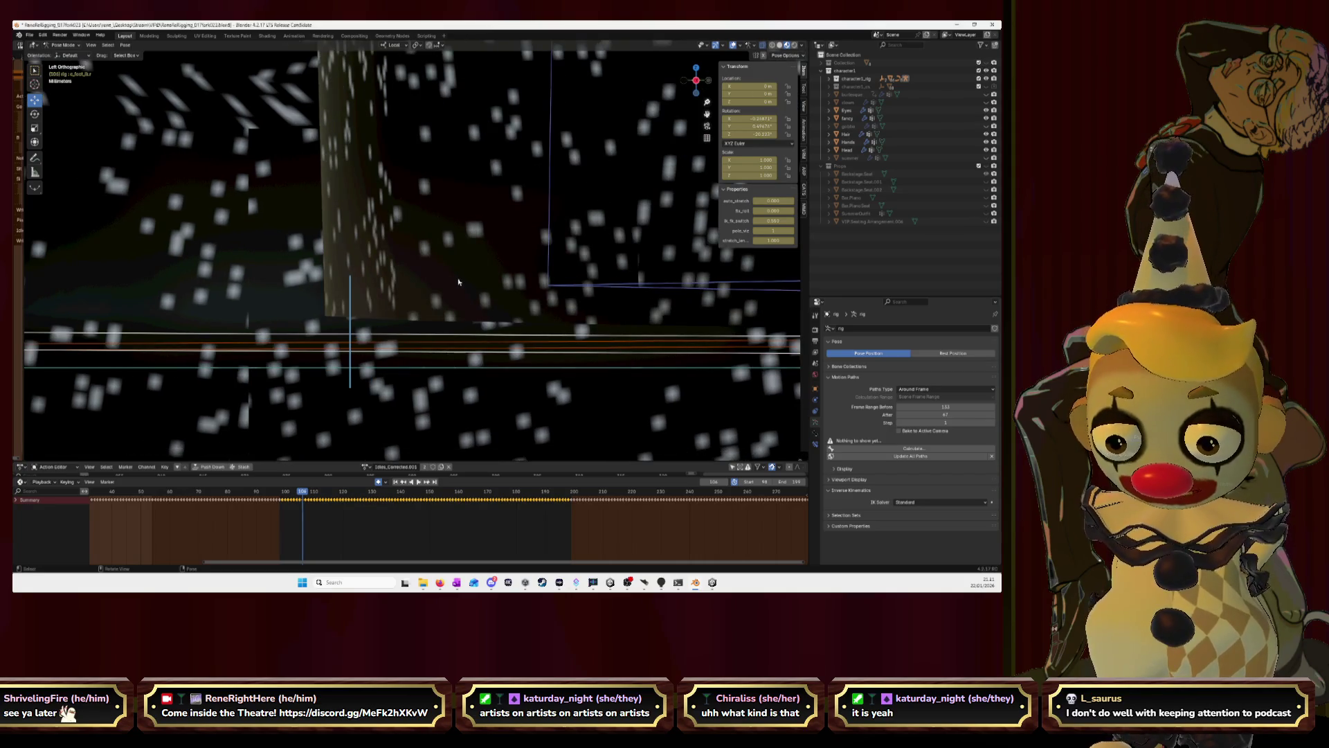
key(g)
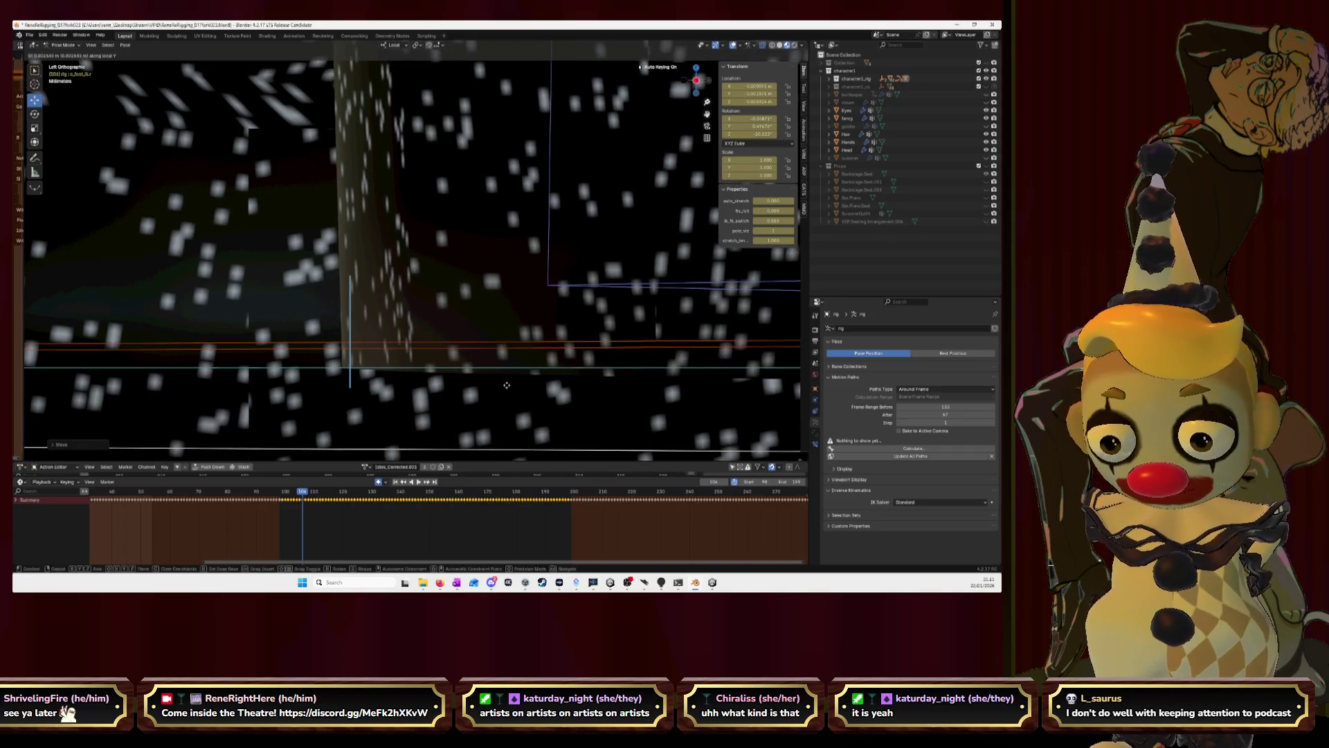
click(529, 387)
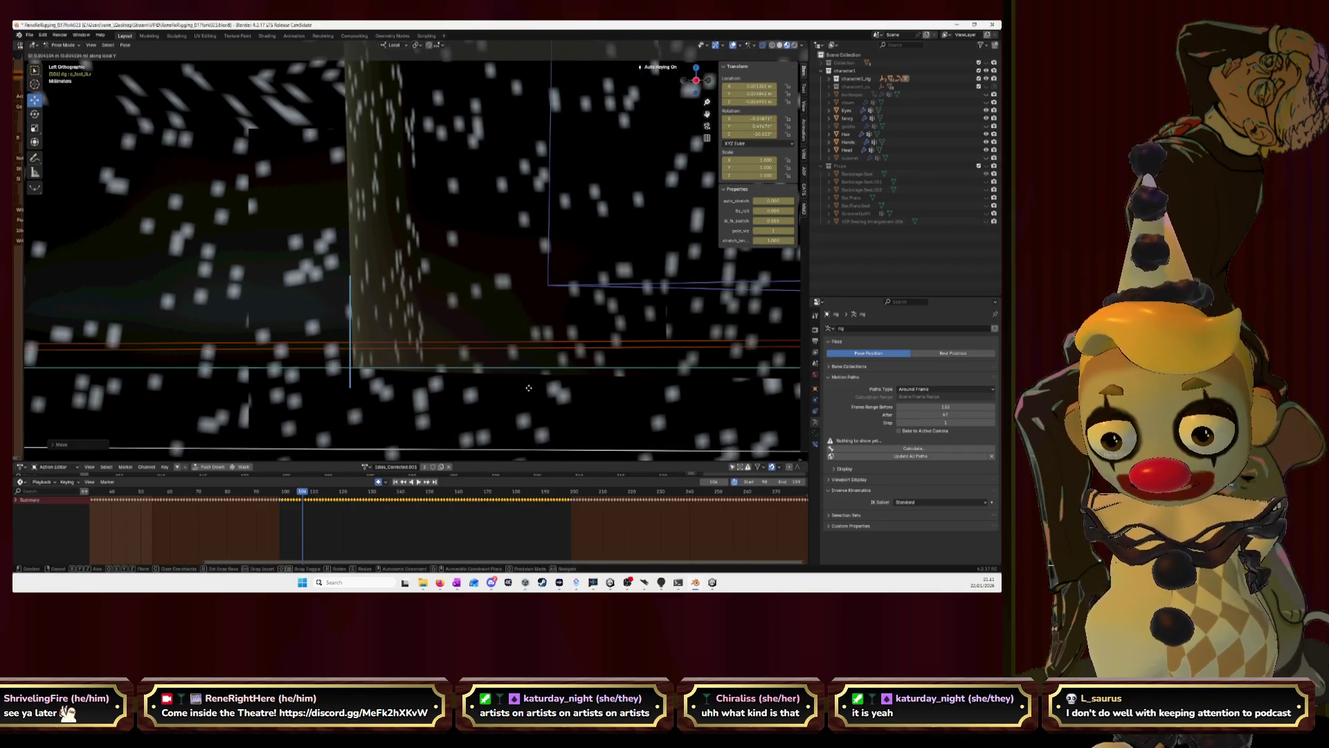
click(528, 387)
key(ctrl+z)
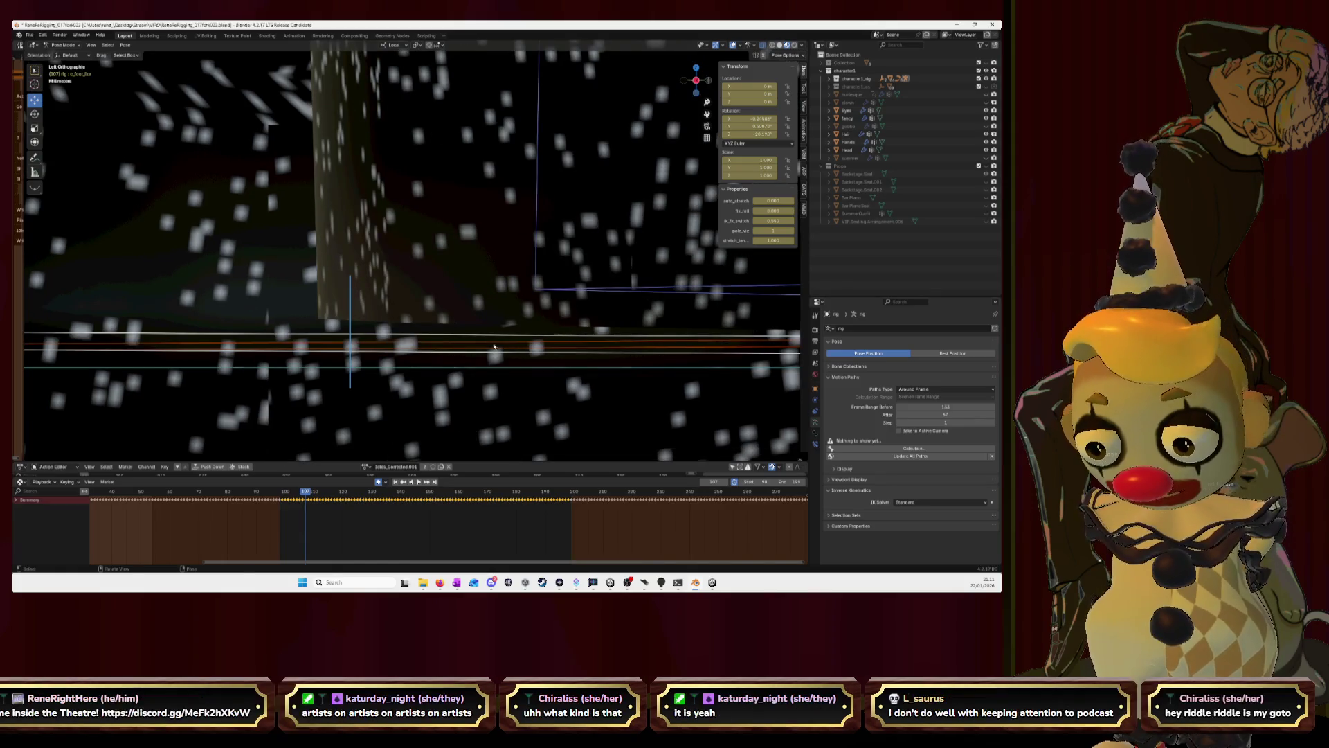
key(g)
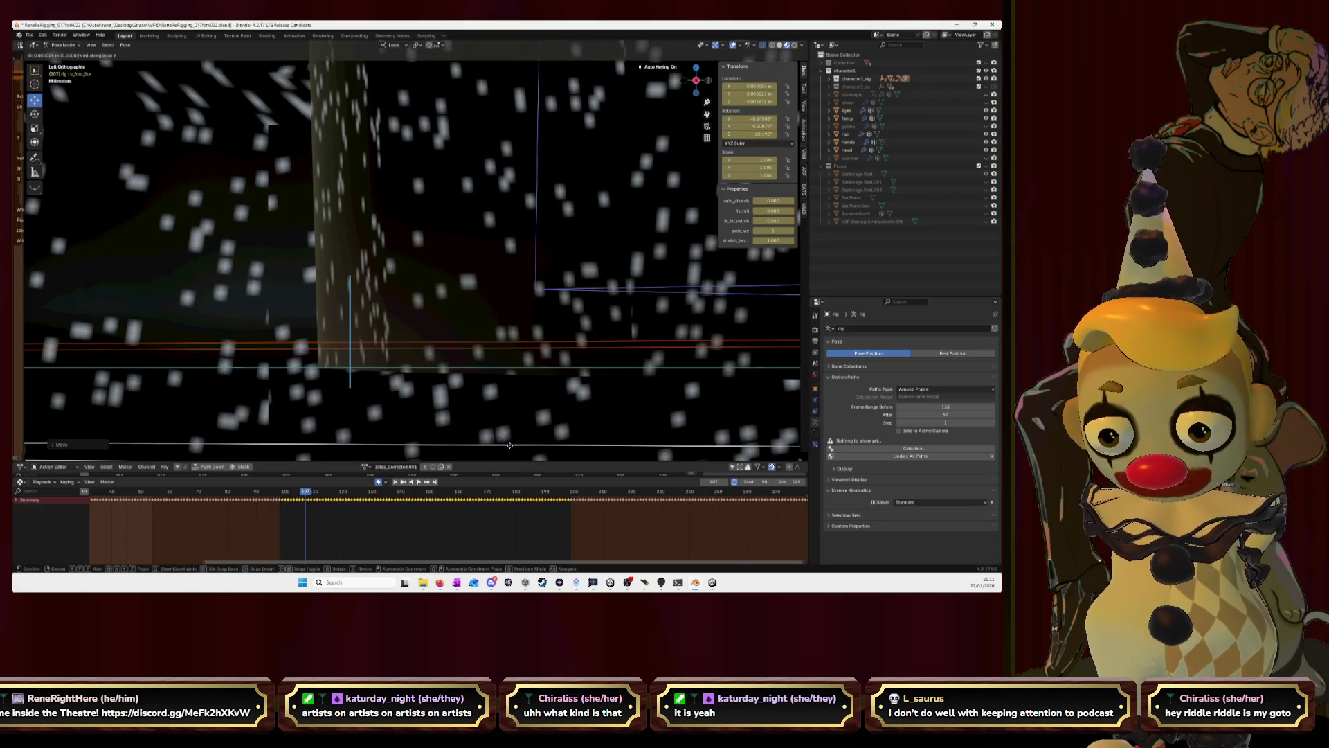
click(579, 429)
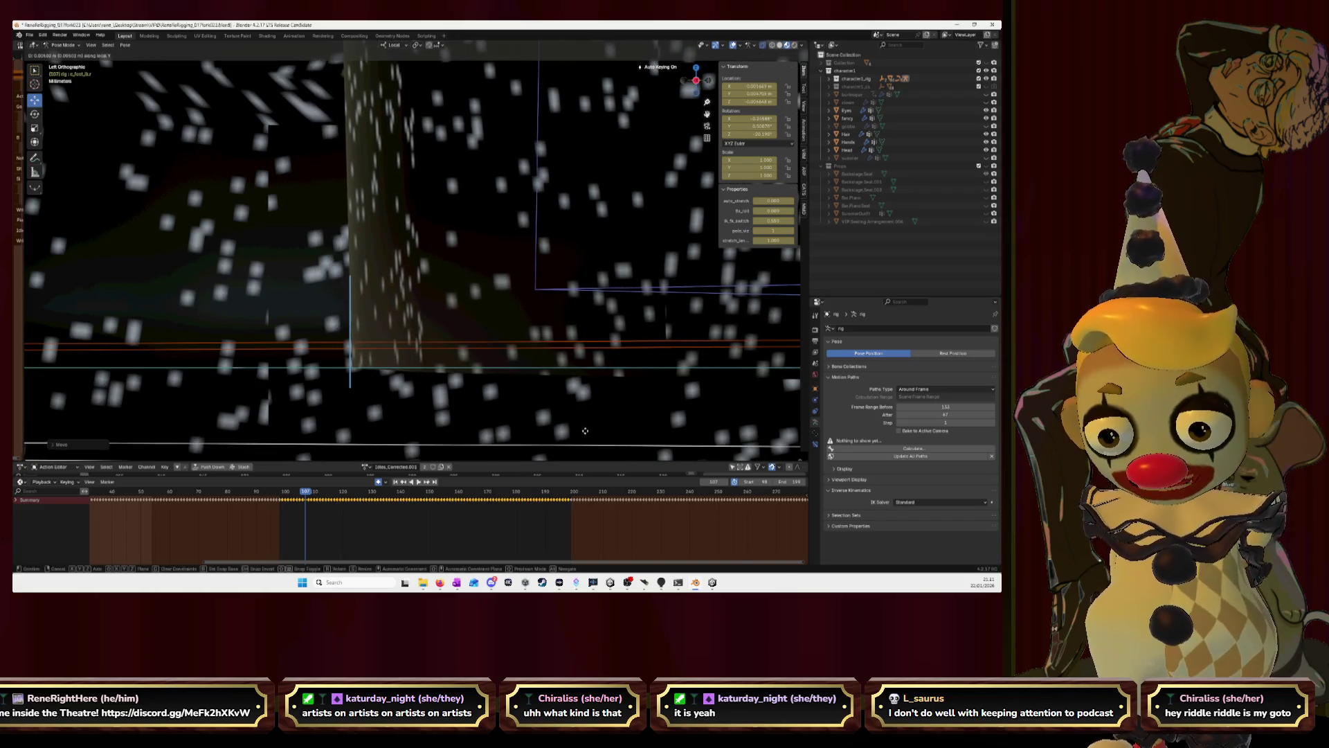
click(586, 435)
Advance a frame, relocate the foot bone, insert a keyframe, and shift it to the right.
key(Right)
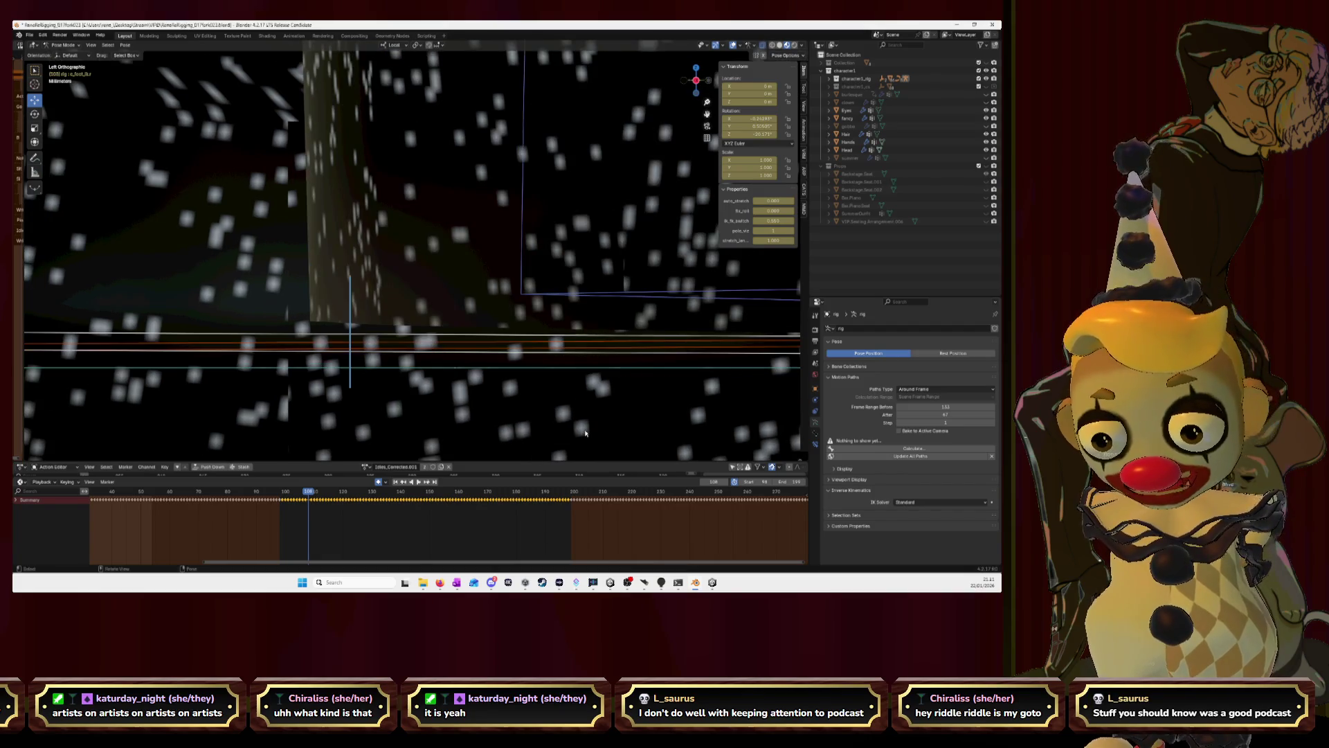
key(g)
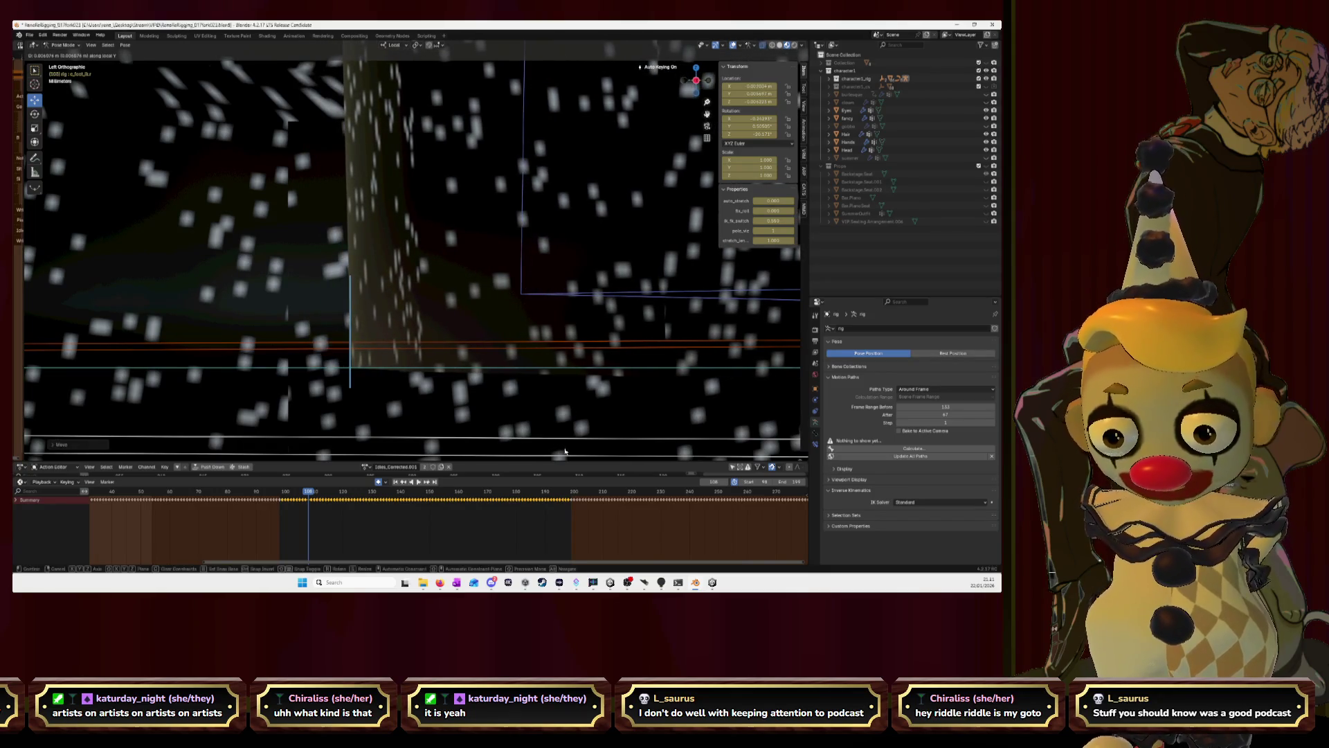
key(Escape)
key(g)
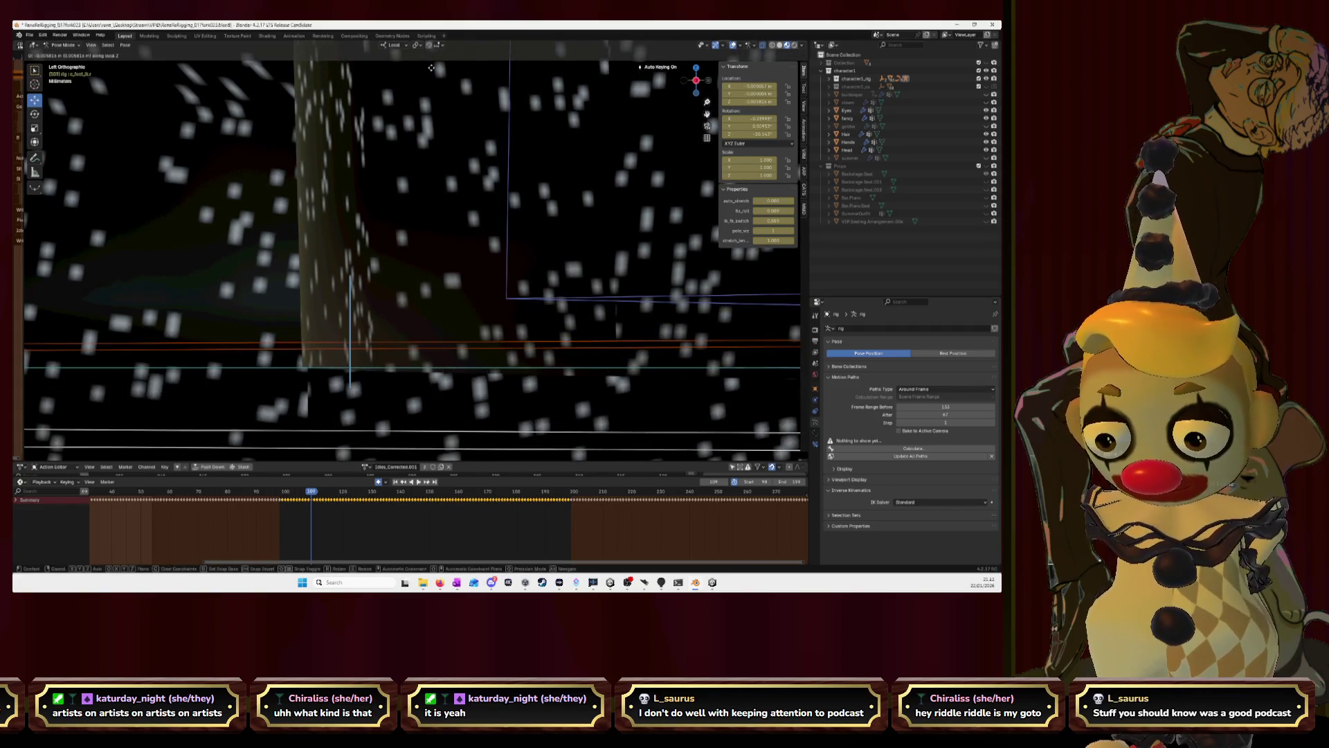
click(431, 67)
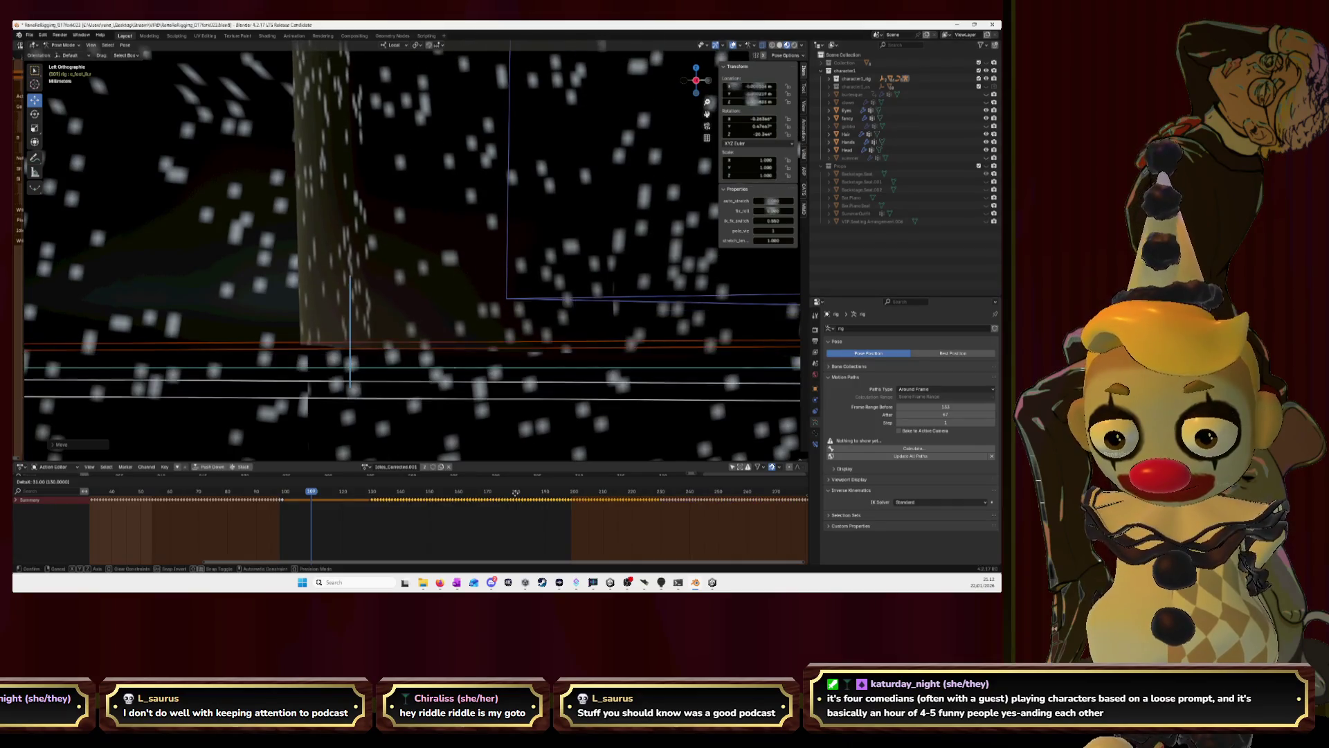
key(i)
key(g)
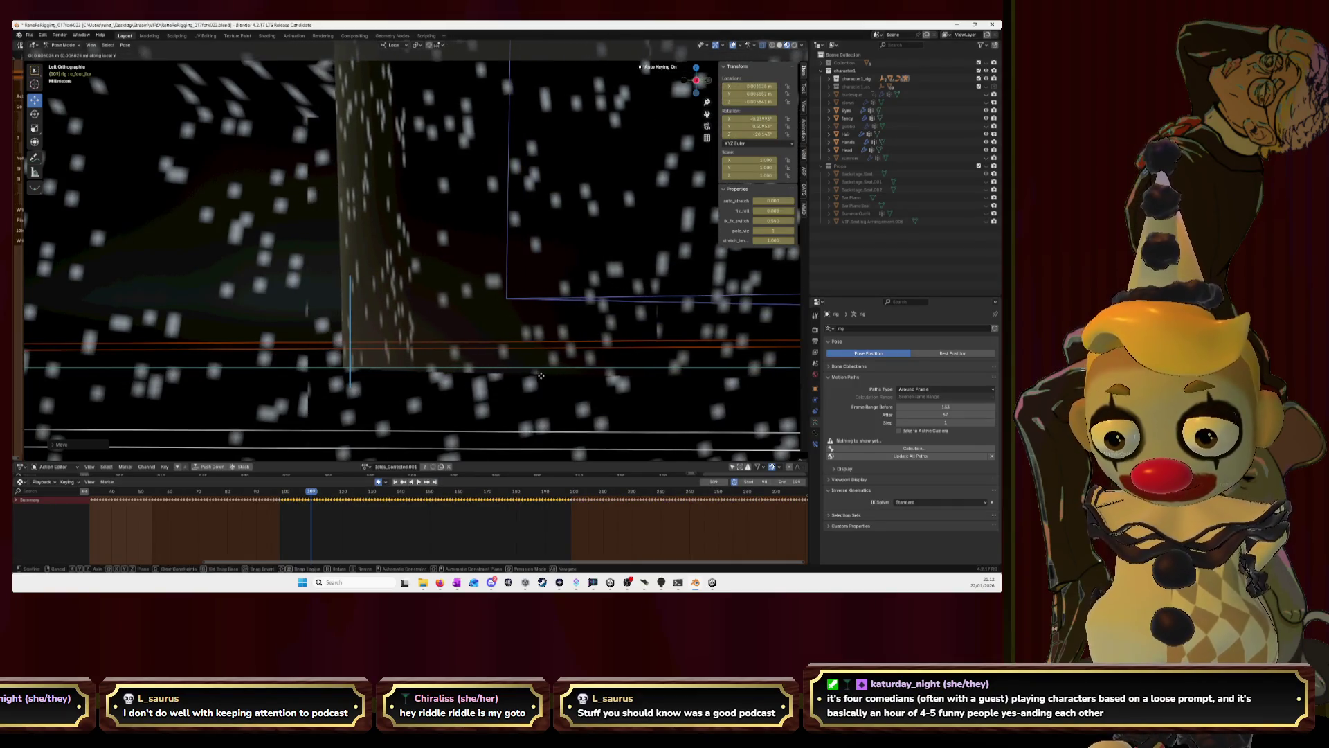
click(556, 377)
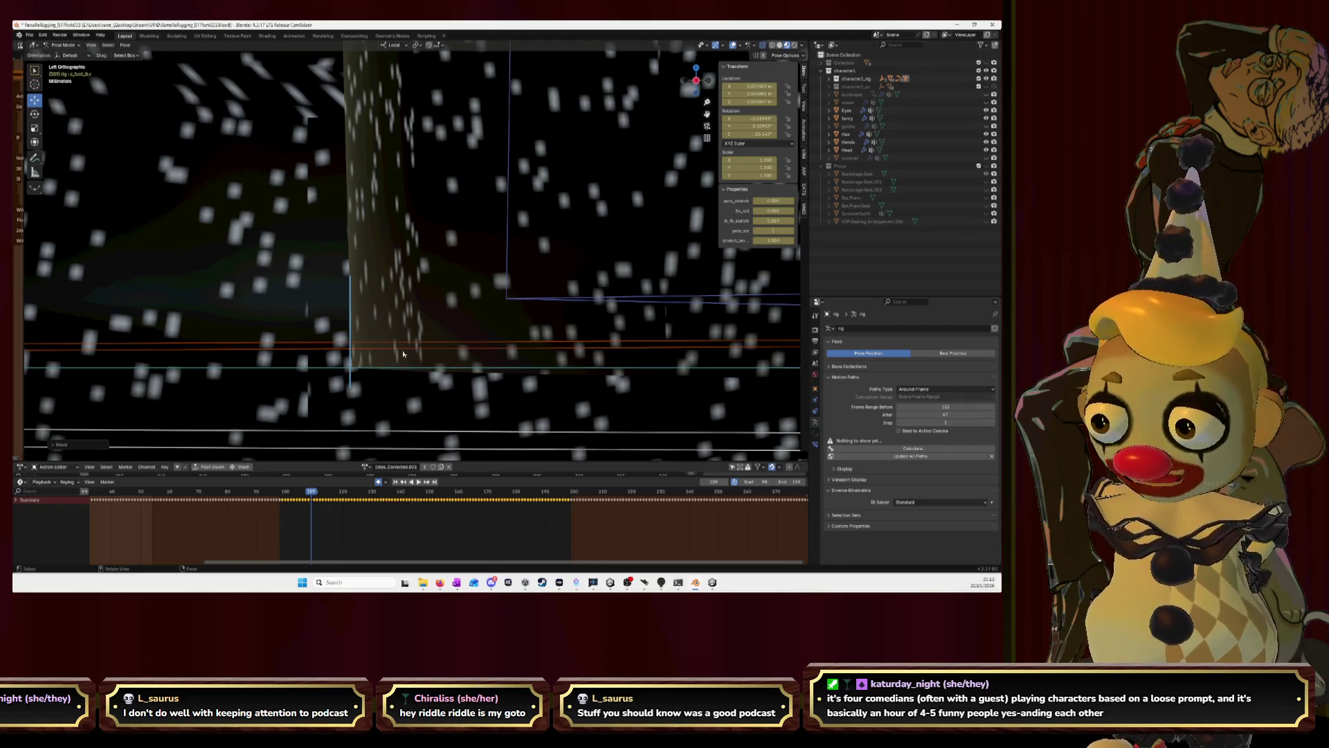
Over the next two frames, place the foot bone and adjust its height along Z.
key(Right)
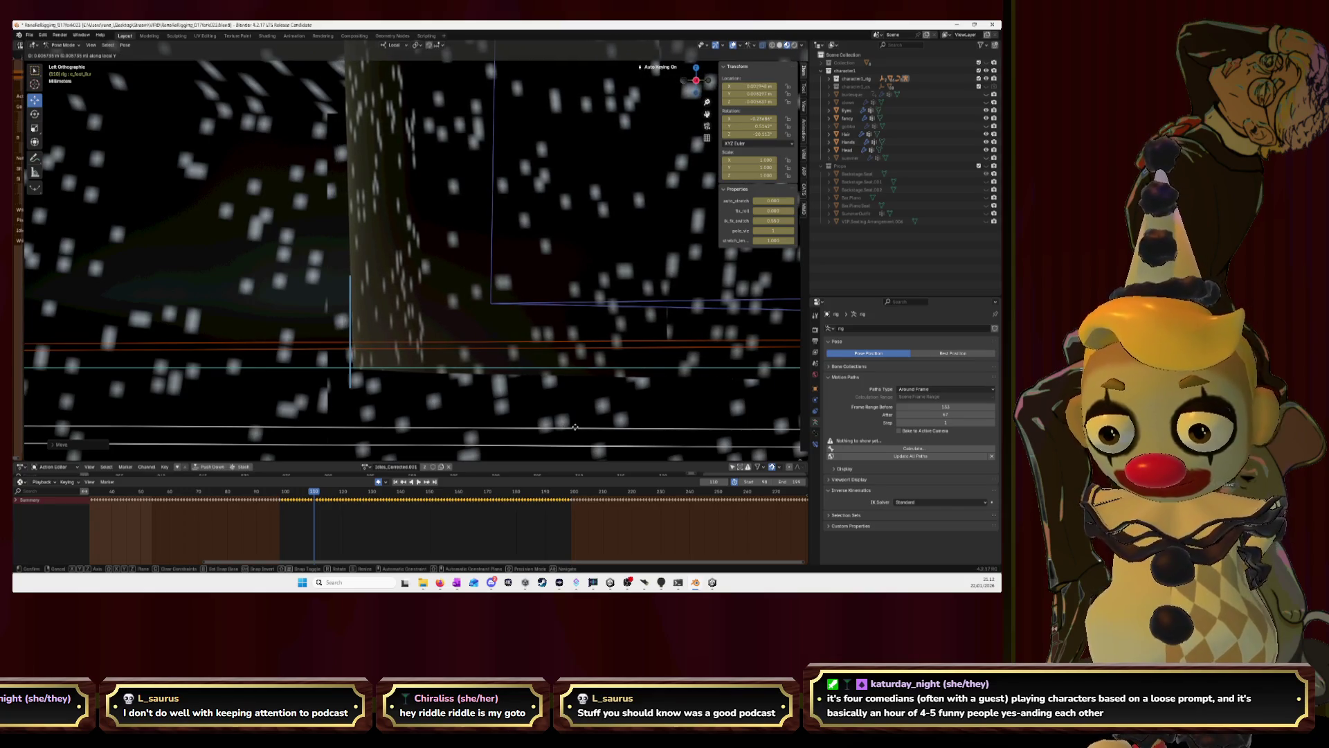
click(575, 426)
key(Right)
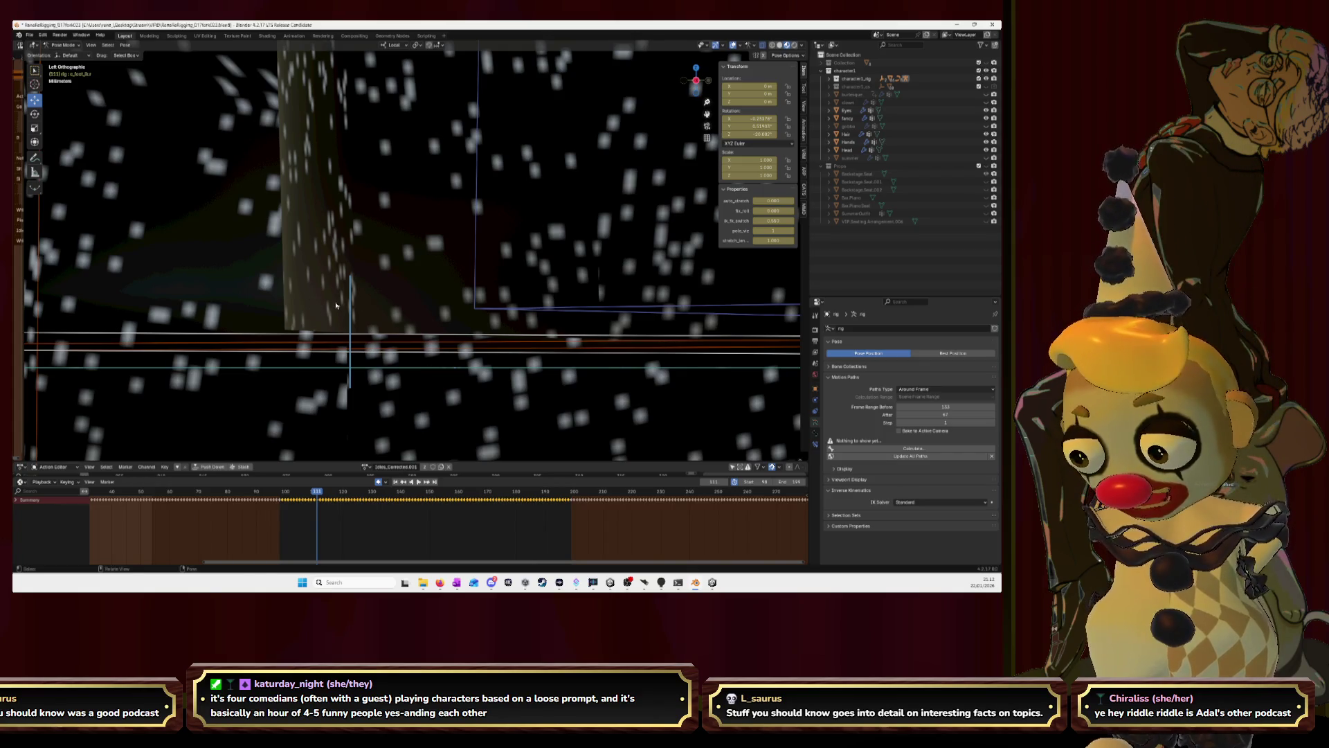
key(g)
key(z)
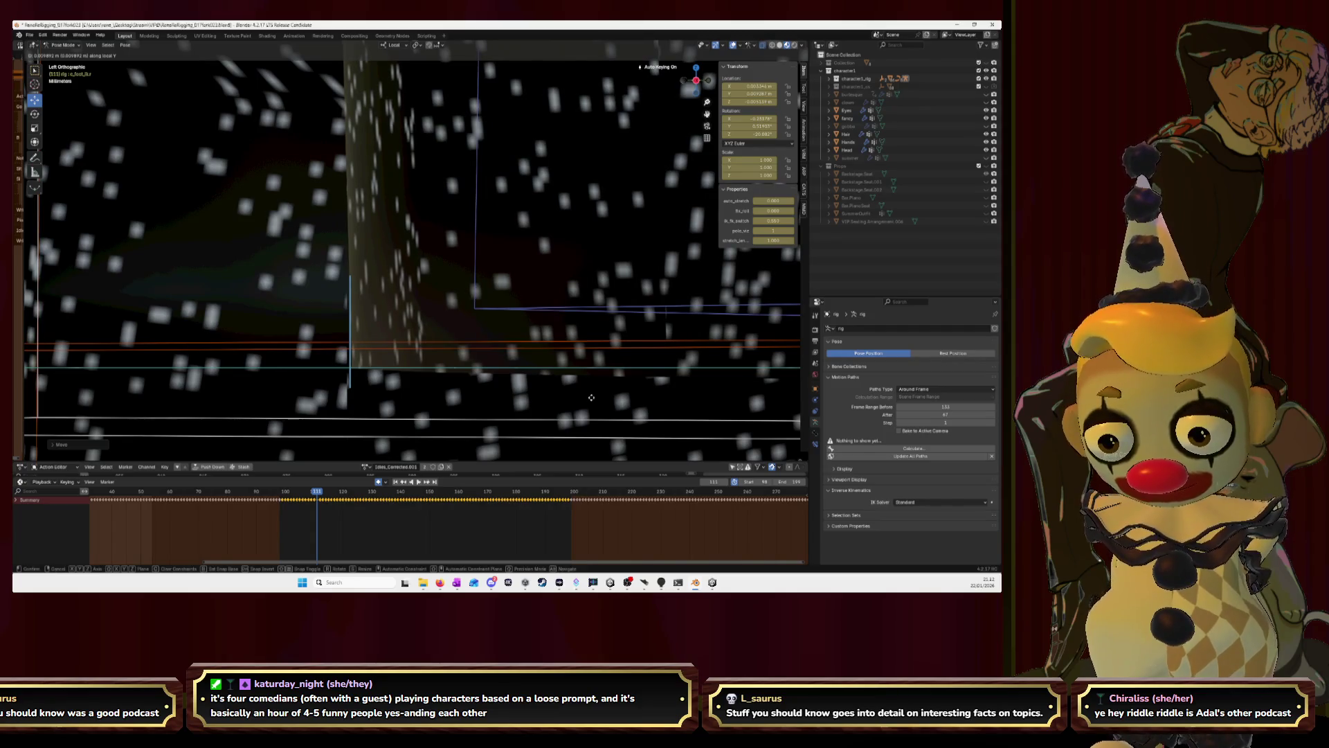
click(592, 398)
On the following frame, move the foot bone downward into place after one cancelled try.
key(Right)
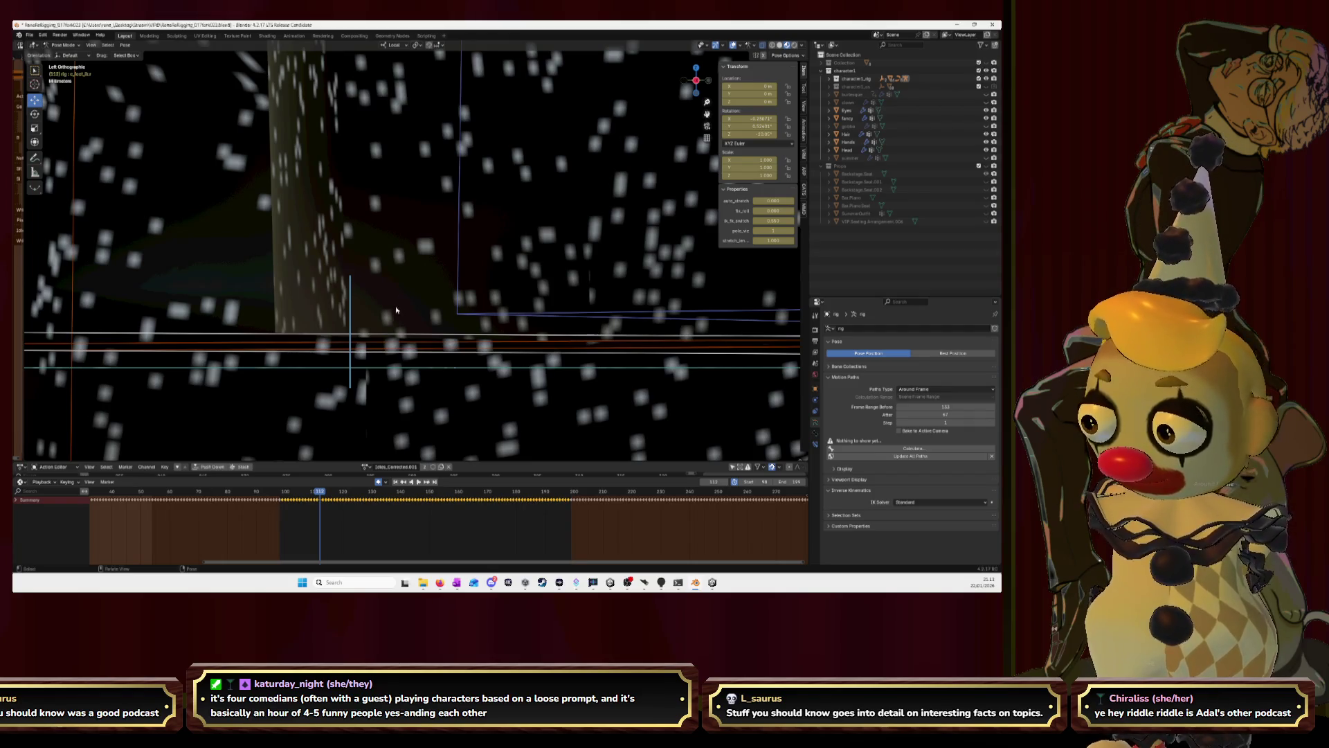
key(g)
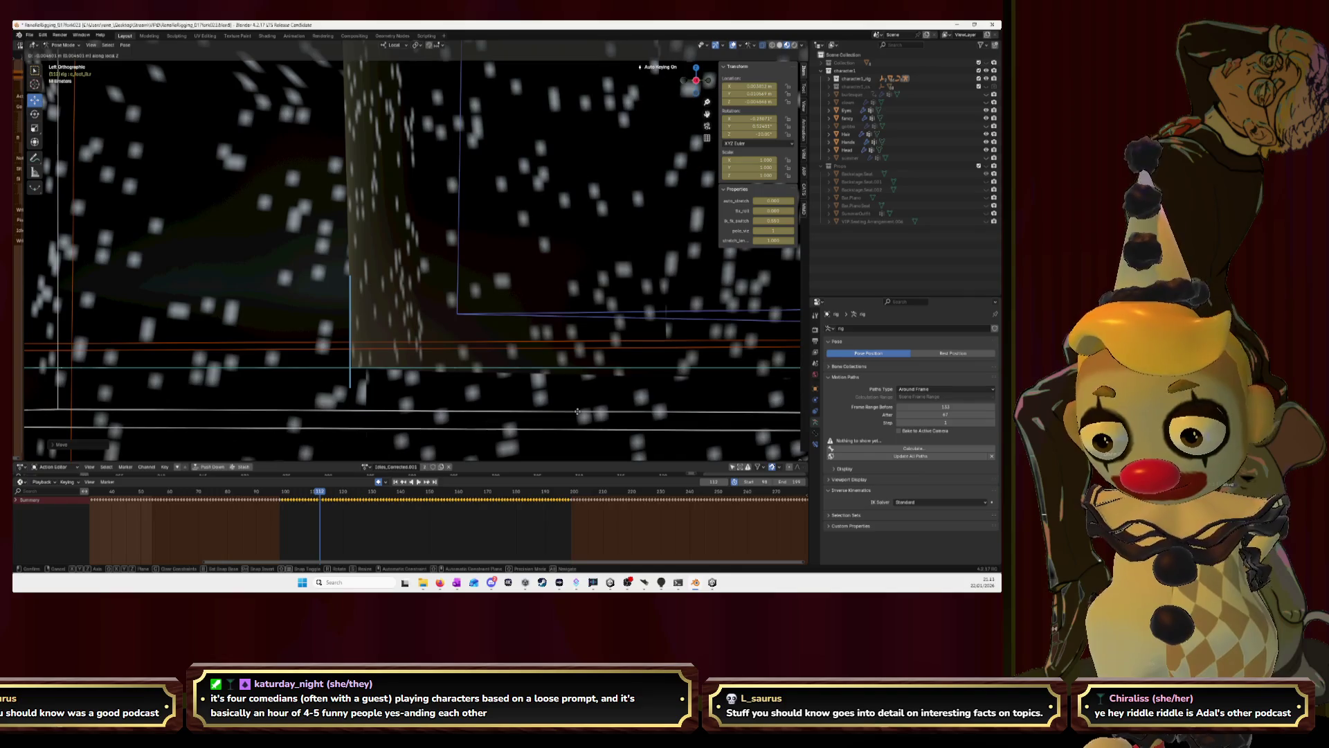
key(Escape)
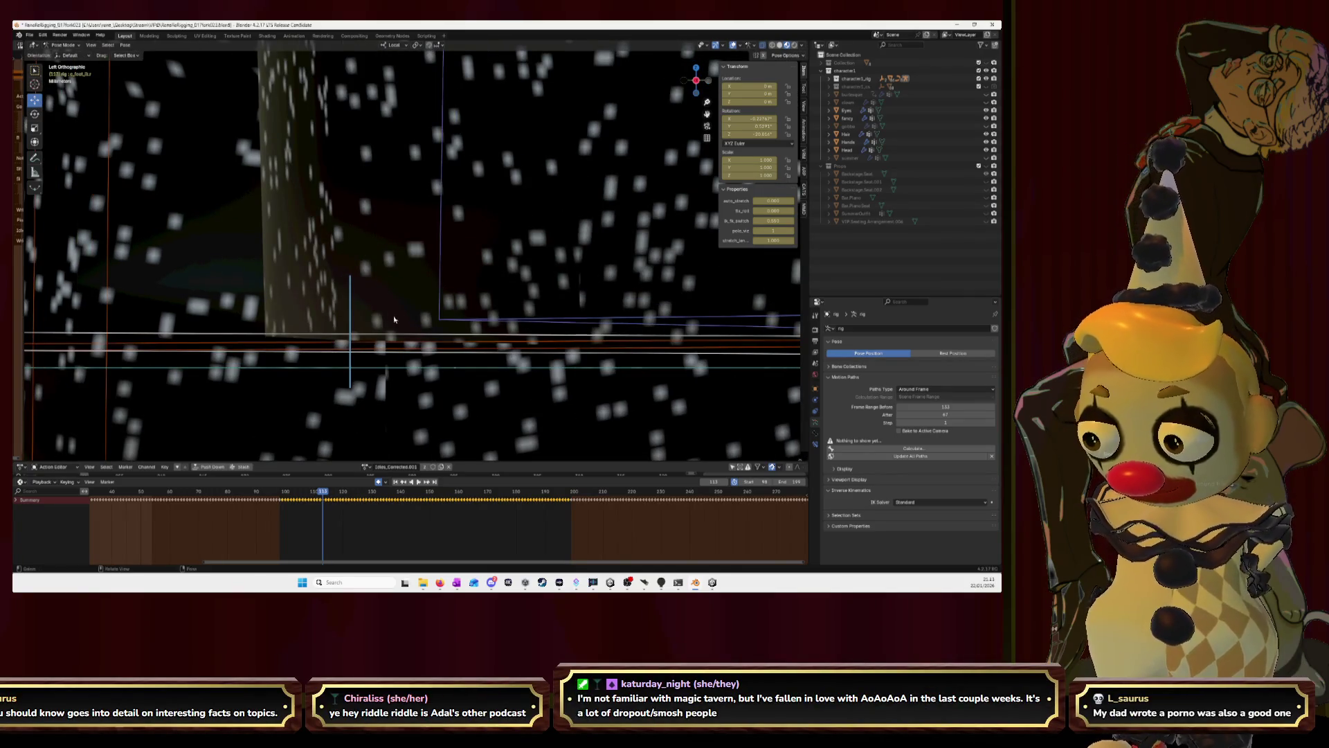
key(g)
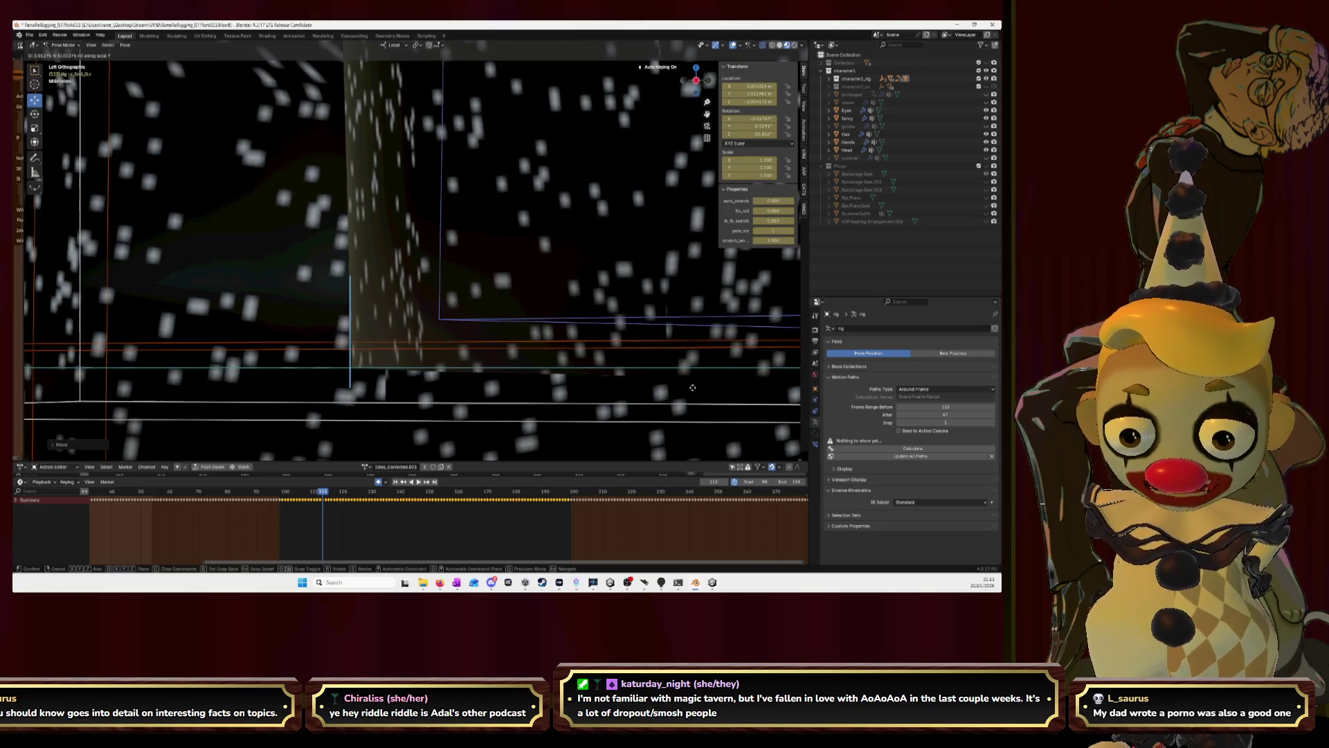
click(693, 391)
Advance a frame and move the foot bone right then down, confirming its new position.
key(Right)
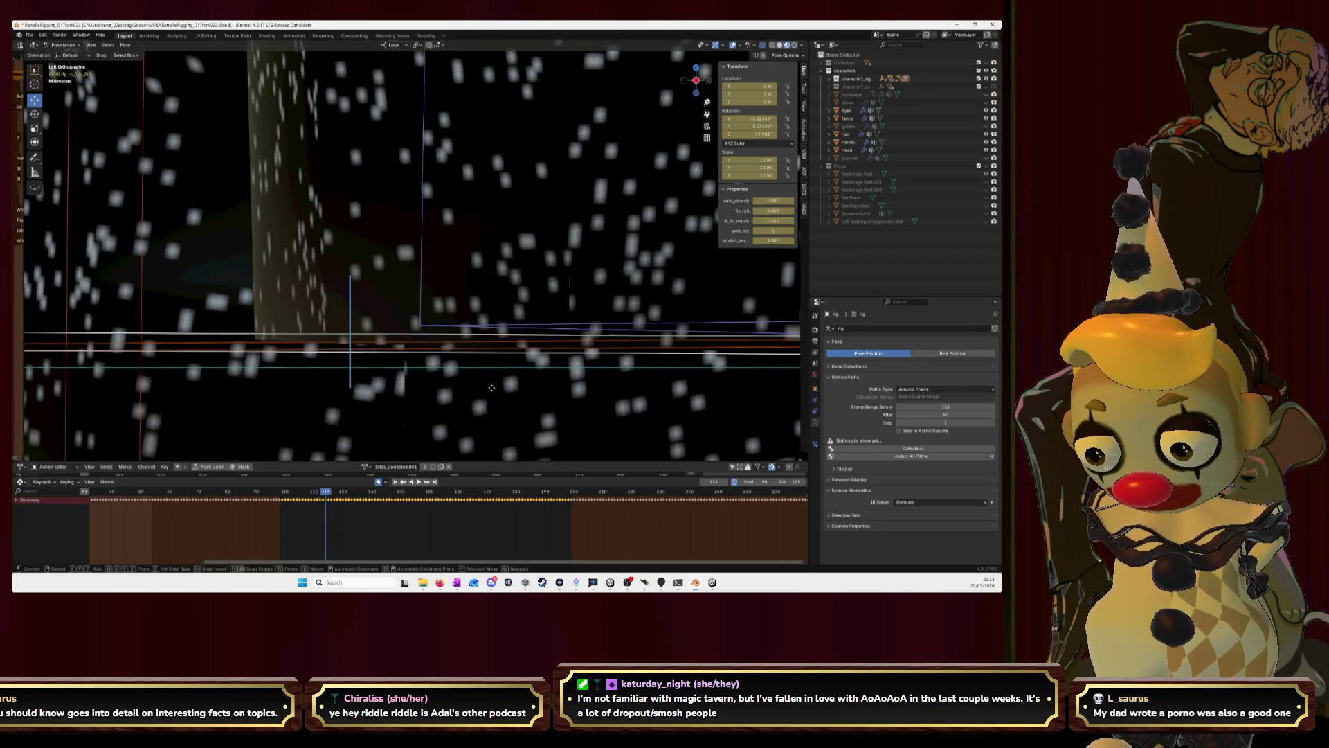
key(g)
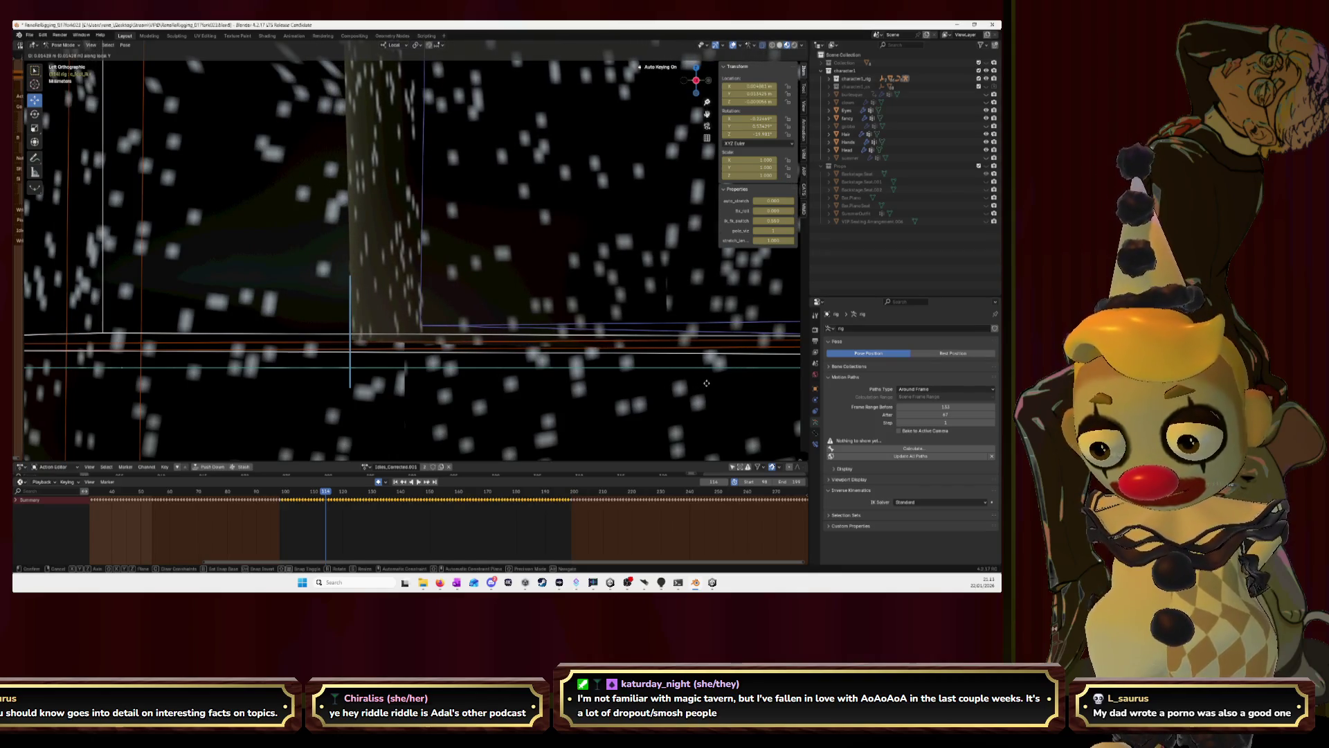
click(707, 387)
key(g)
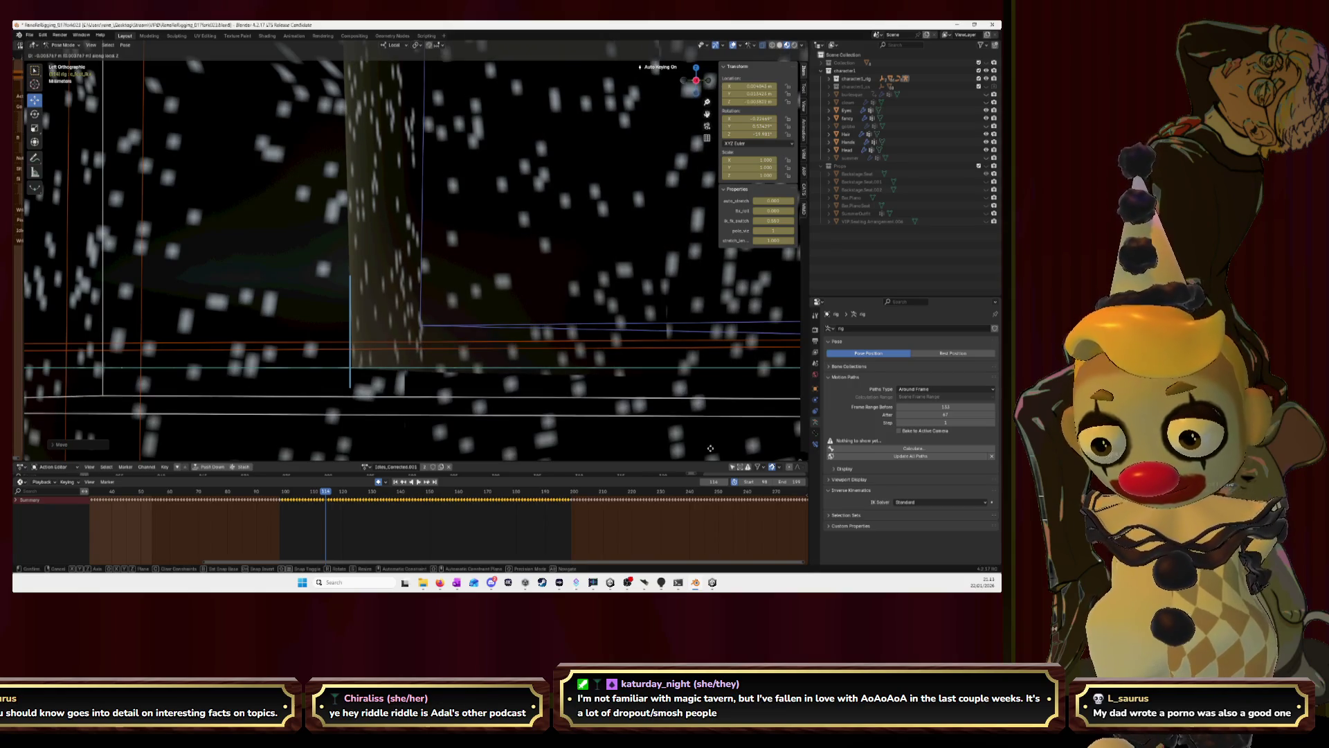
click(710, 452)
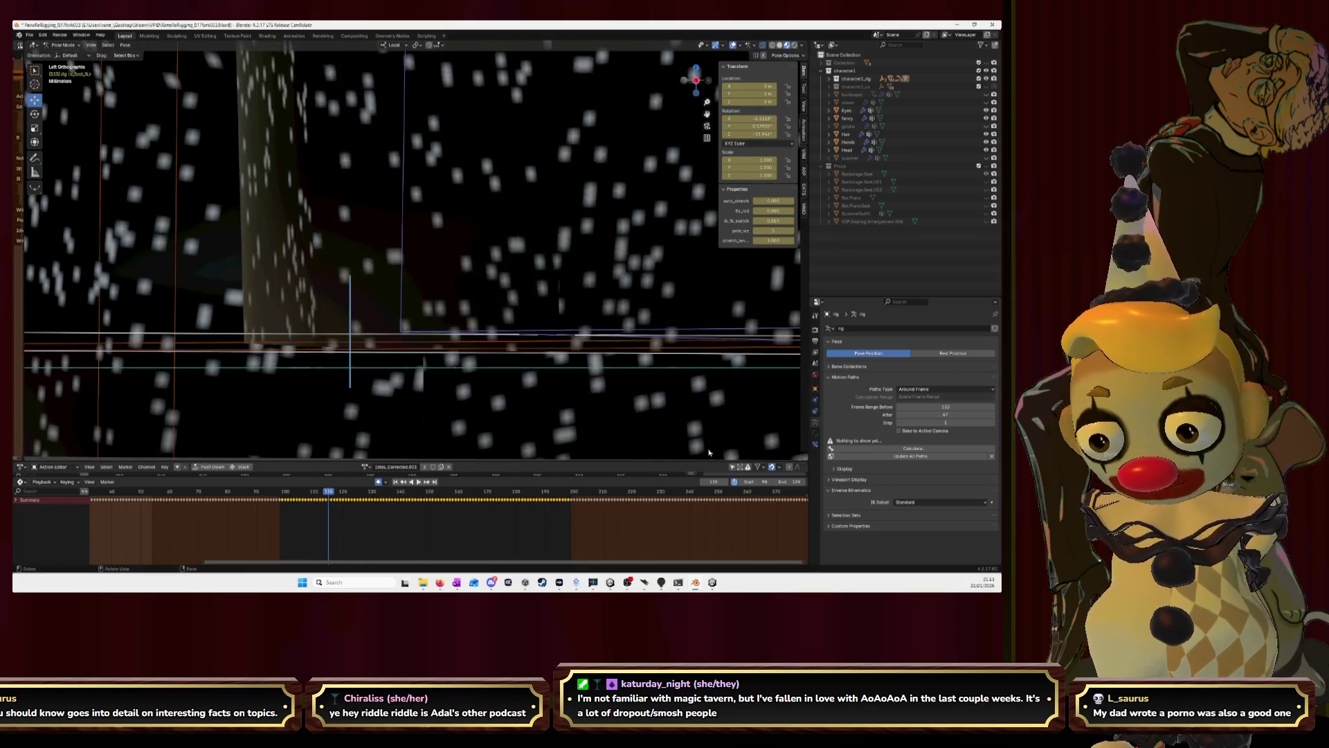
key(g)
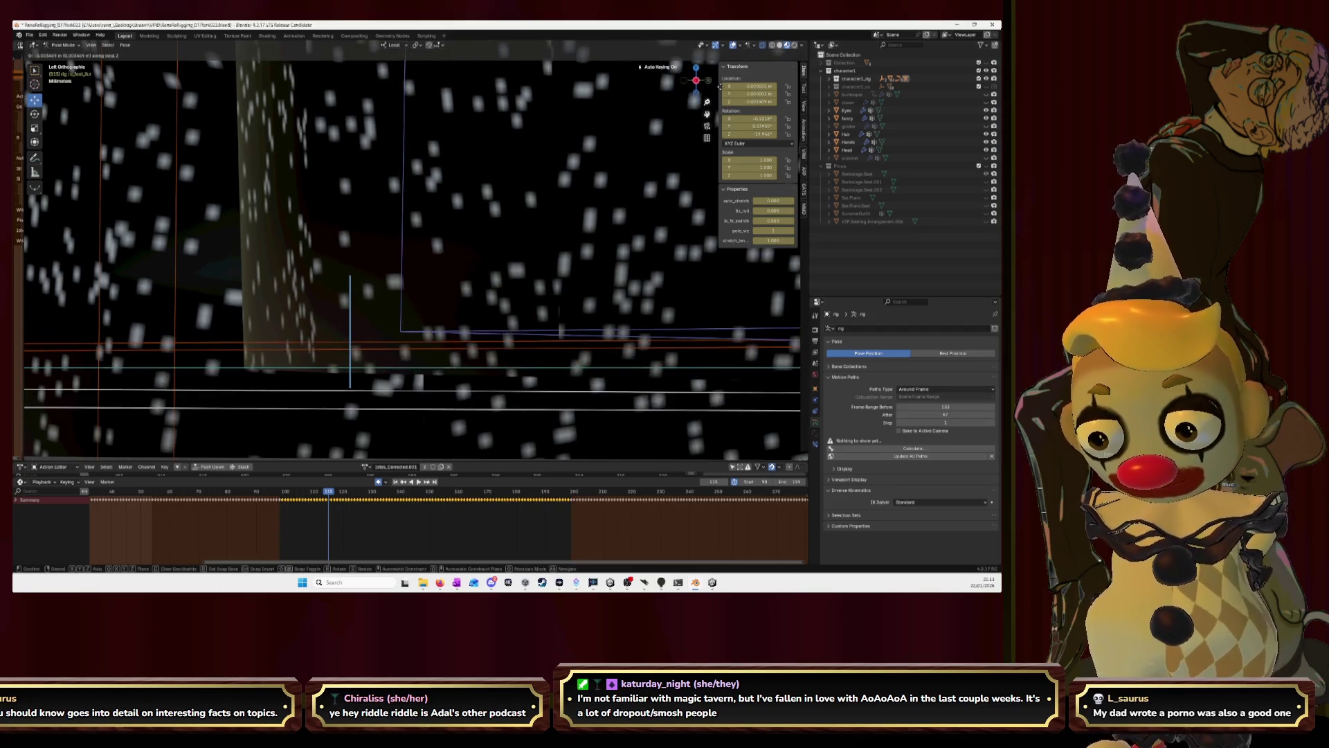
key(Return)
key(g)
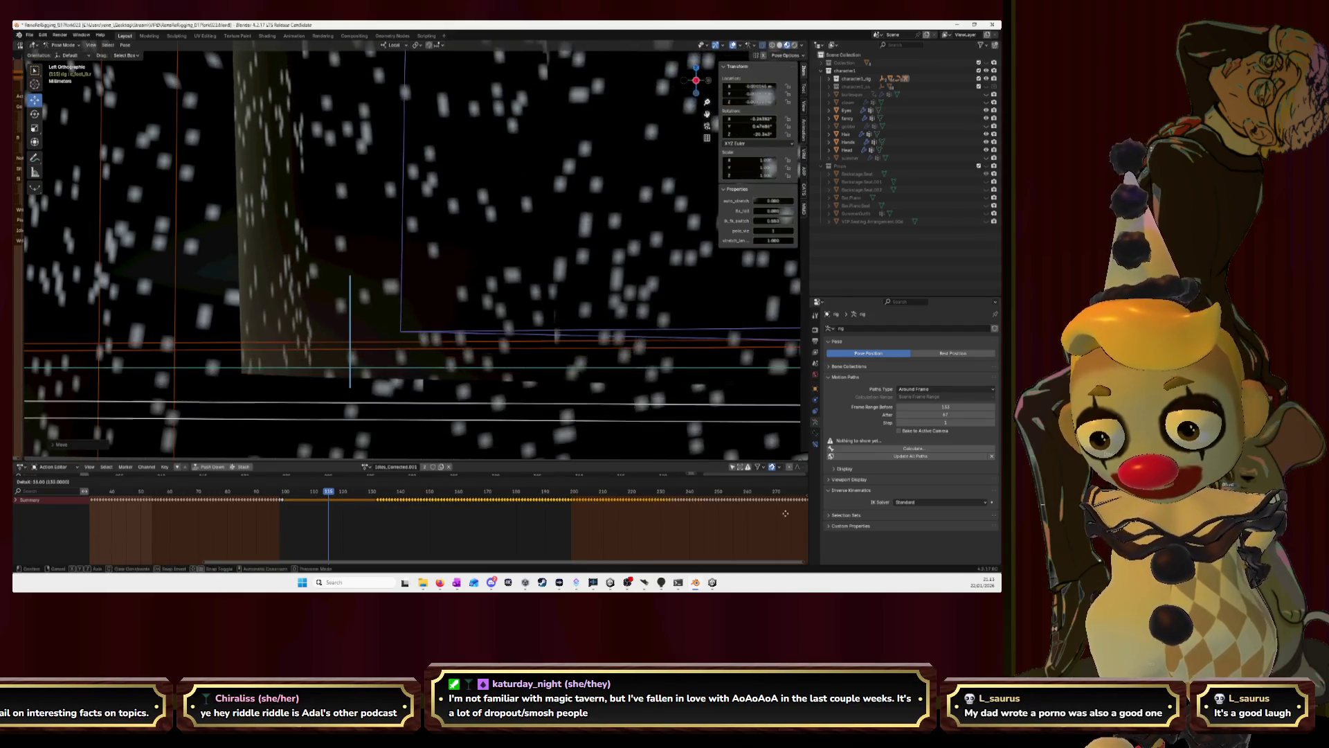
key(Escape)
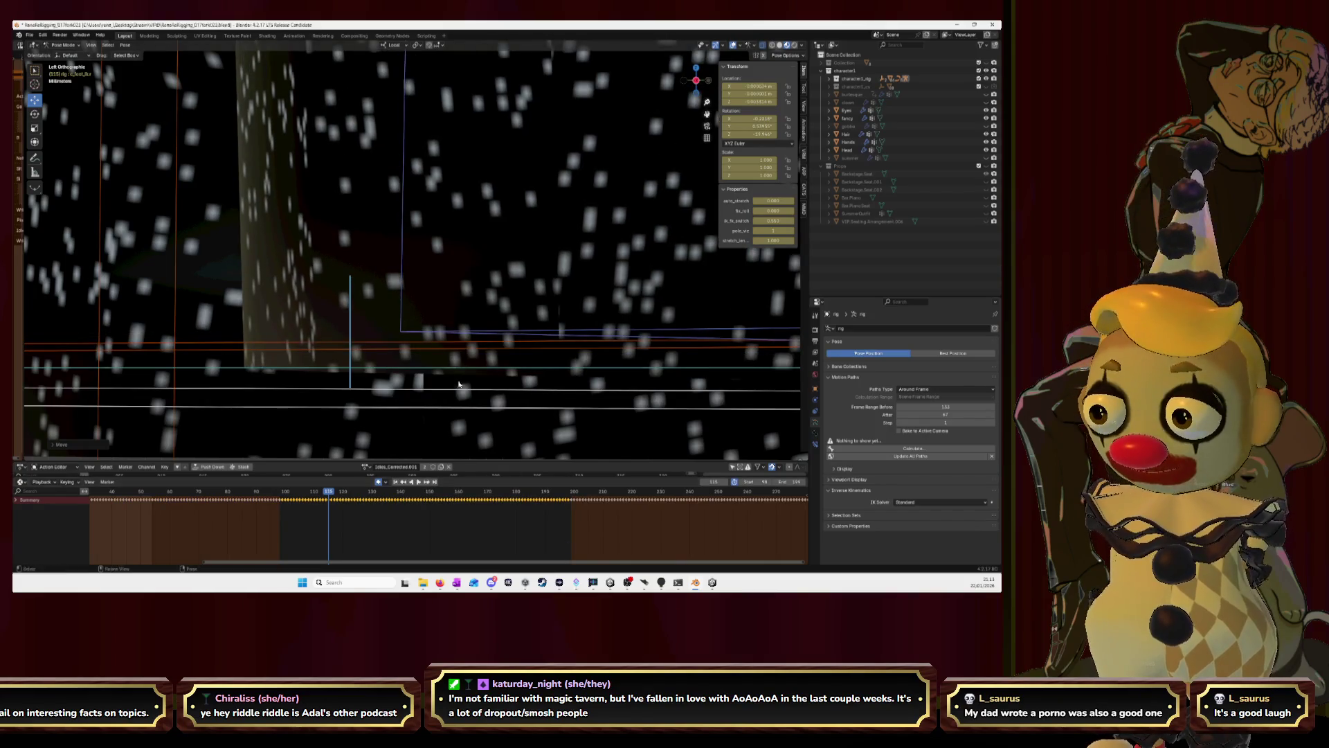
Settle the foot bone further left near its original height, cancelling two unwanted sideways moves.
key(g)
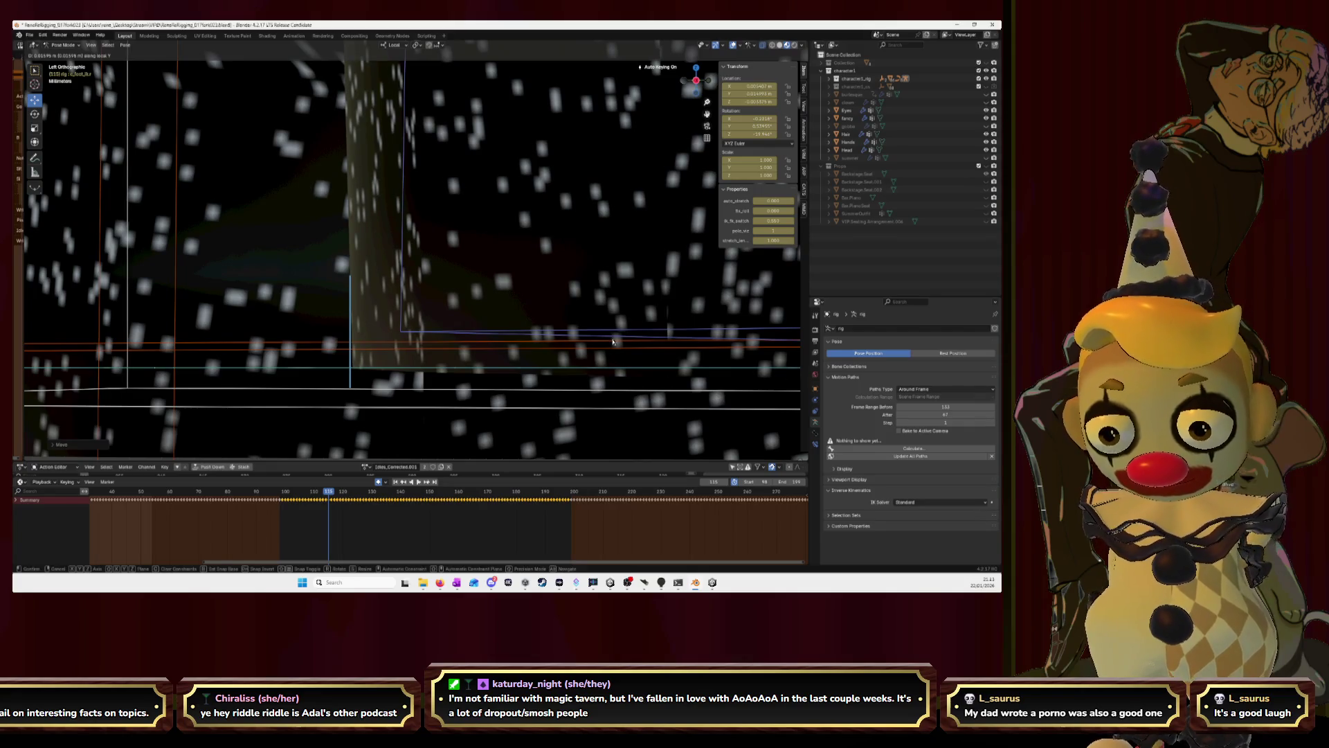
click(521, 372)
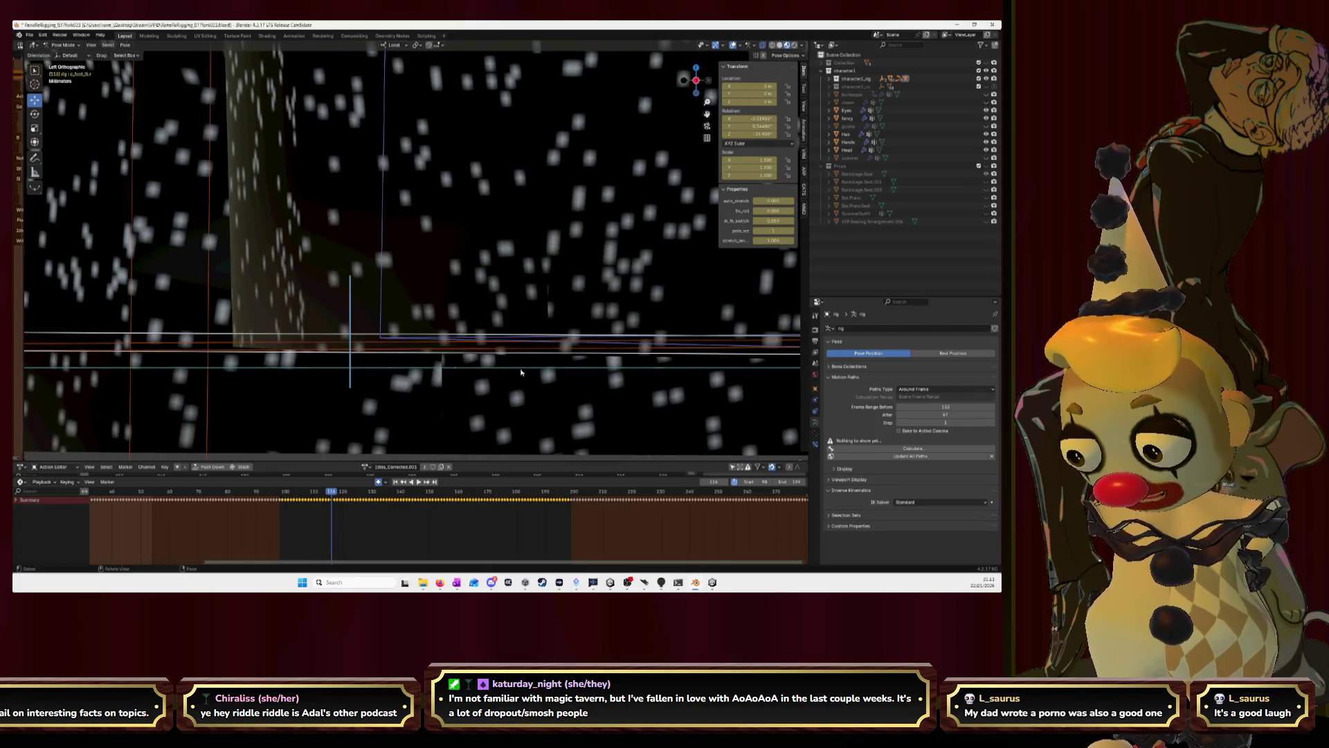
key(g)
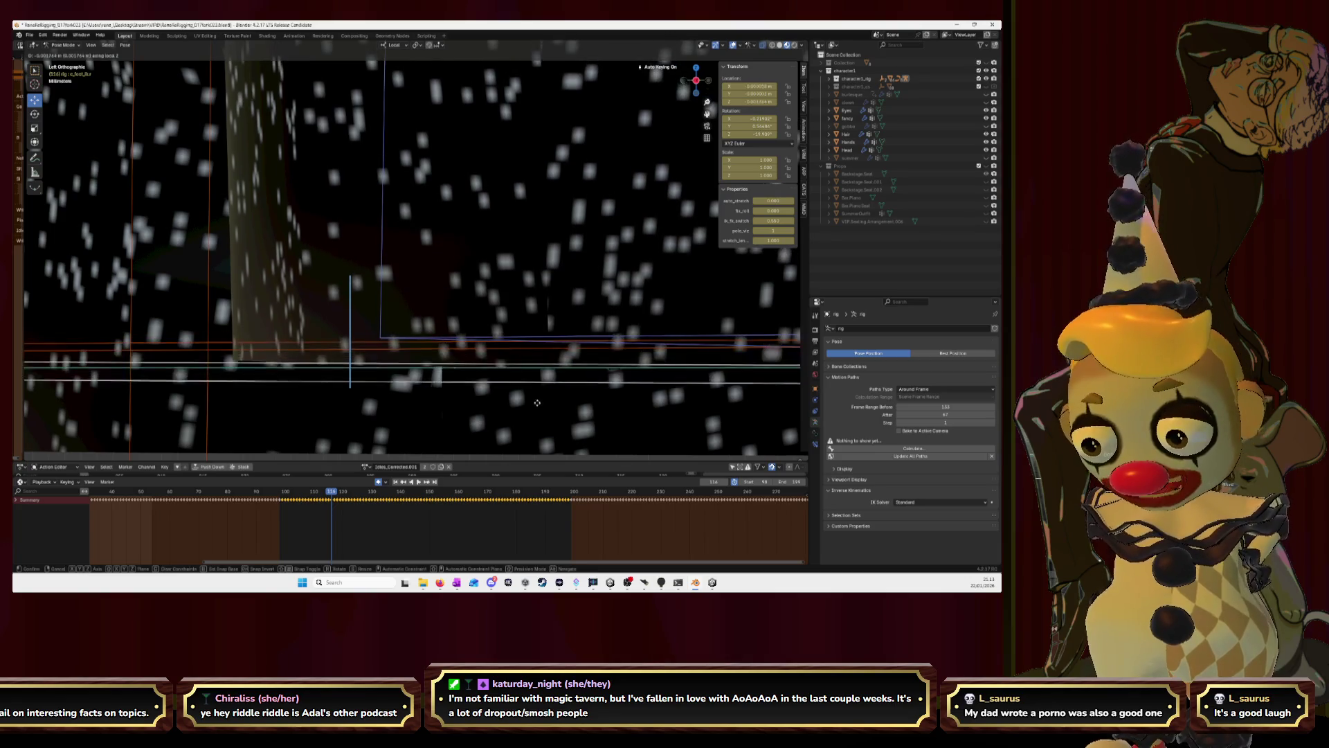
click(525, 416)
key(g)
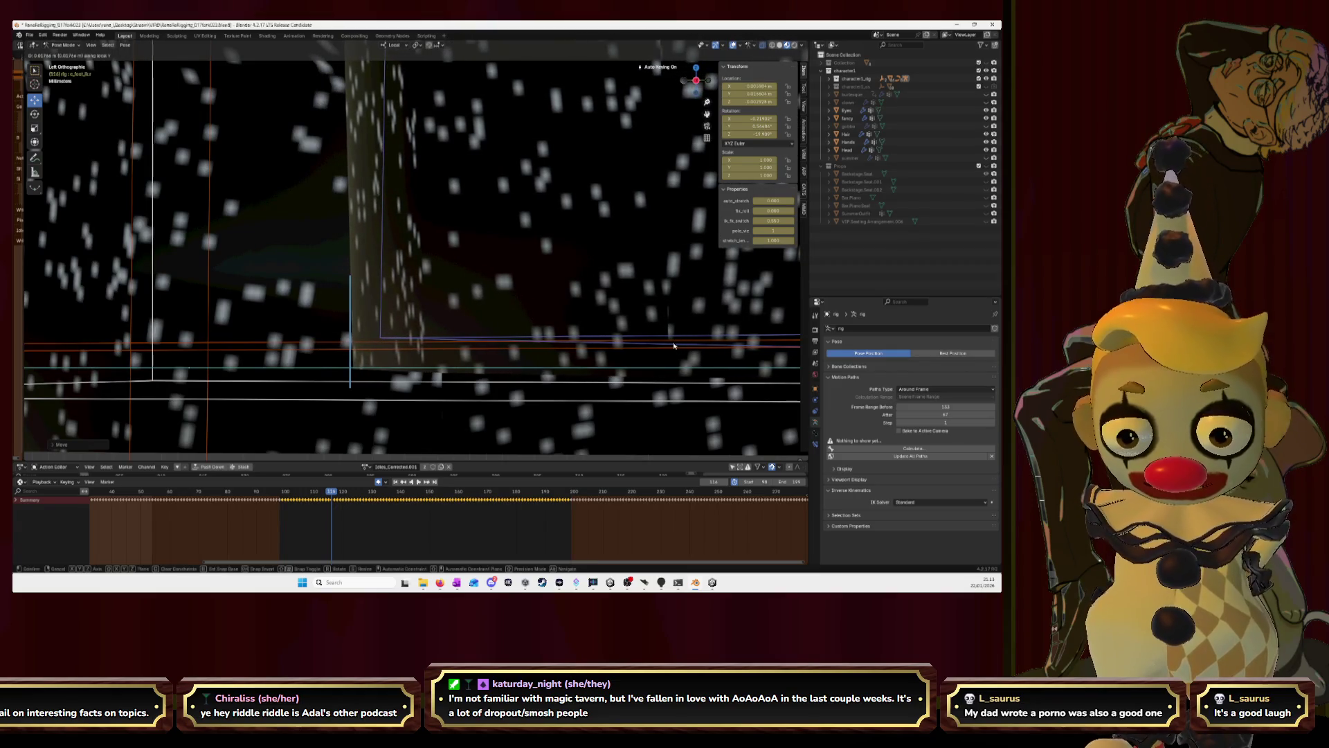
right_click(674, 345)
key(g)
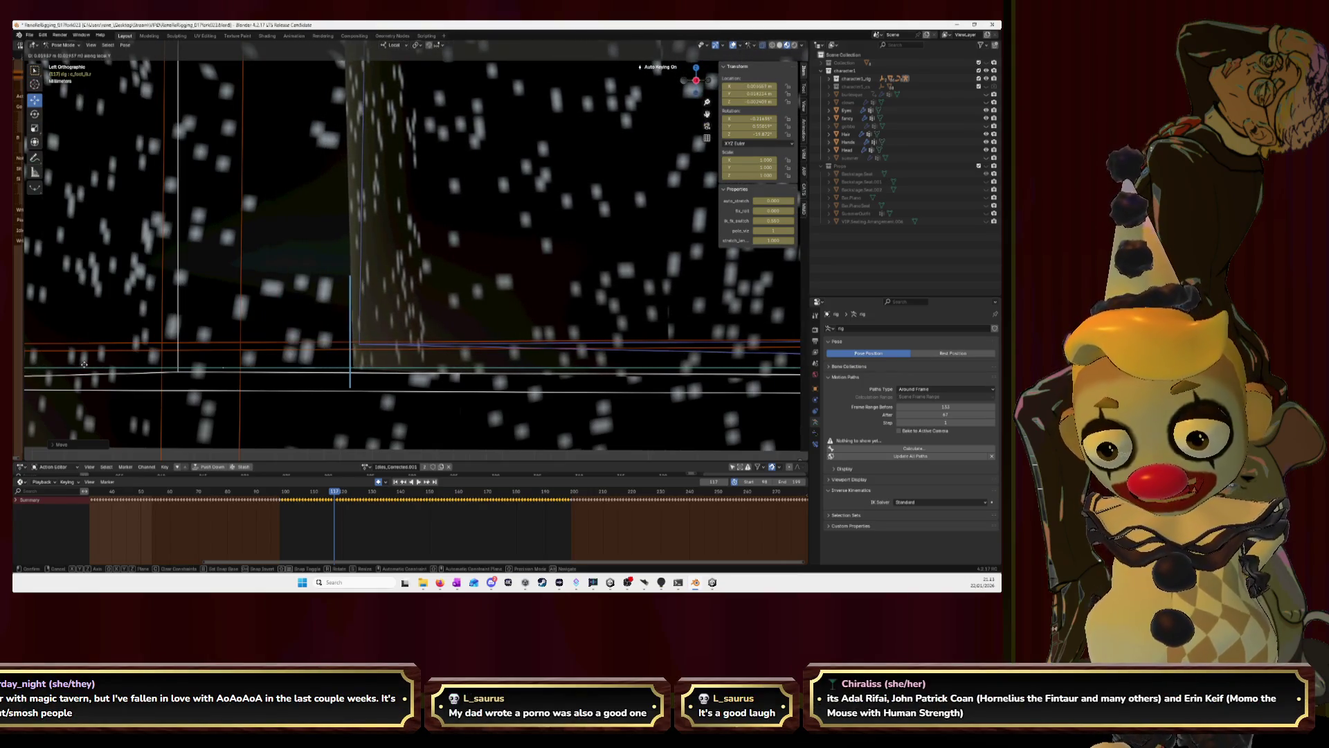
right_click(64, 368)
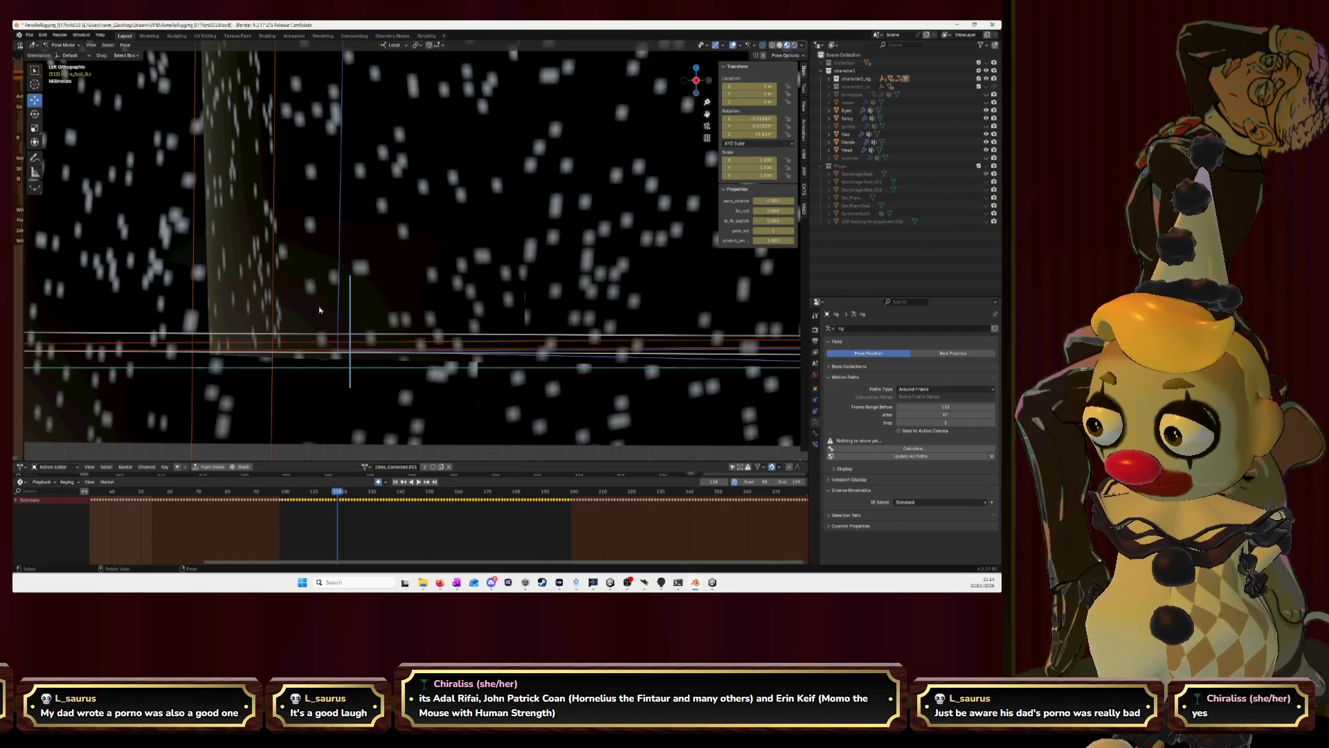
key(g)
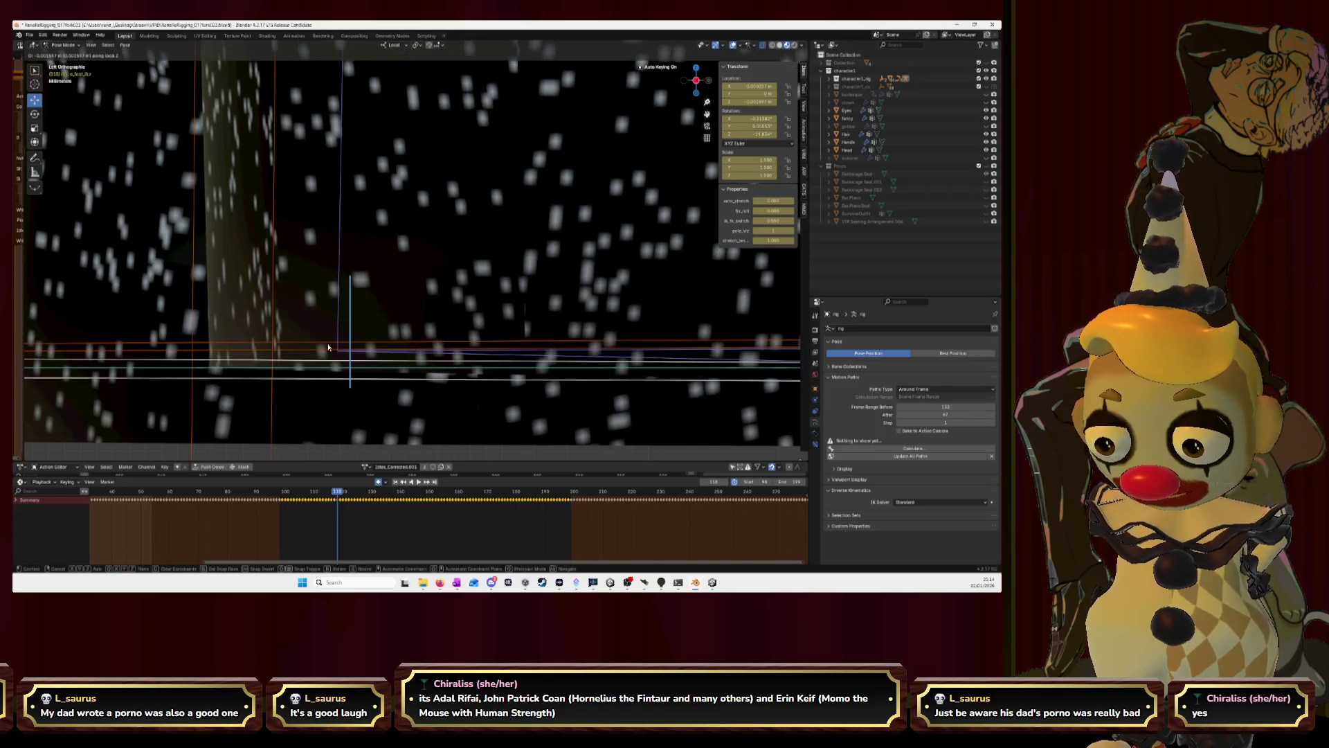
key(y)
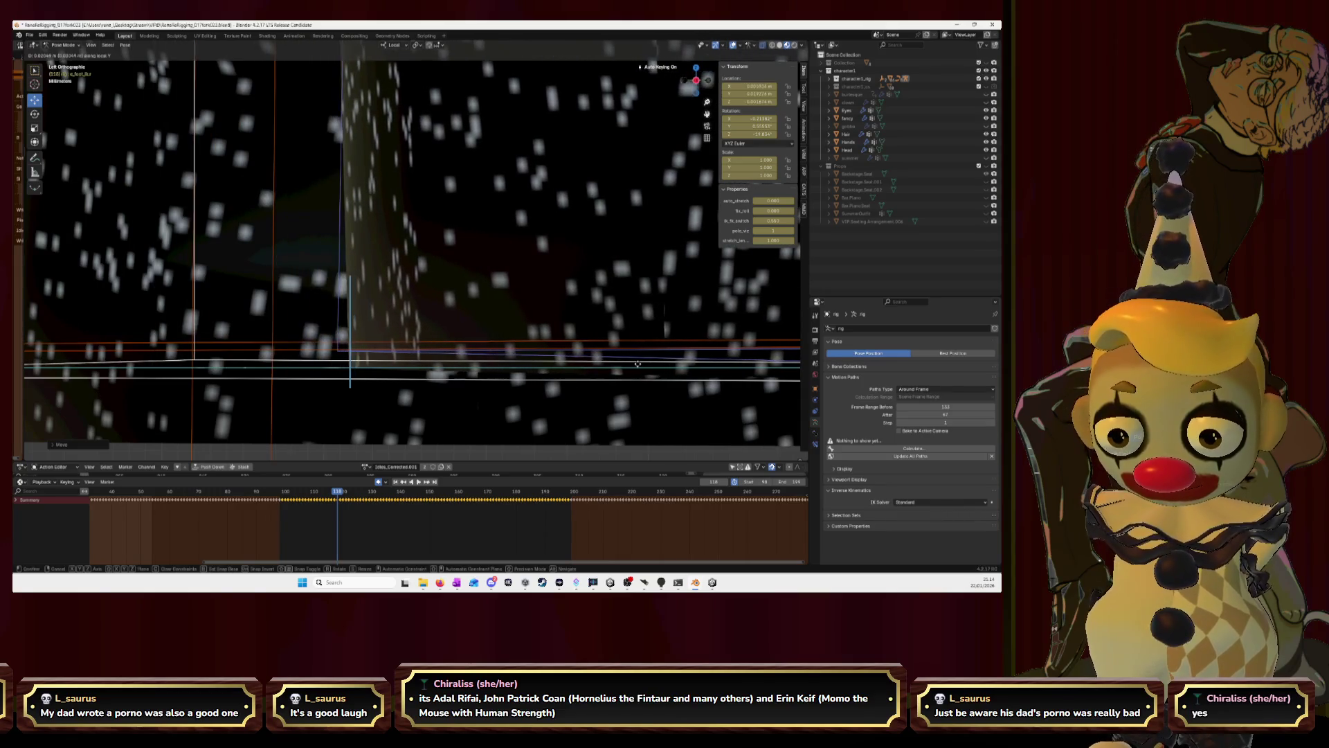
key(Escape)
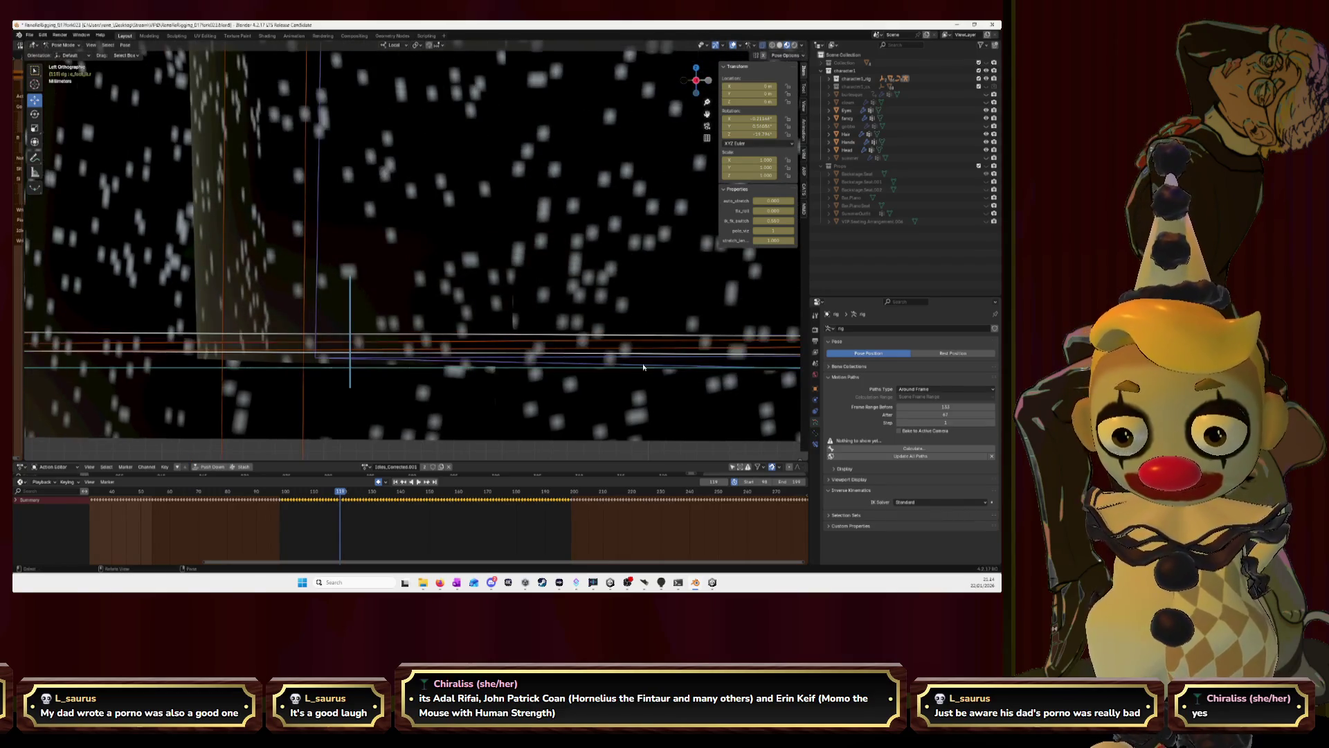
key(g)
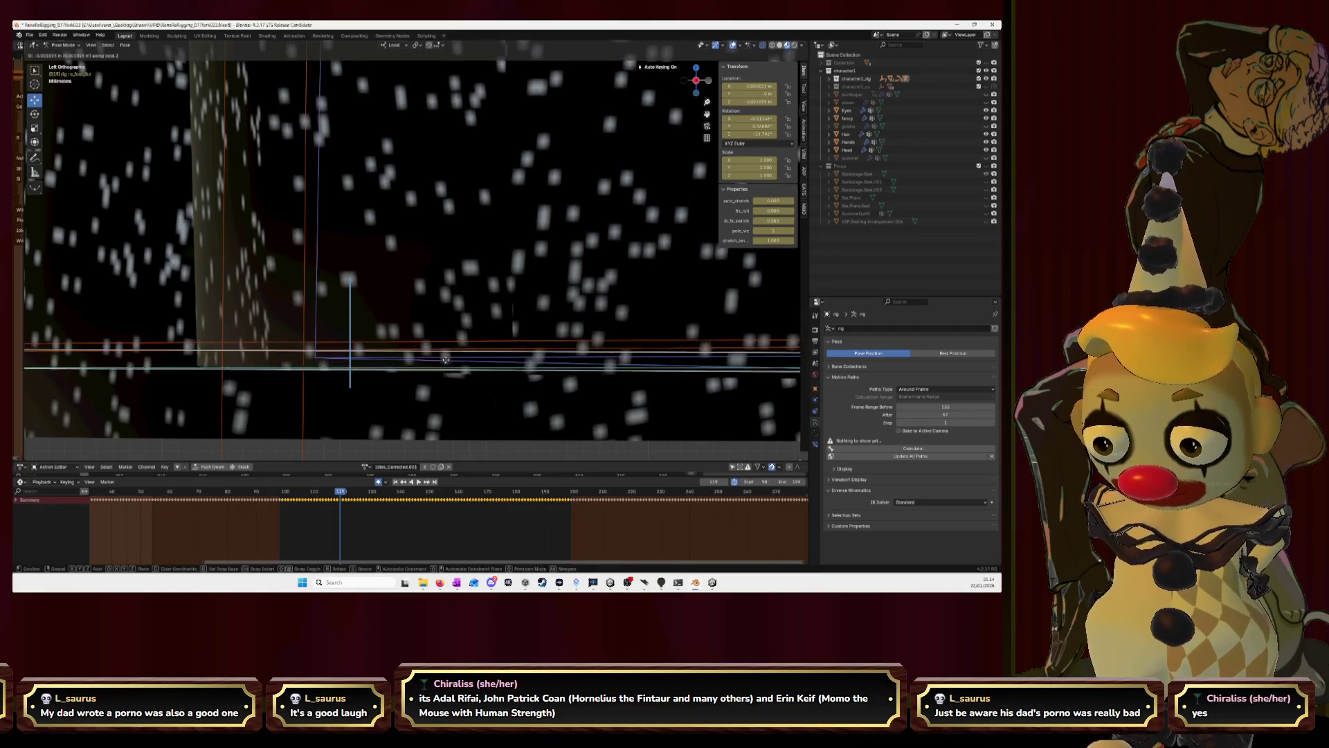
key(y)
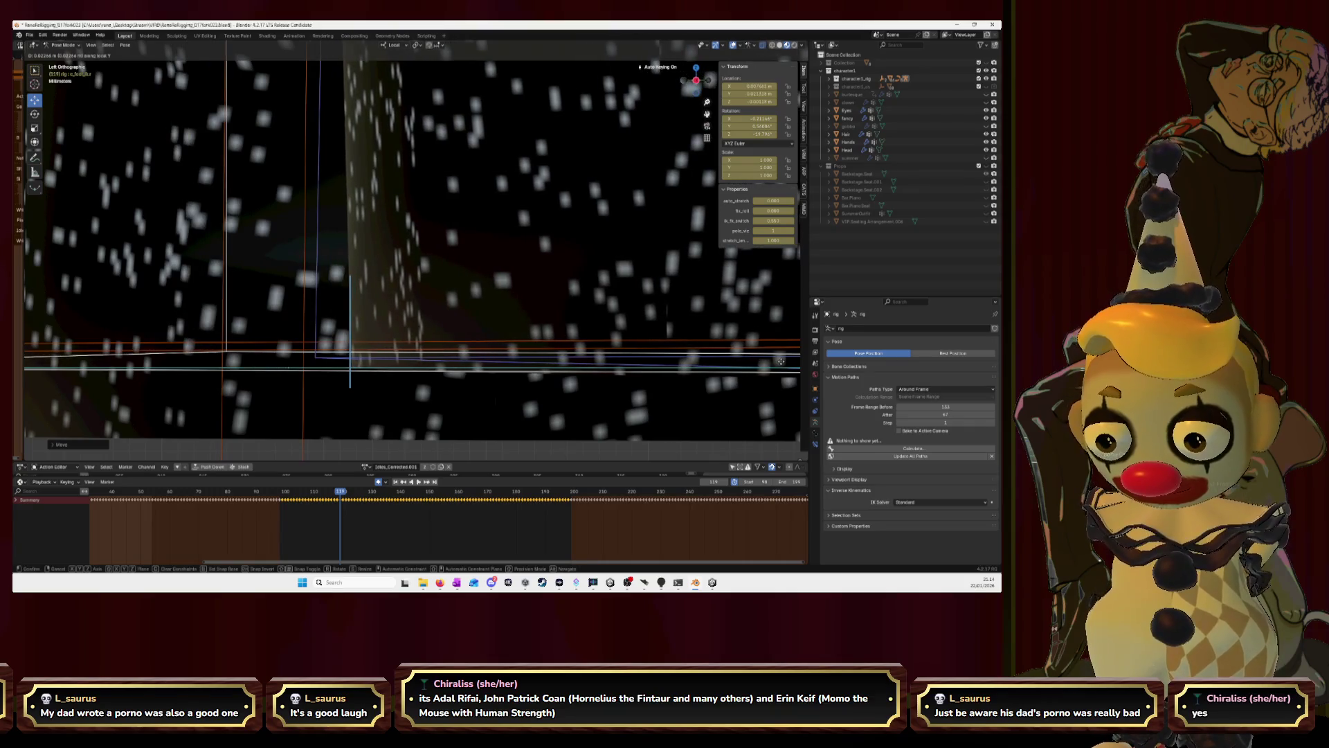
key(Escape)
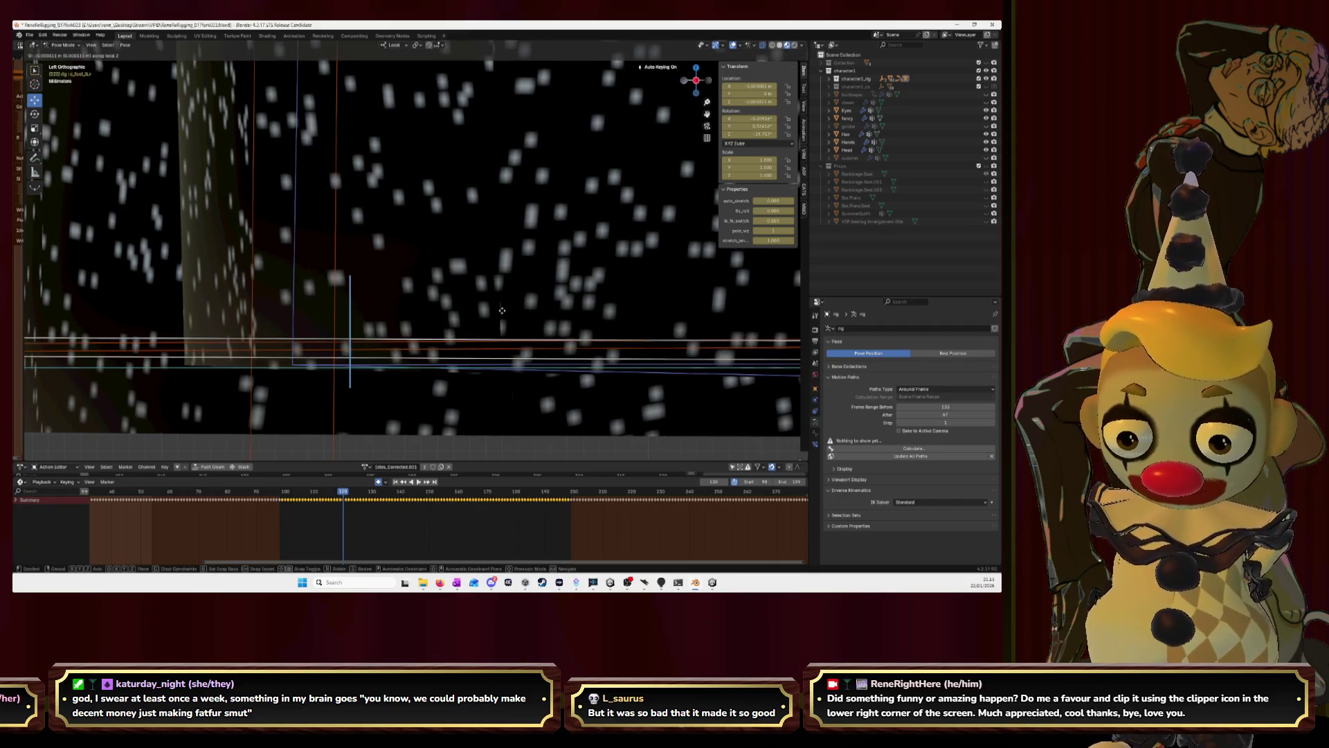
After cancelled free moves, slide the foot bones along their local Y axis and confirm the new position.
key(g)
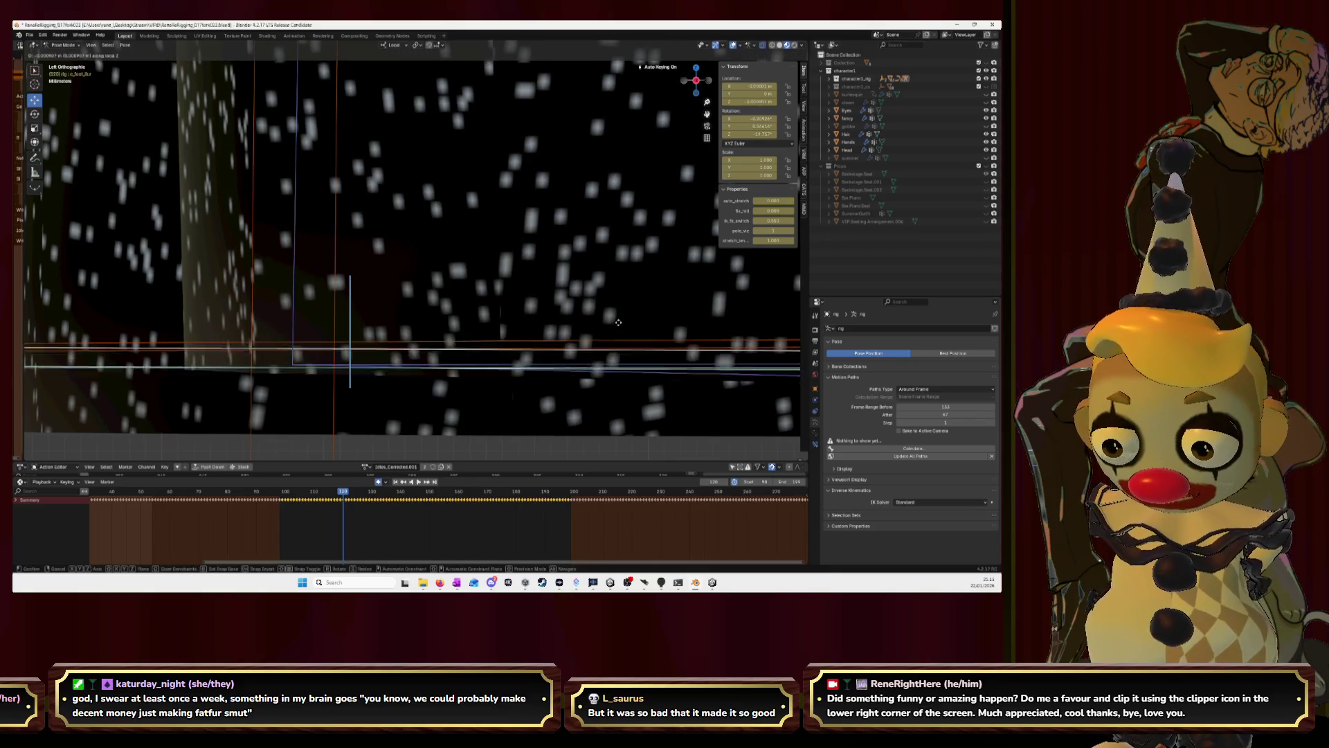
click(619, 326)
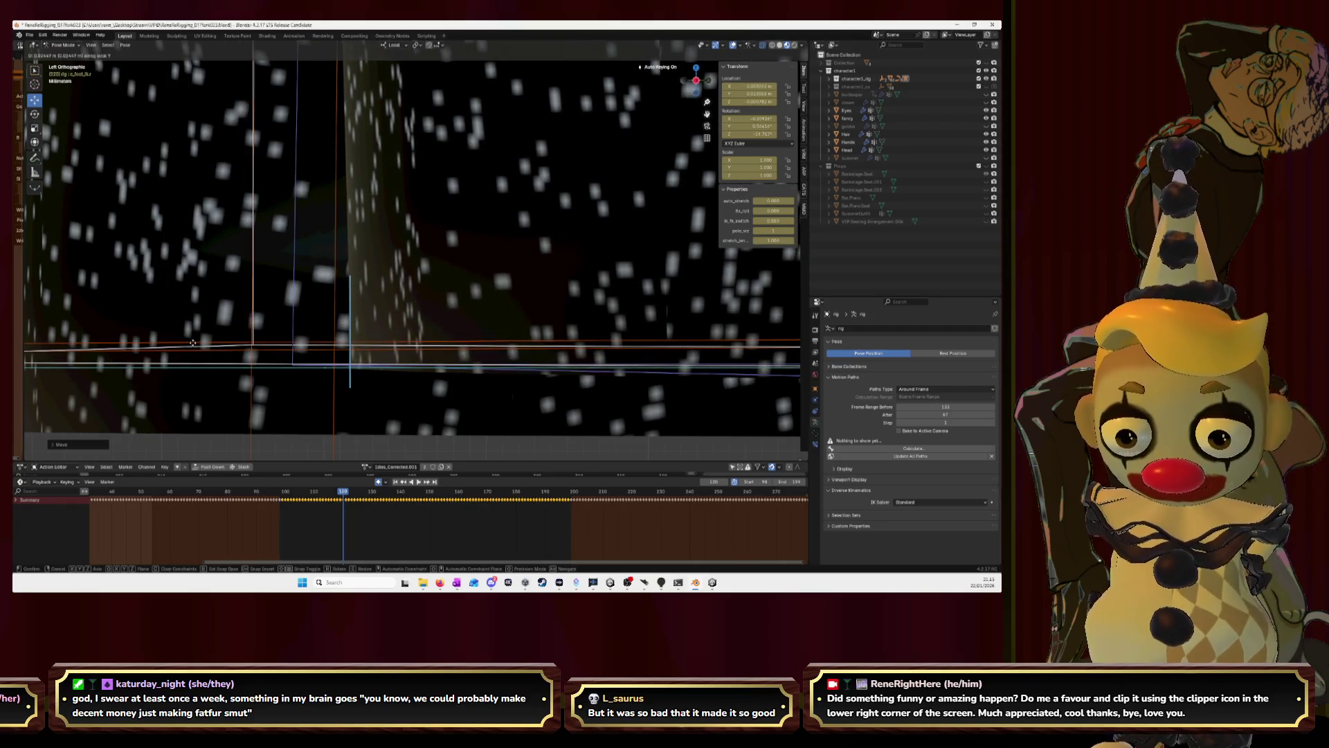
right_click(193, 343)
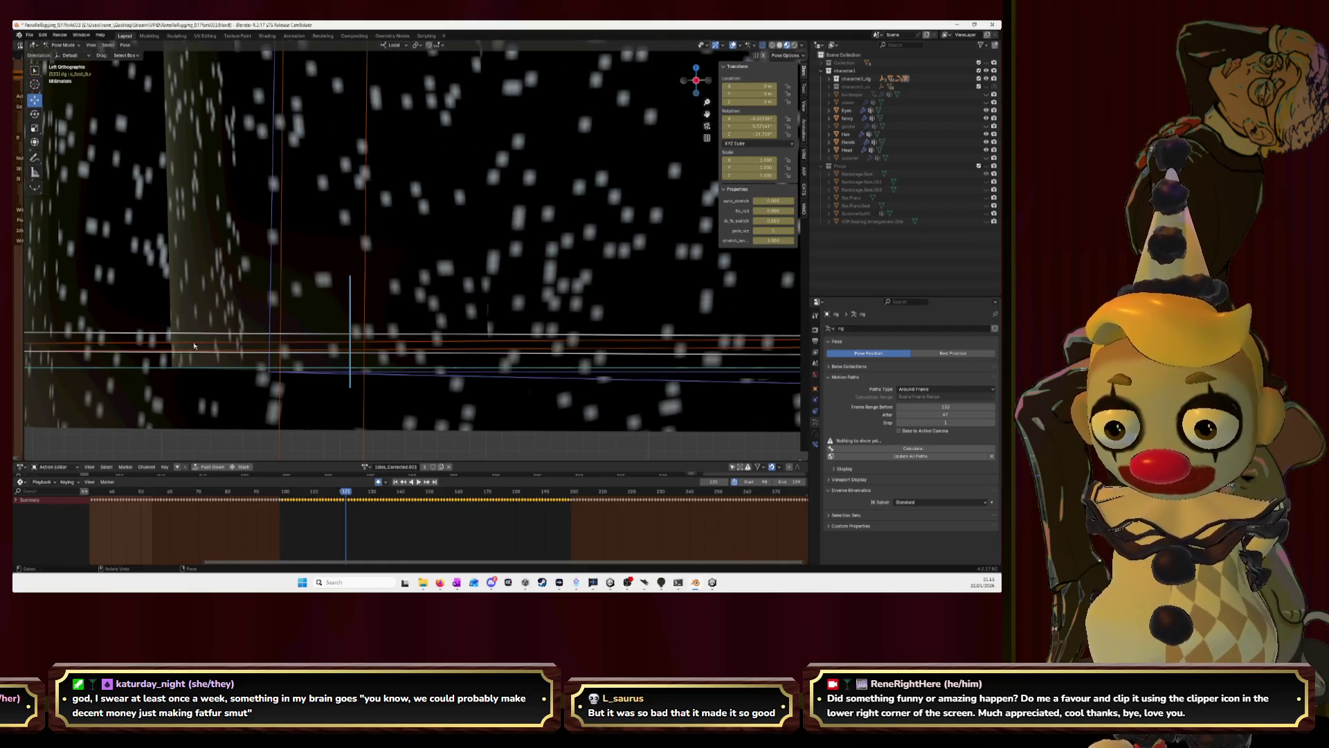
key(g)
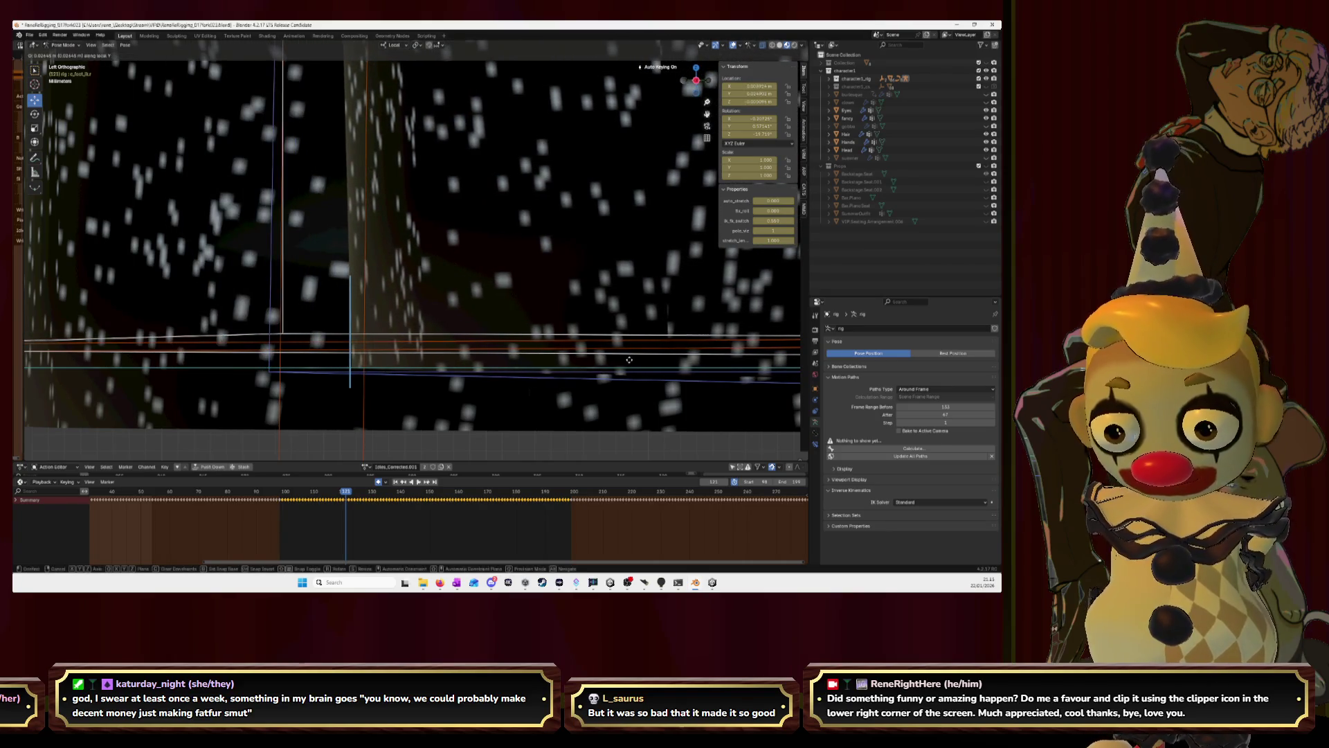
right_click(628, 360)
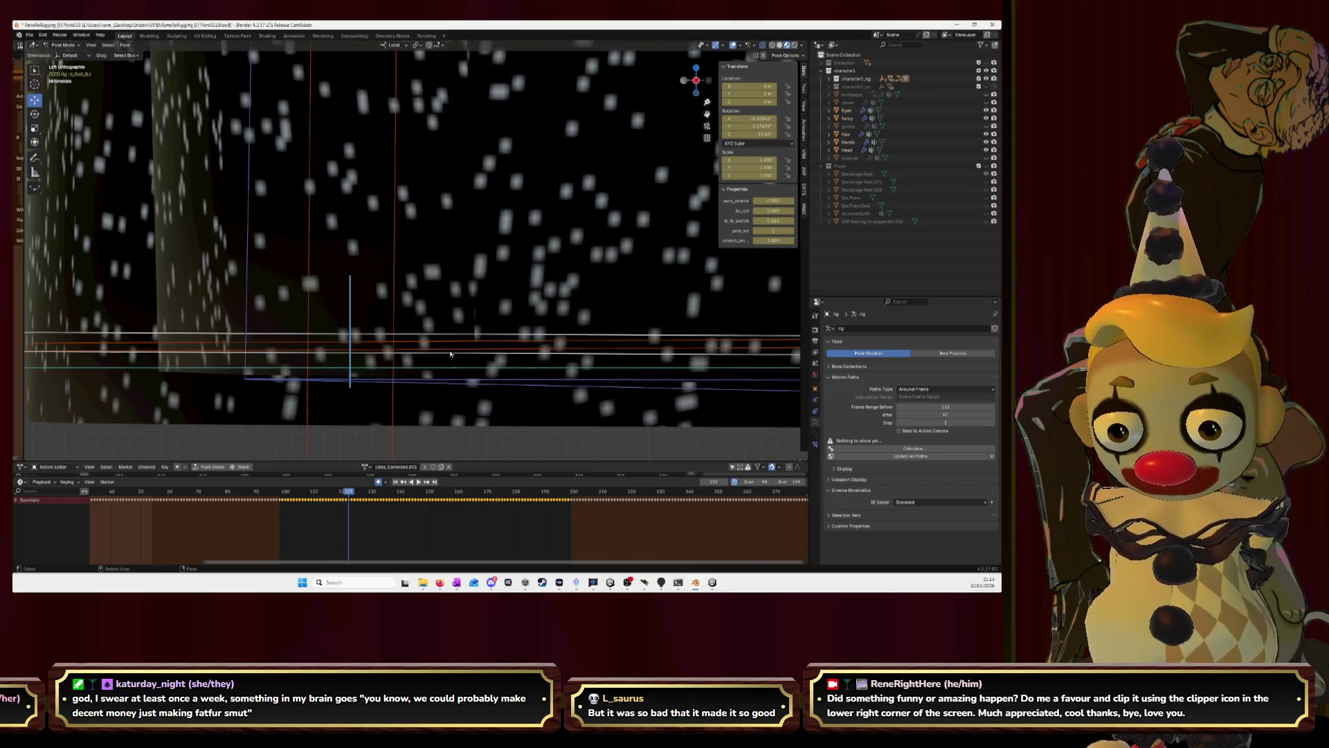
key(g)
key(y)
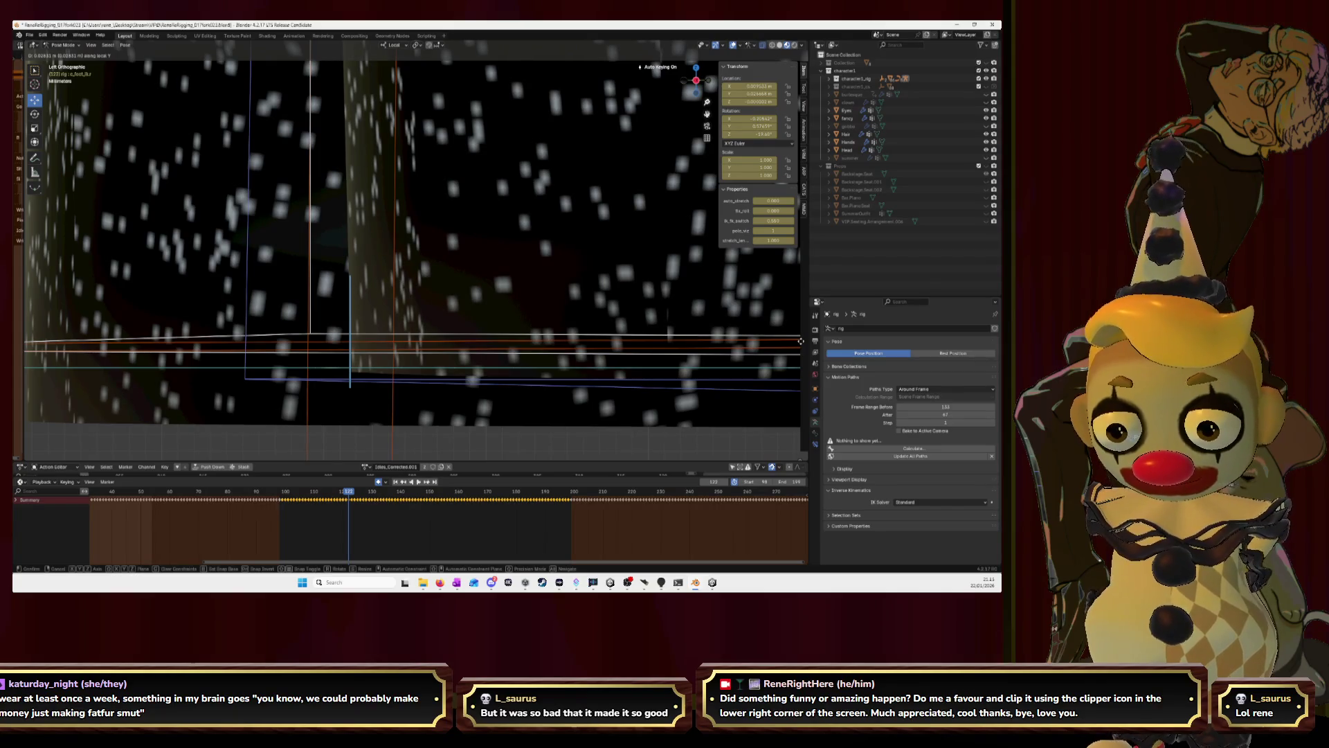
click(801, 340)
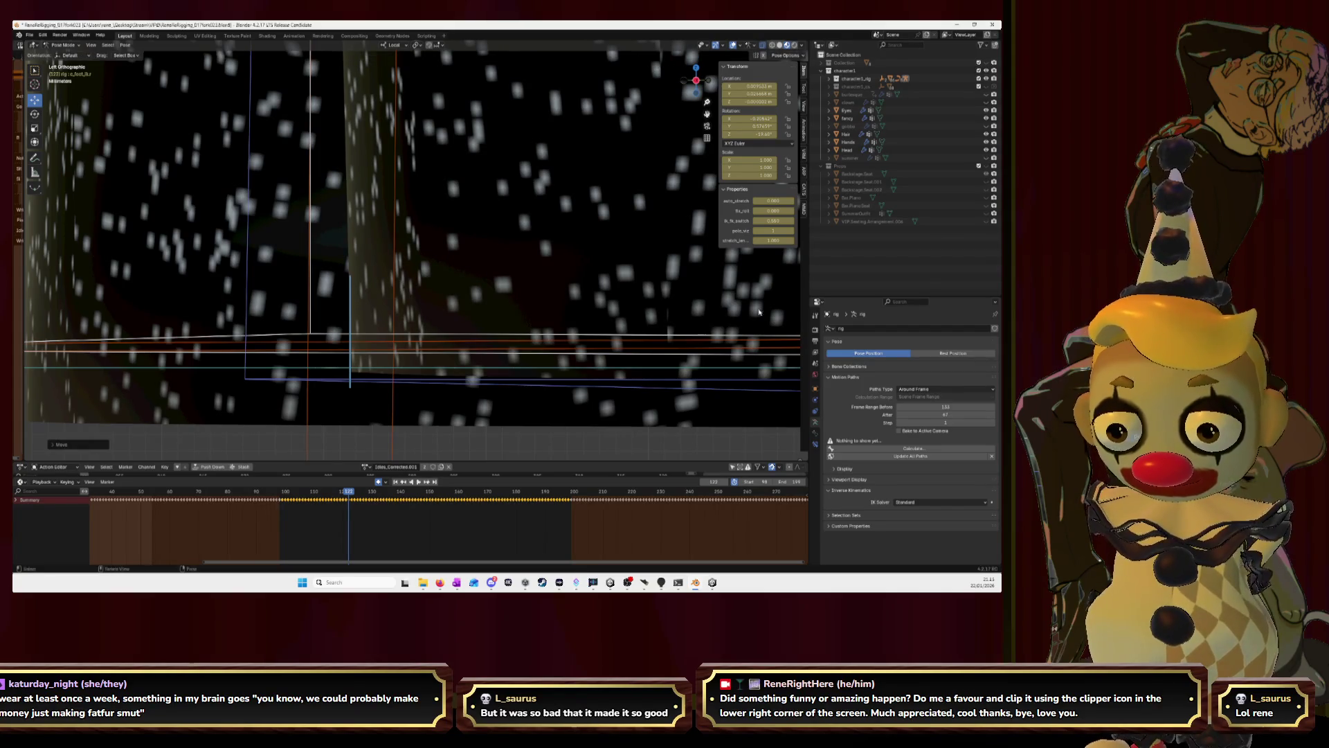
Try raising and sliding the foot bones along local Y, cancelling both attempts to keep the pose.
key(g)
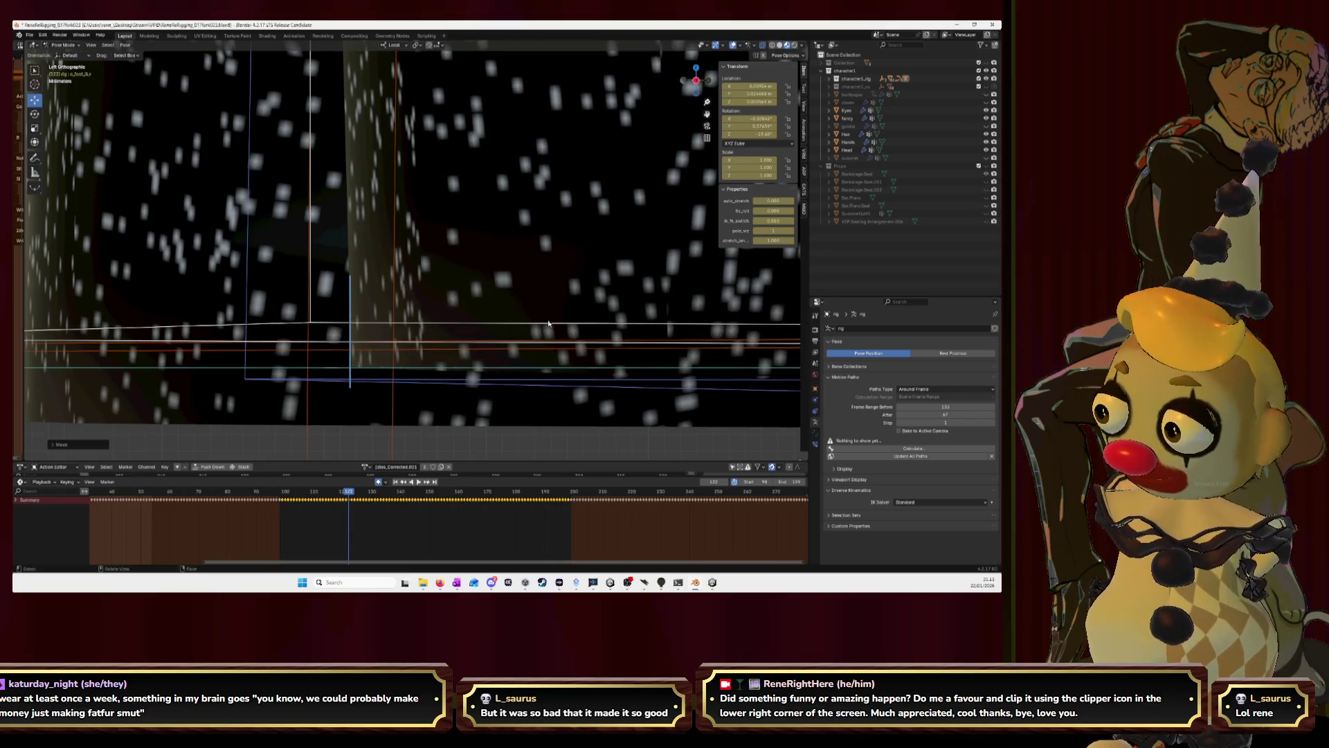
right_click(550, 322)
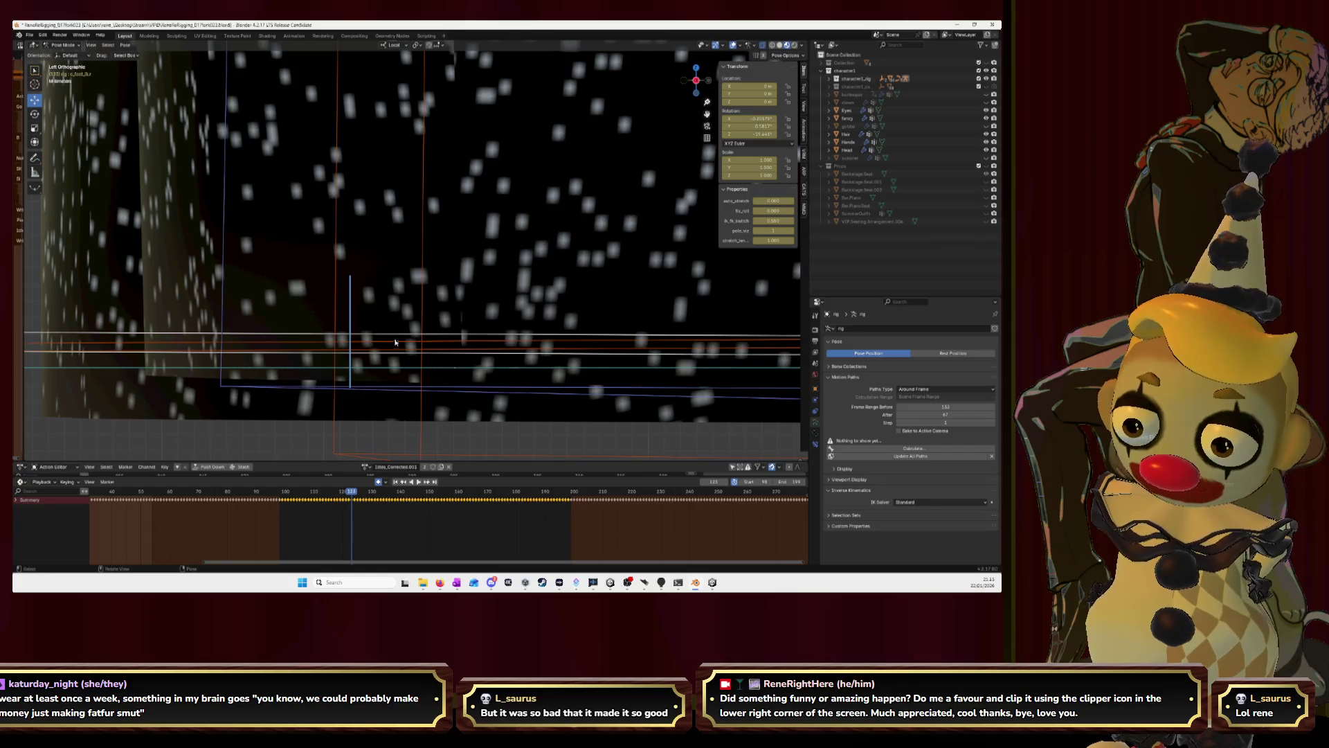
key(g)
key(y)
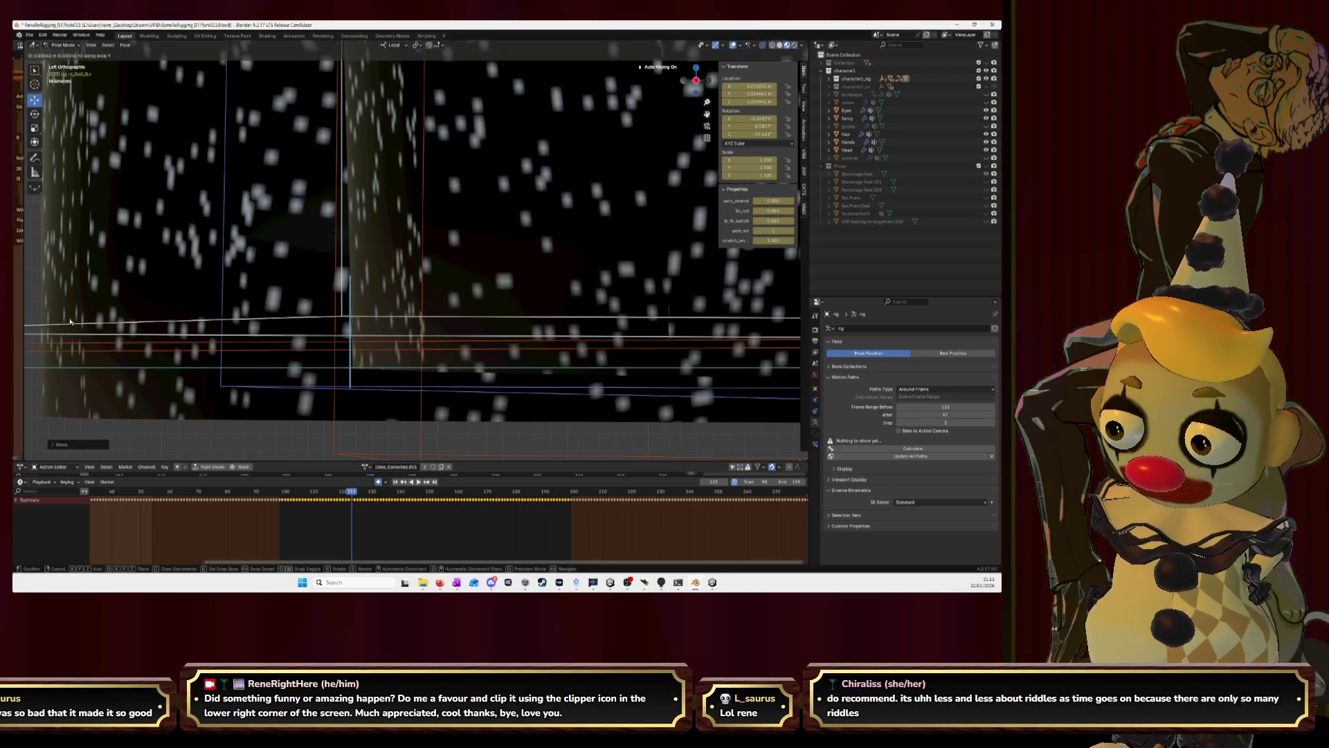
key(Escape)
Step forward a frame, lower the foot bone, then slide it along local Y into its keyed position.
key(Right)
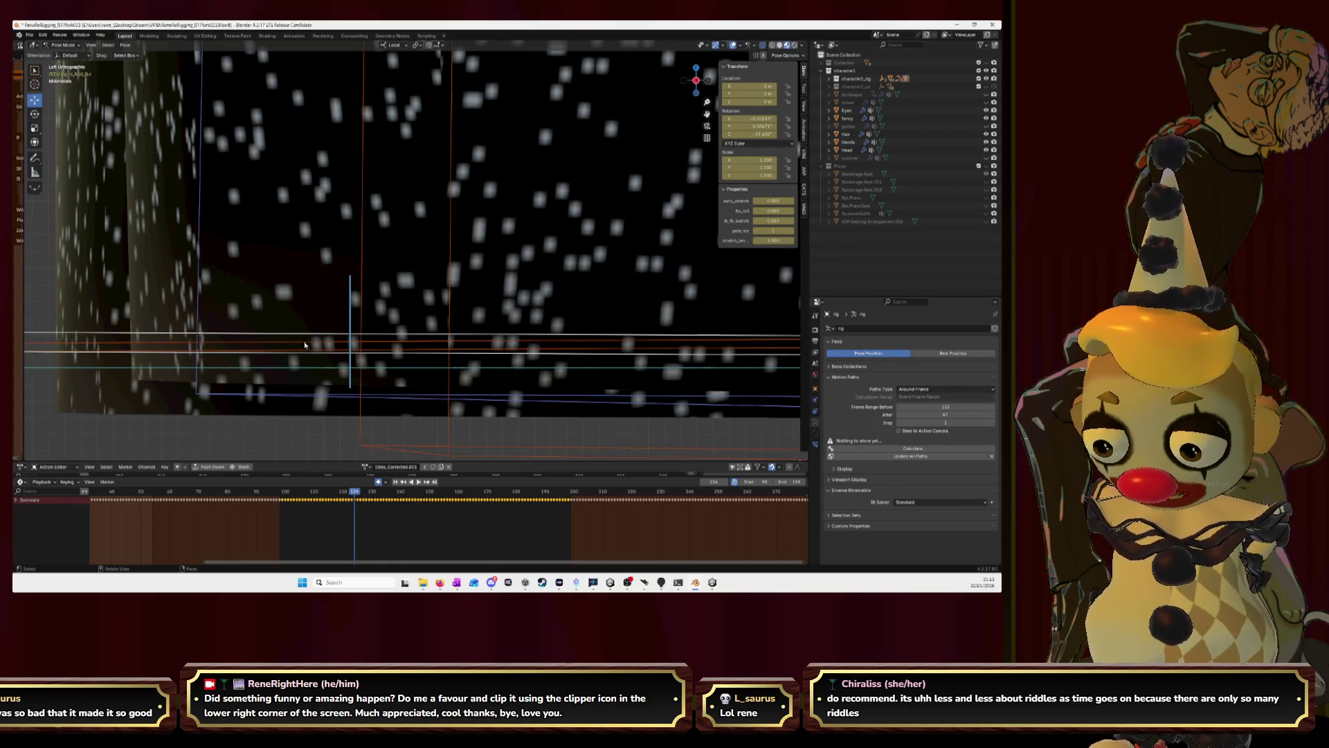
key(g)
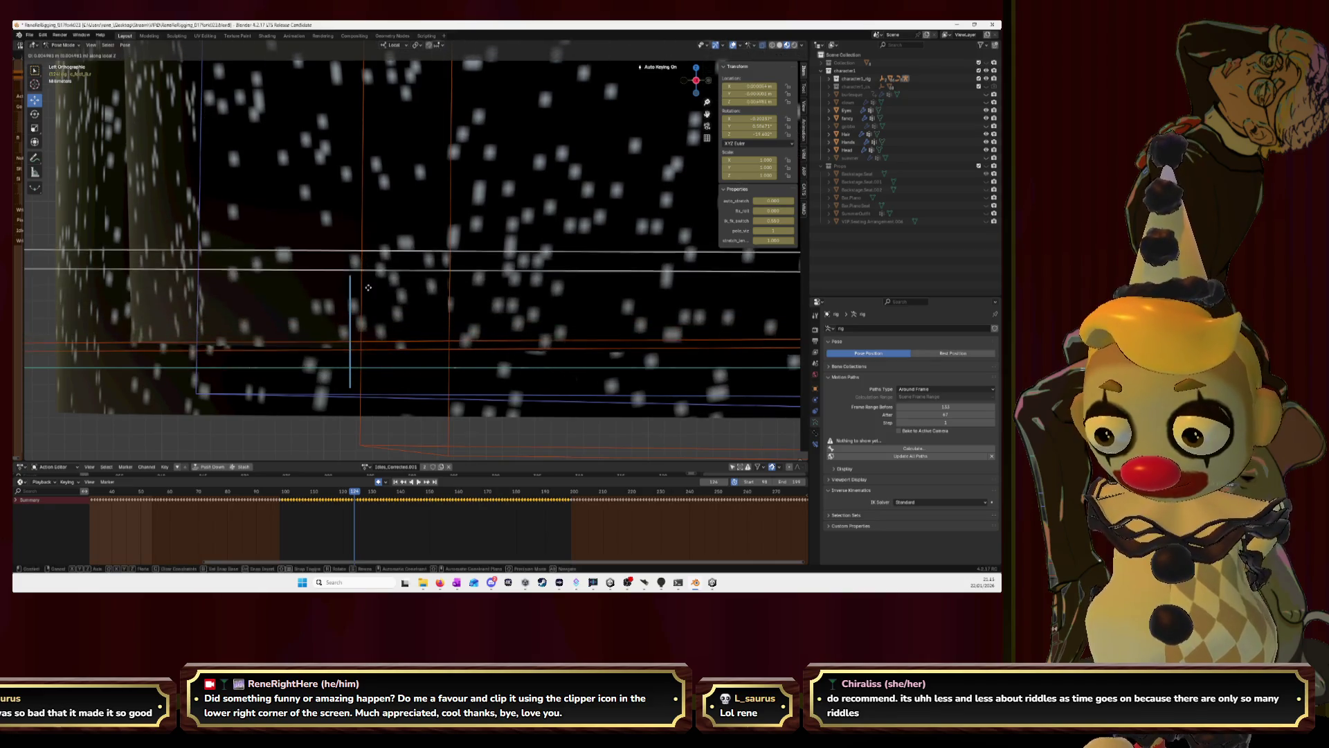
click(367, 311)
key(g)
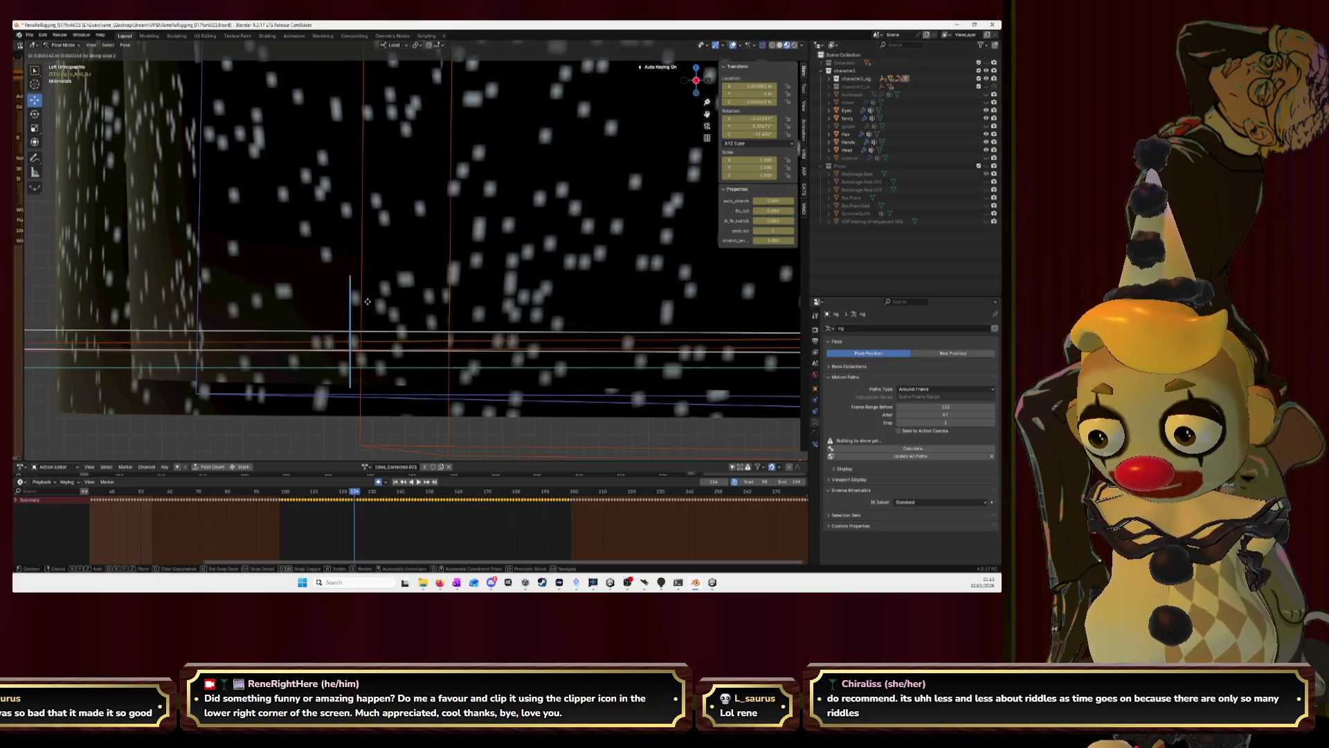
key(y)
key(y)
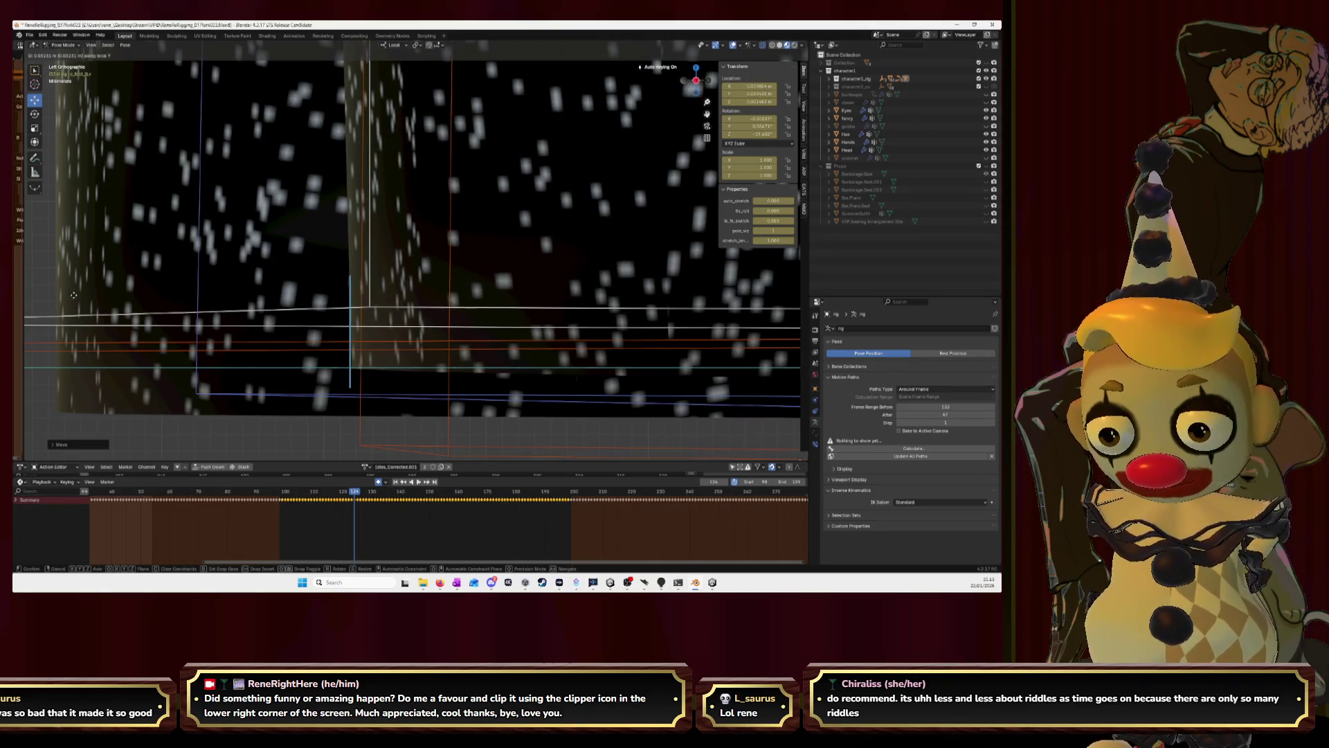
click(73, 296)
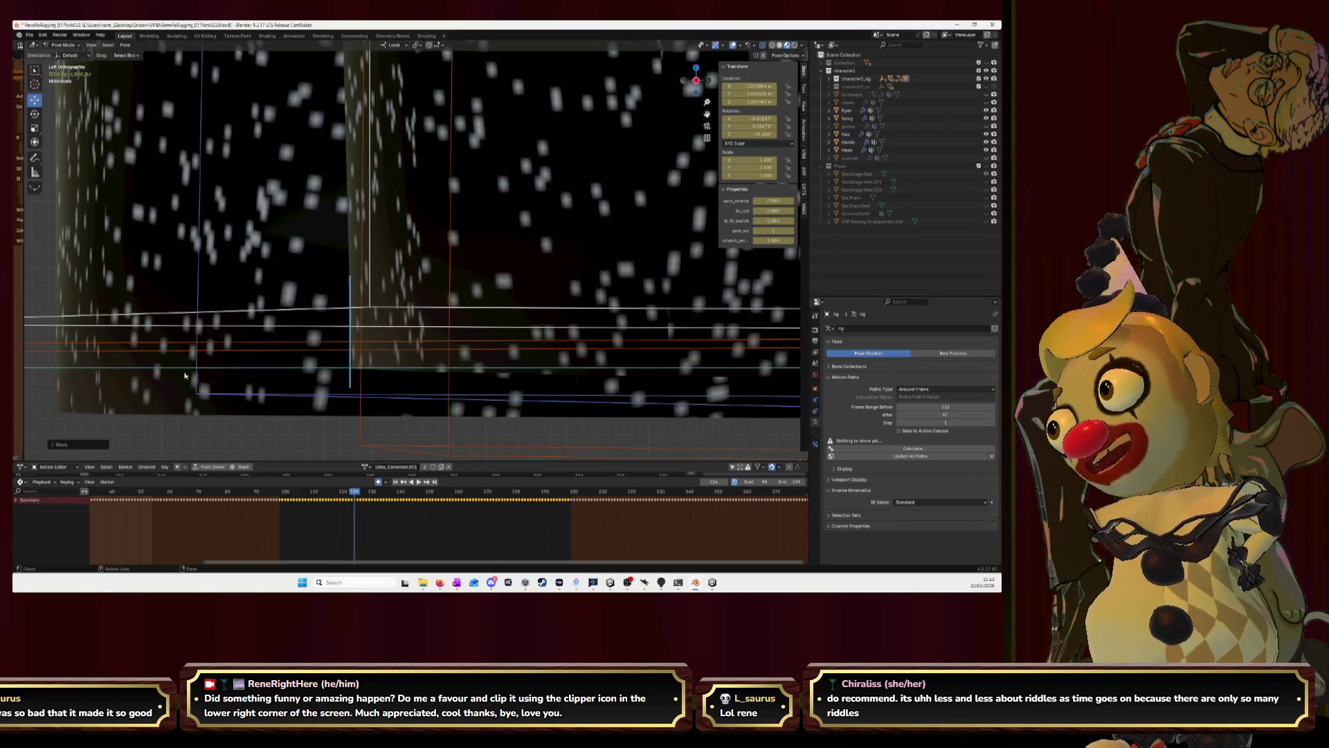
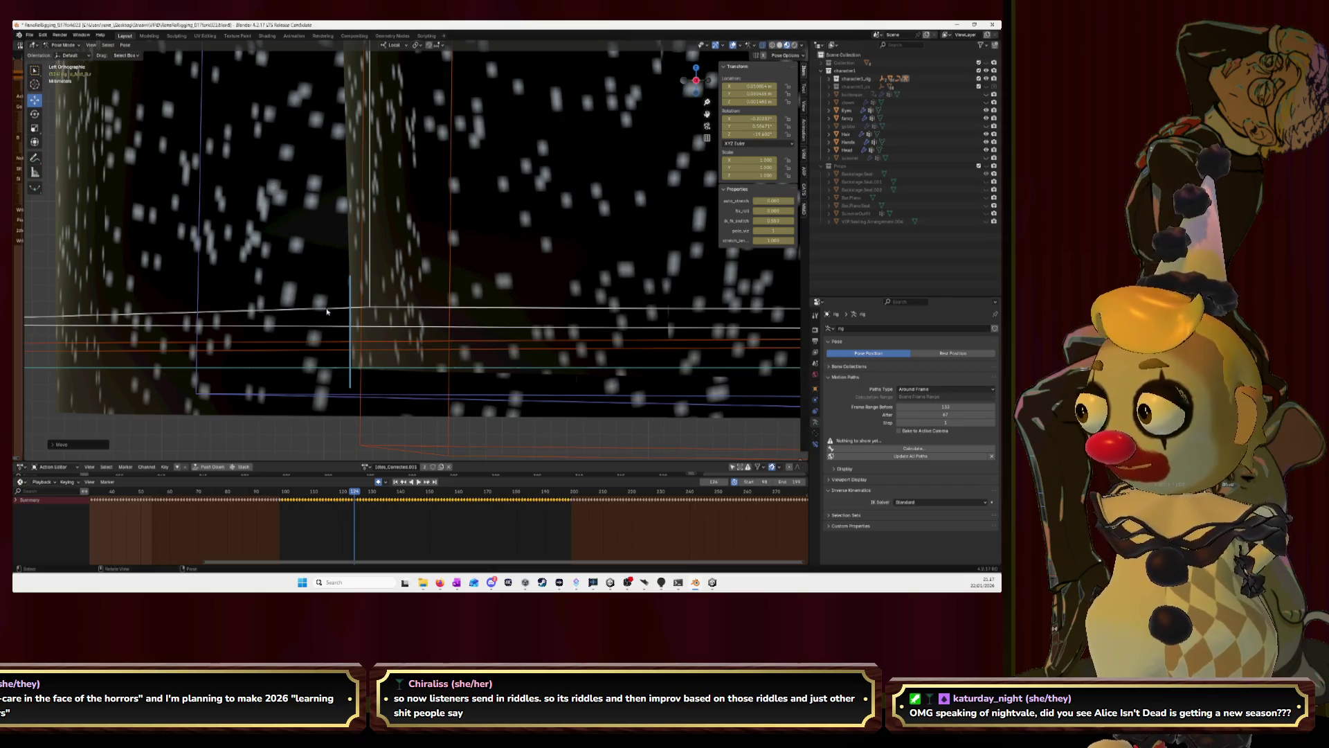
Step forward a frame and twice raise the foot bone along local Y, undoing each attempt.
key(Right)
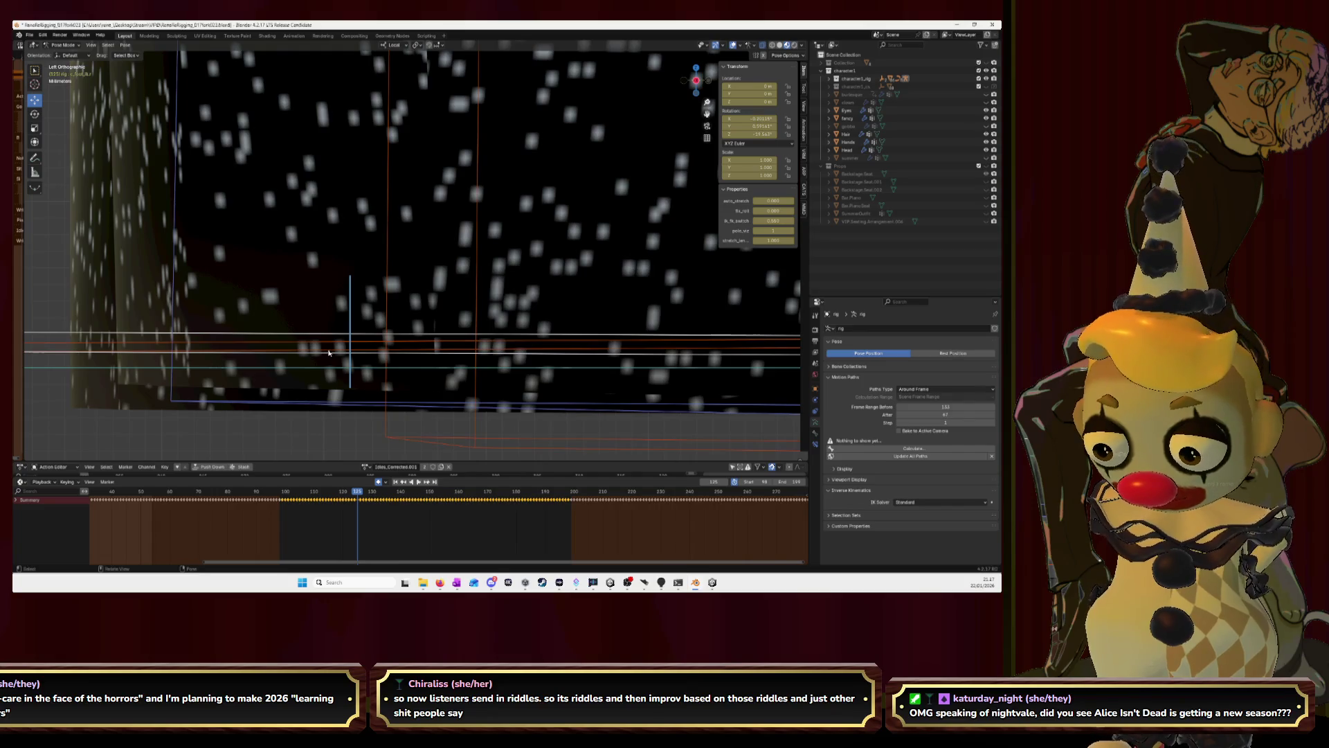
key(g)
key(y)
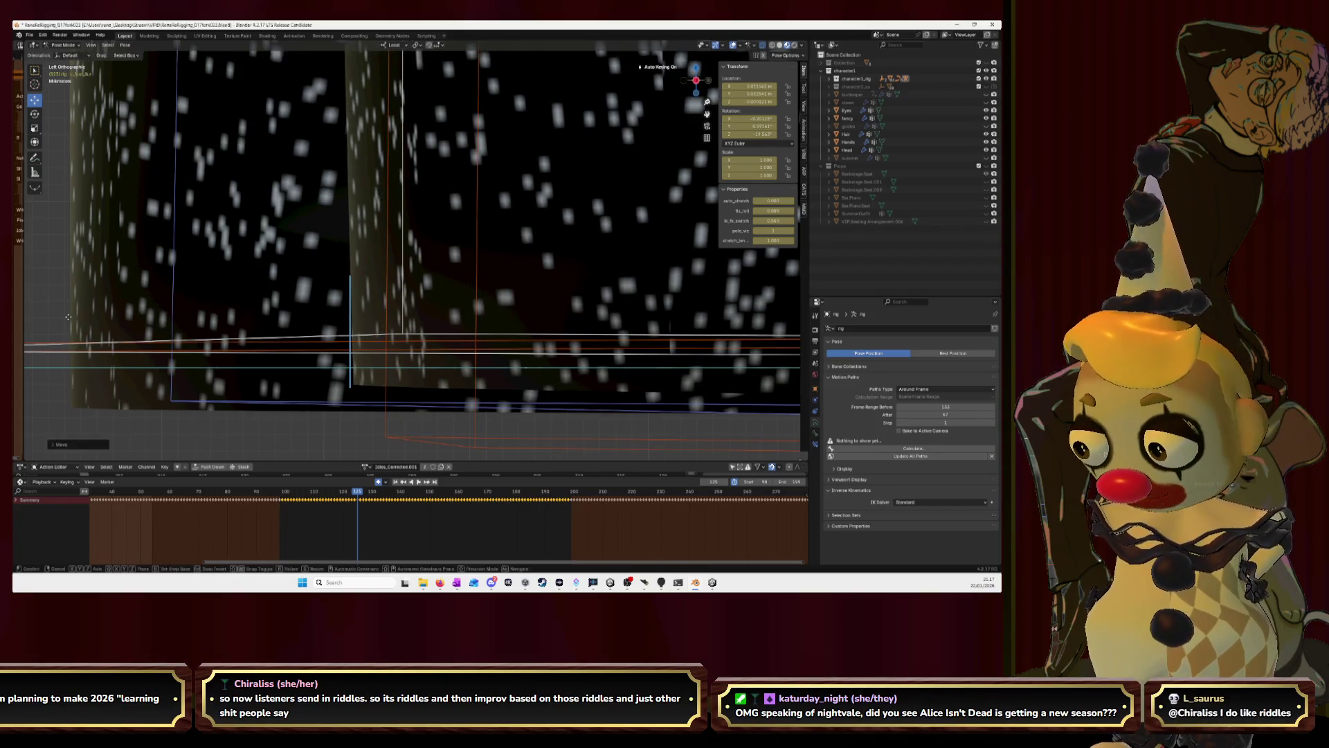
click(65, 277)
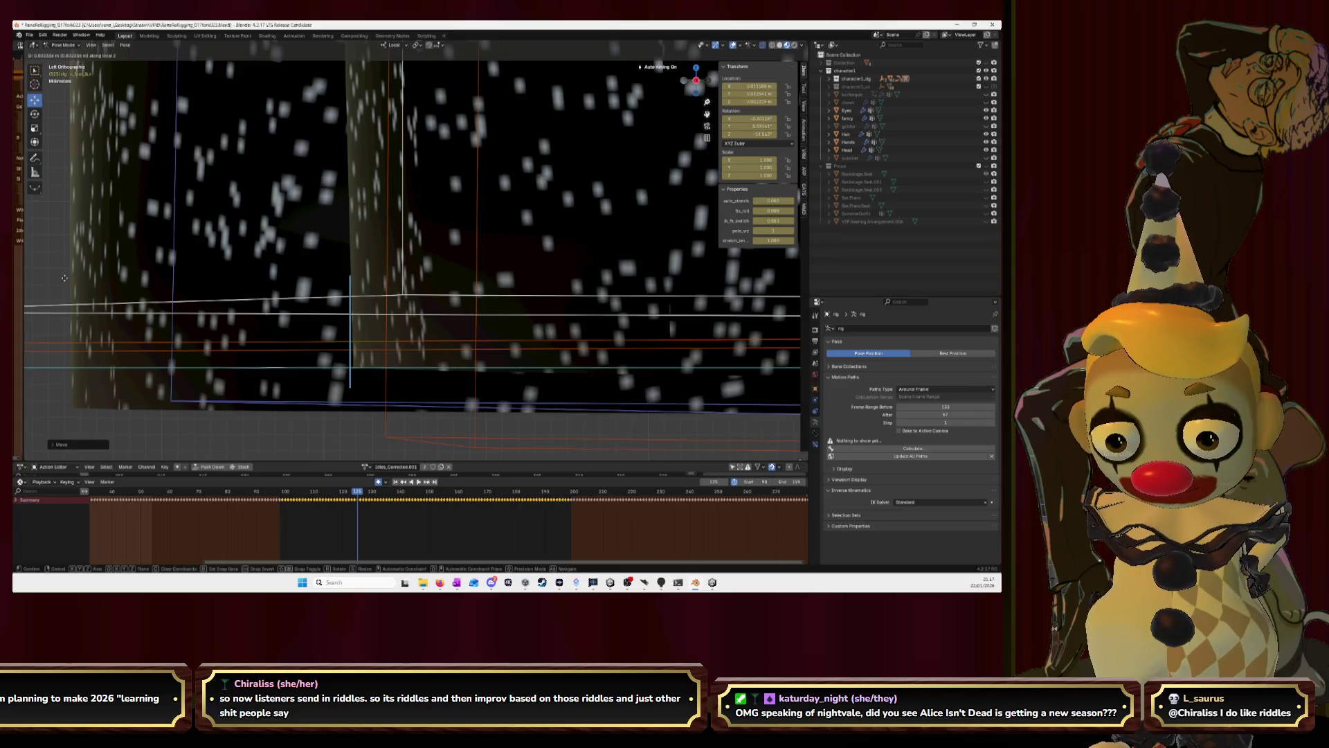
key(ctrl+z)
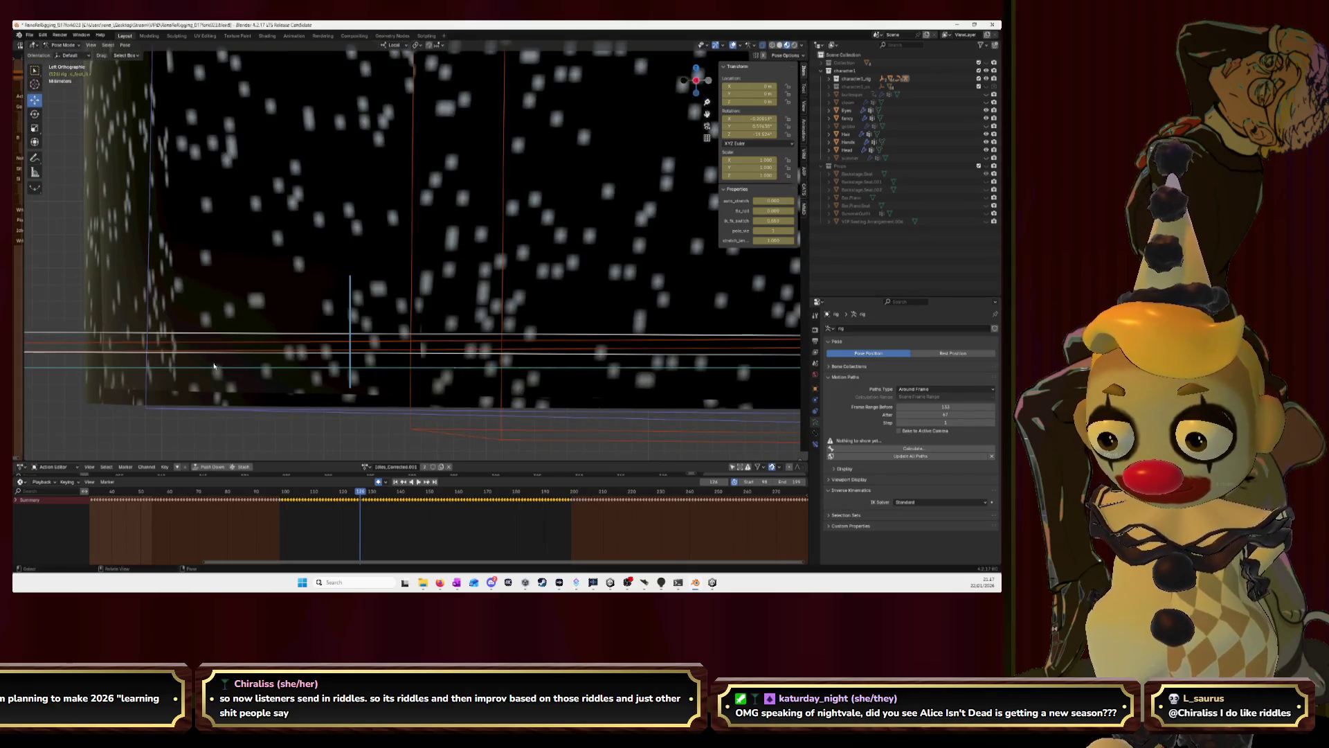
key(g)
key(y)
key(y)
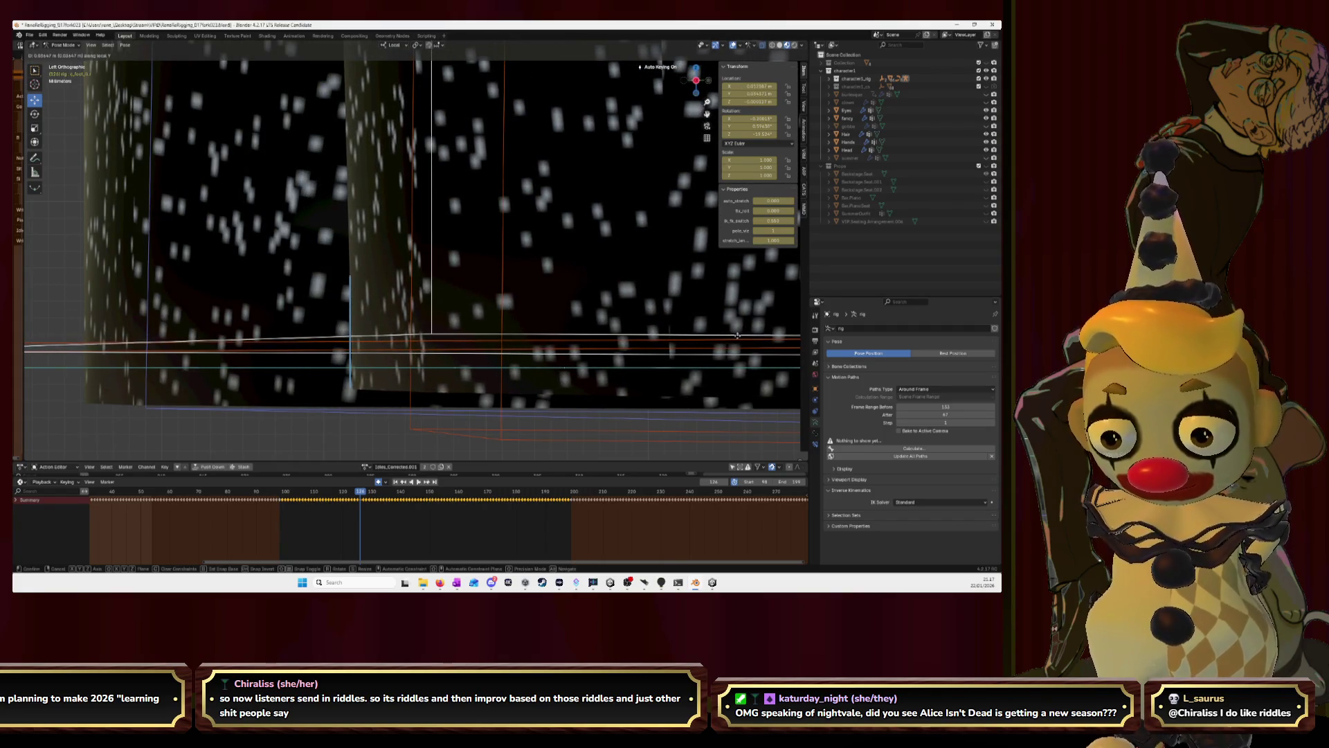
click(724, 286)
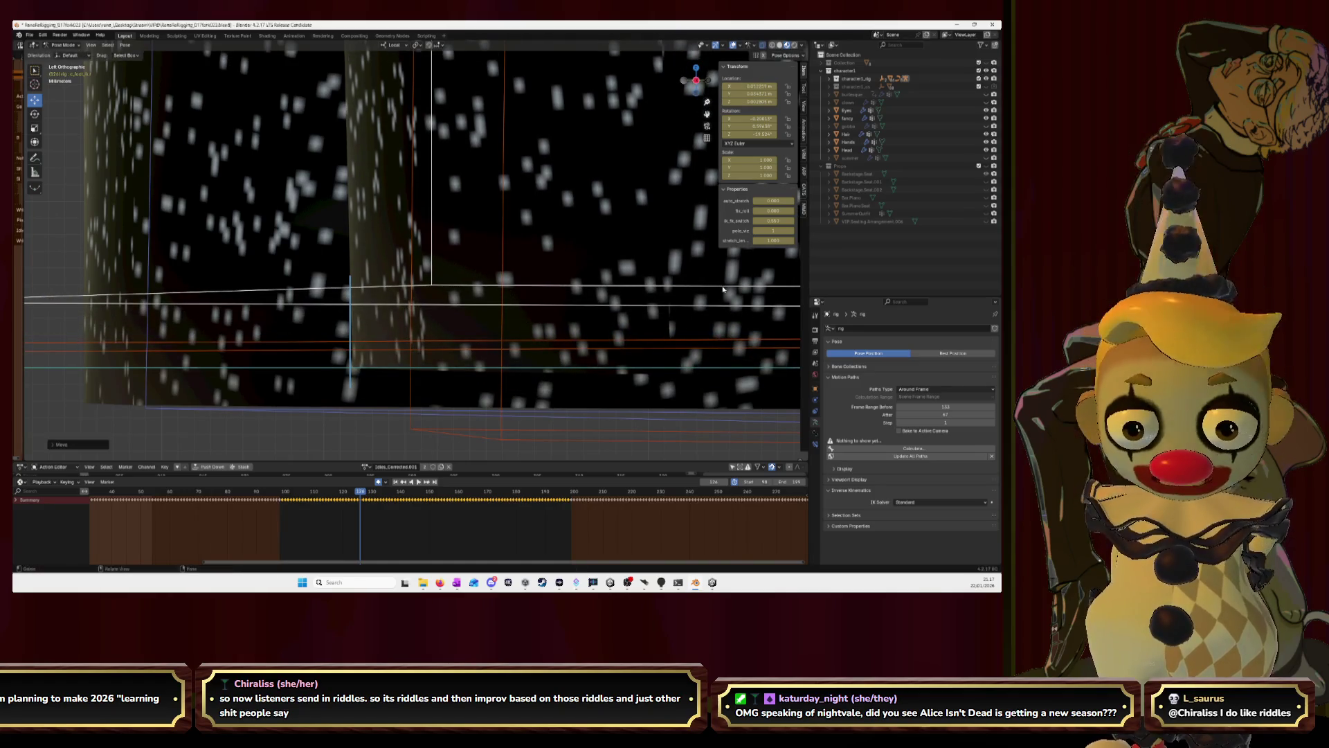
key(ctrl+z)
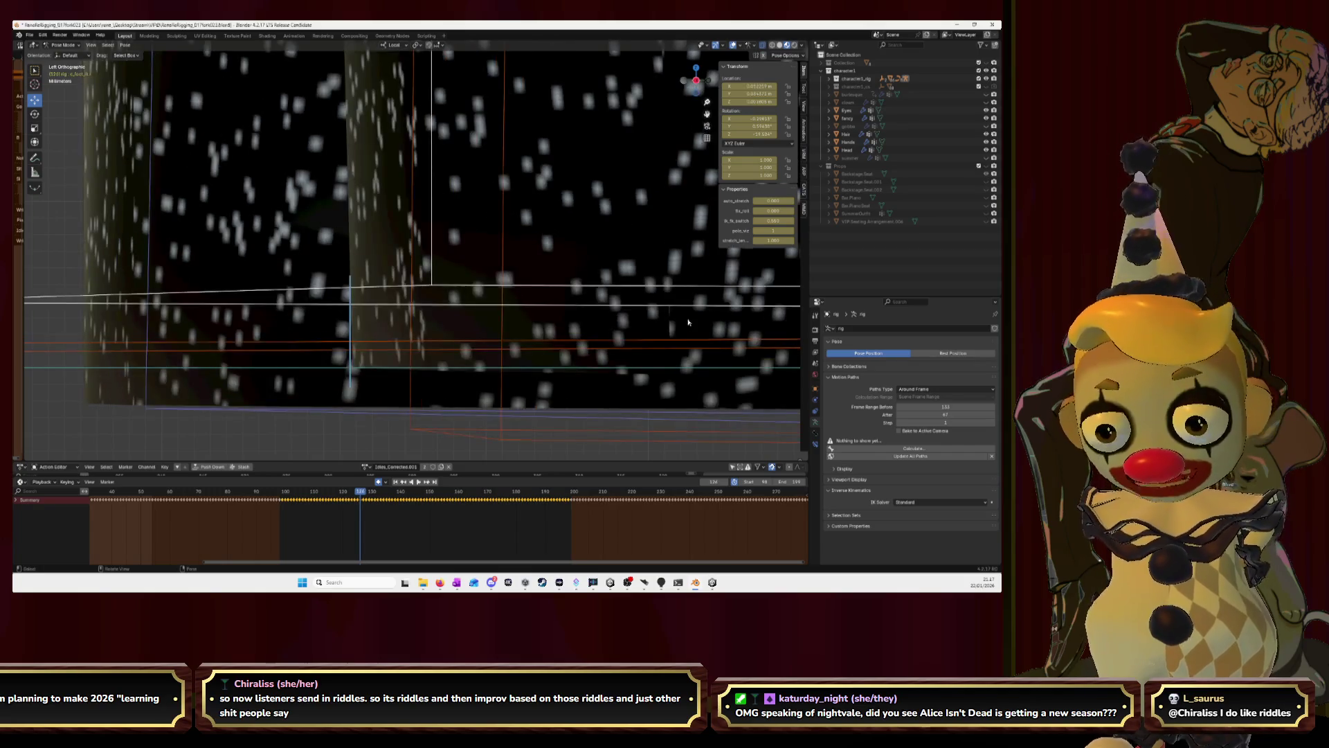
Scrub back and forth through neighbouring frames, settling on a slightly earlier frame.
key(Left)
key(Left)
key(Left)
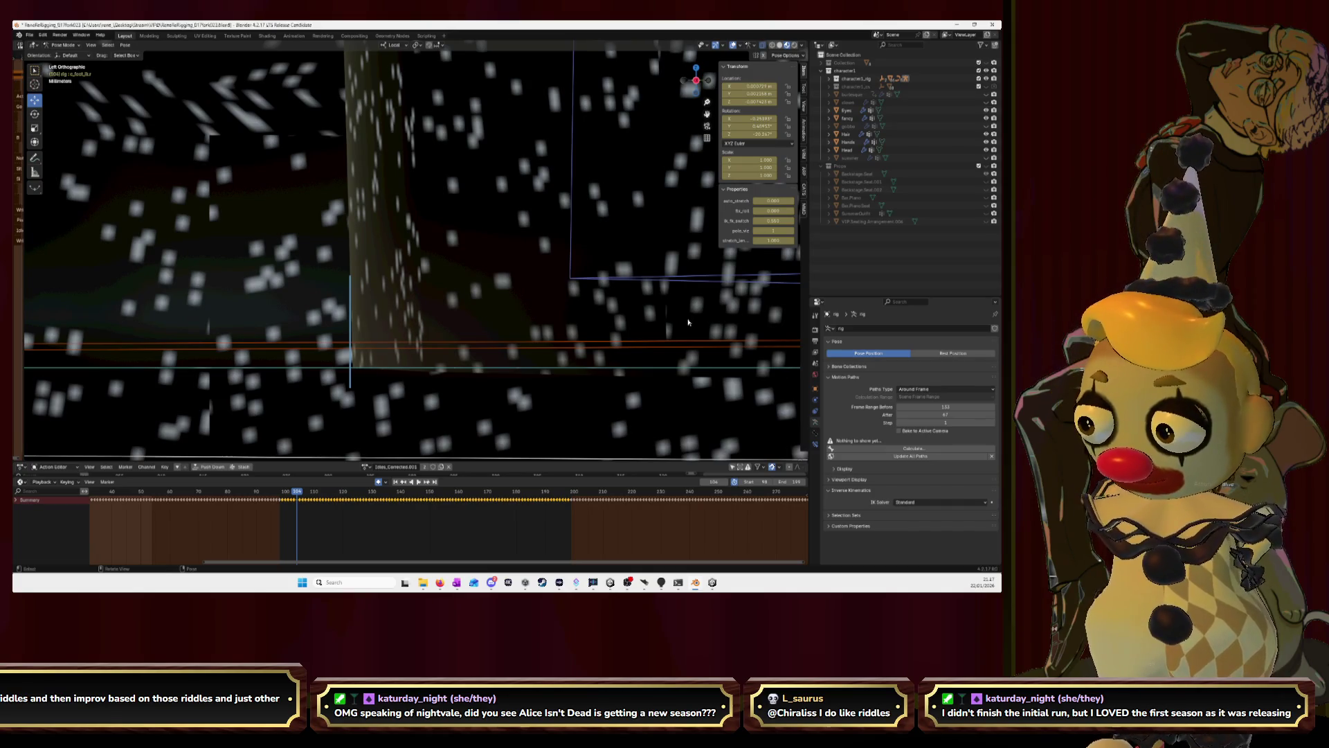
key(Left)
key(Left)
key(Left)
key(Left)
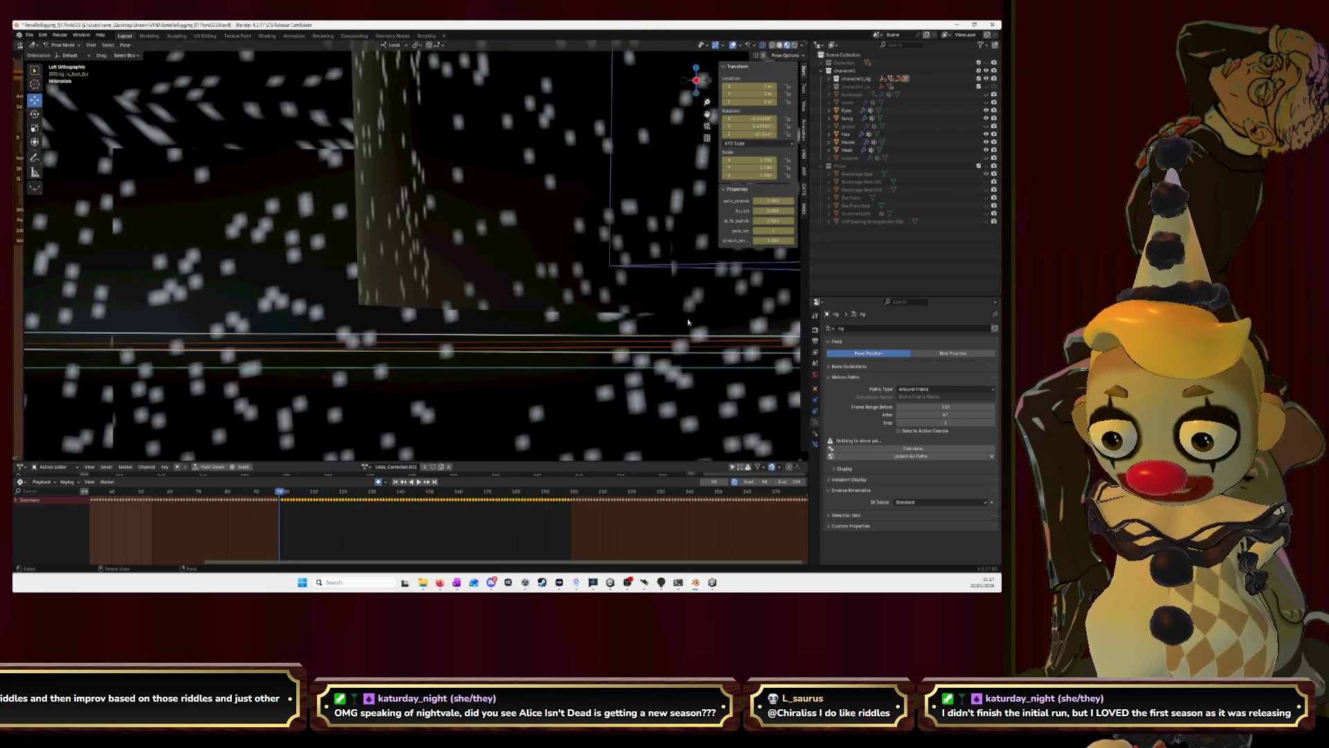
key(Left)
key(Left)
key(Right)
key(Right)
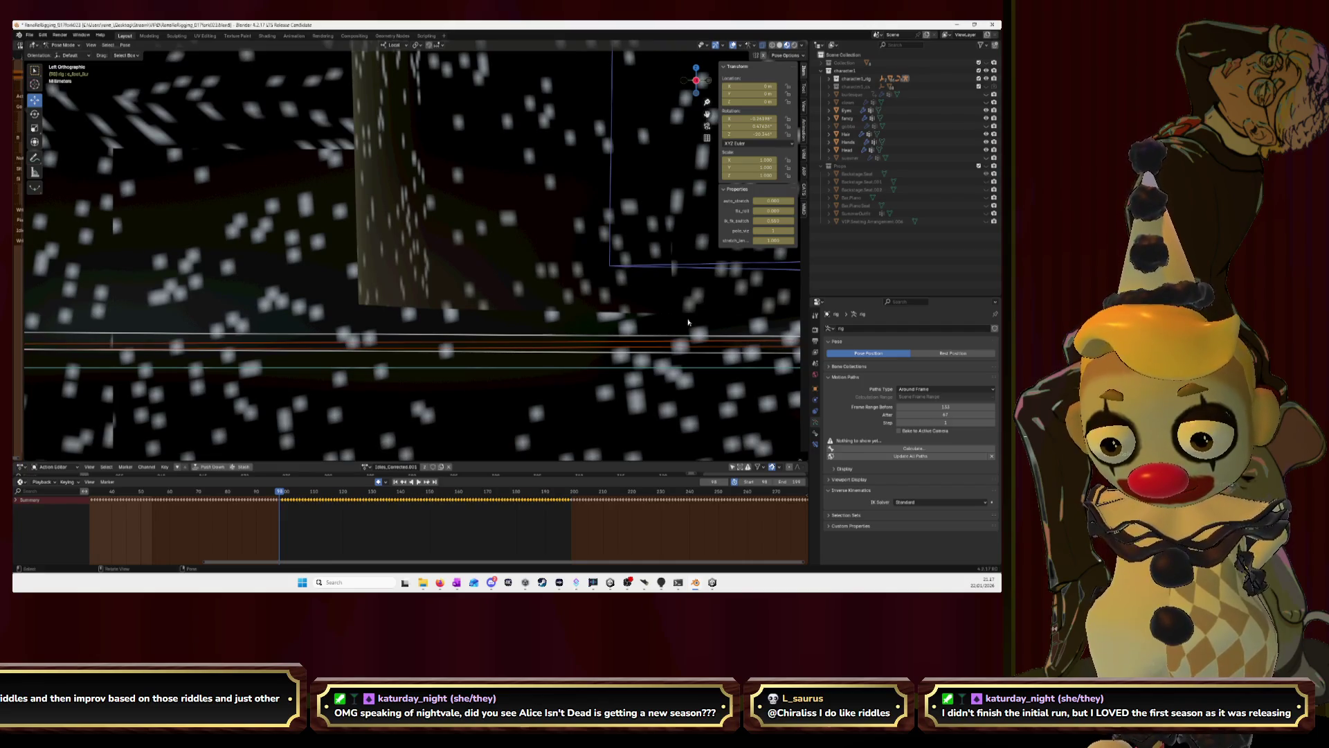
key(Right)
key(Left)
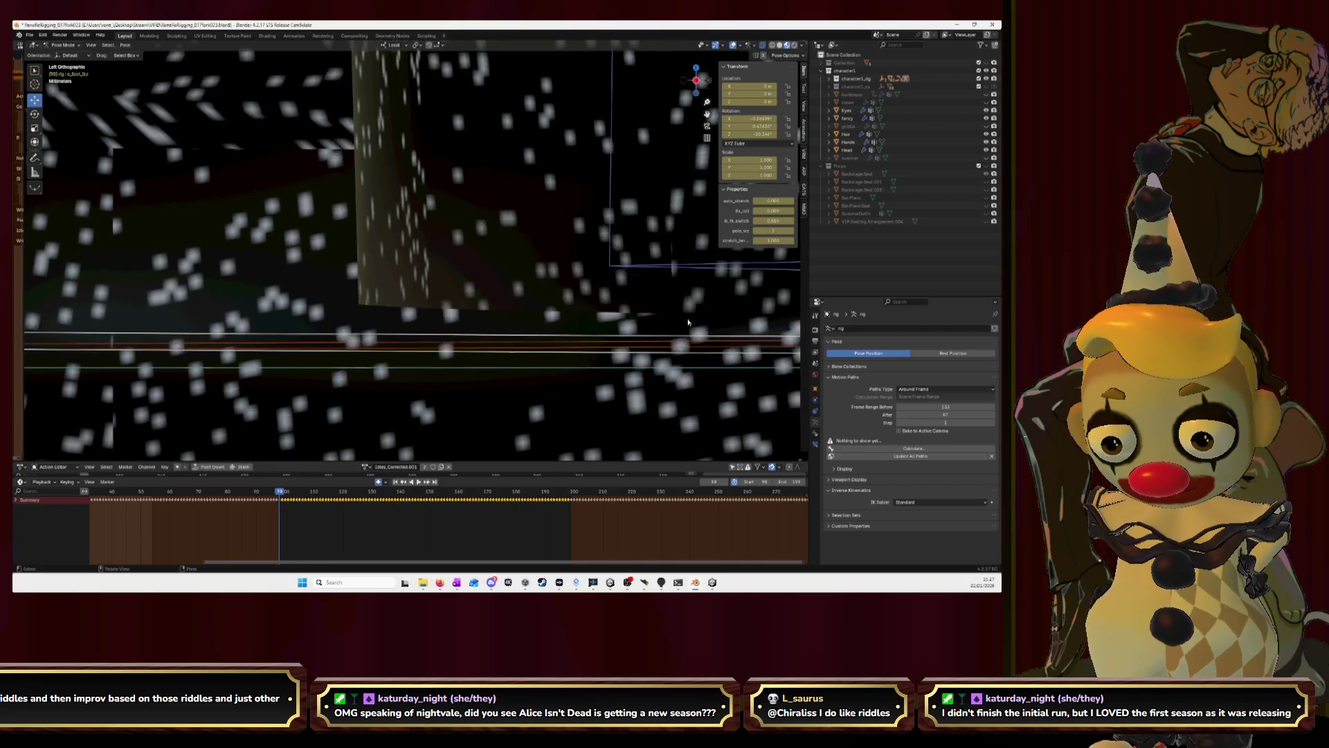
key(Left)
key(Left)
key(Right)
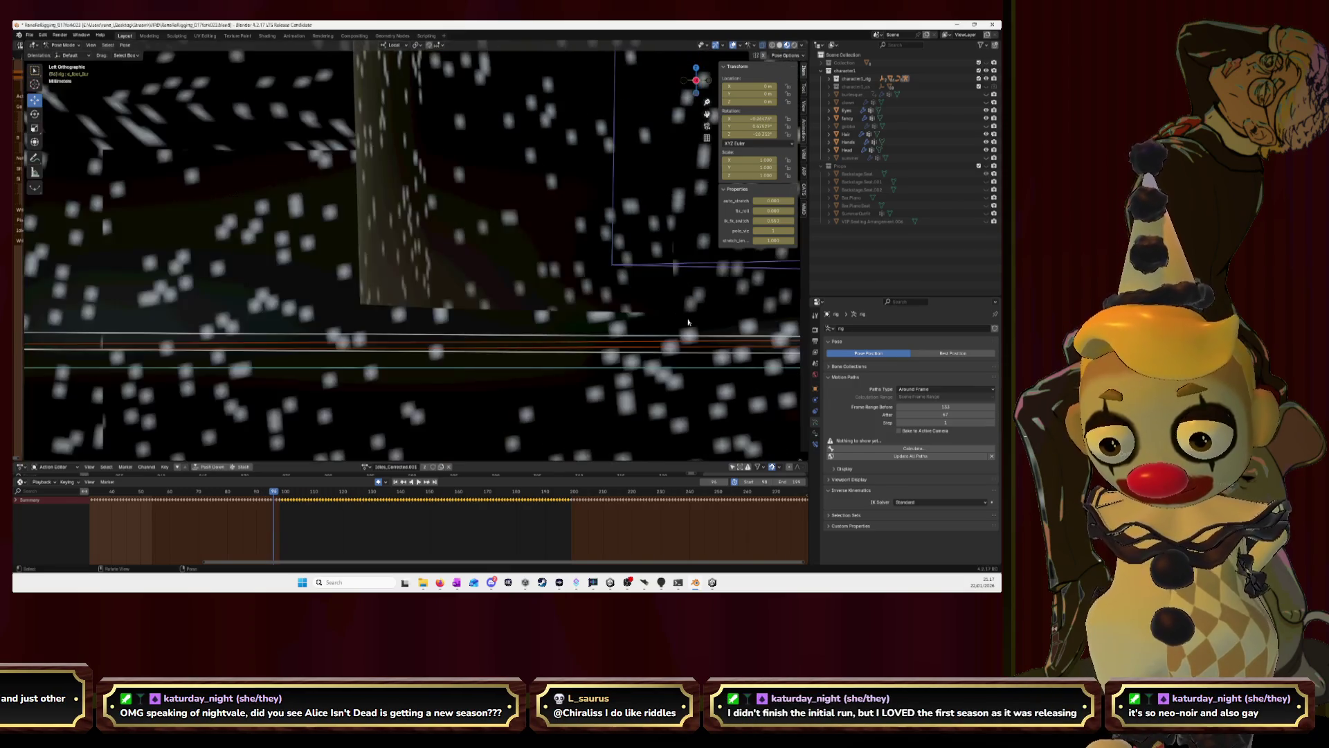
scroll(700, 309, down, 3)
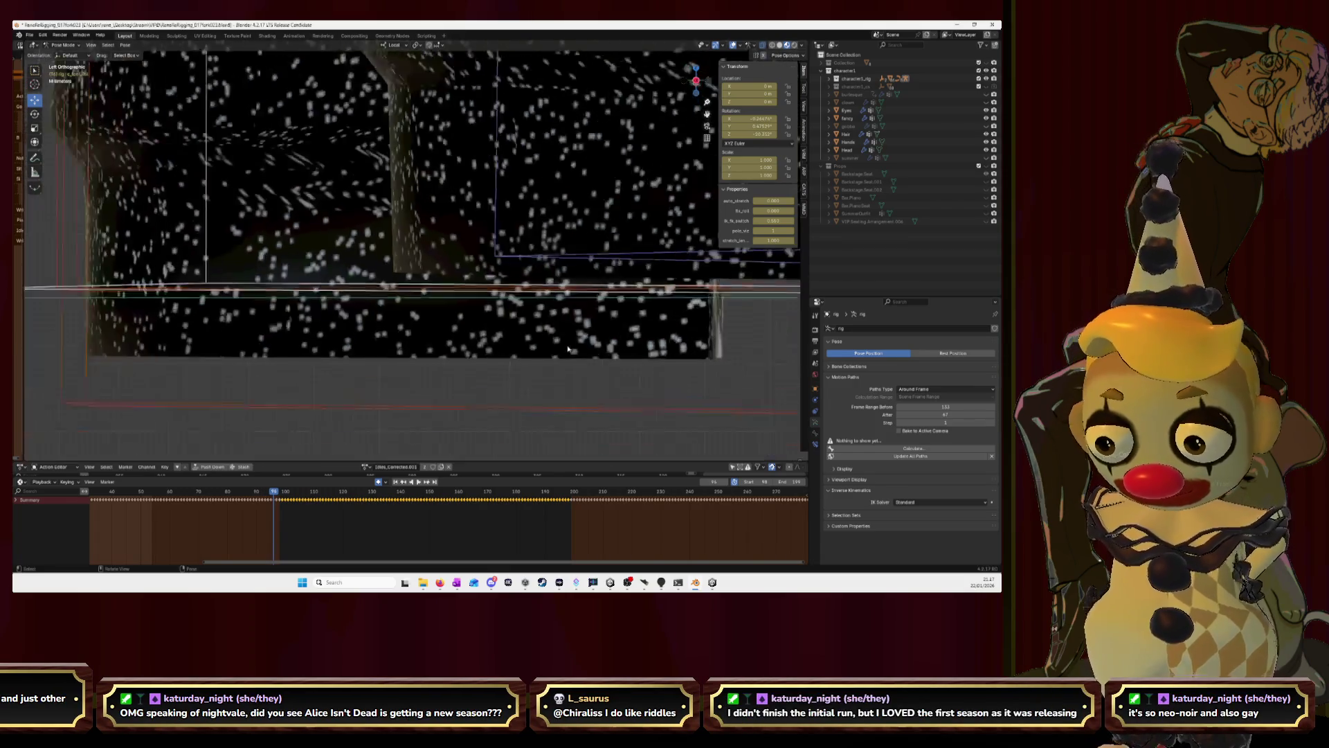
scroll(623, 311, down, 3)
scroll(623, 312, down, 3)
scroll(623, 308, down, 1)
Orbit into perspective and flip between adjacent frames to compare the step pose.
middle_drag(623, 308, 644, 290)
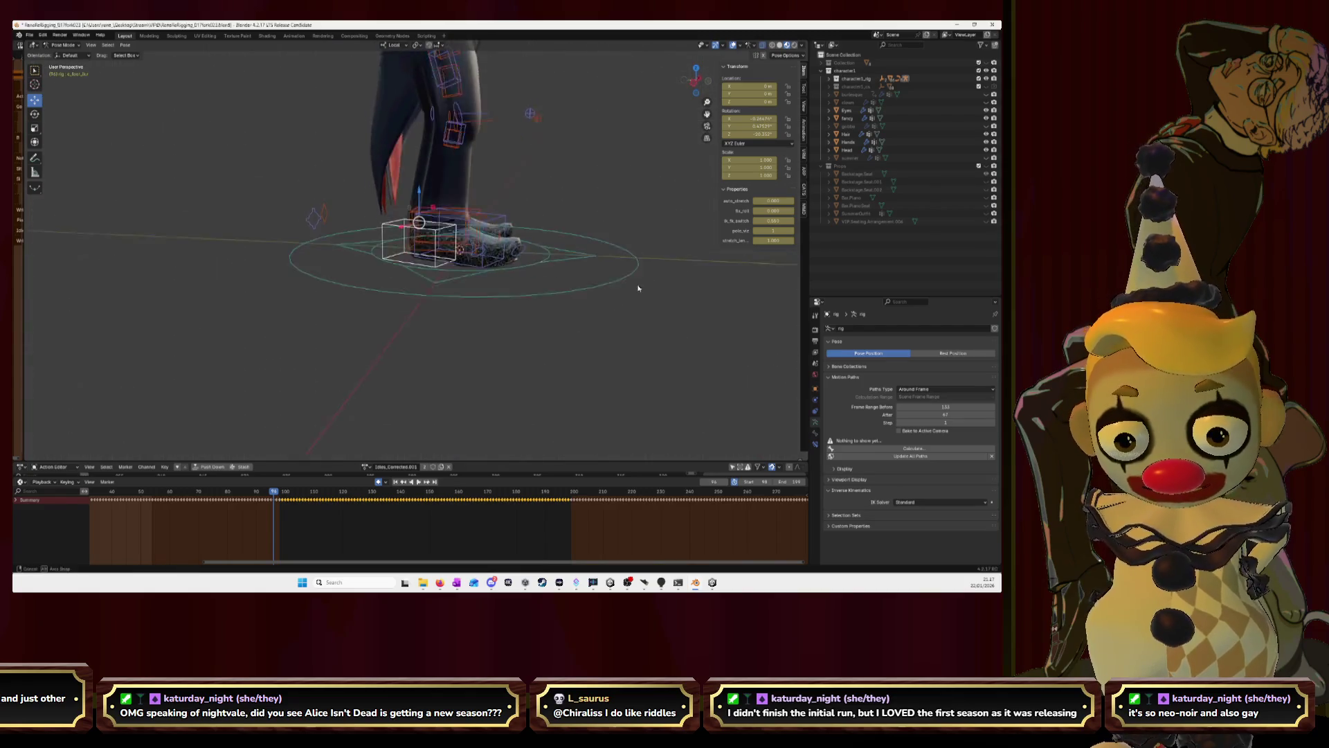
key(Right)
key(Left)
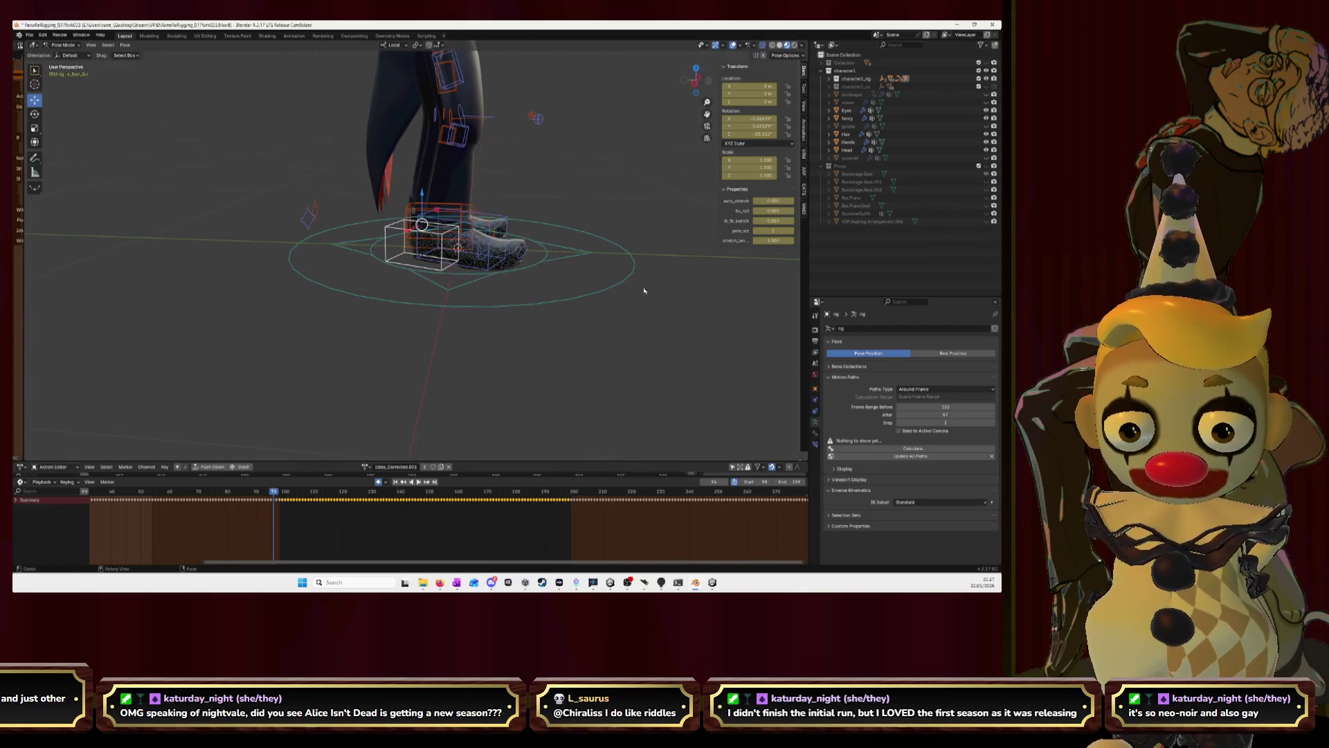
scroll(623, 285, down, 5)
scroll(526, 276, down, 2)
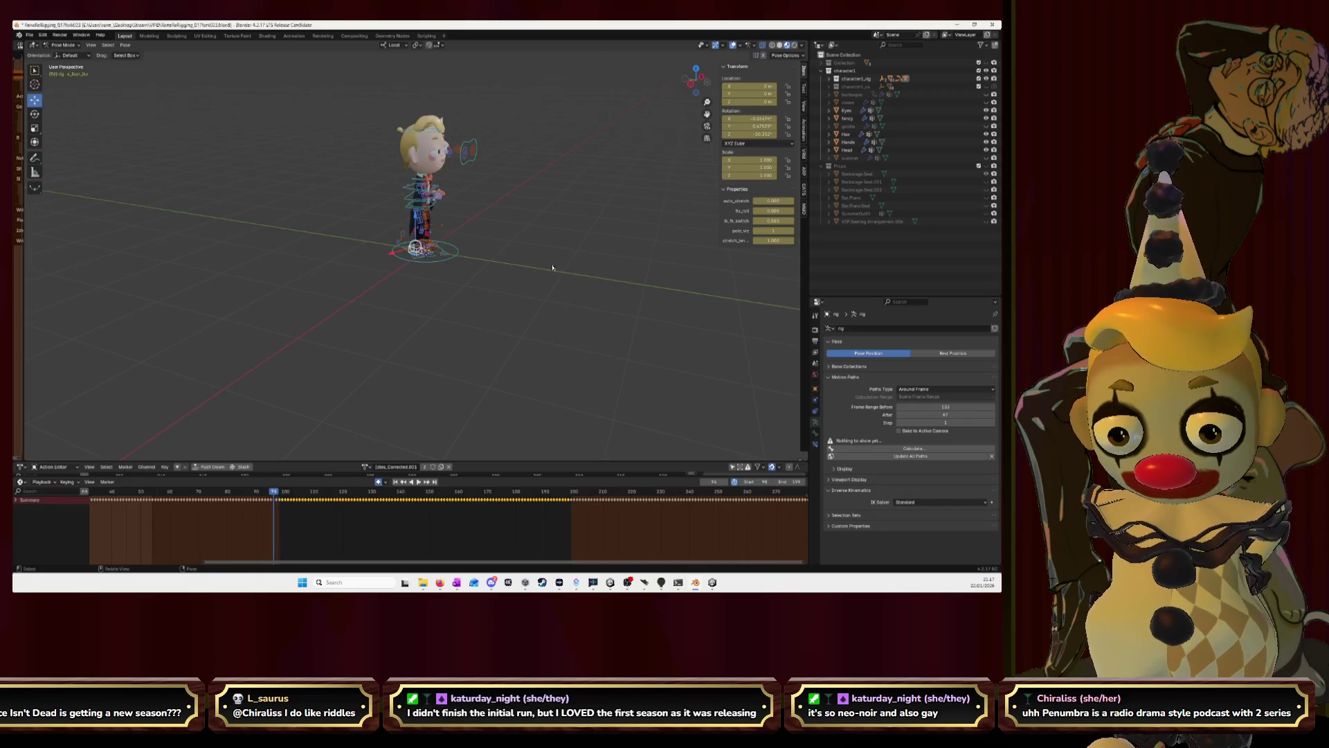
key(Left)
key(Left)
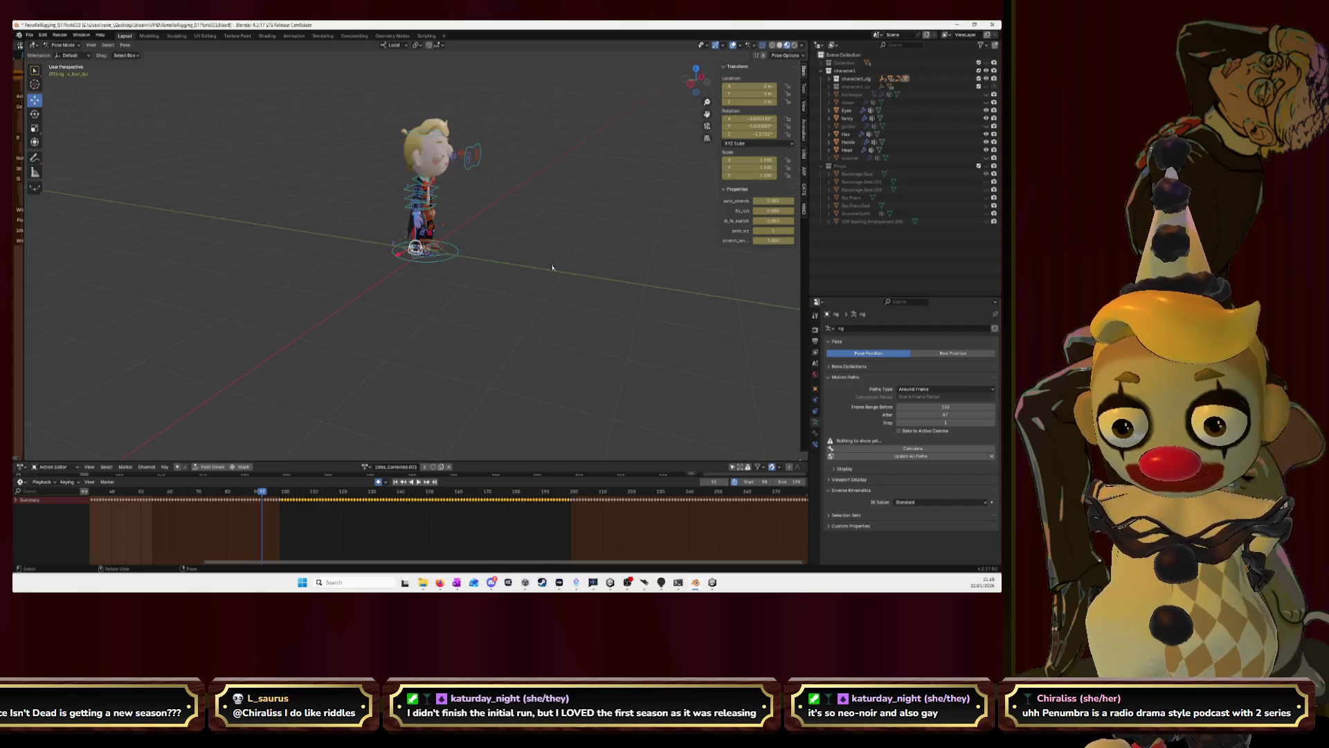
key(Right)
key(Right)
key(Right)
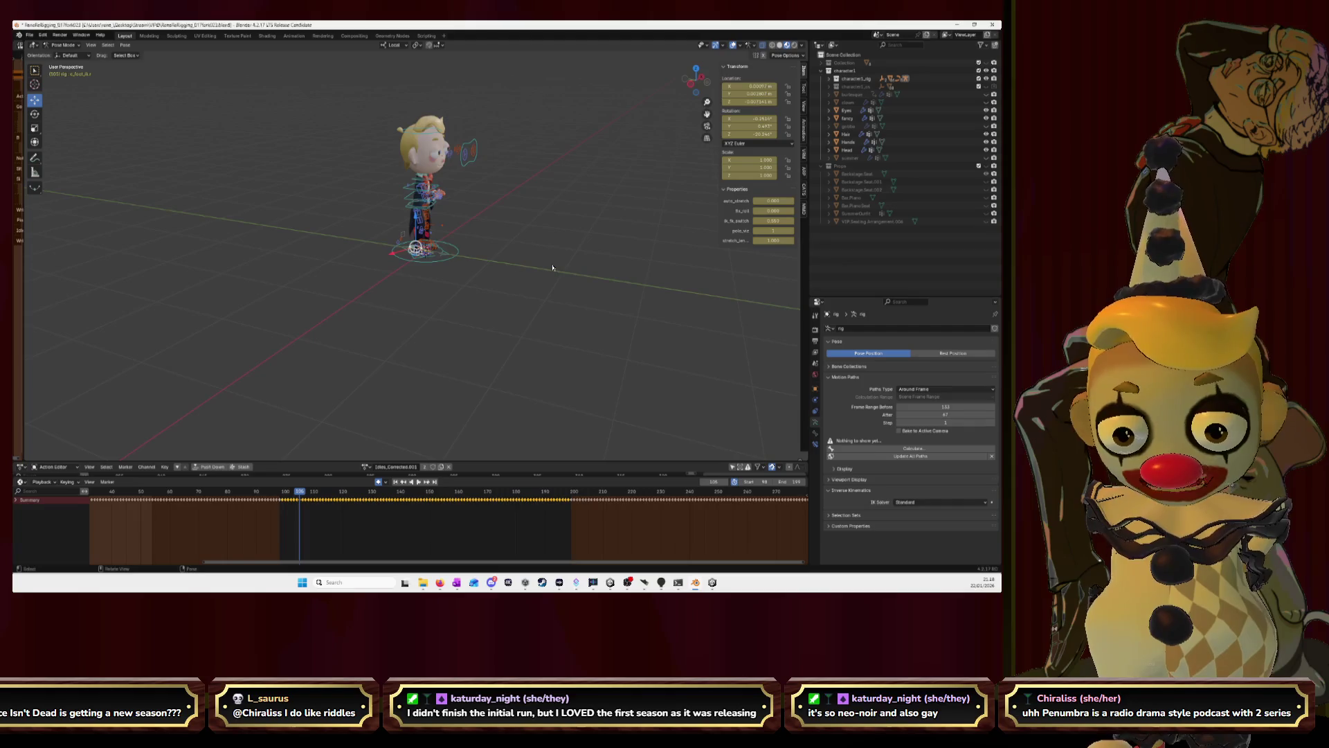
Return to the side orthographic close-up several frames later, then switch to the YouTube video.
click(685, 85)
scroll(404, 277, up, 3)
scroll(404, 277, up, 4)
scroll(404, 277, up, 4)
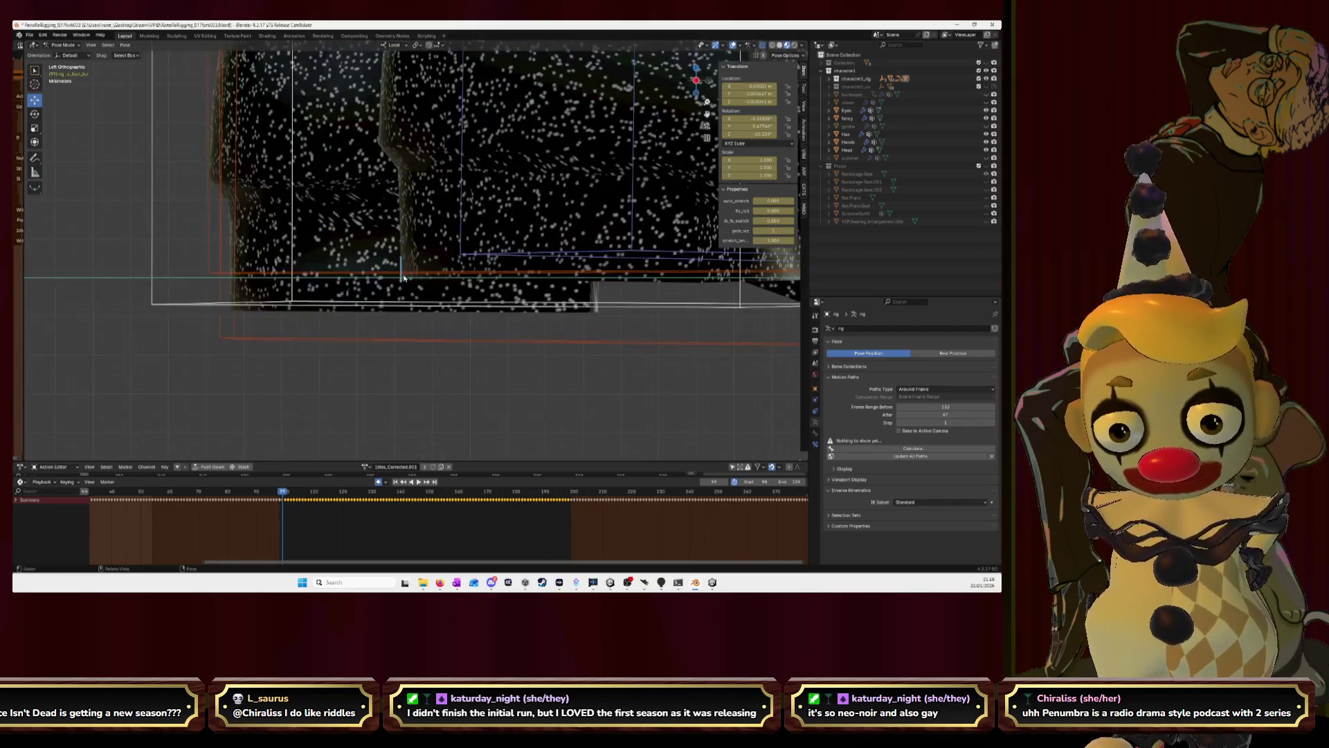
scroll(404, 277, up, 3)
key(Right)
key(Right)
key(Right)
key(Right)
key(Right)
key(Right)
key(Right)
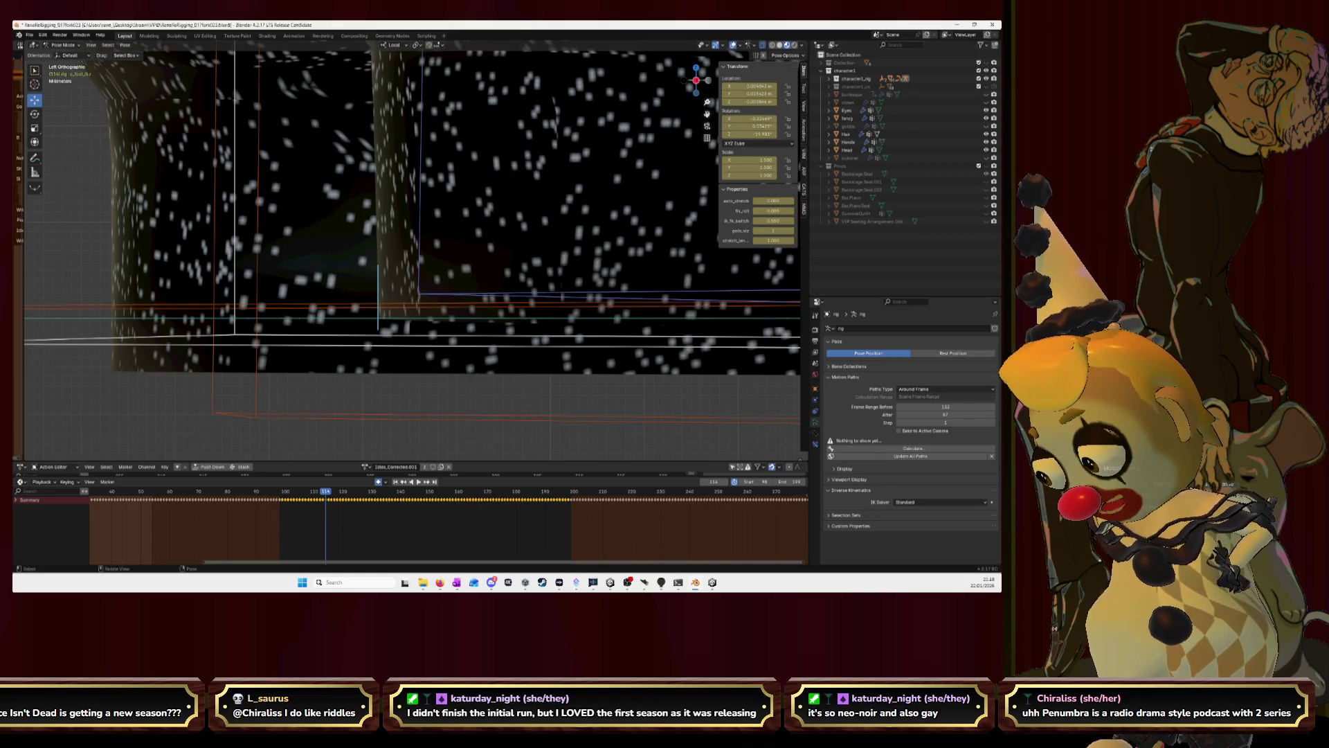
key(alt+Tab)
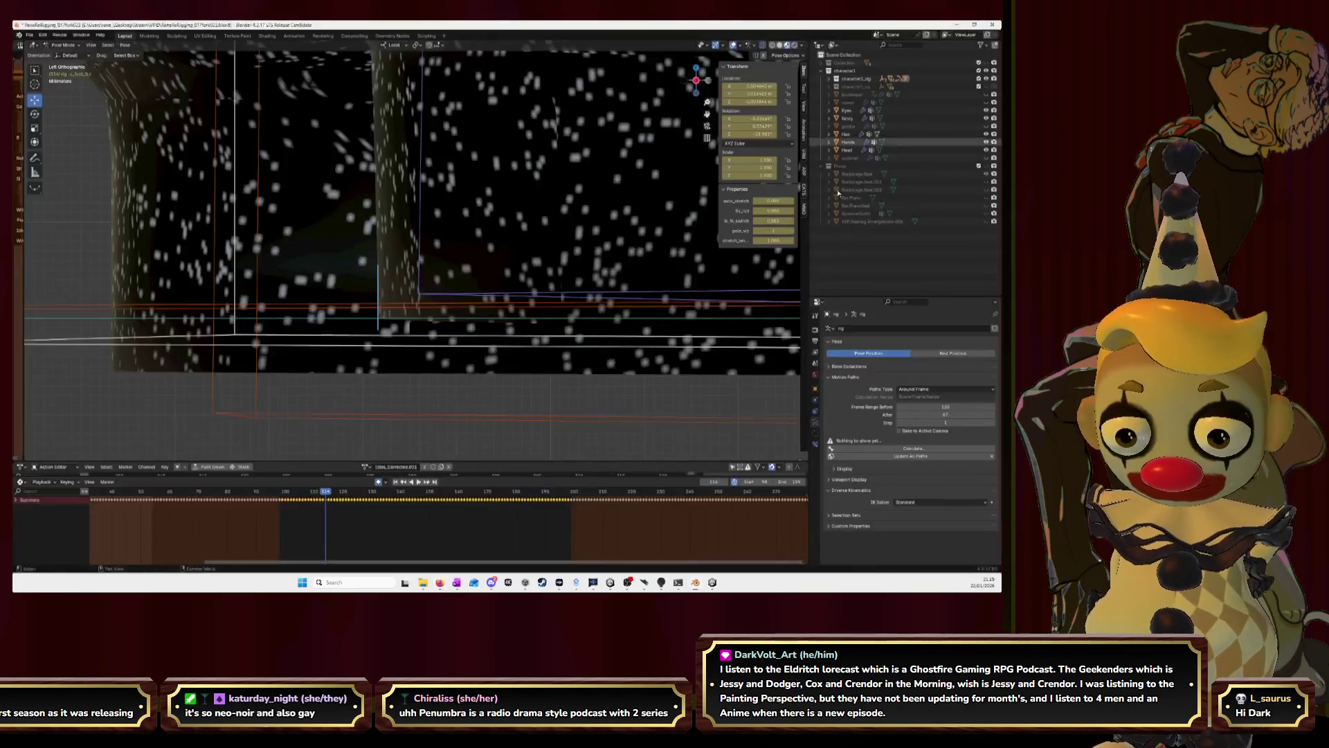
Bring Blender forward, enlarge the 3D viewport slightly and start grabbing the foot bone.
click(951, 29)
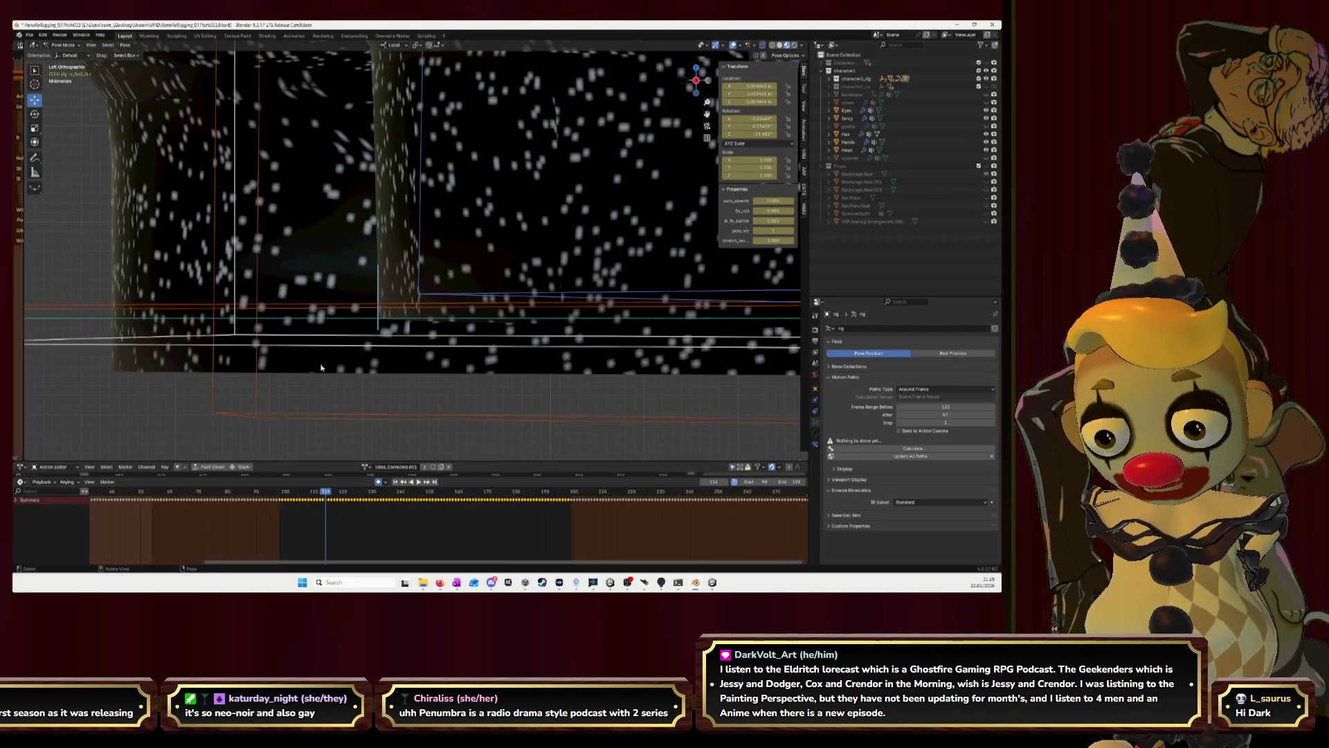
drag(341, 461, 343, 506)
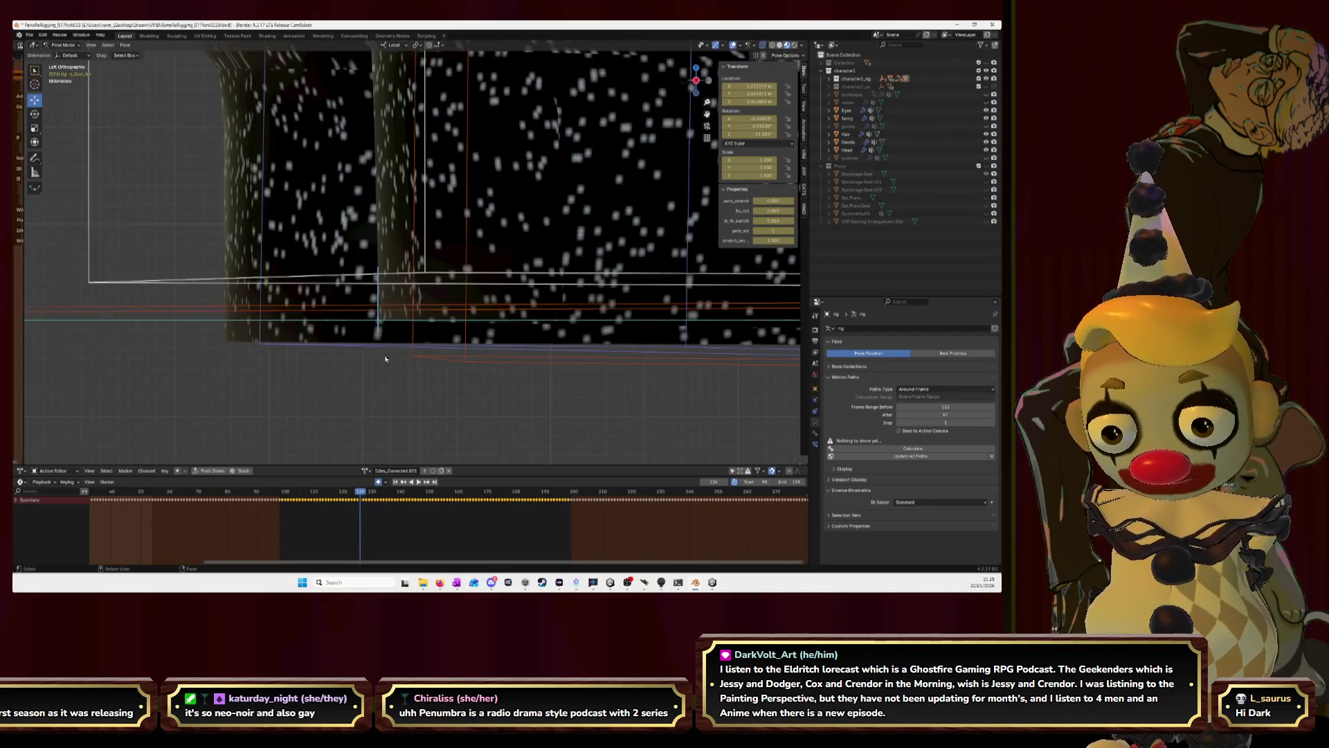
scroll(471, 347, up, 2)
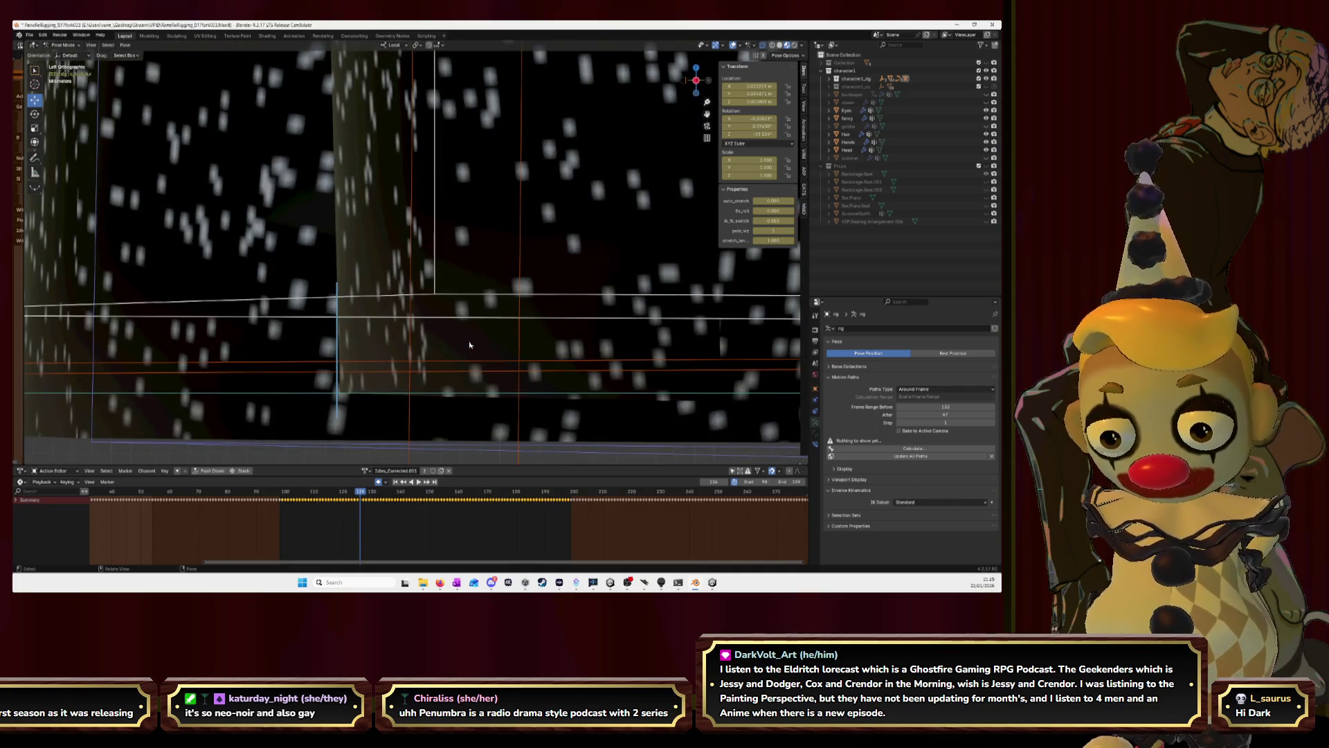
scroll(340, 392, down, 2)
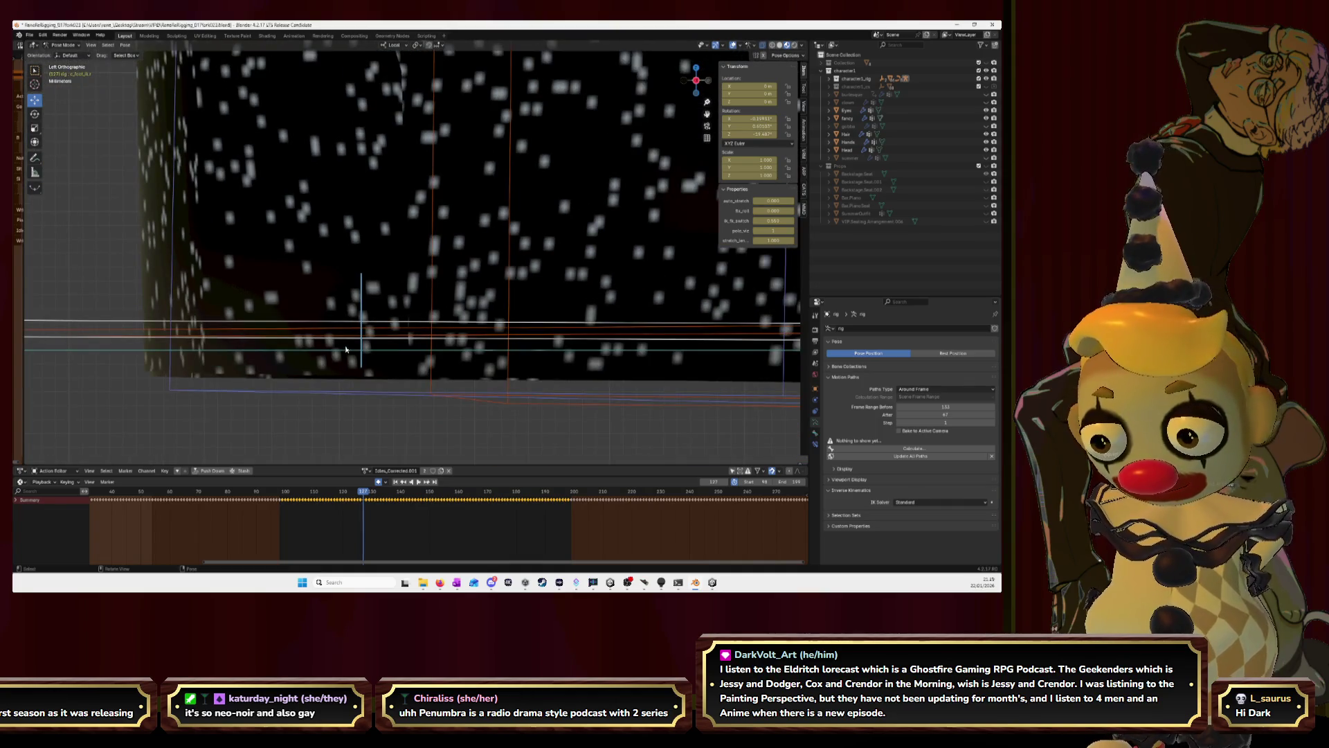
key(g)
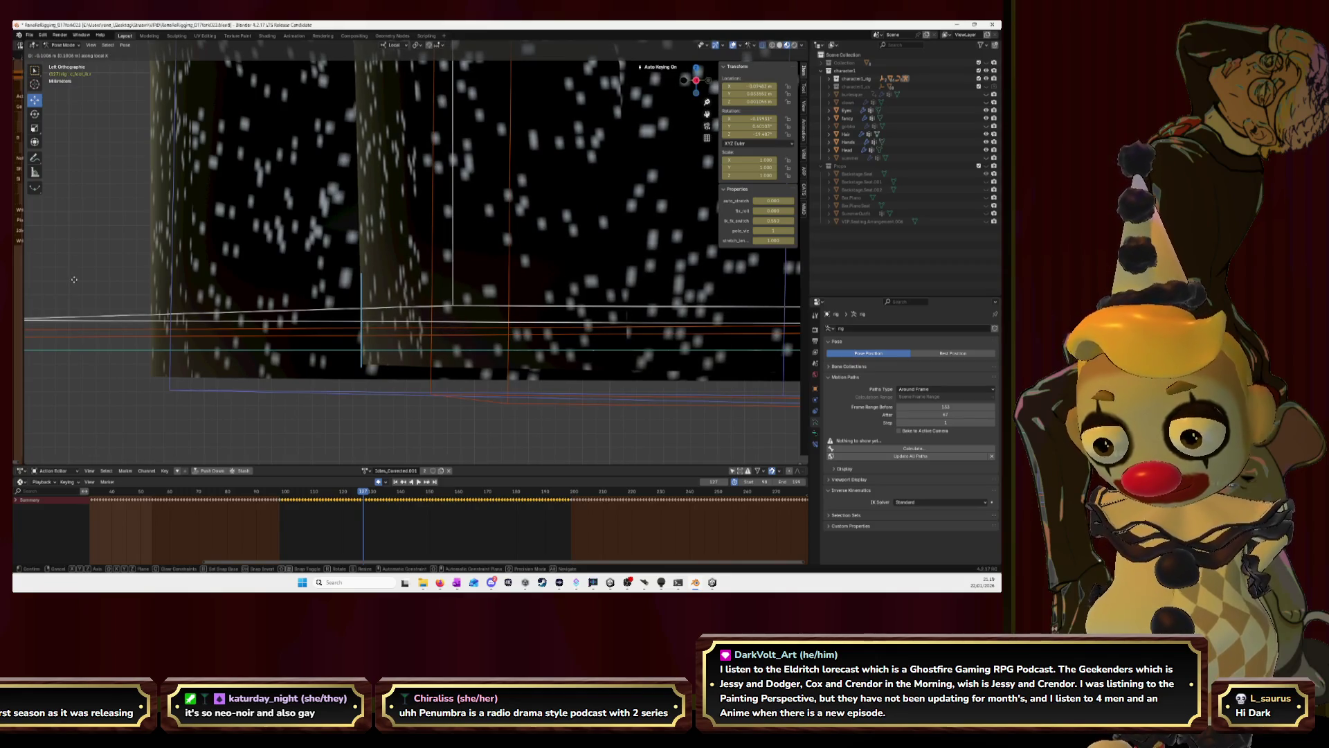
Redo the foot bone's placement along its local Y axis on the current frame and key it.
click(154, 281)
key(ctrl+z)
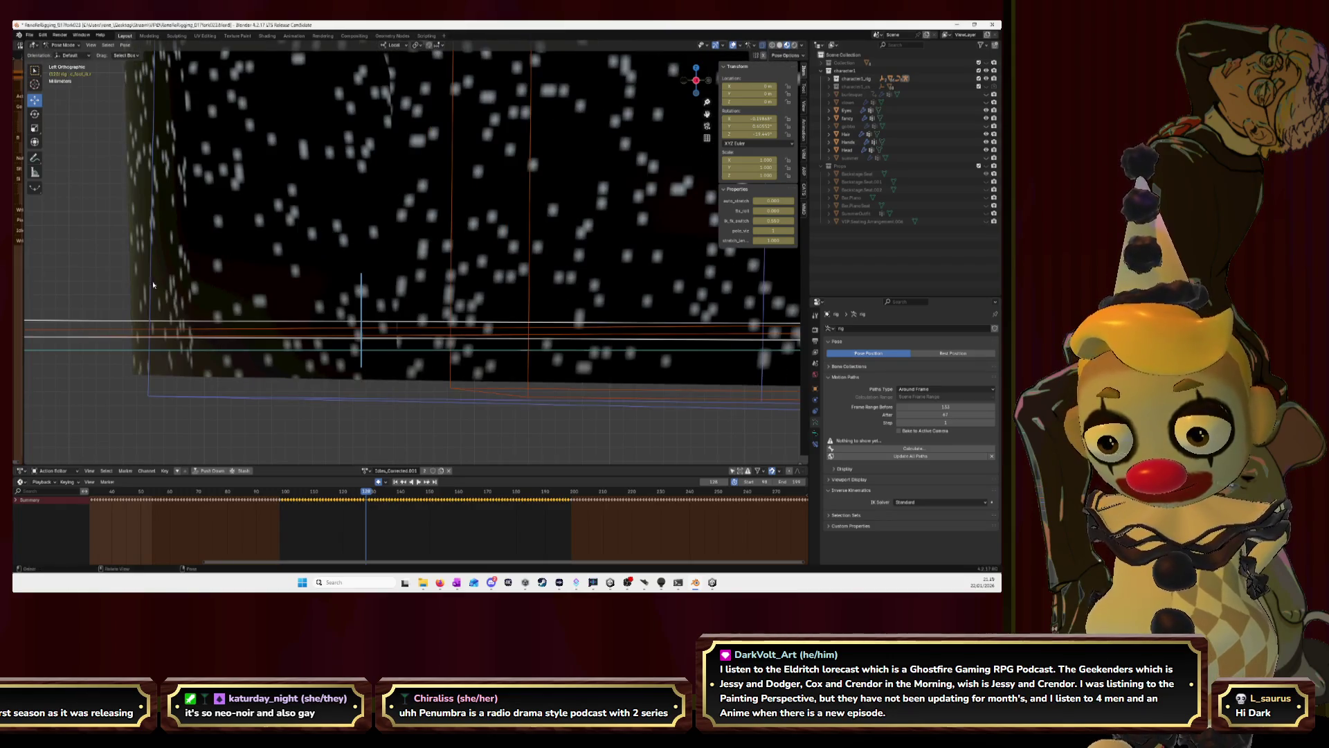
key(g)
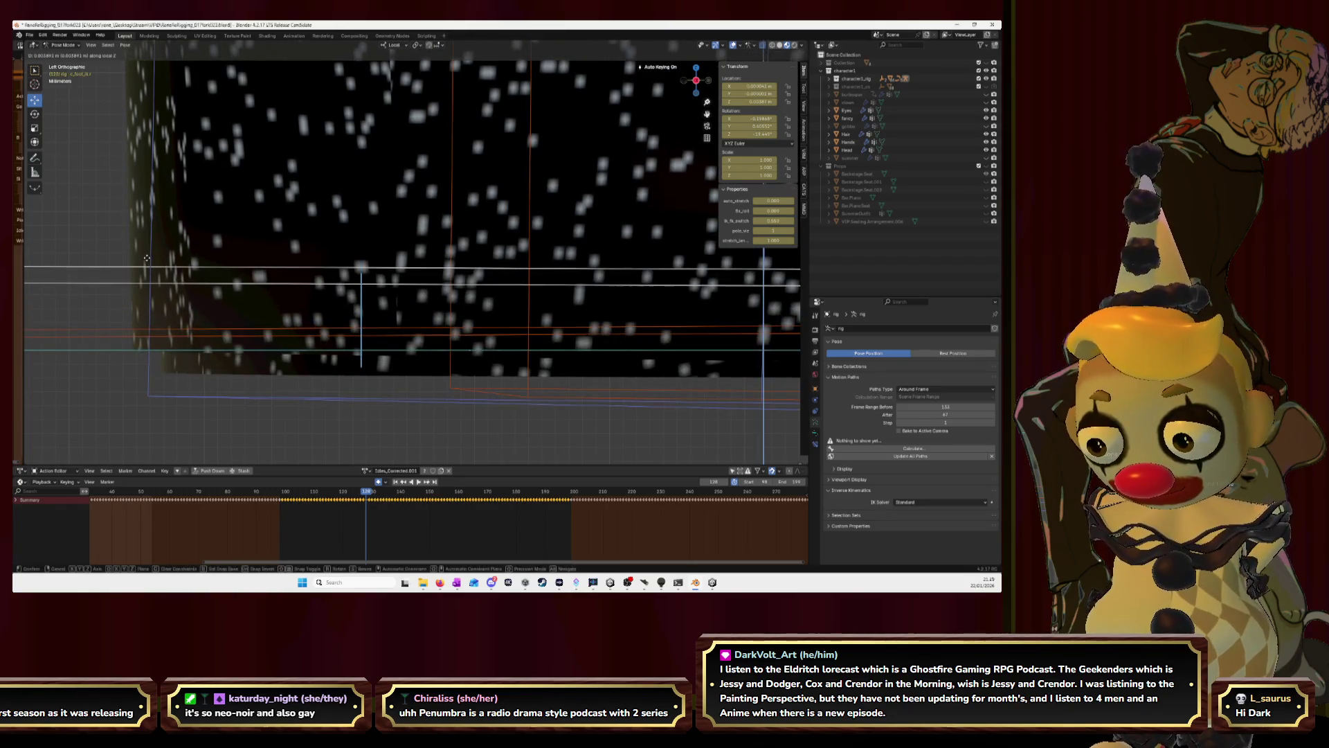
key(y)
click(645, 255)
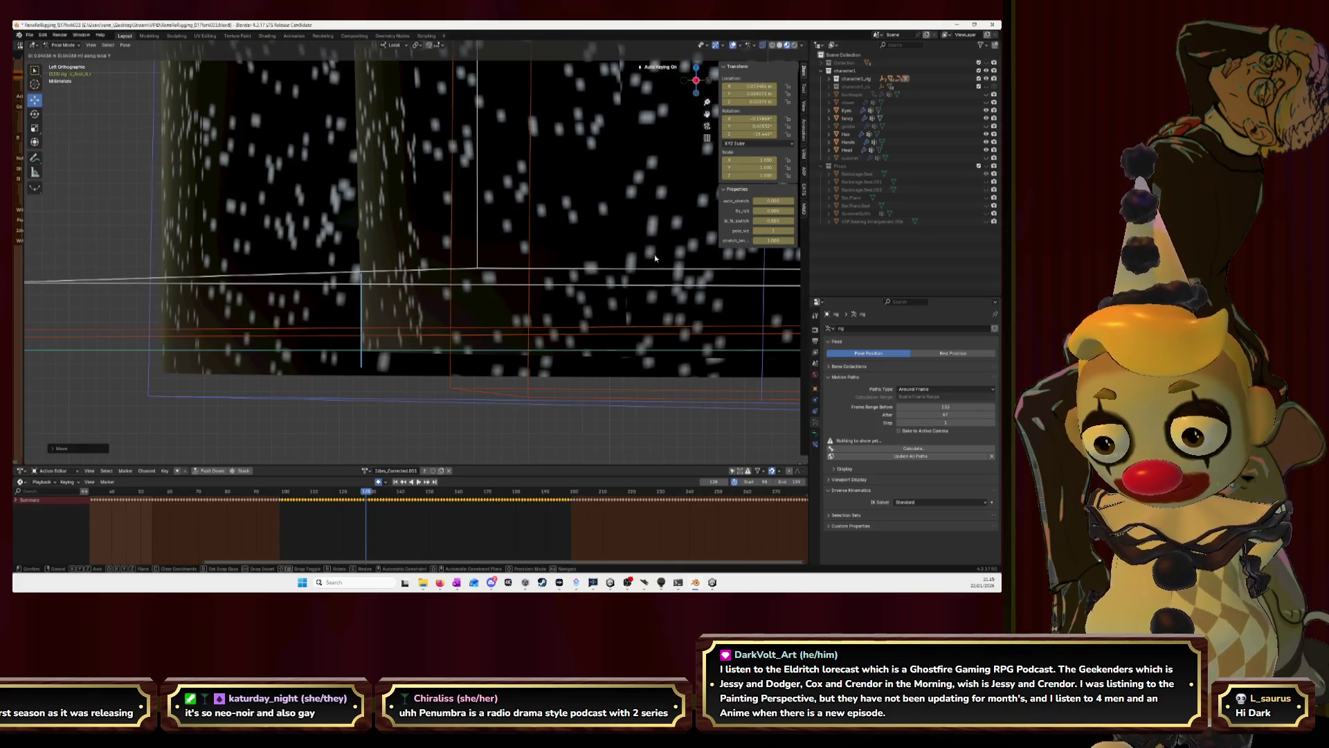
key(Escape)
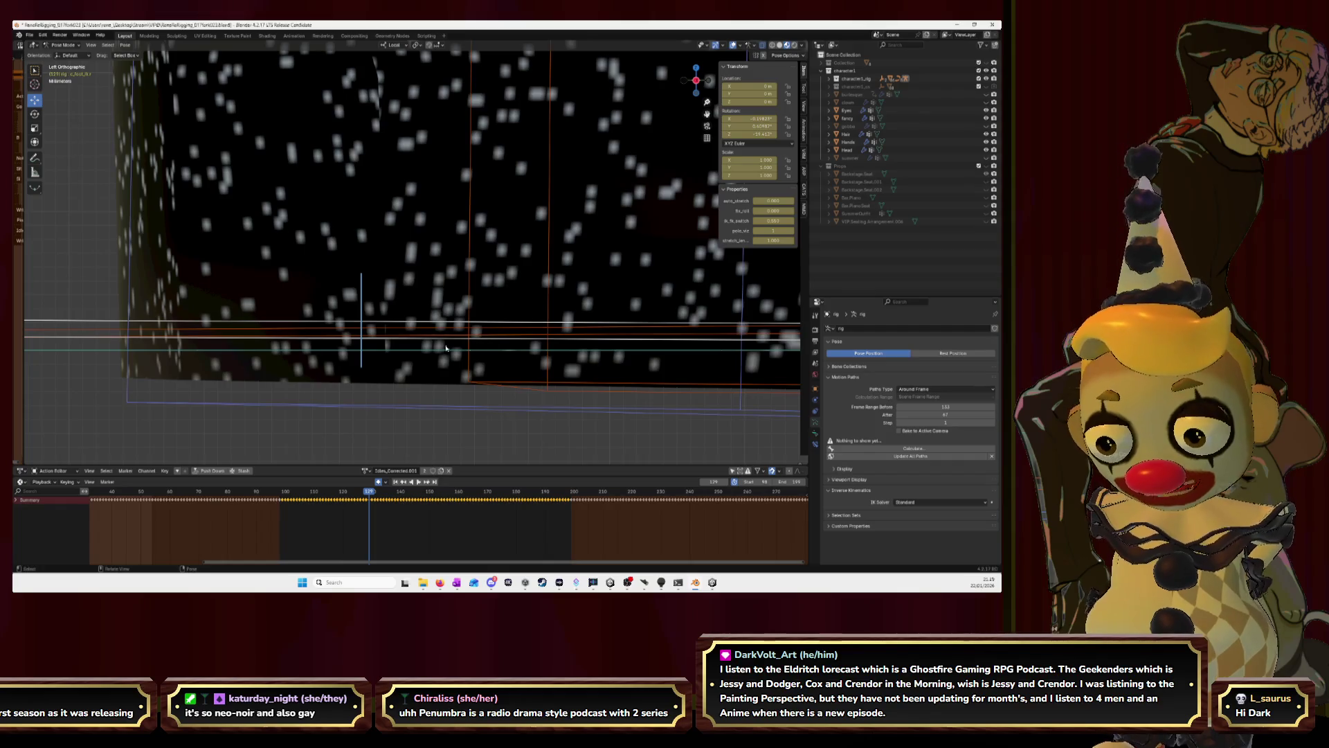
Slide the foot bone along local Y into its step position on the next frame.
key(g)
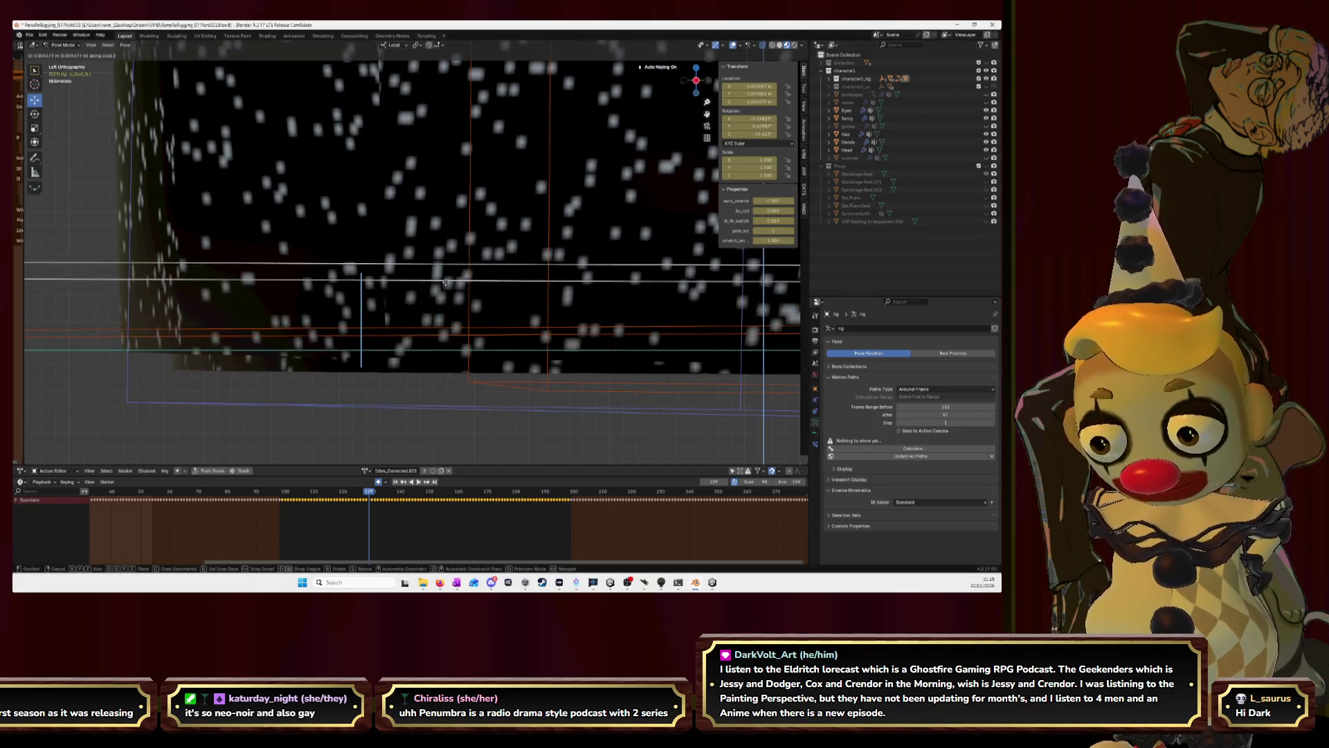
click(447, 281)
key(g)
key(y)
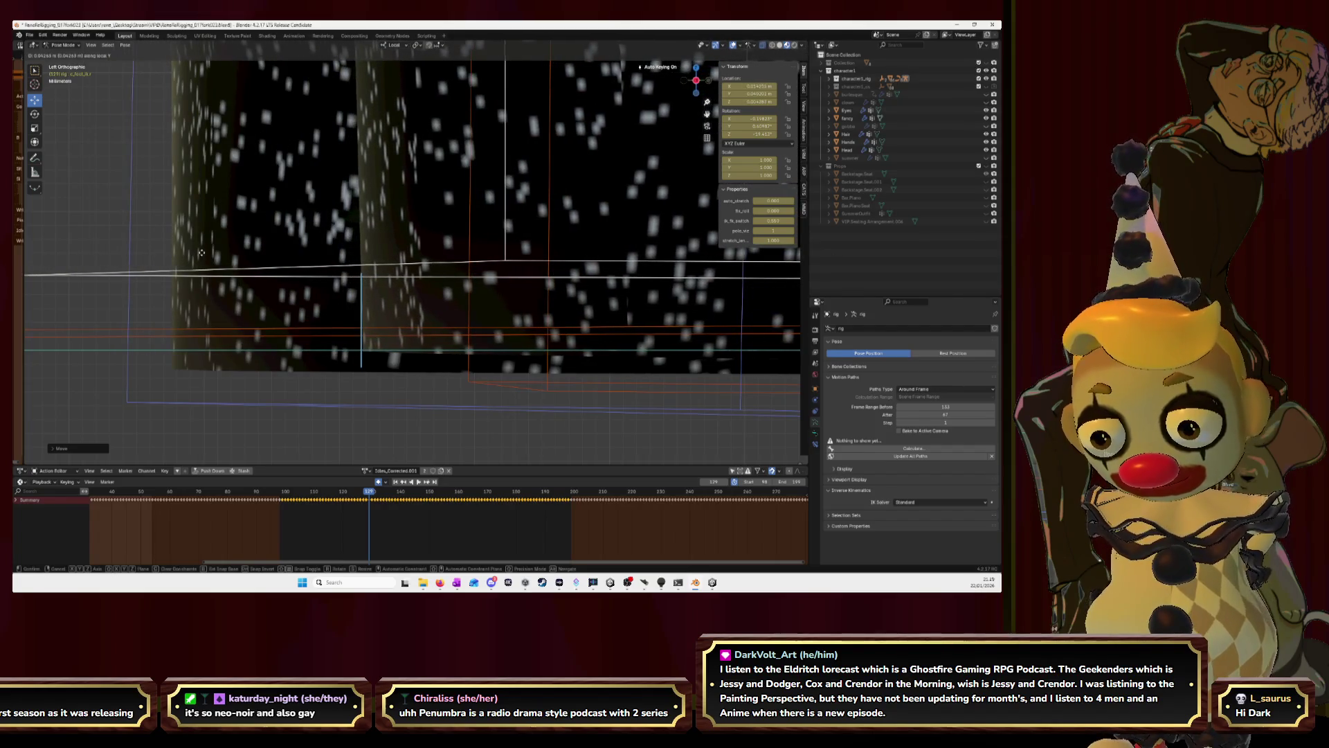
key(g)
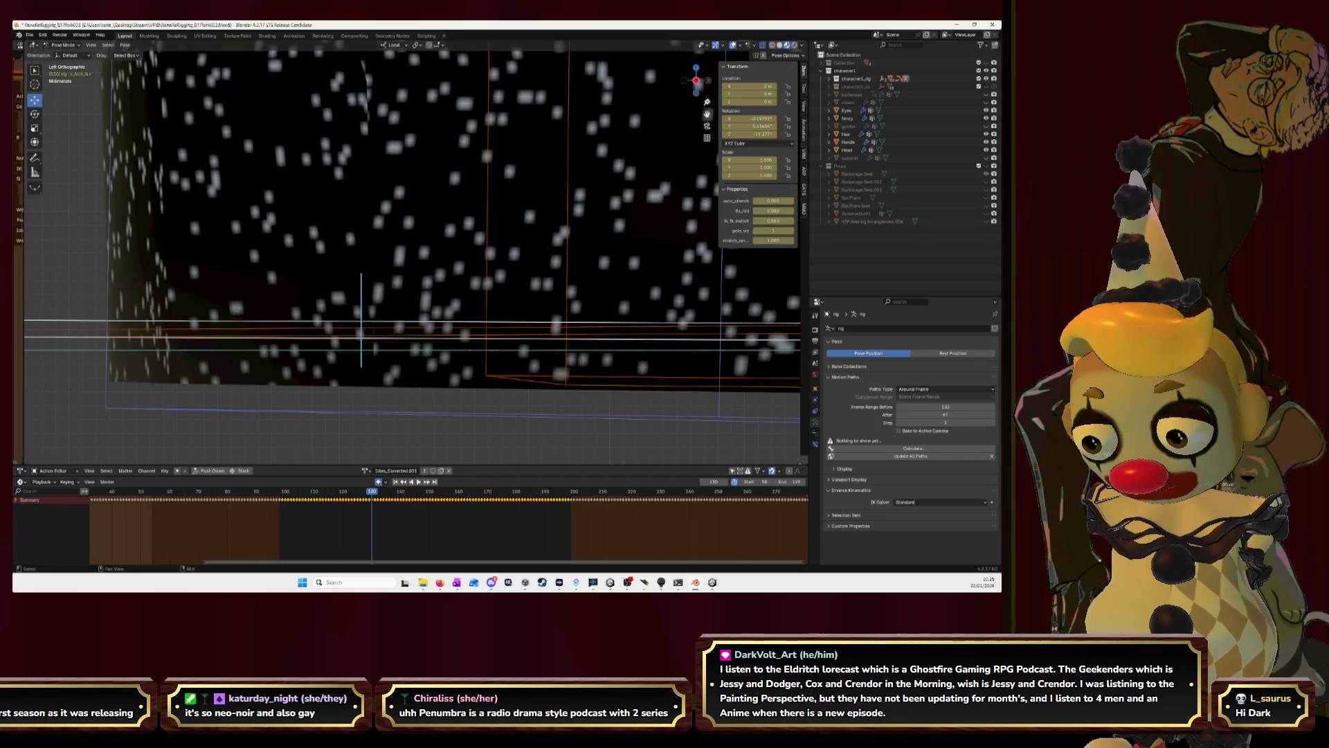
key(g)
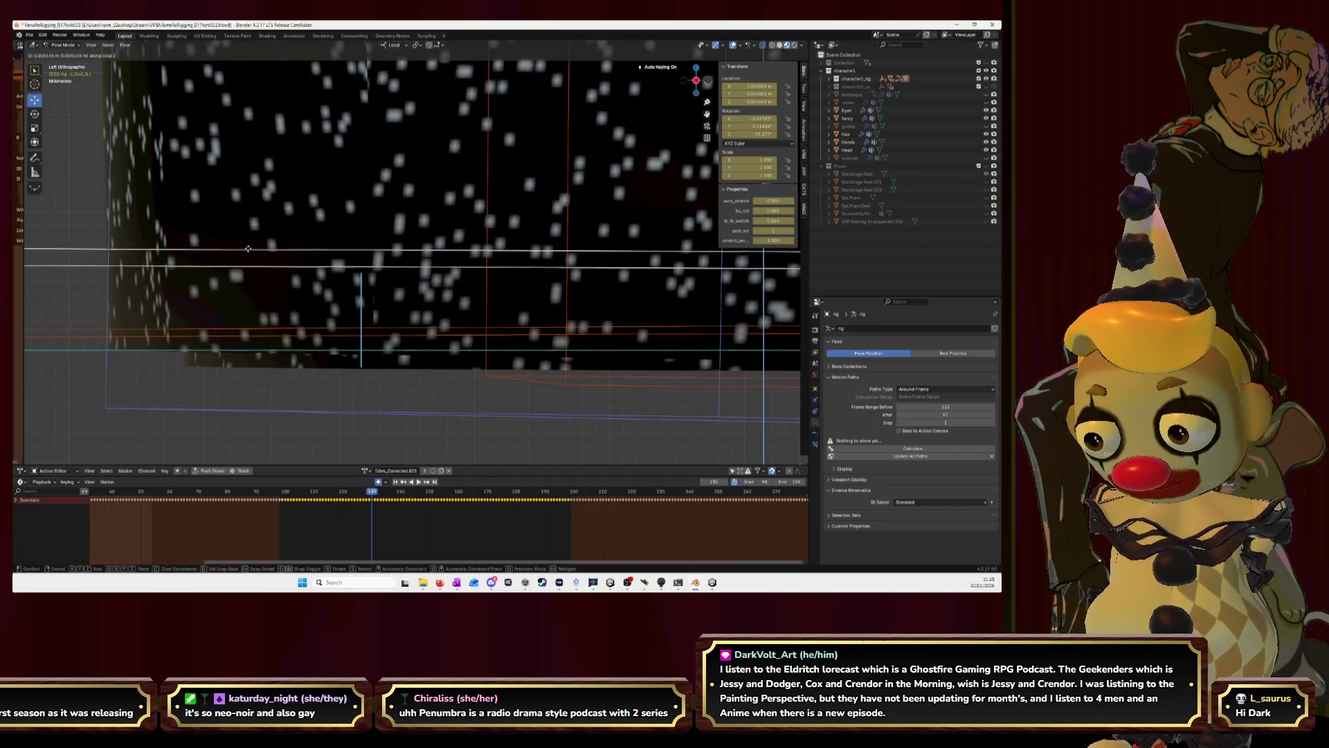
click(250, 253)
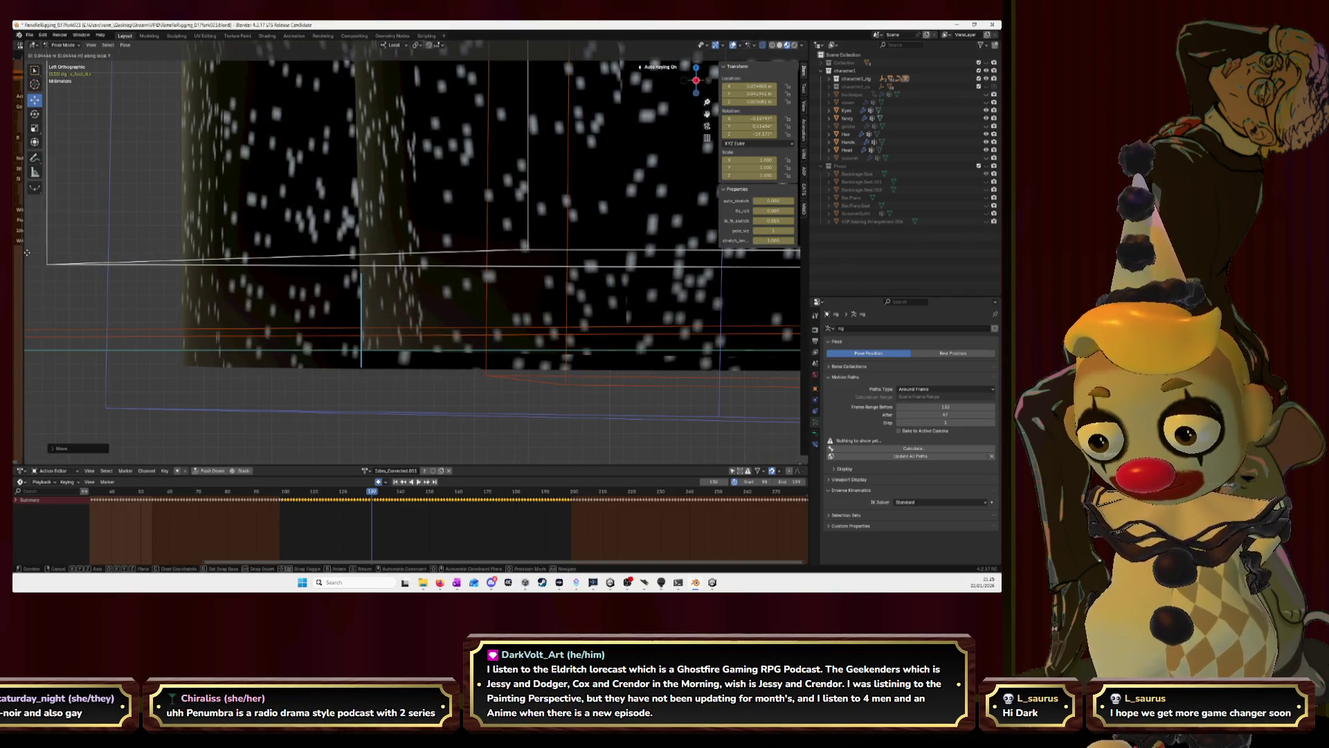
click(315, 275)
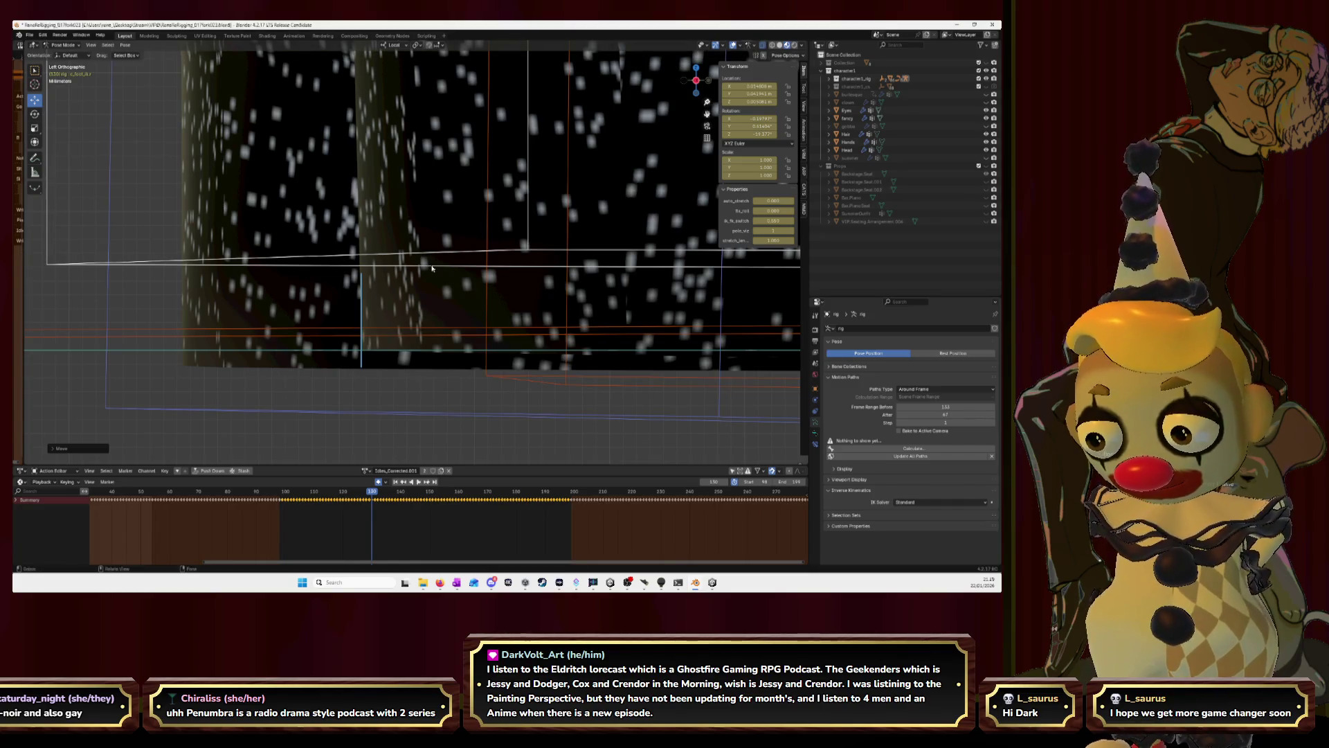
Undo, then nudge the foot bone along local Y to a revised spot on the following frame.
key(ctrl+z)
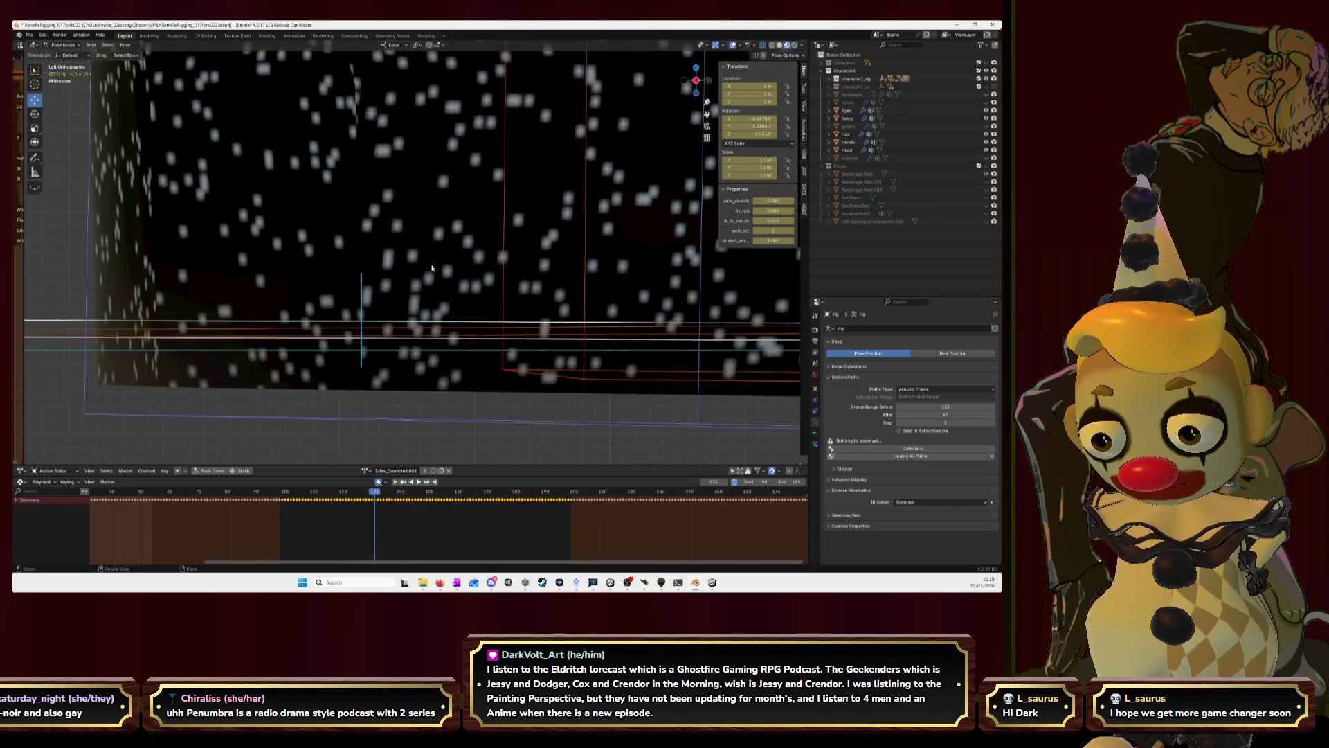
key(g)
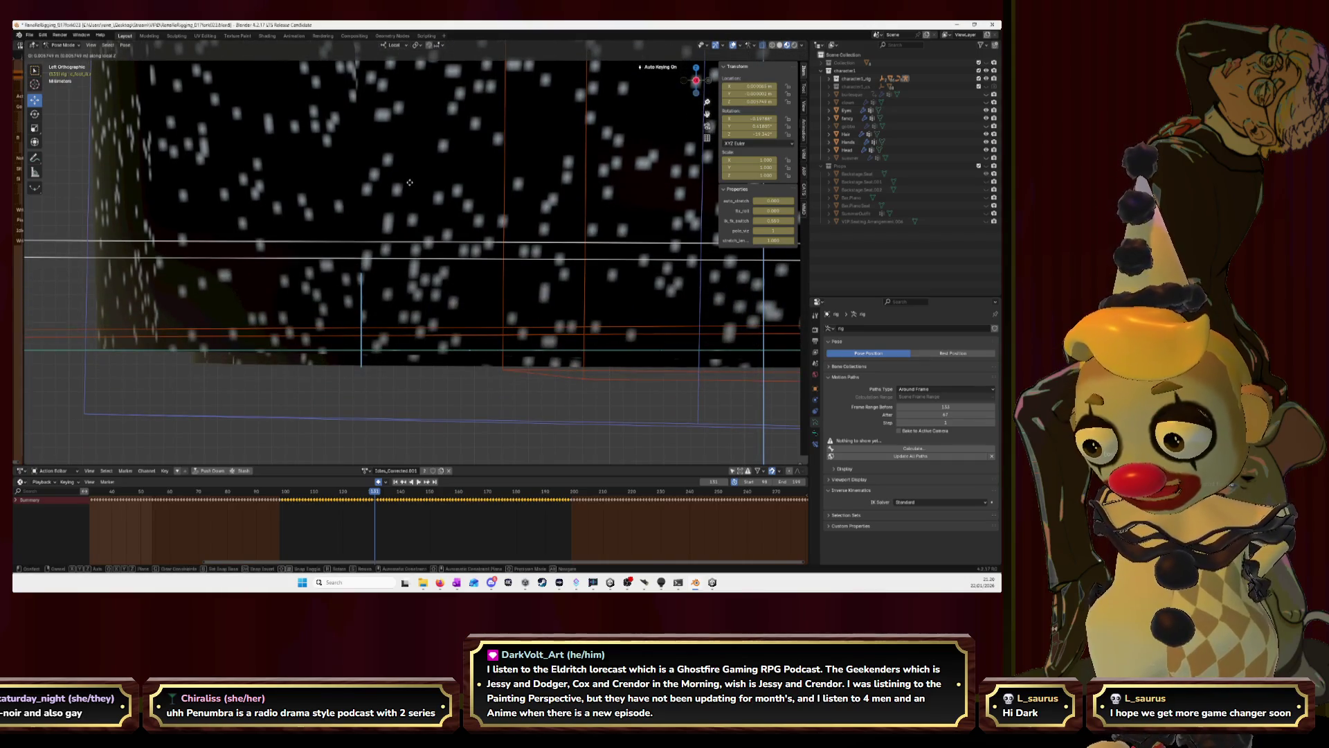
key(y)
click(200, 211)
key(g)
click(238, 219)
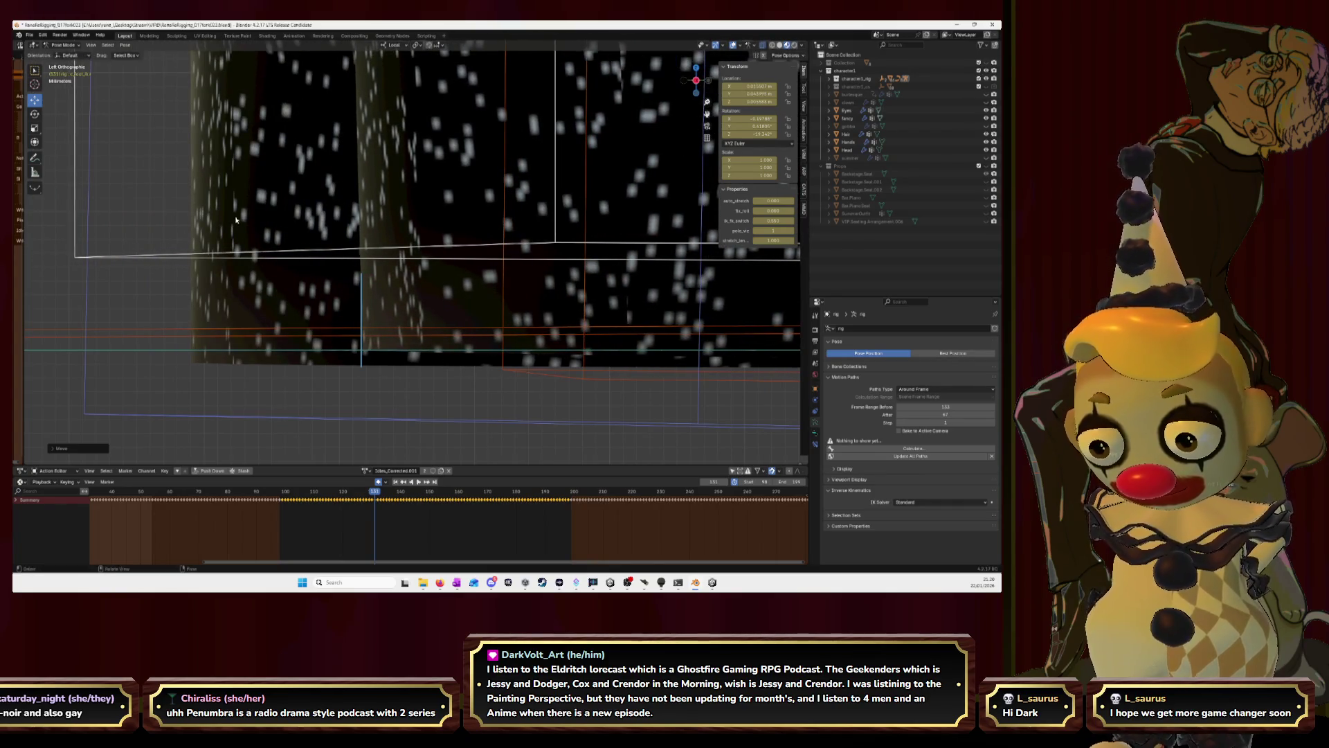
key(alt+g)
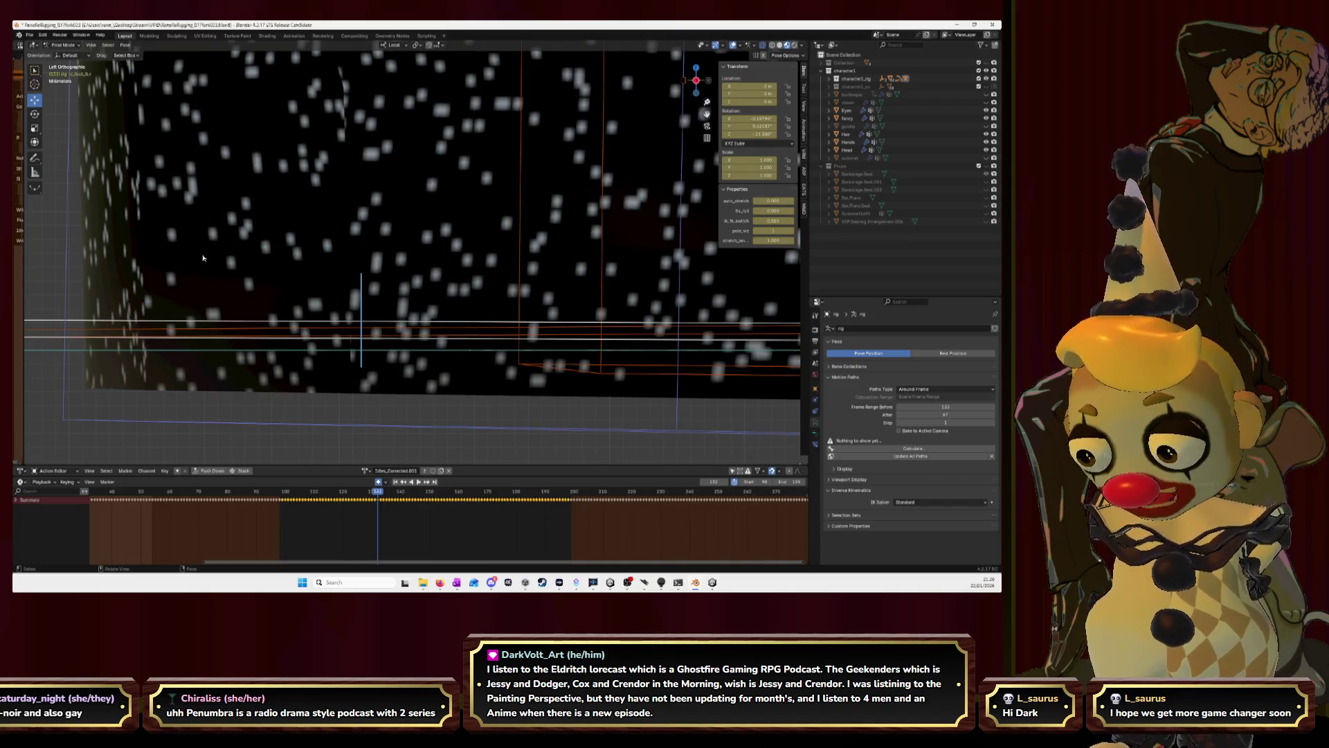
Cancel a stray scale, re-slide the foot bone along local Y, then undo that placement.
key(g)
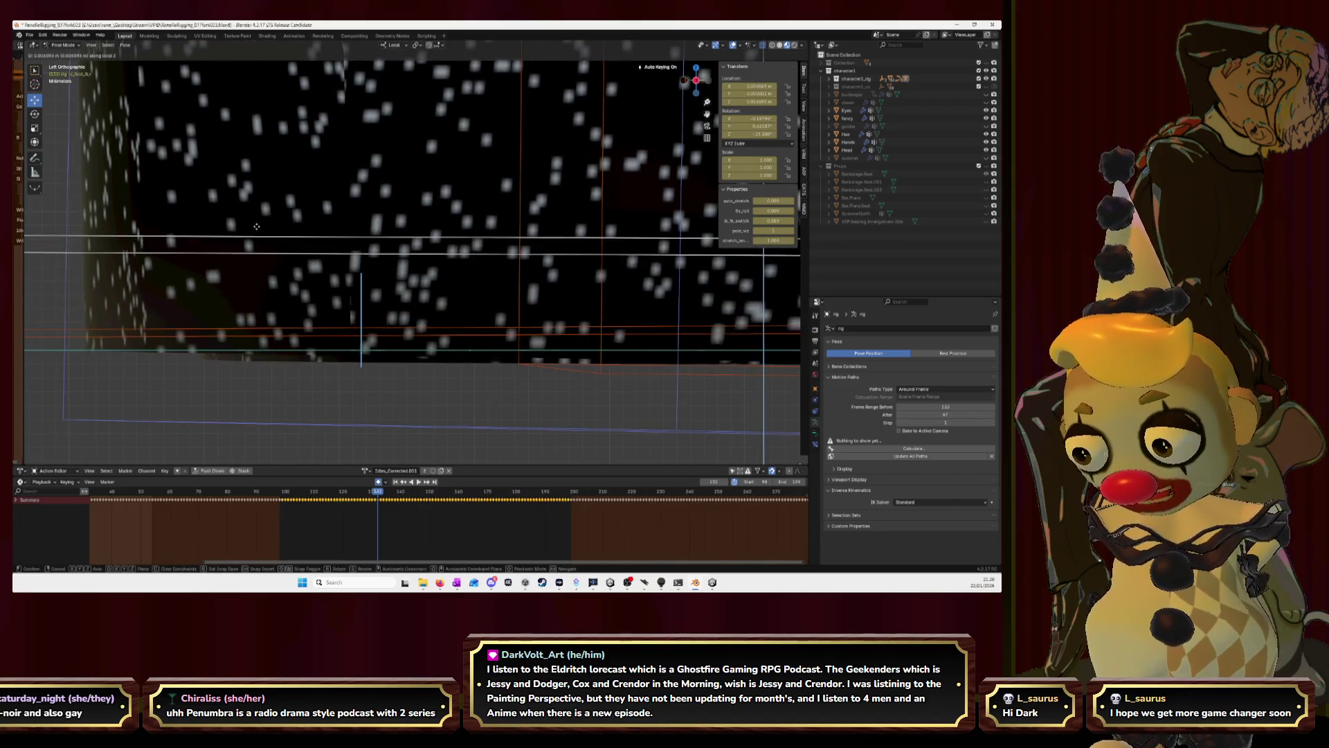
key(y)
click(774, 243)
key(s)
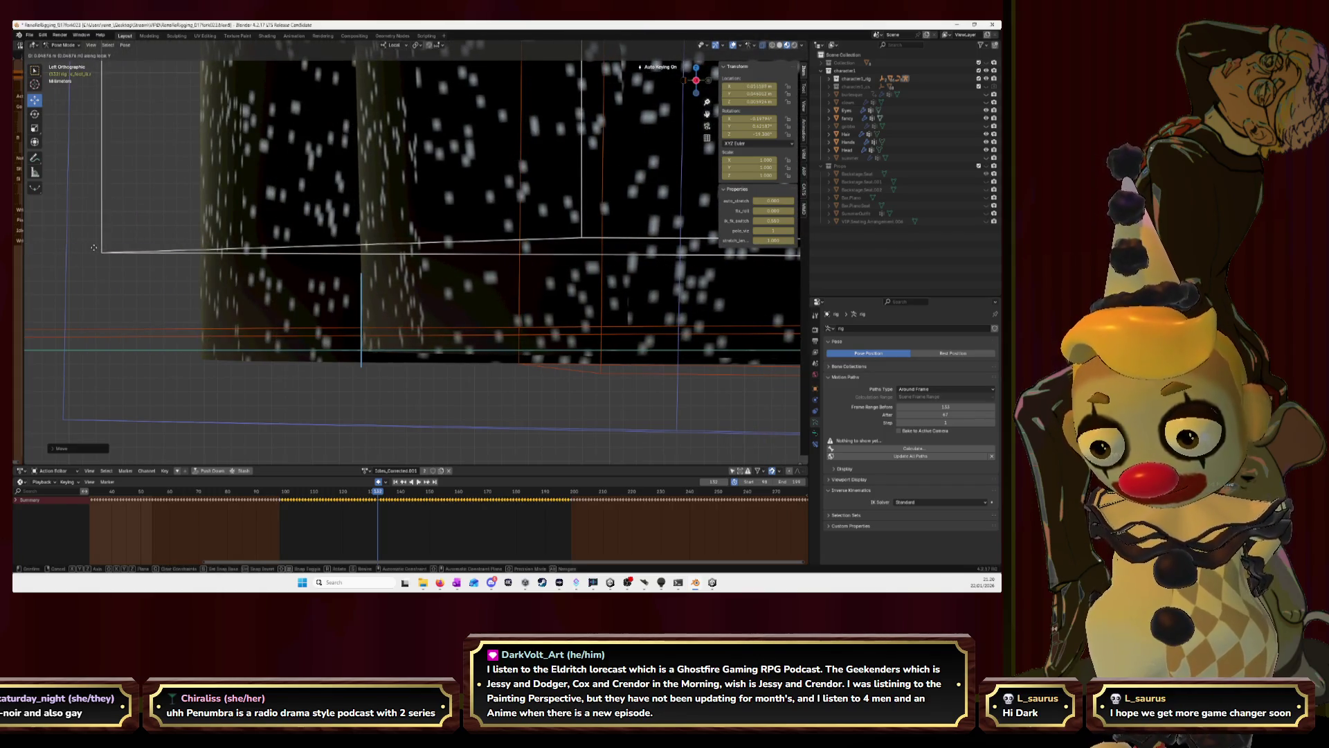
right_click(96, 250)
key(g)
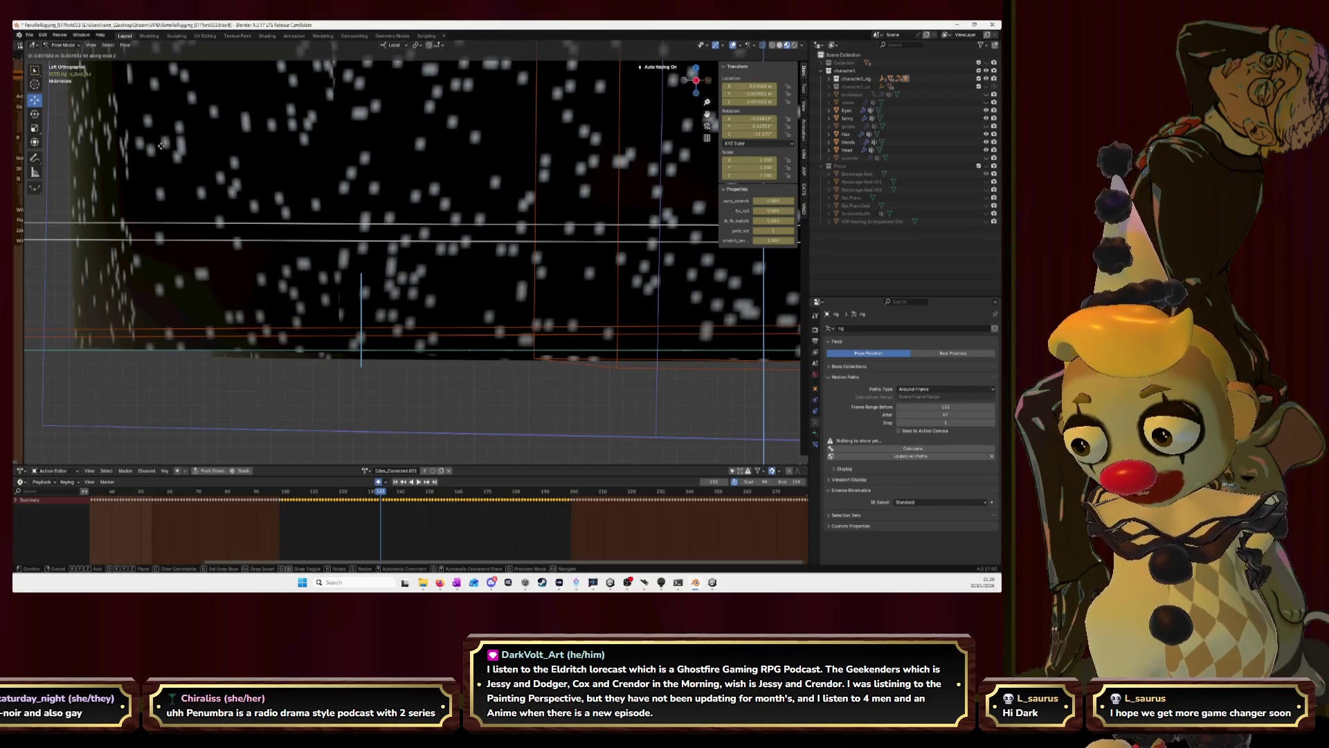
key(y)
click(54, 264)
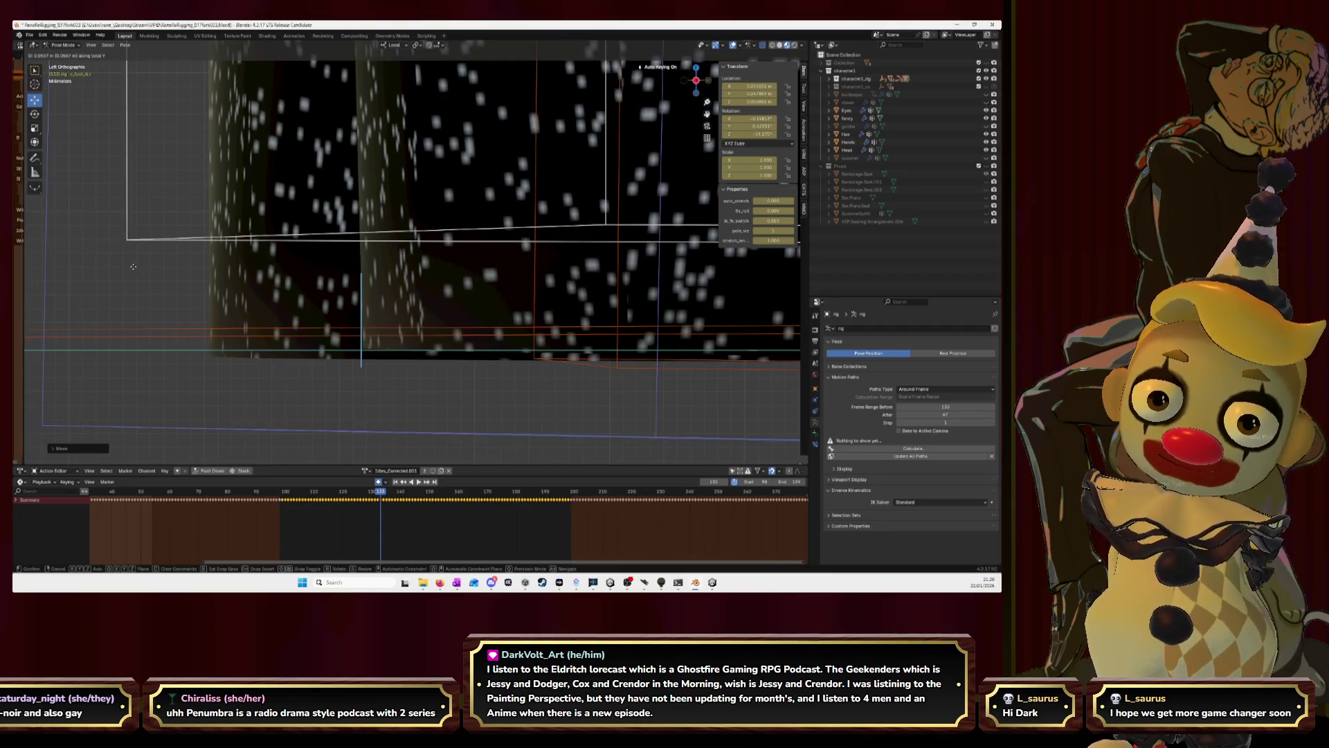
key(ctrl+z)
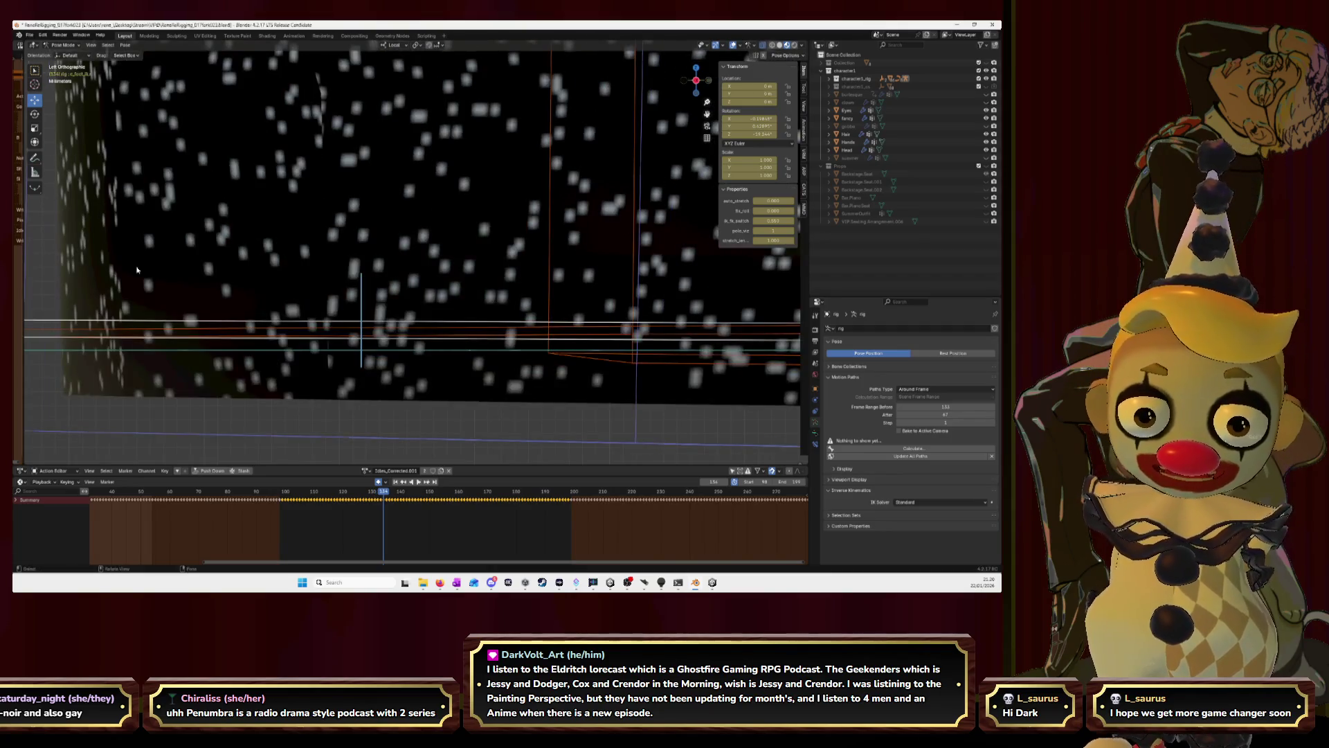
Key the foot bone's local-Y position, then fine-tune it with two further free moves.
key(g)
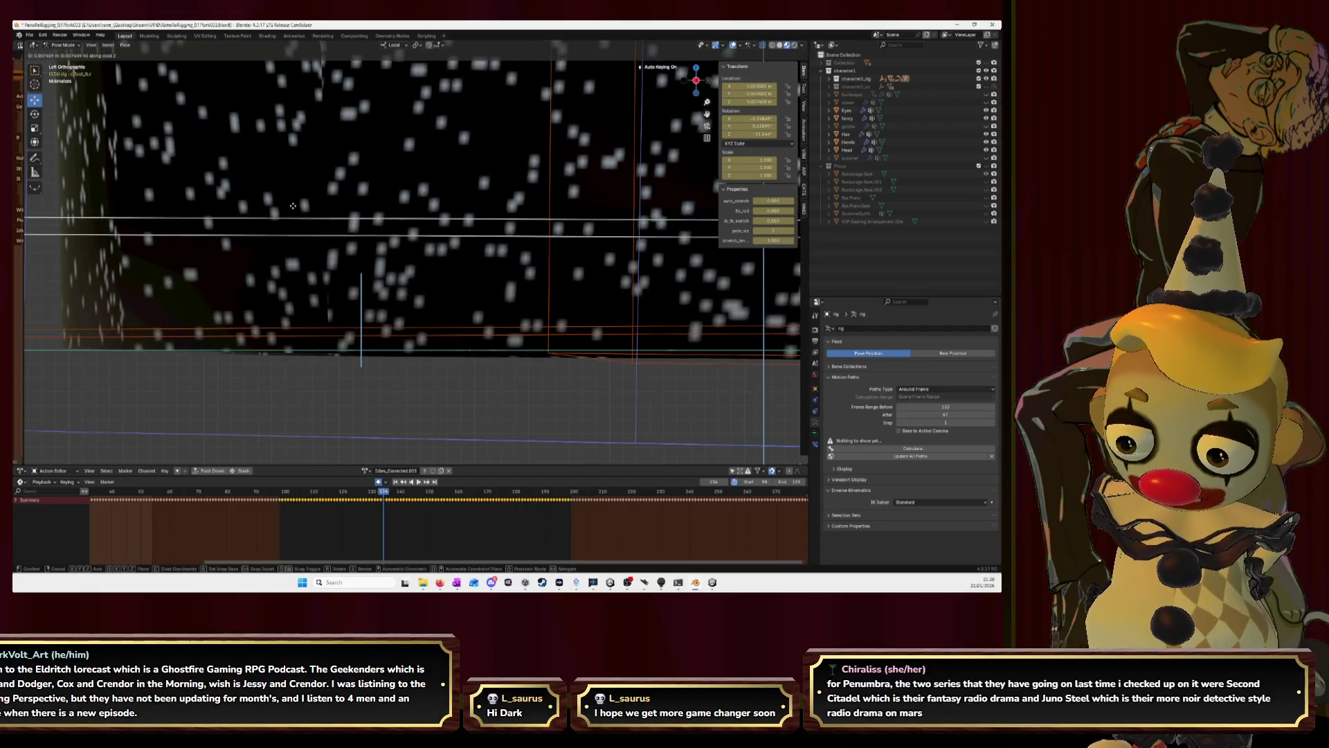
key(y)
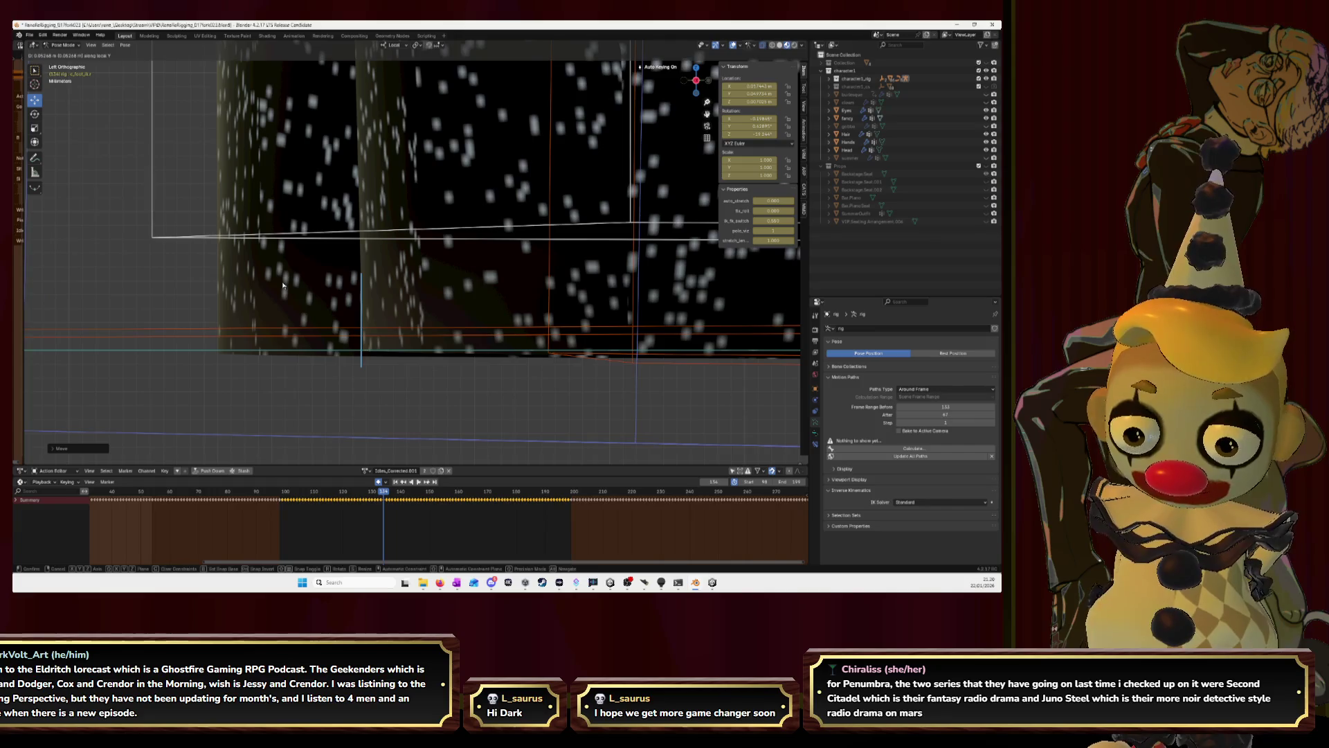
click(283, 284)
scroll(265, 281, up, 2)
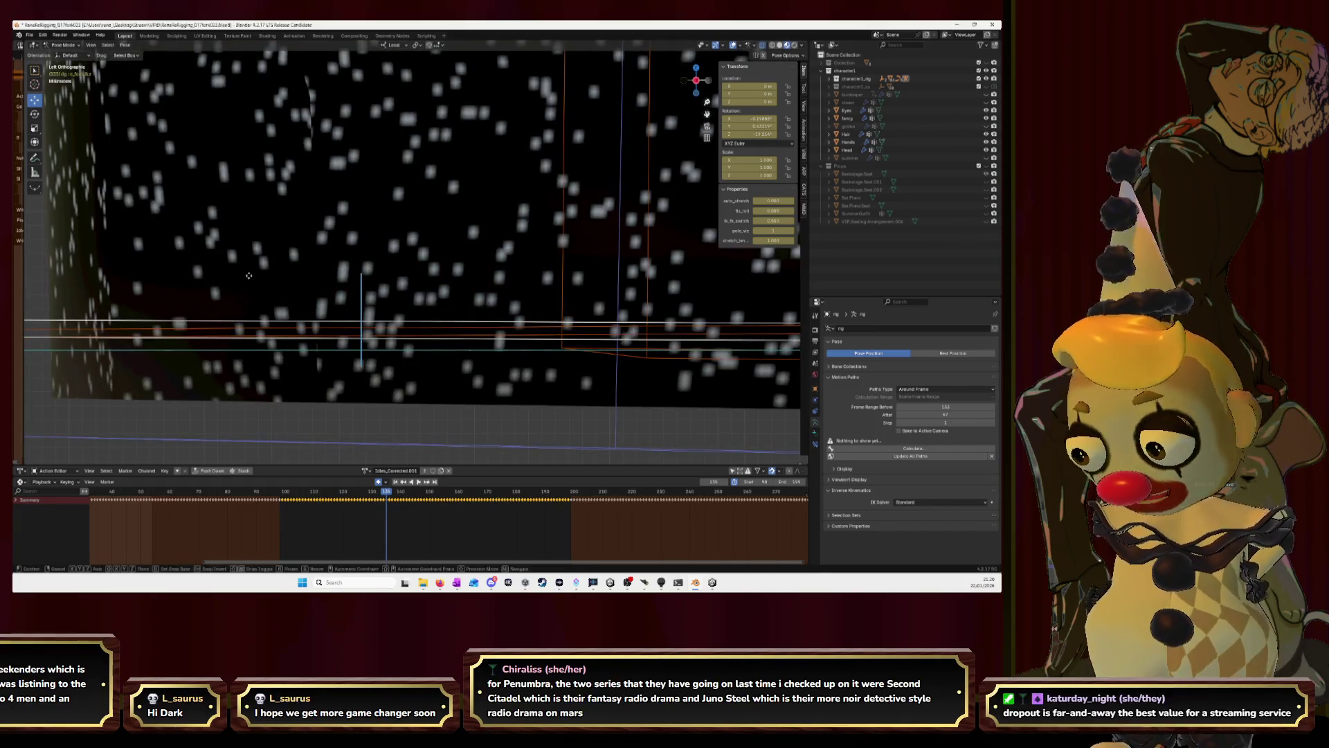
key(g)
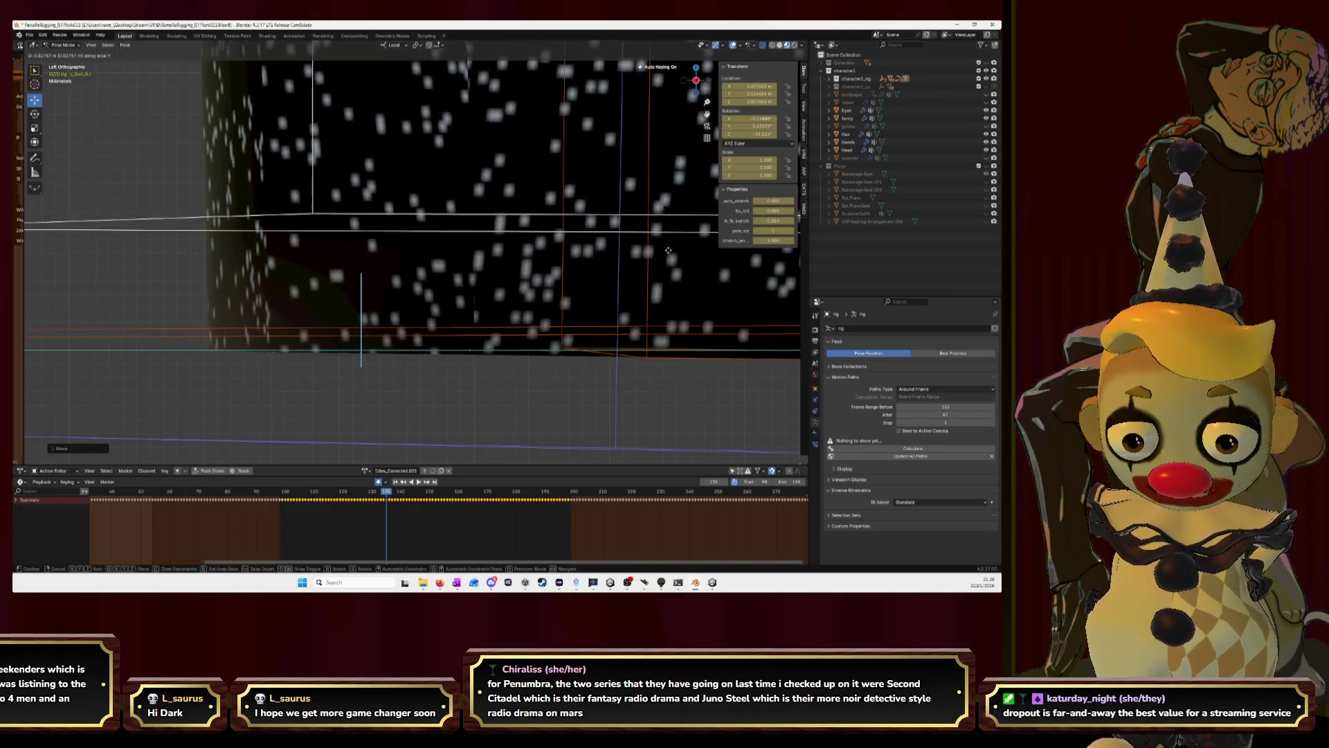
click(120, 260)
key(g)
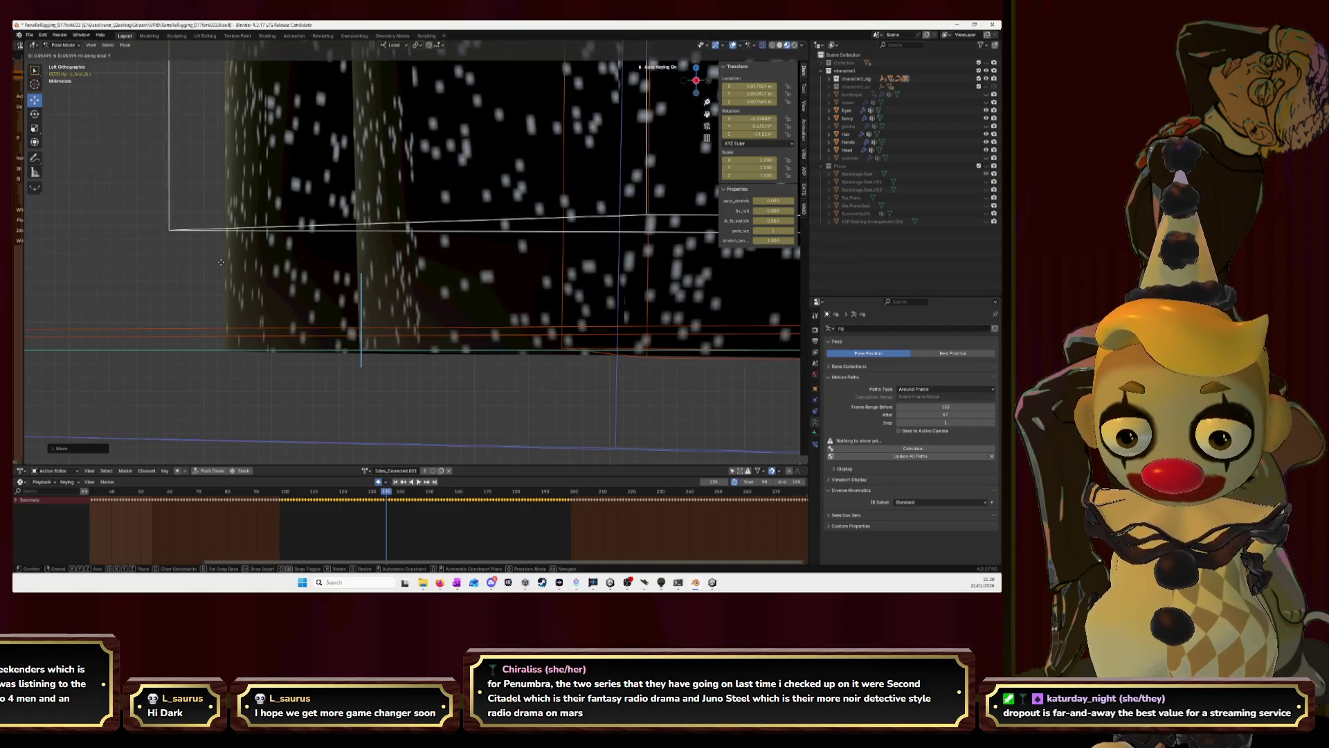
click(225, 264)
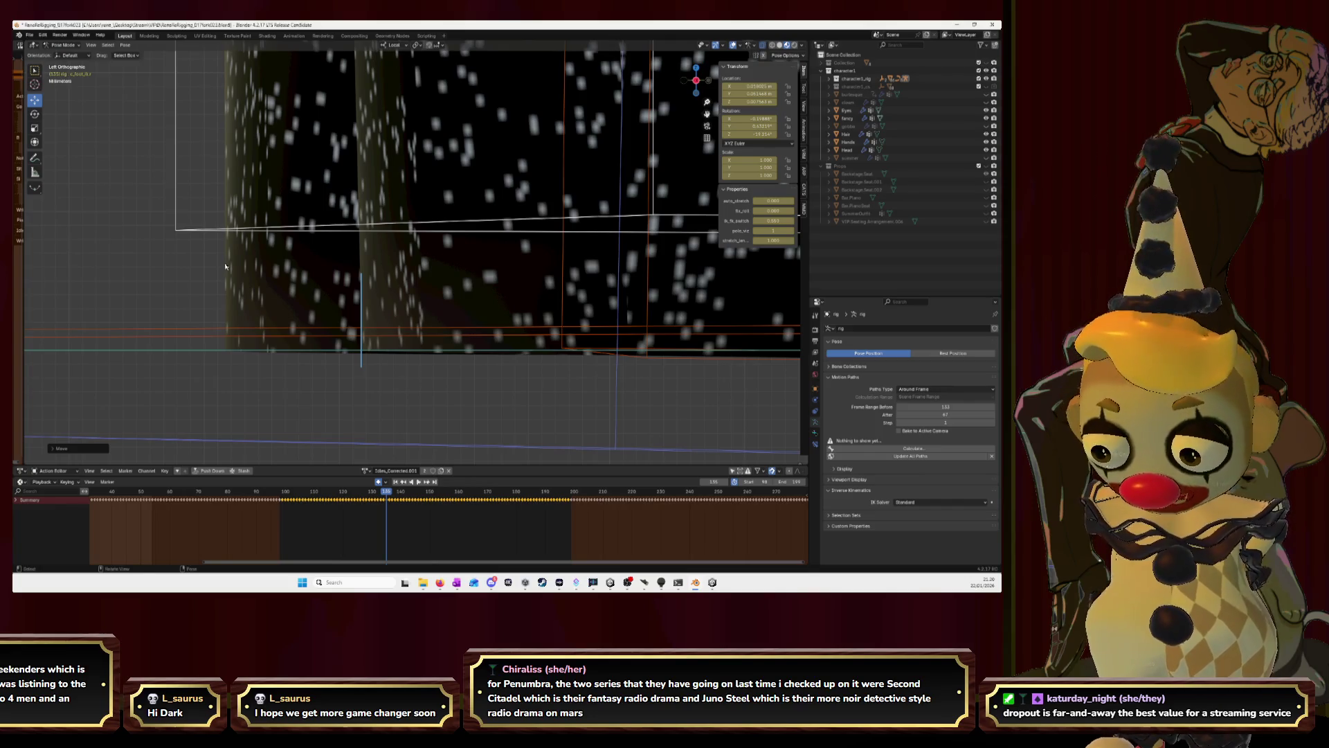
Advance a frame, try a free move of the foot bone, and undo it.
key(Right)
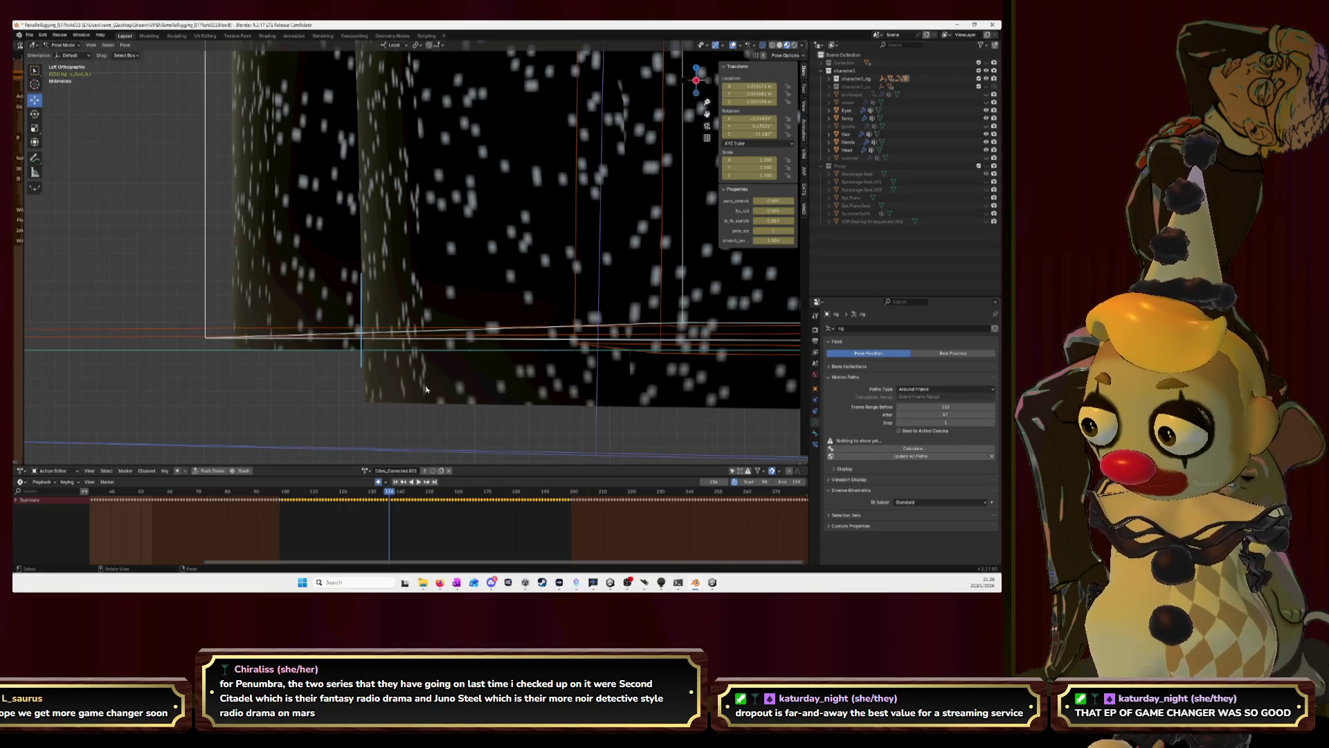
key(g)
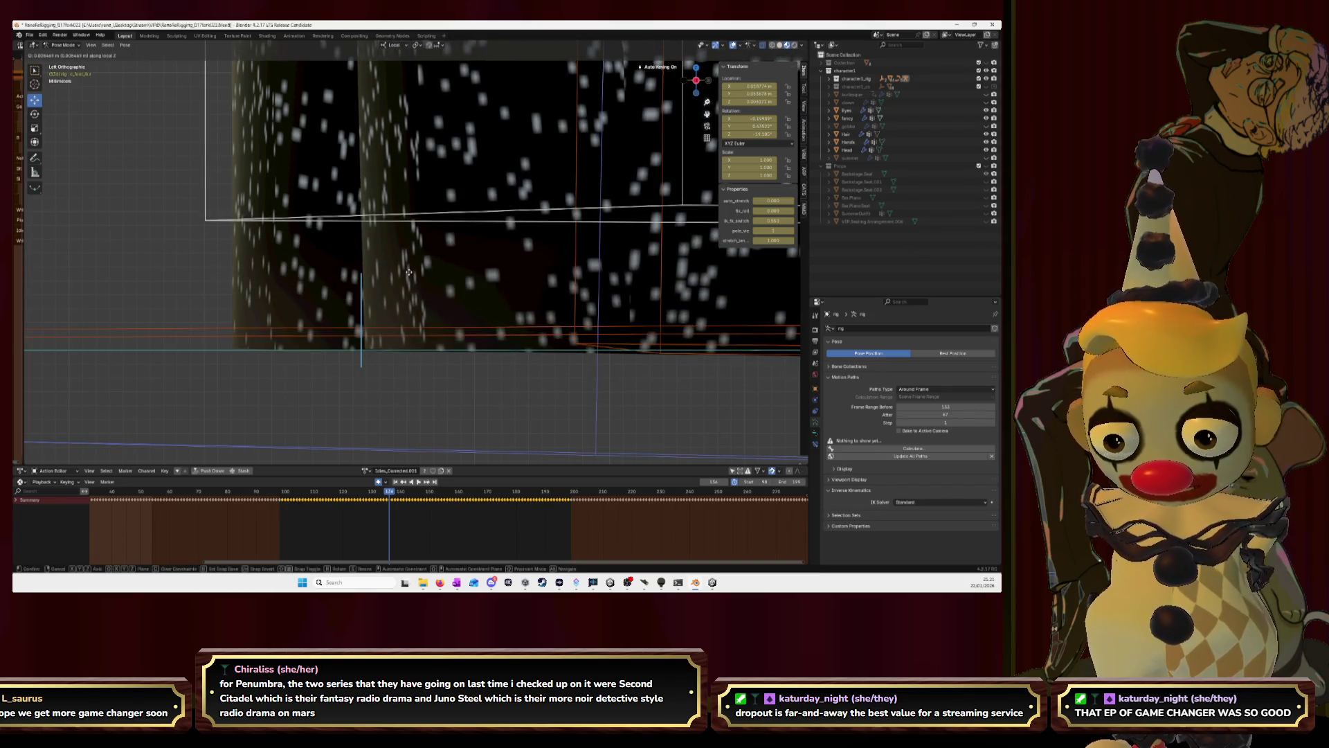
click(406, 272)
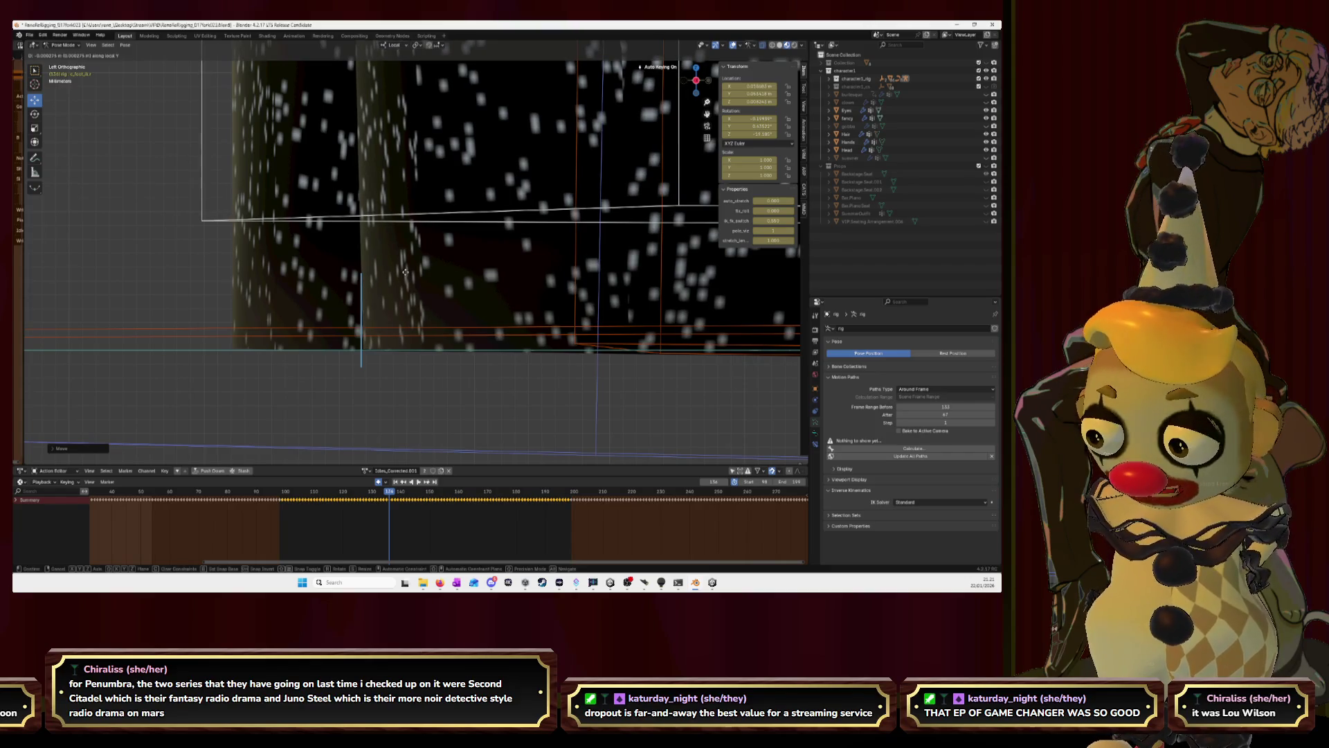
key(Escape)
key(ctrl+z)
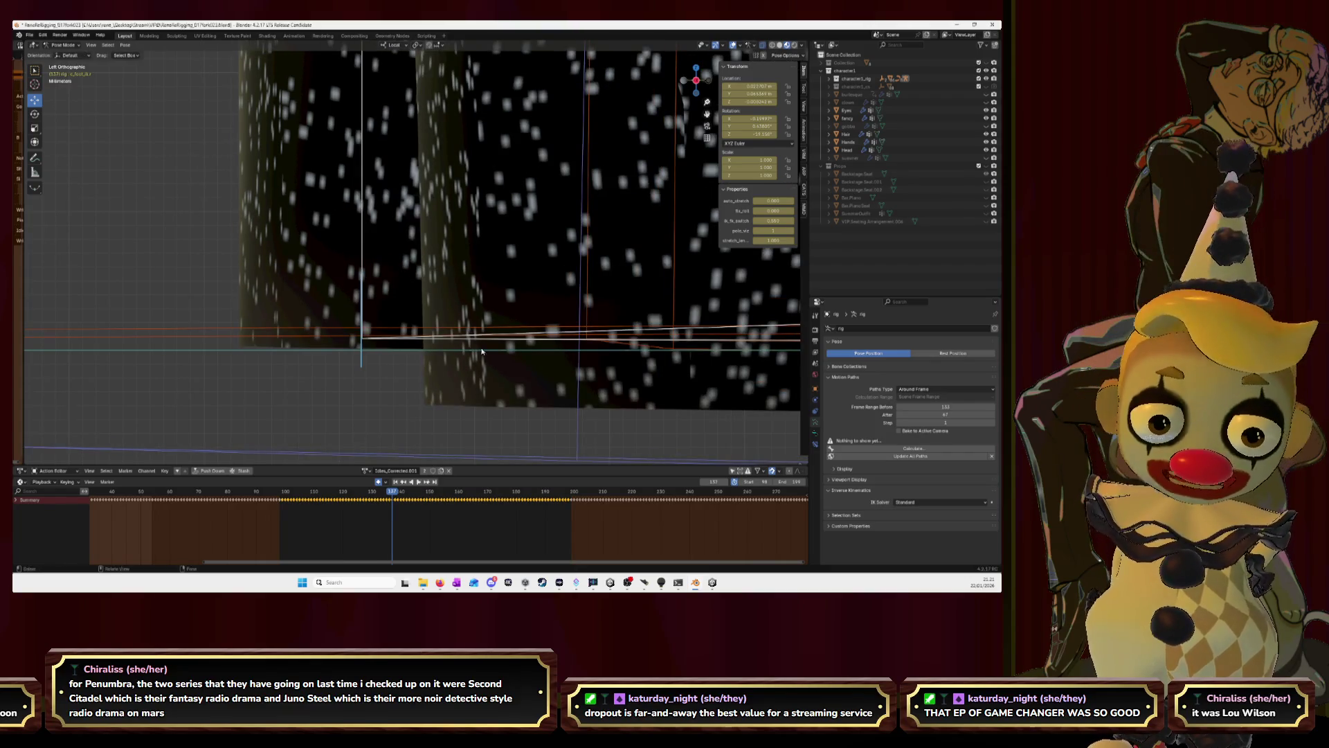
Try further foot bone positions, cancelling one mid-move, and revert the last to its earlier pose.
key(g)
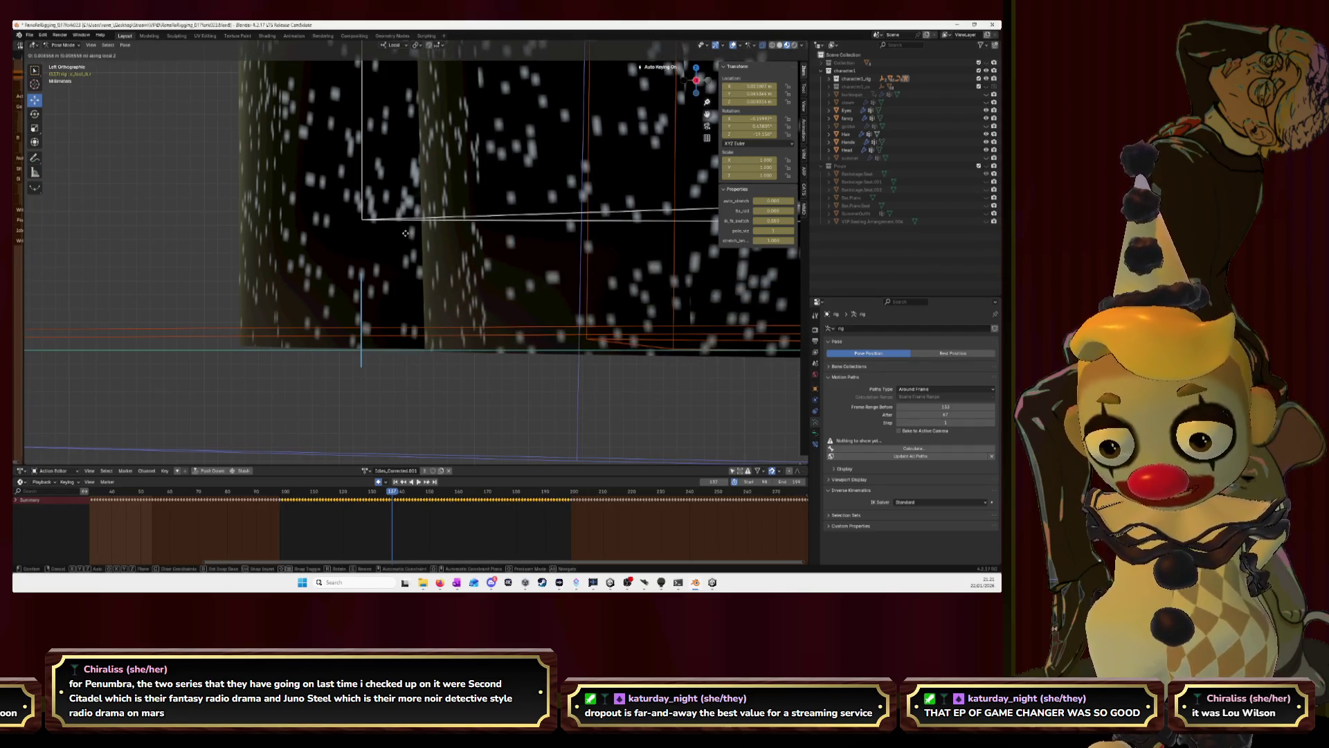
click(439, 313)
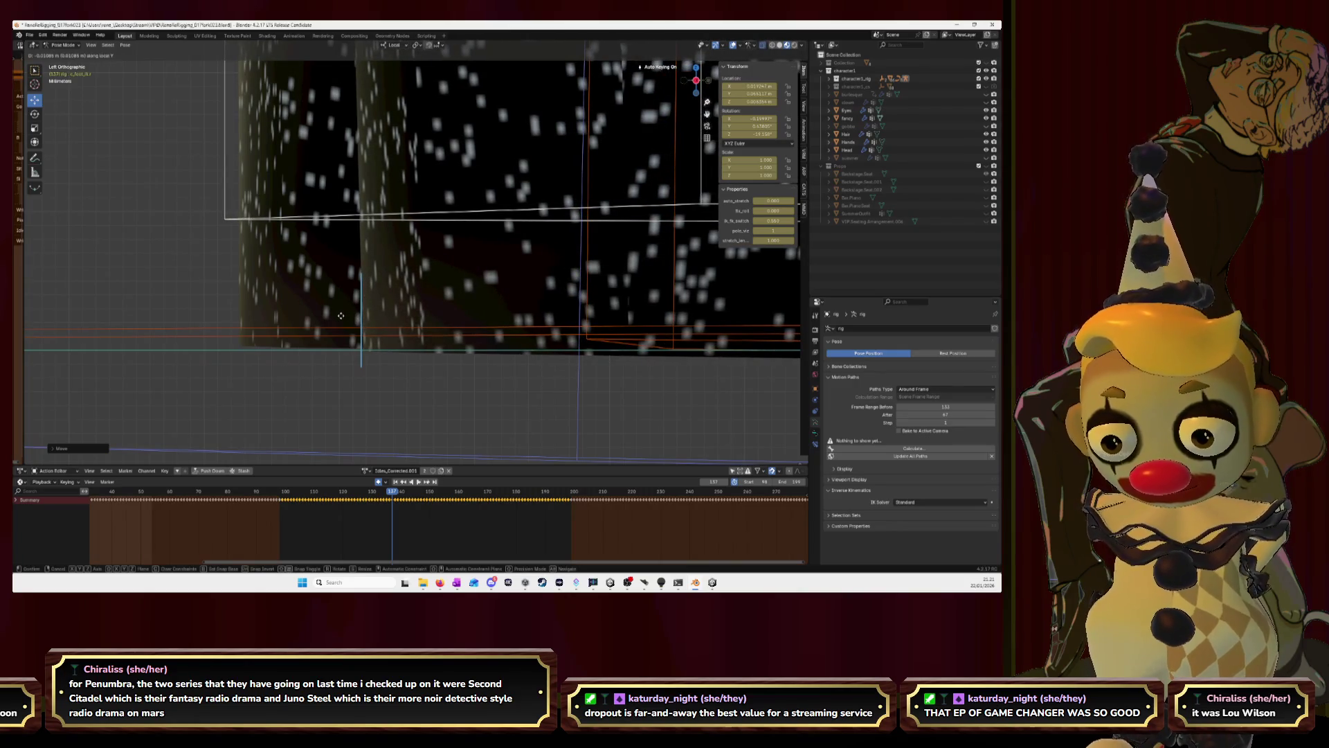
key(z)
key(z)
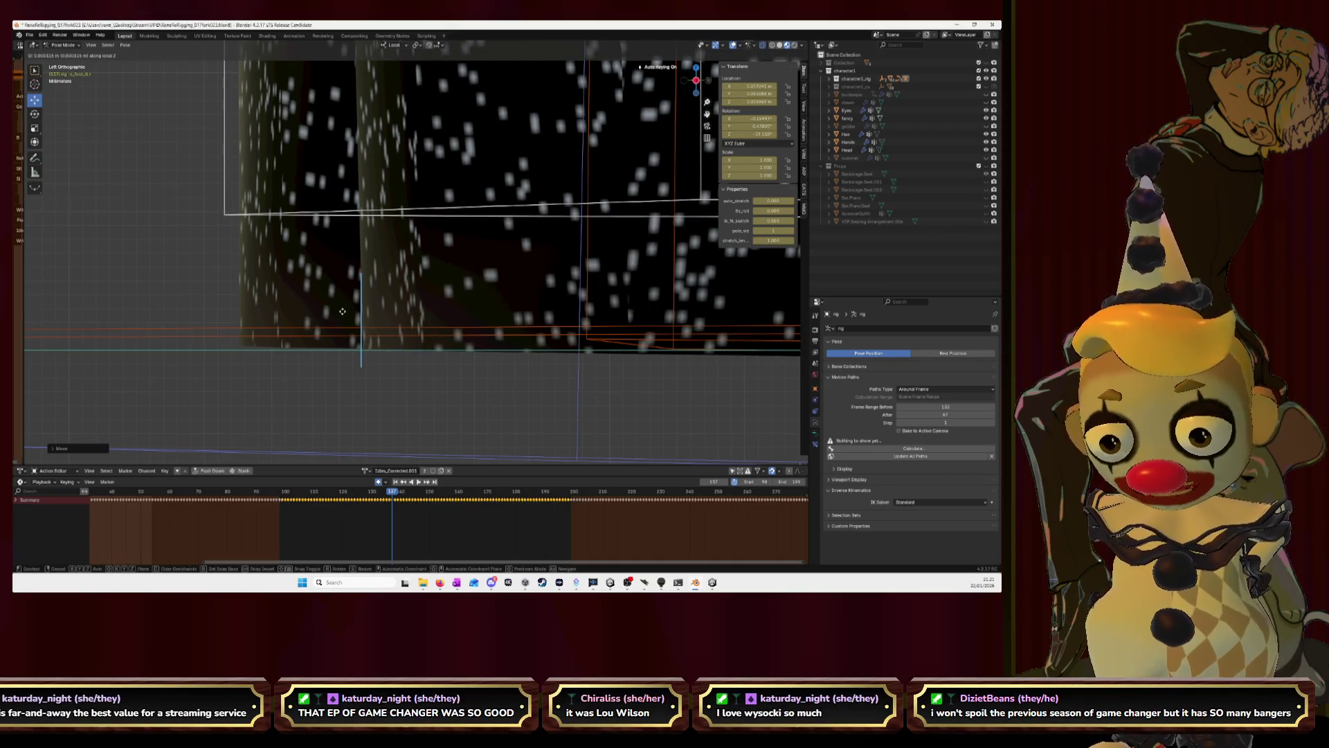
right_click(393, 321)
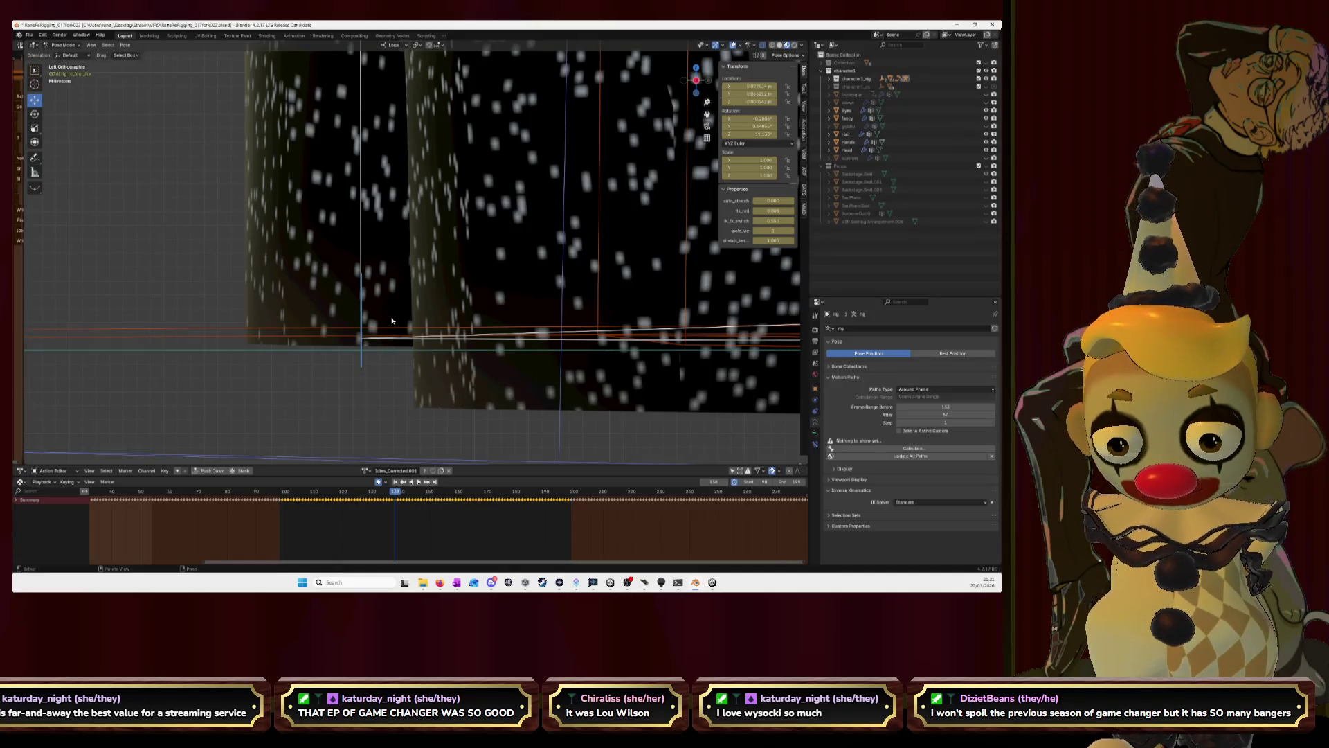
key(g)
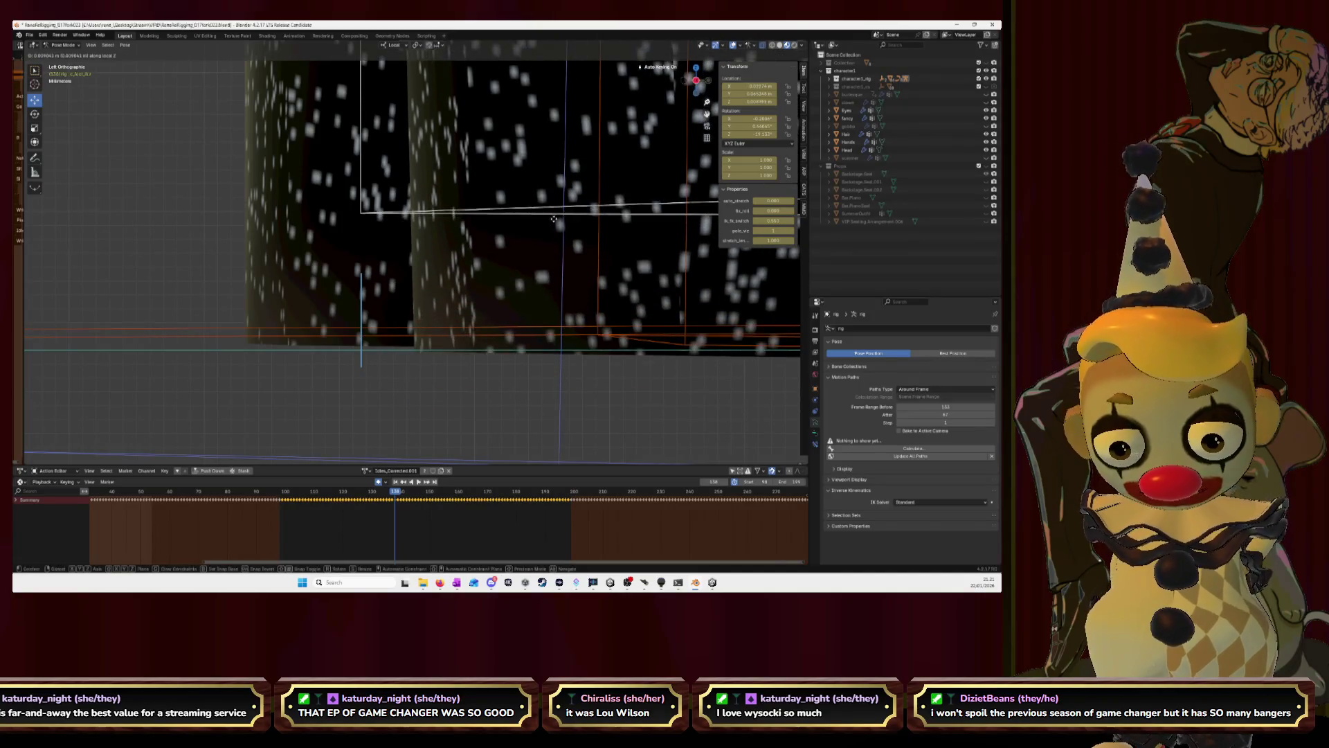
click(448, 230)
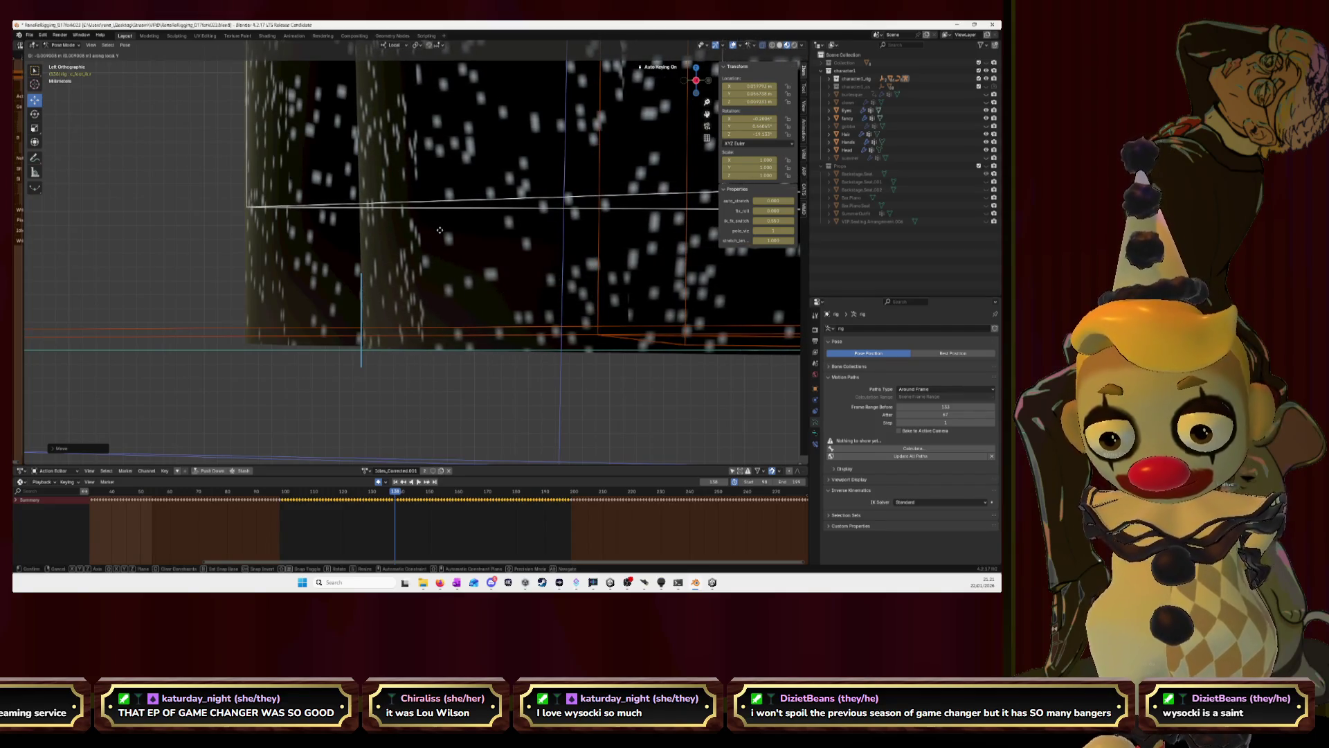
key(Escape)
key(ctrl+z)
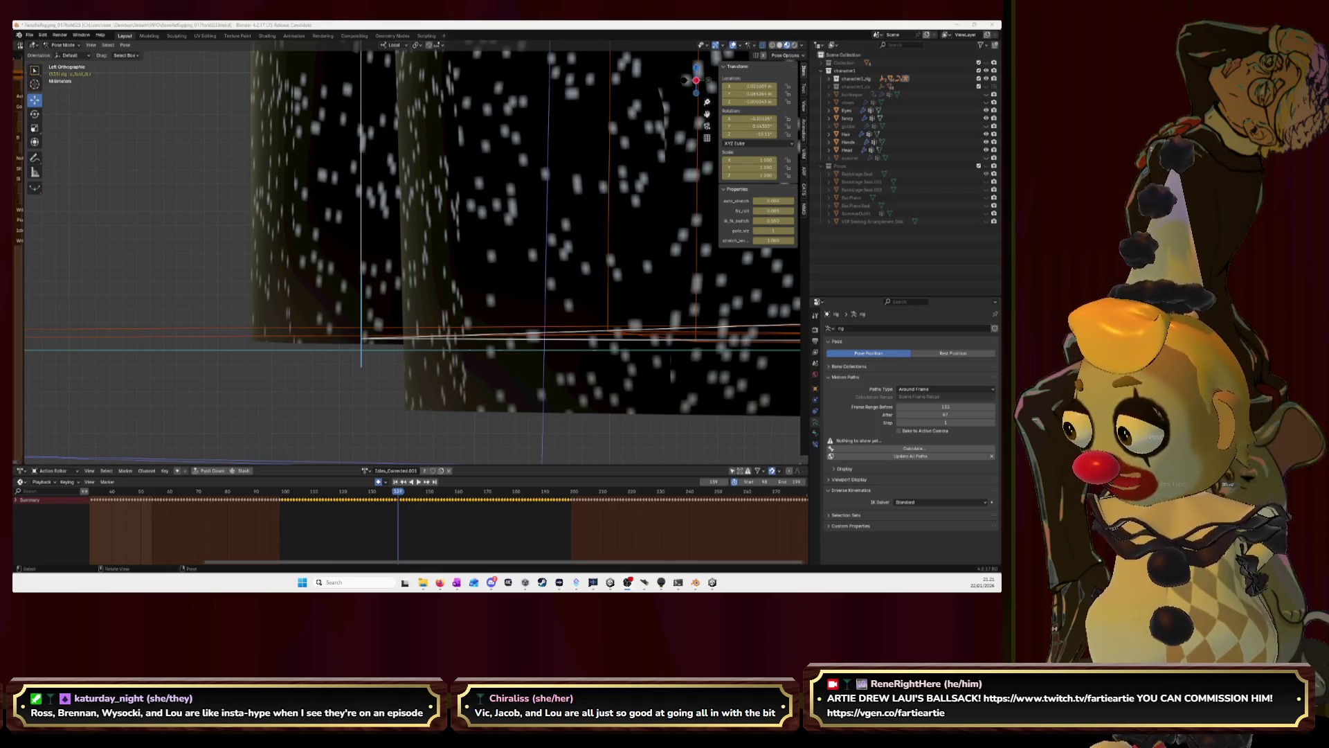
Switch from Blender to the browser window playing the YouTube music video.
key(alt+Tab)
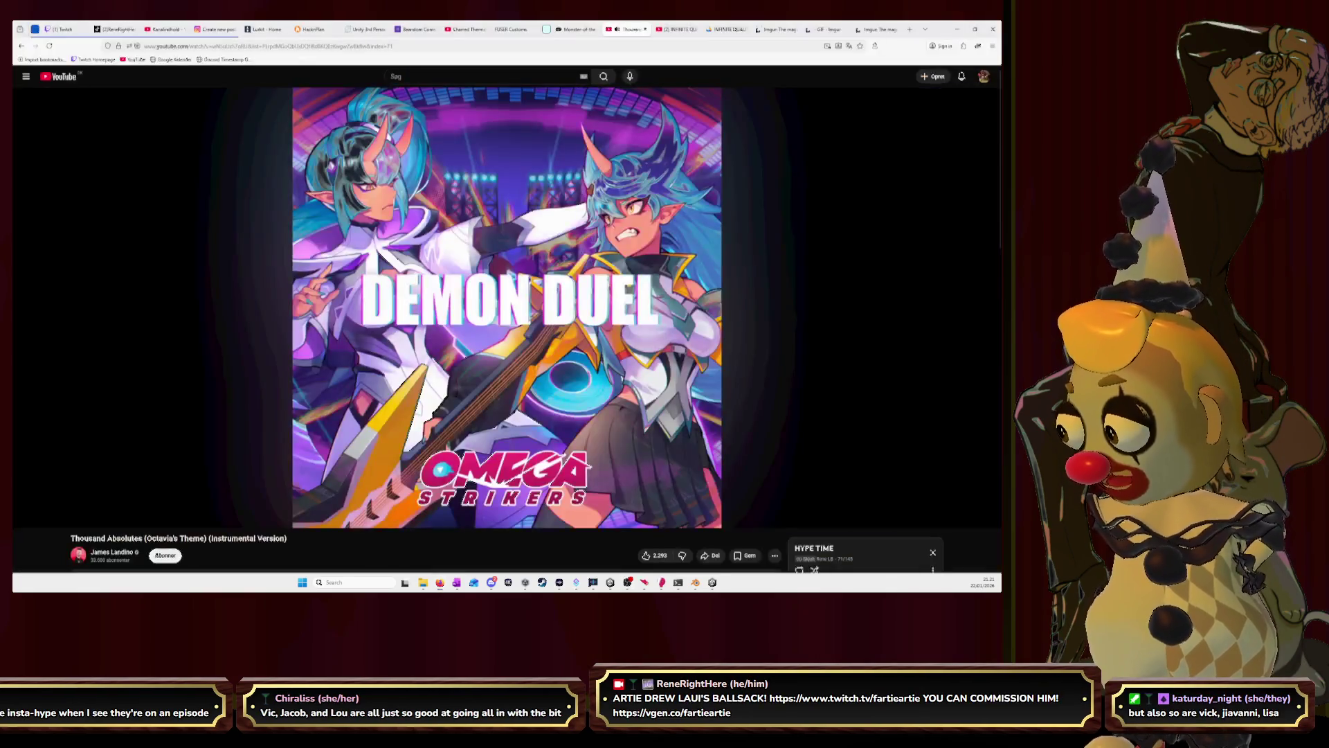
Restore the browser window down, then switch to the Twitch Roles Manager tab.
mouse_move(903, 29)
mouse_down()
mouse_move(922, 42)
mouse_move(0, 208)
mouse_up()
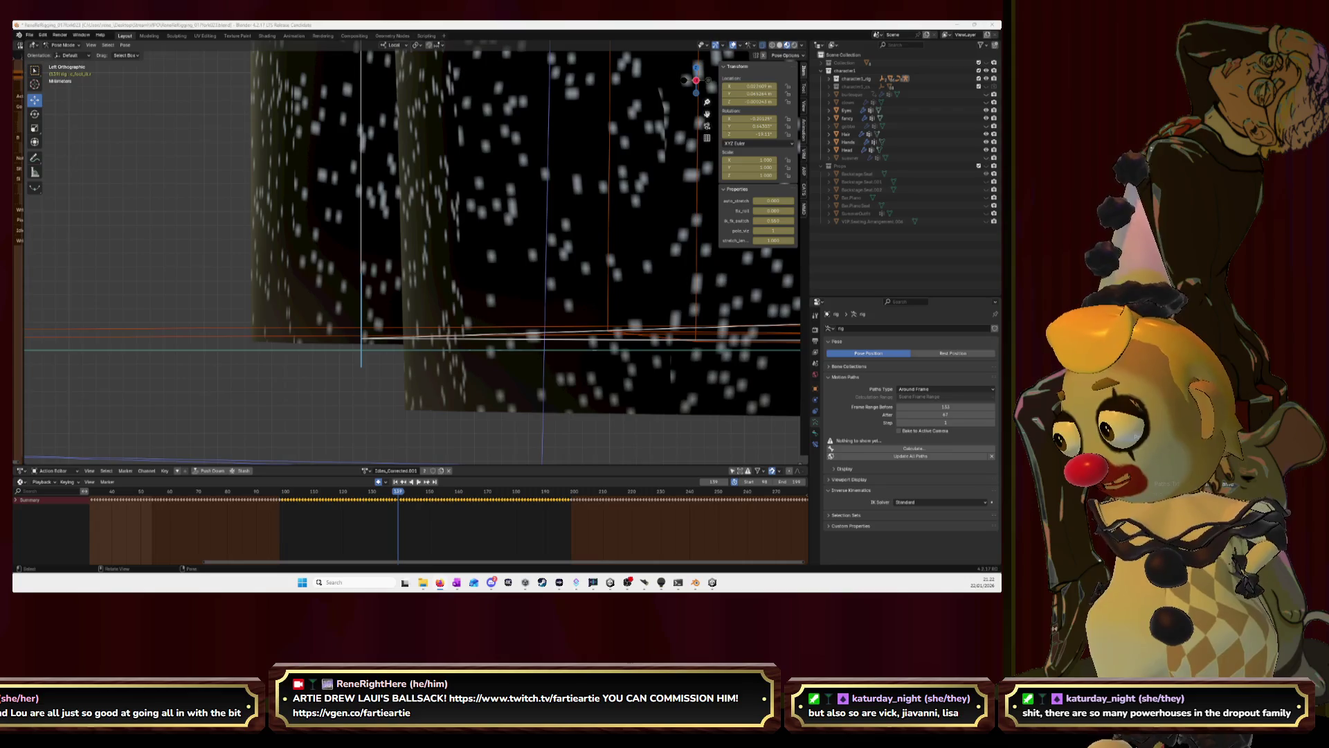
key(alt+Tab)
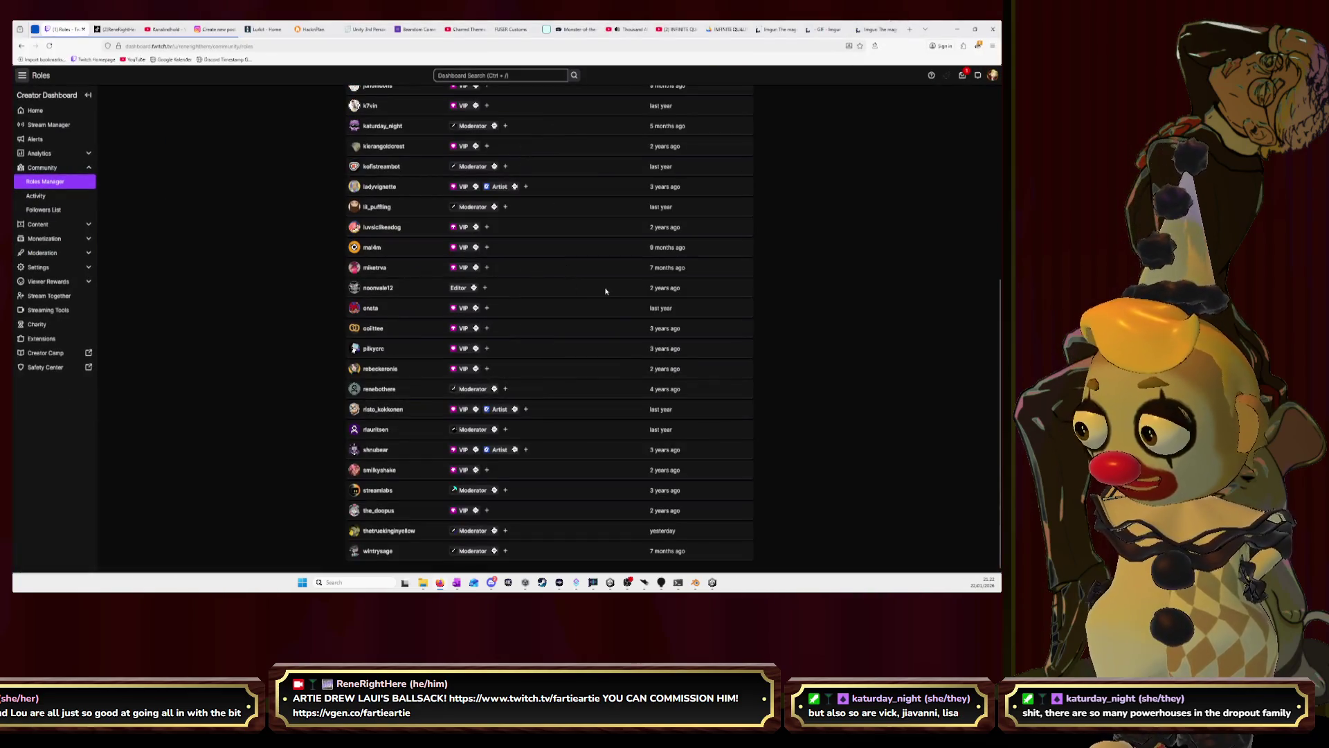
ctrl+scroll(605, 292, up, 2)
ctrl+scroll(605, 291, up, 3)
scroll(598, 382, down, 5)
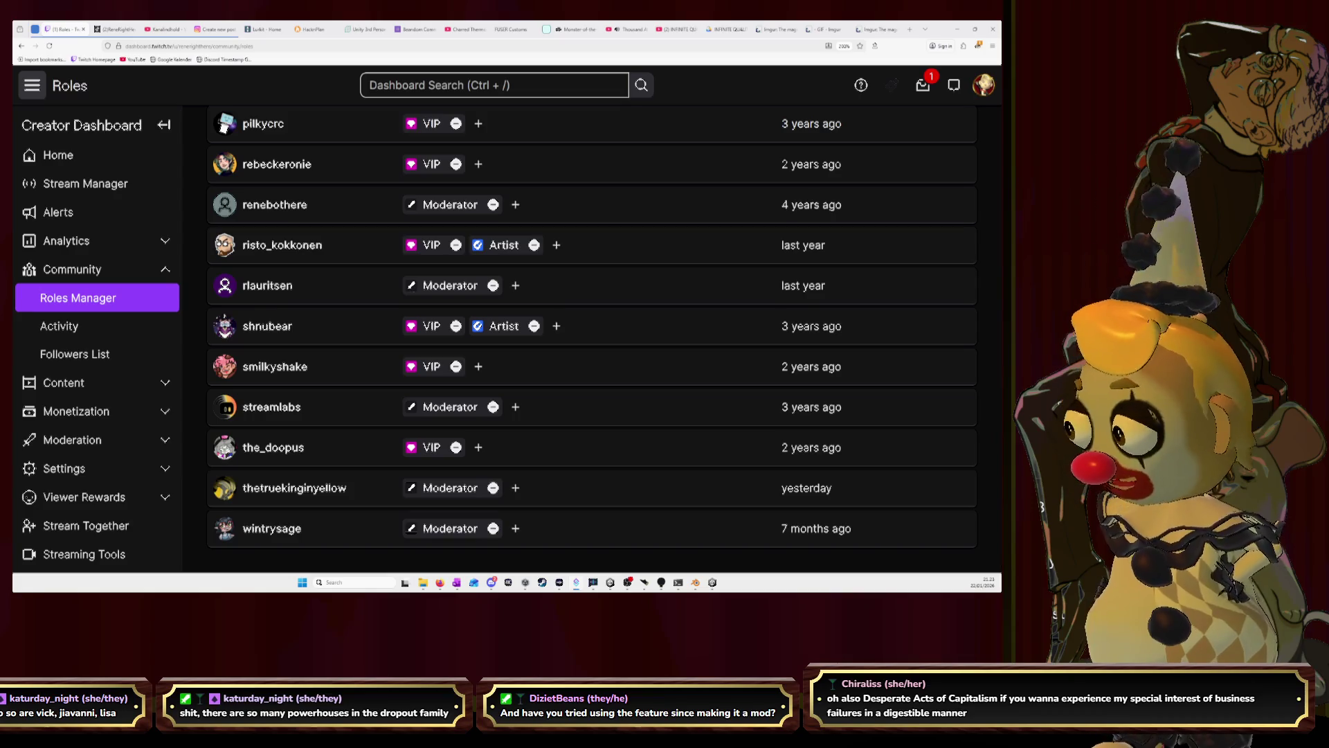
Switch from the Twitch roles list to the Streamer.bot window.
key(alt+Tab)
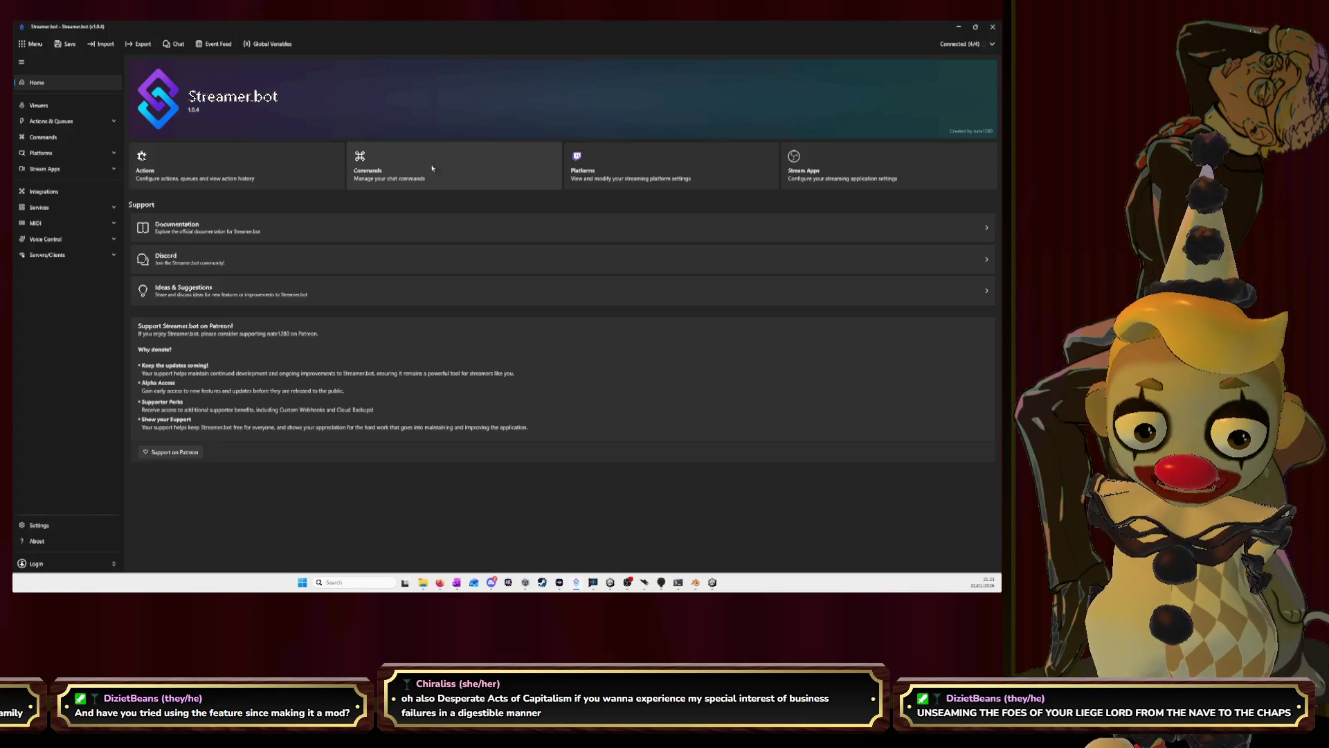
Check the Twitch platform connection and select the Benn action in the Actions list.
click(993, 45)
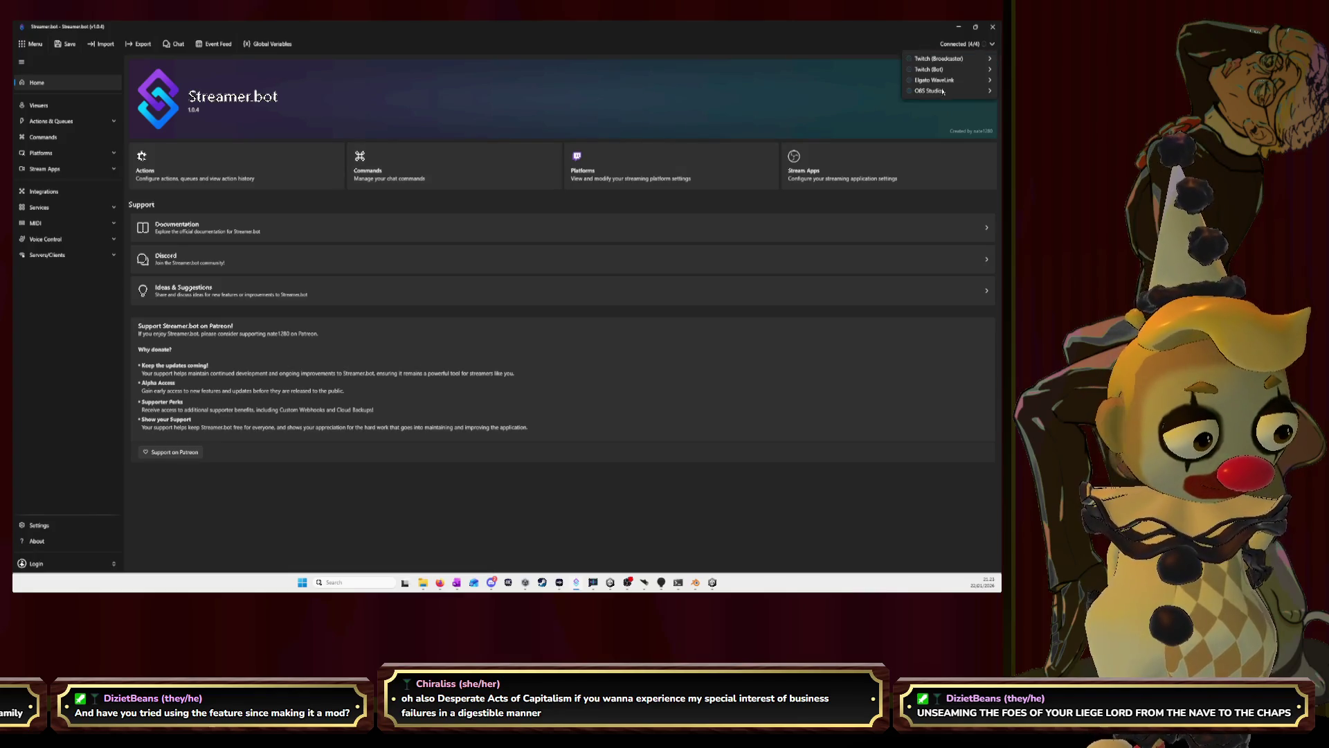
click(931, 70)
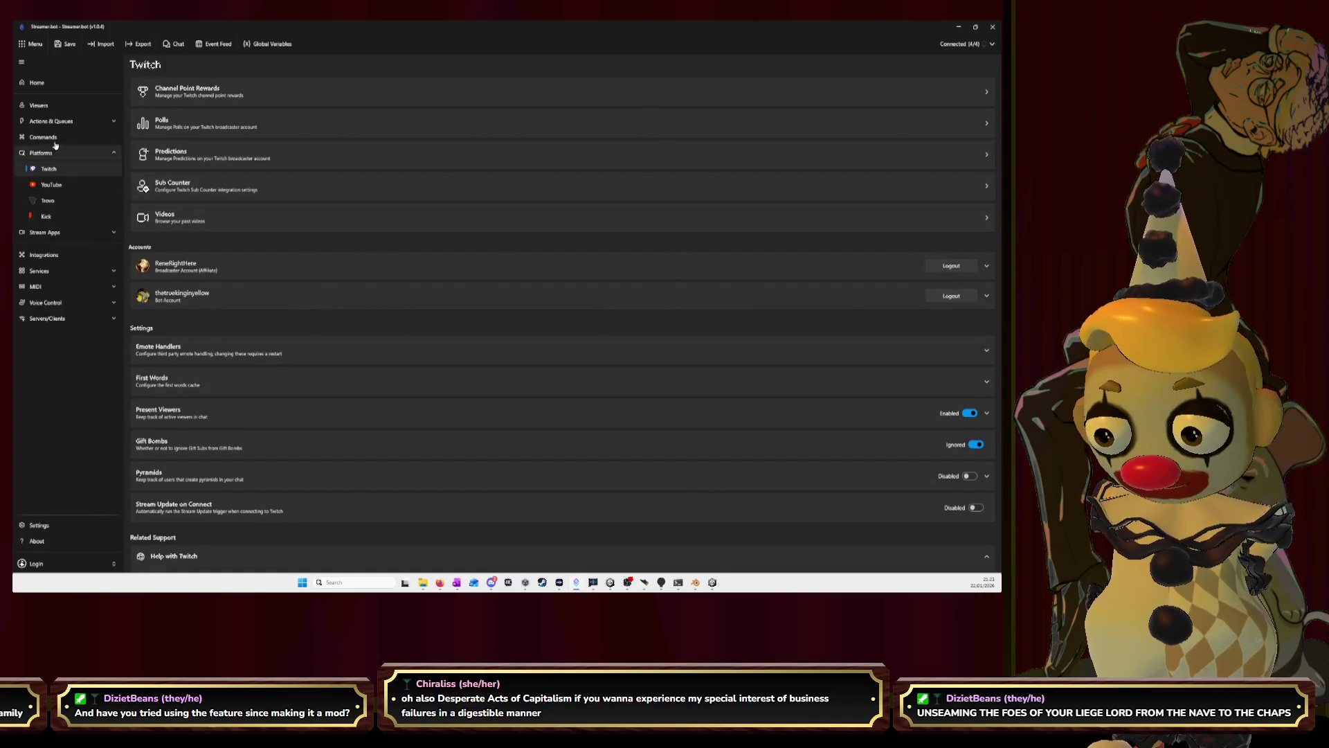
click(48, 121)
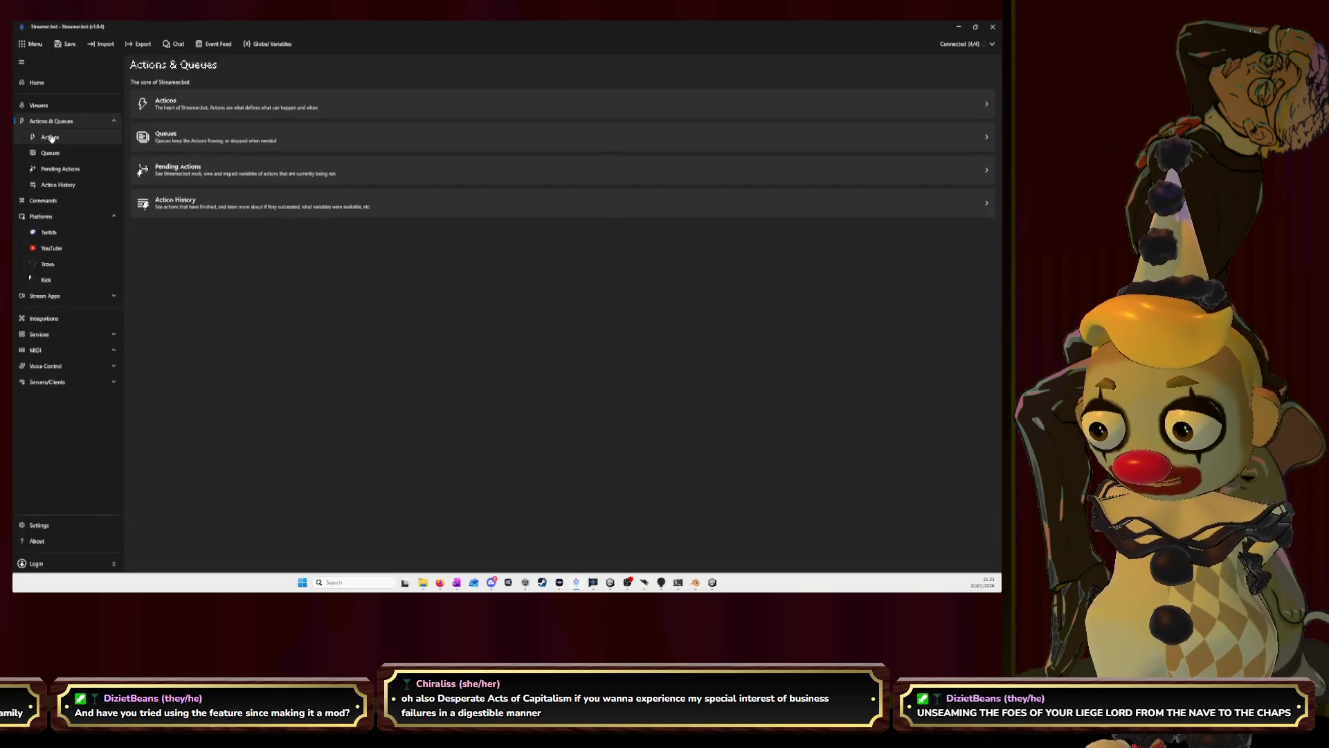
click(50, 136)
click(203, 161)
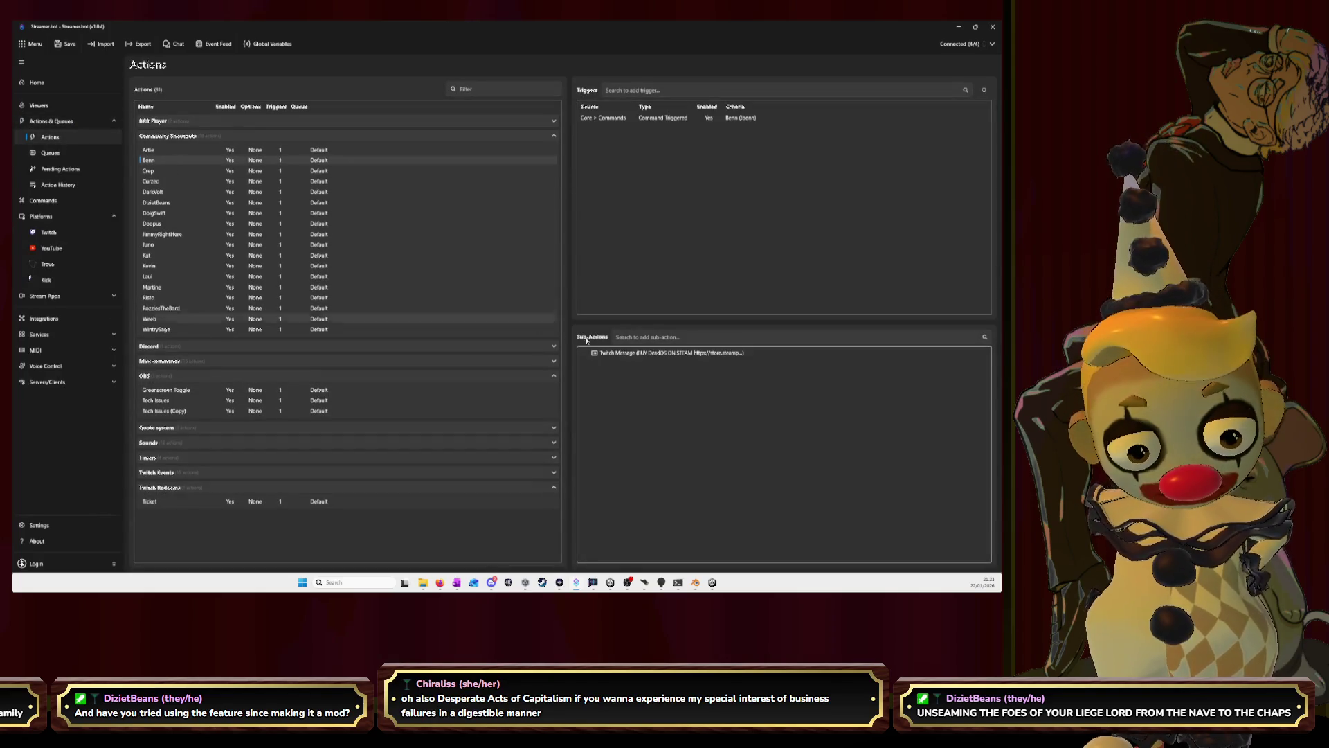
Review the Benn action's Twitch Message sub-action, close it, and switch to Unity.
double_click(641, 354)
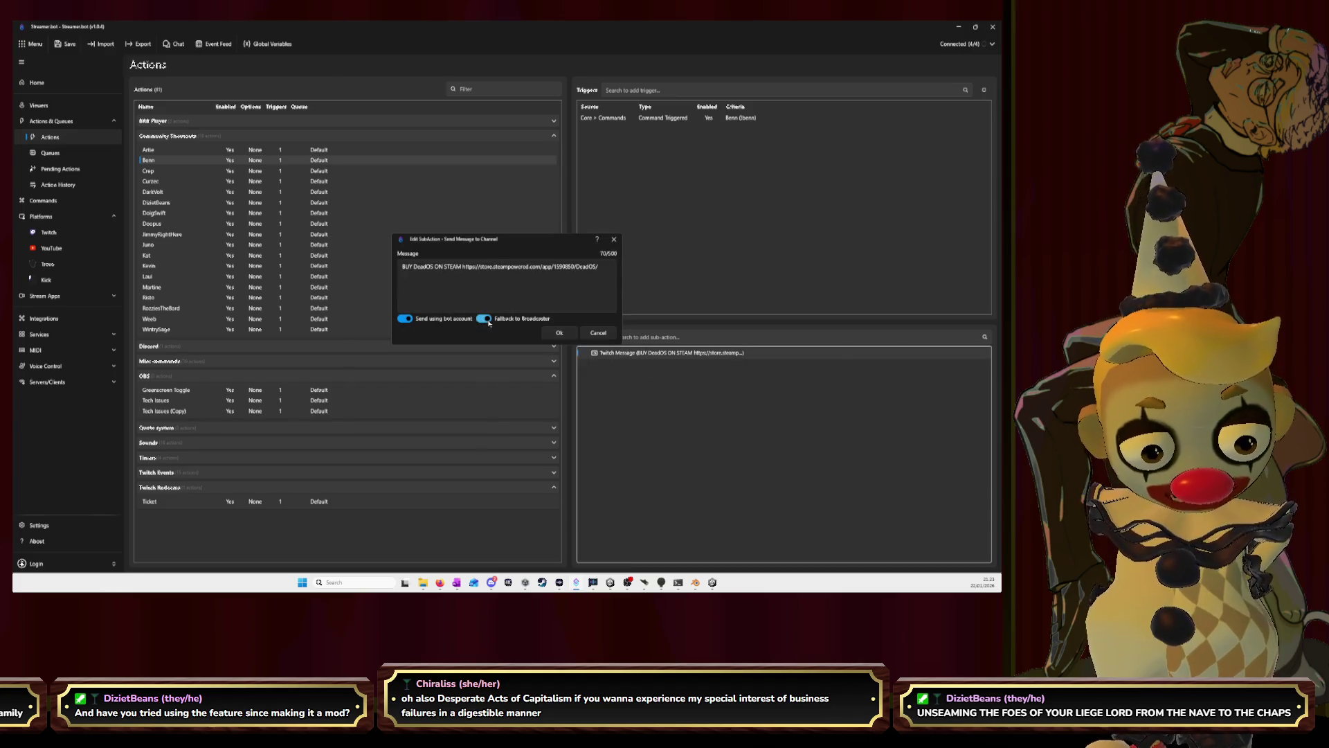
click(561, 333)
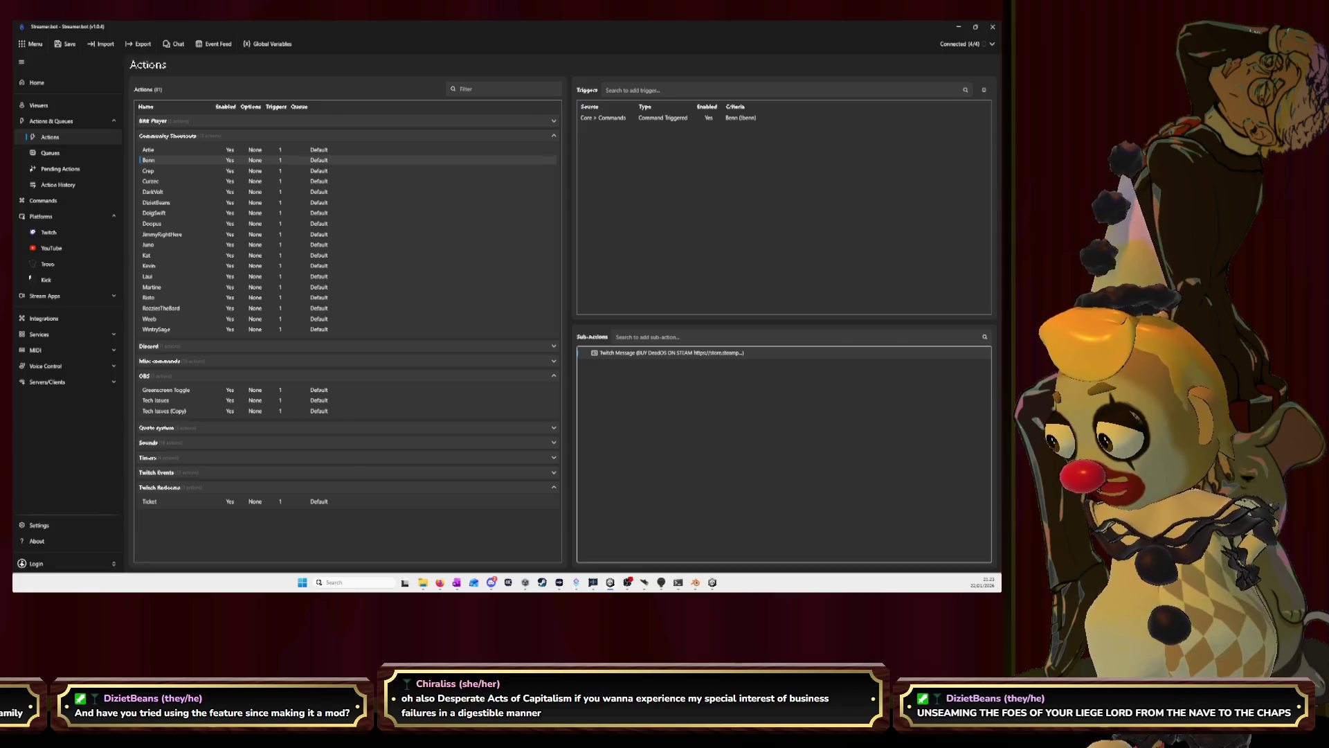
key(alt+Tab)
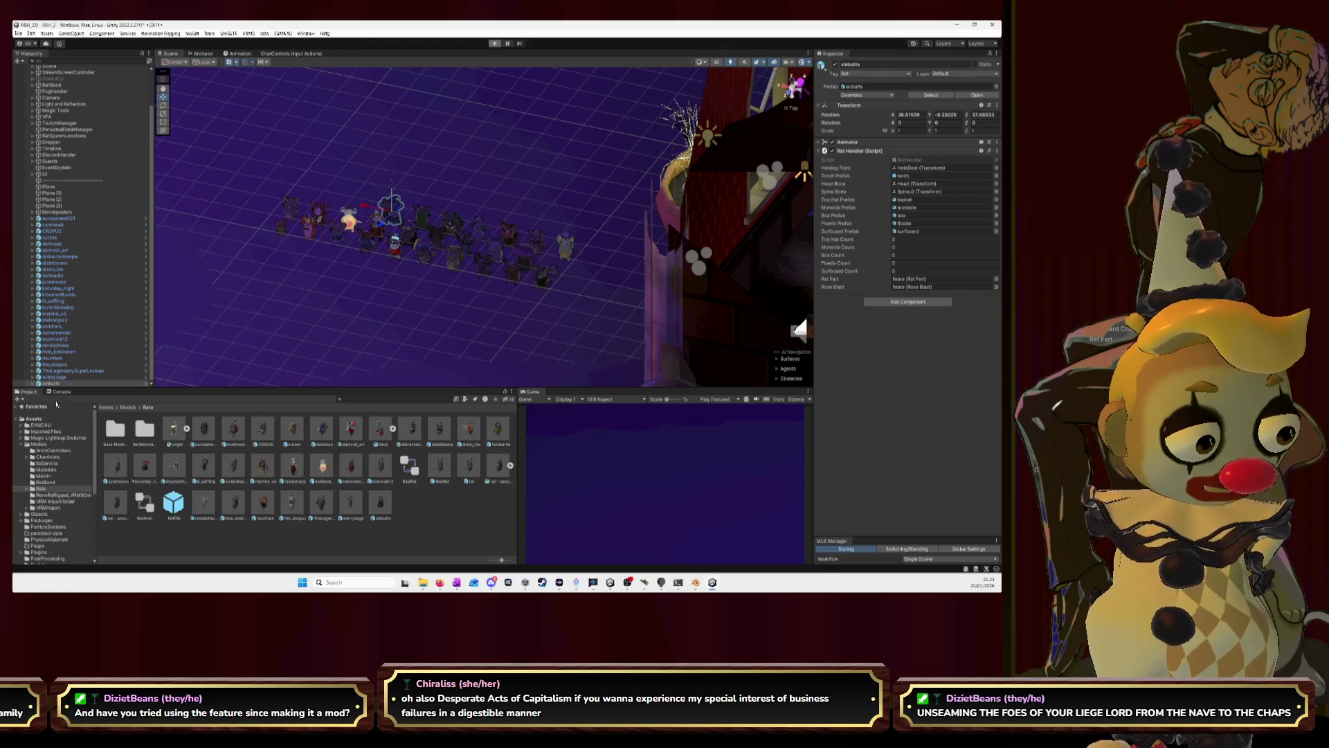
Play the scene, inspect the last console error, select TwitchManager and box-select the characters.
key(ctrl+p)
click(60, 392)
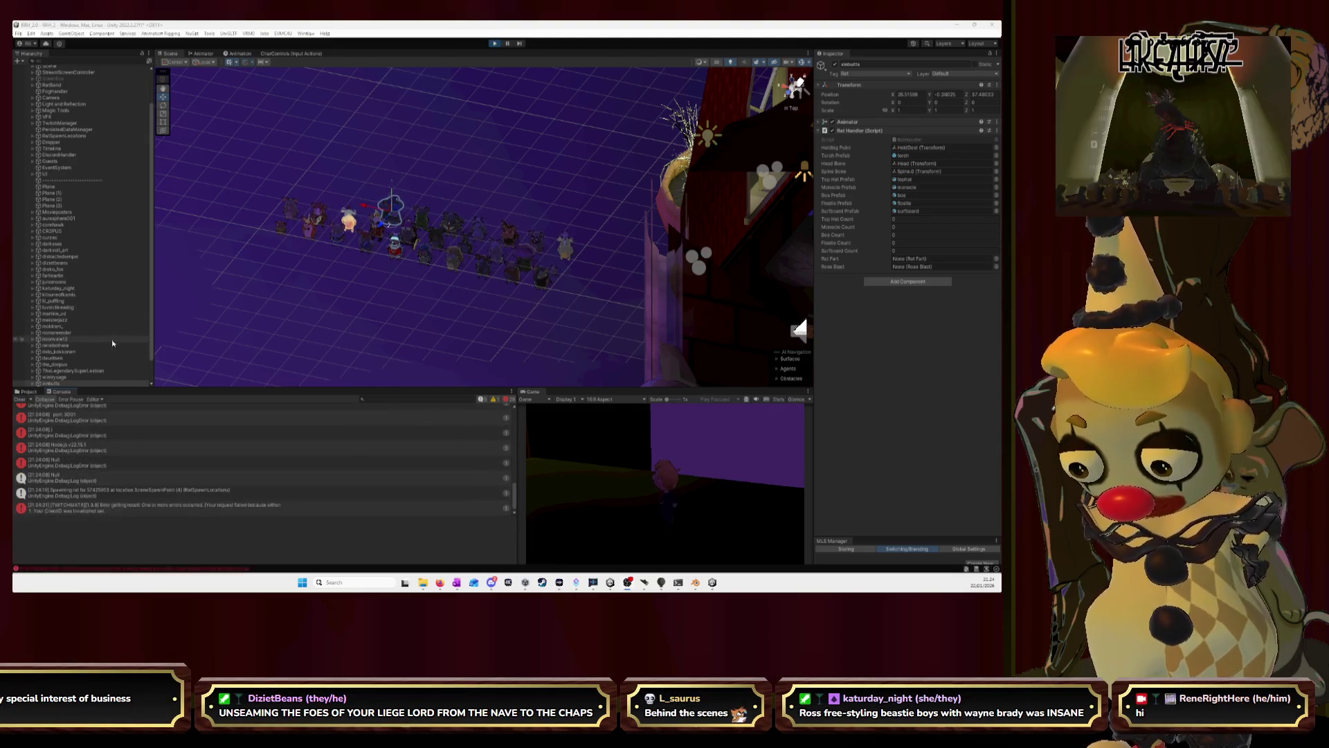
click(178, 505)
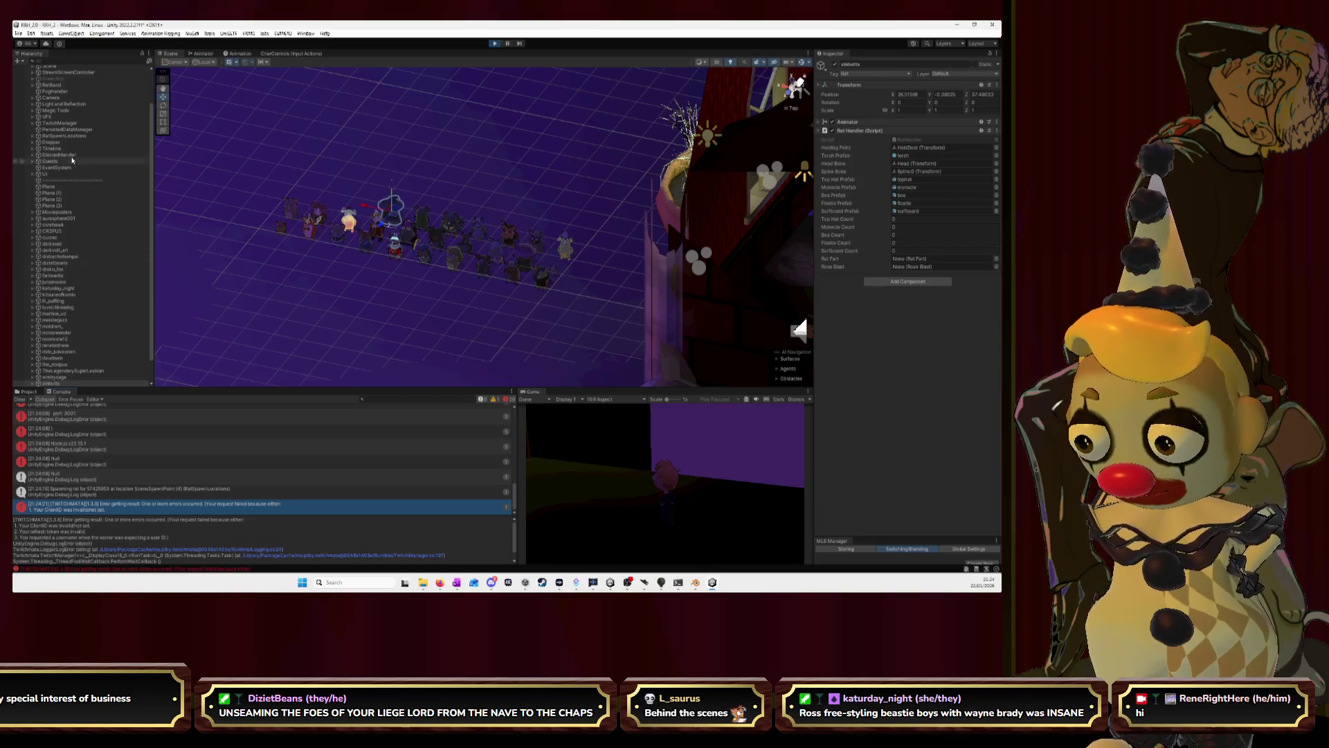
click(59, 124)
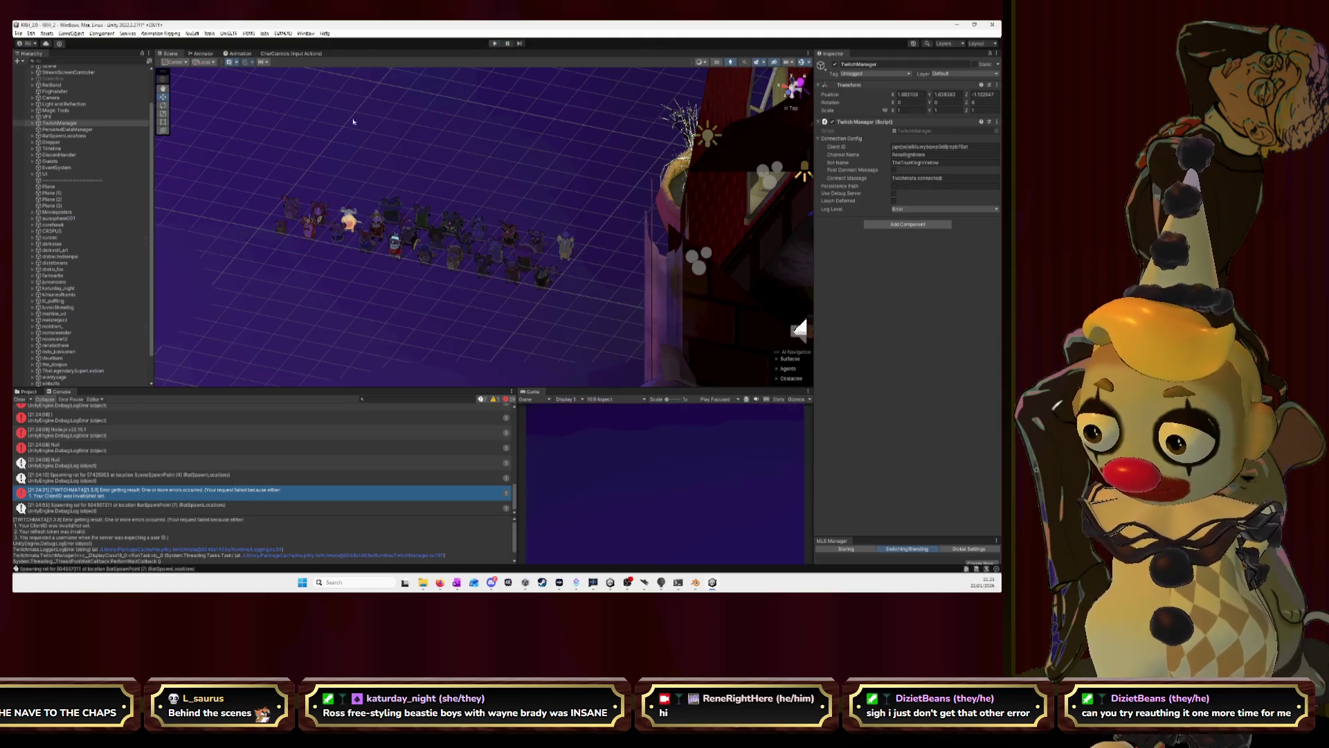
drag(236, 145, 617, 337)
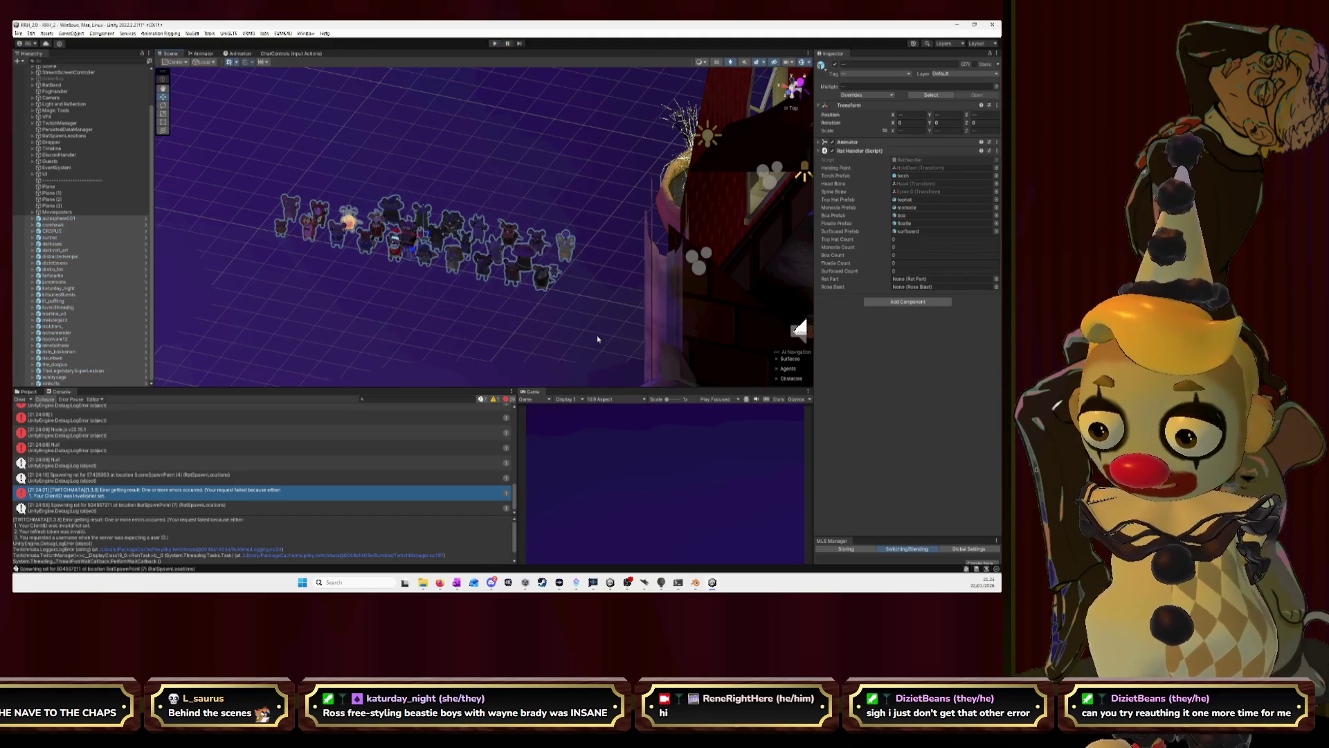
Delete the lined-up characters, select TwitchManager and start Twitchmata's Twitch authentication.
key(Delete)
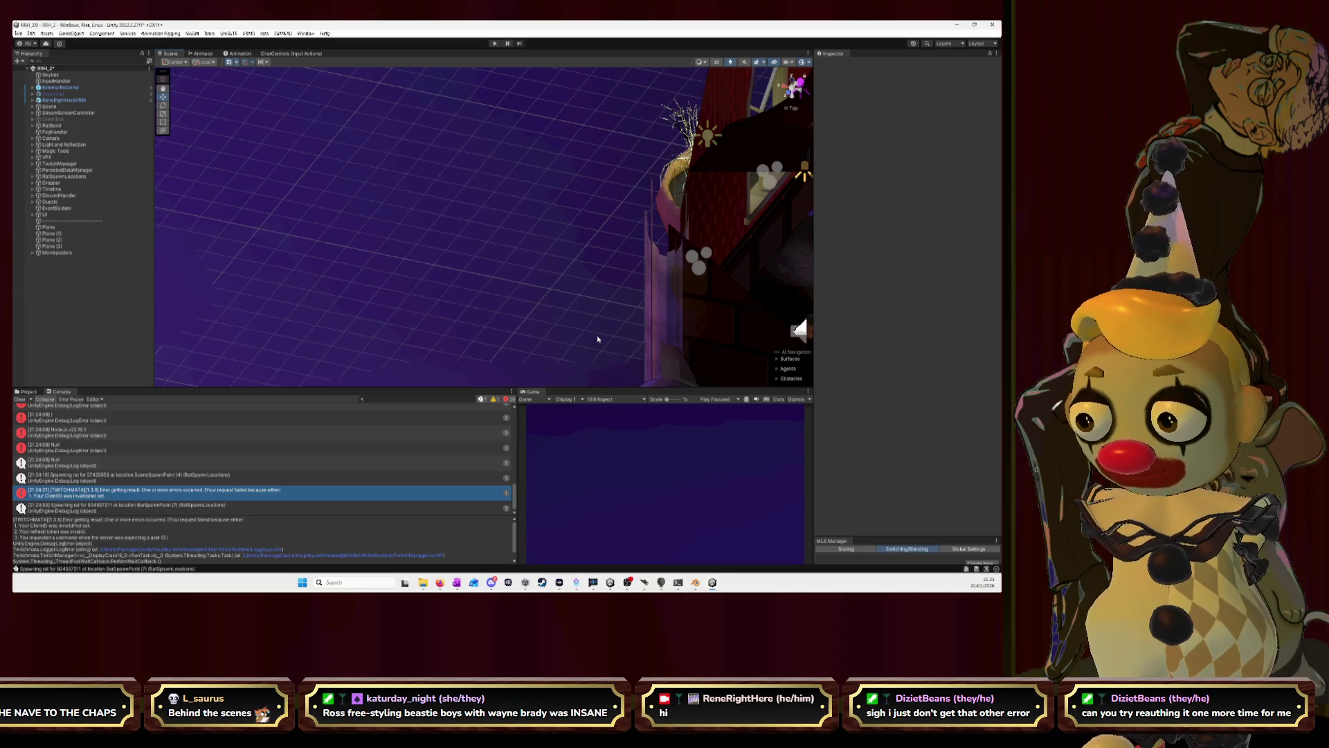
click(81, 162)
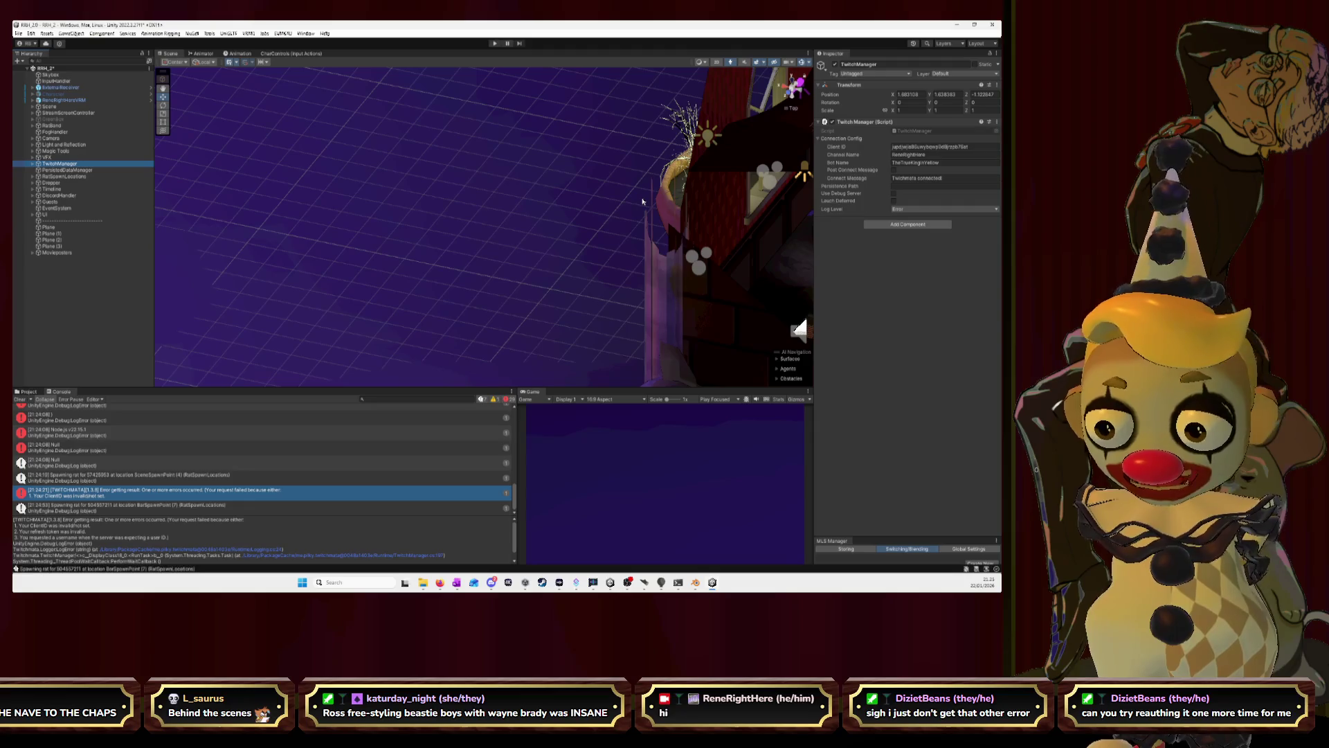
click(306, 34)
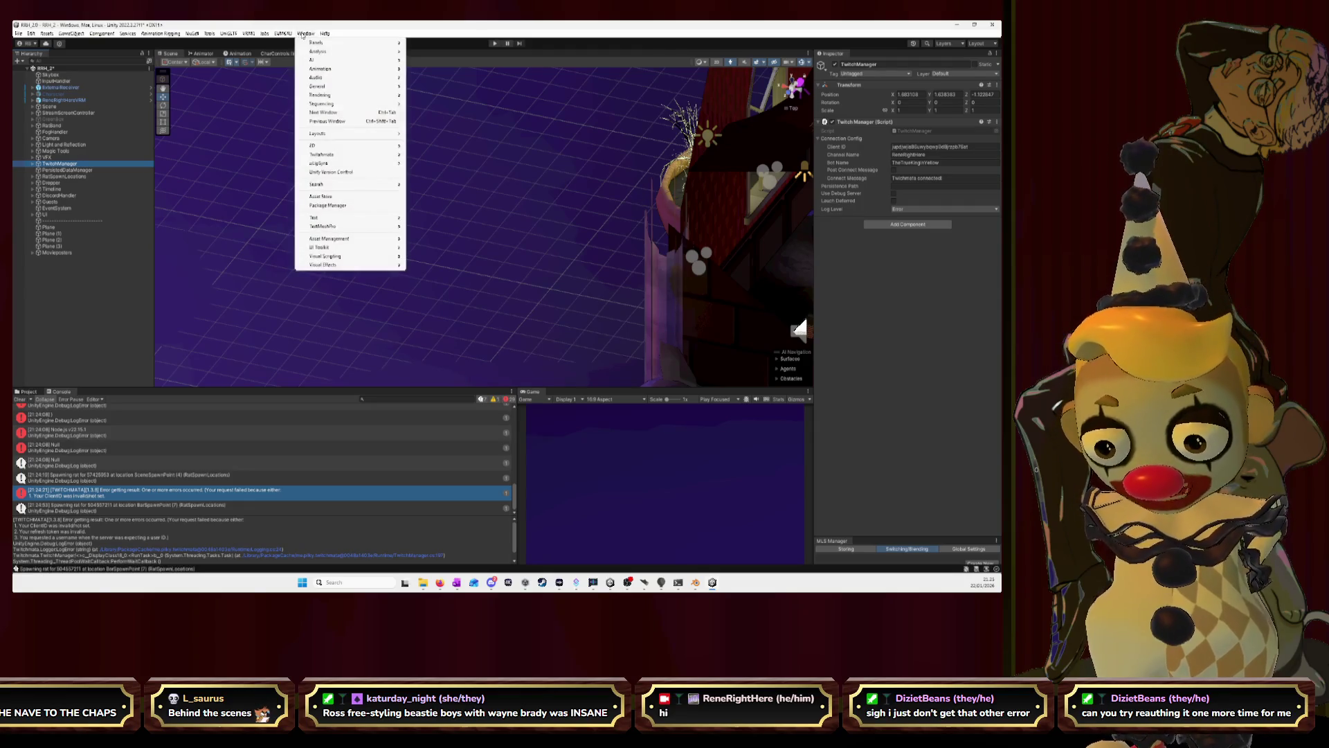
mouse_move(324, 153)
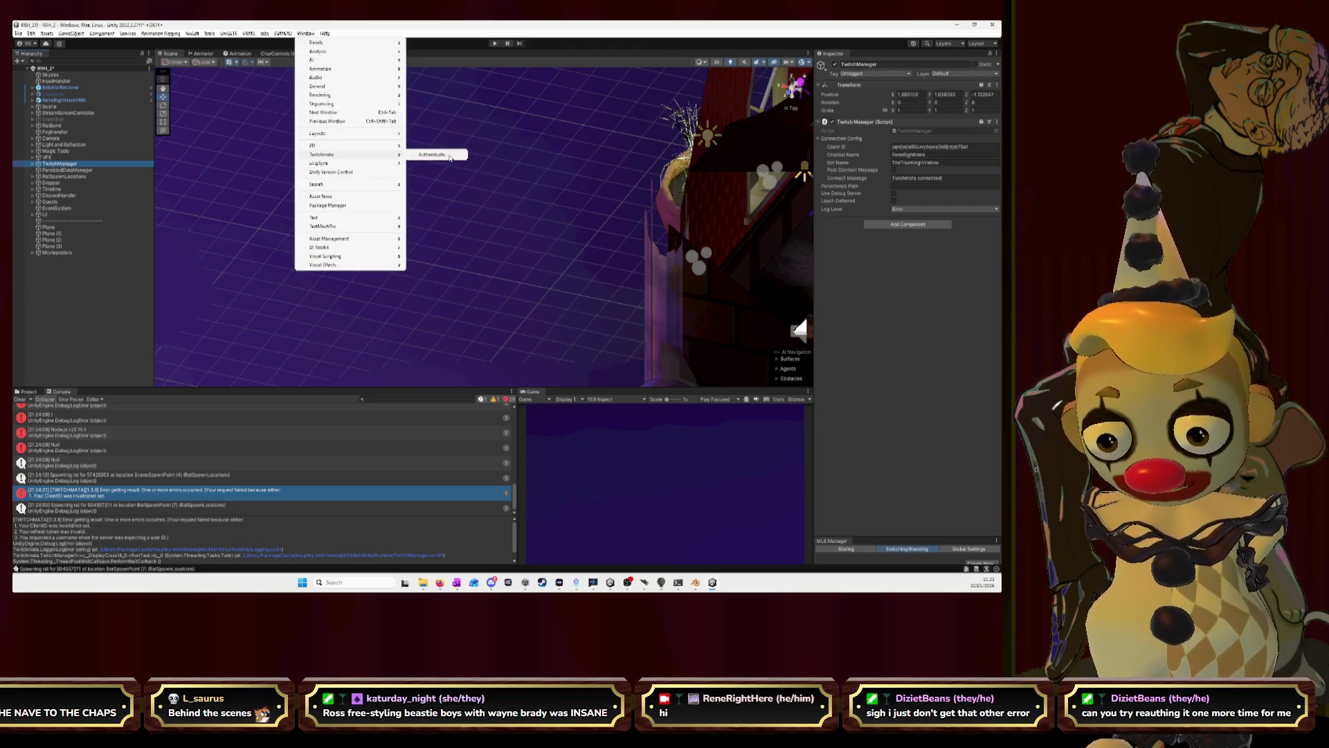
click(452, 158)
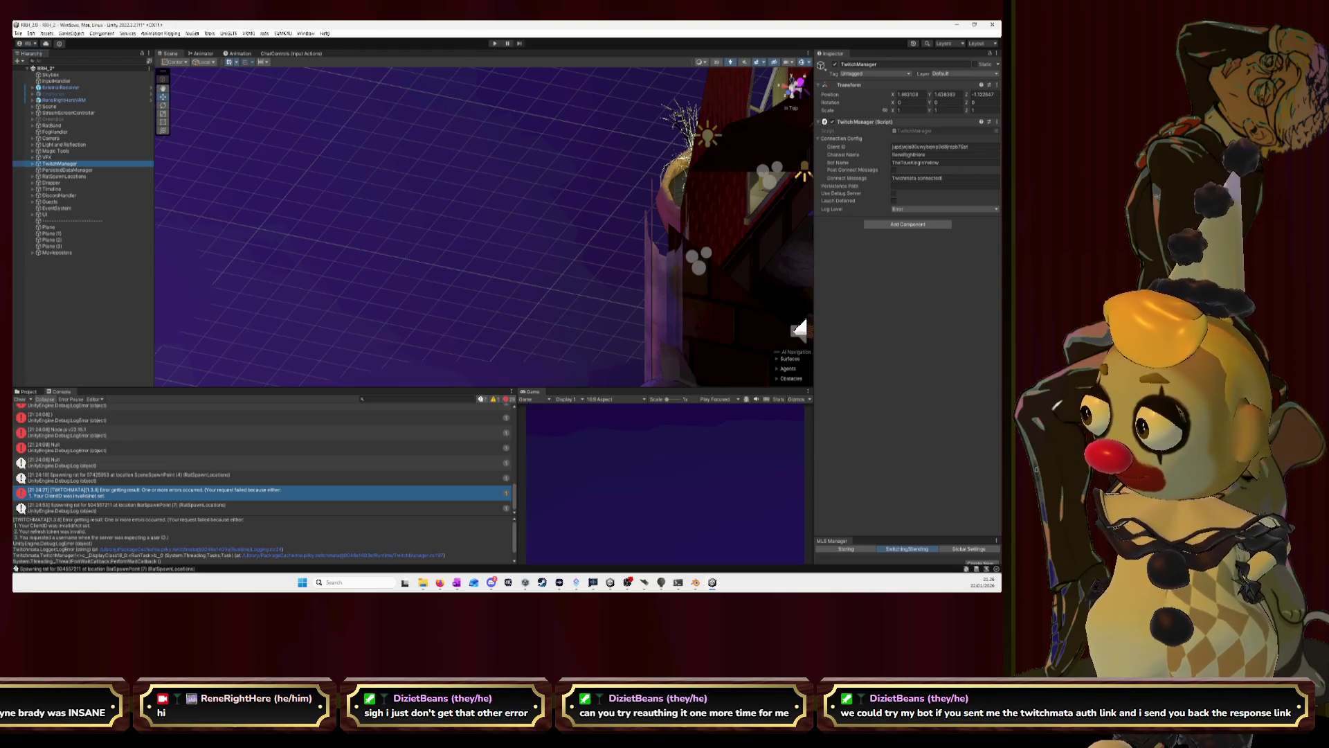
Play the scene with a cleared console, then stop it and run Twitchmata authentication again.
click(496, 44)
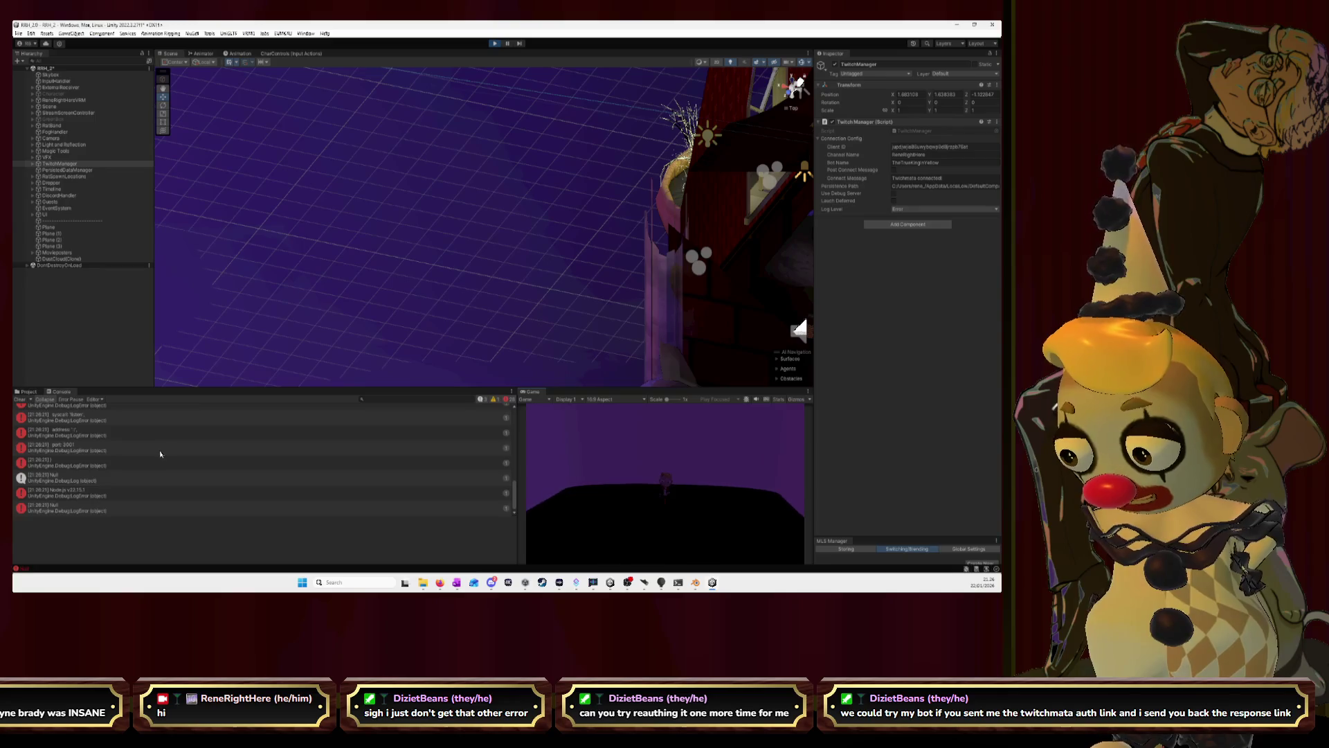
click(22, 400)
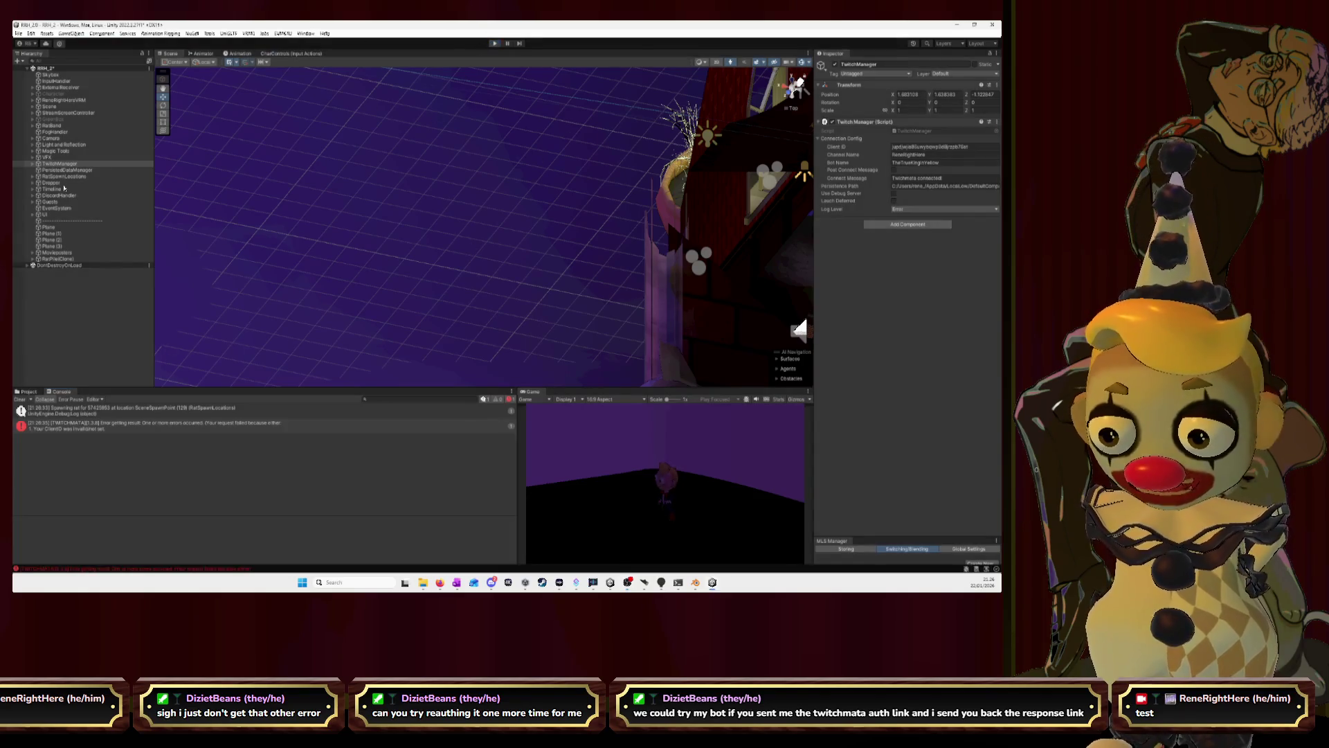
click(61, 165)
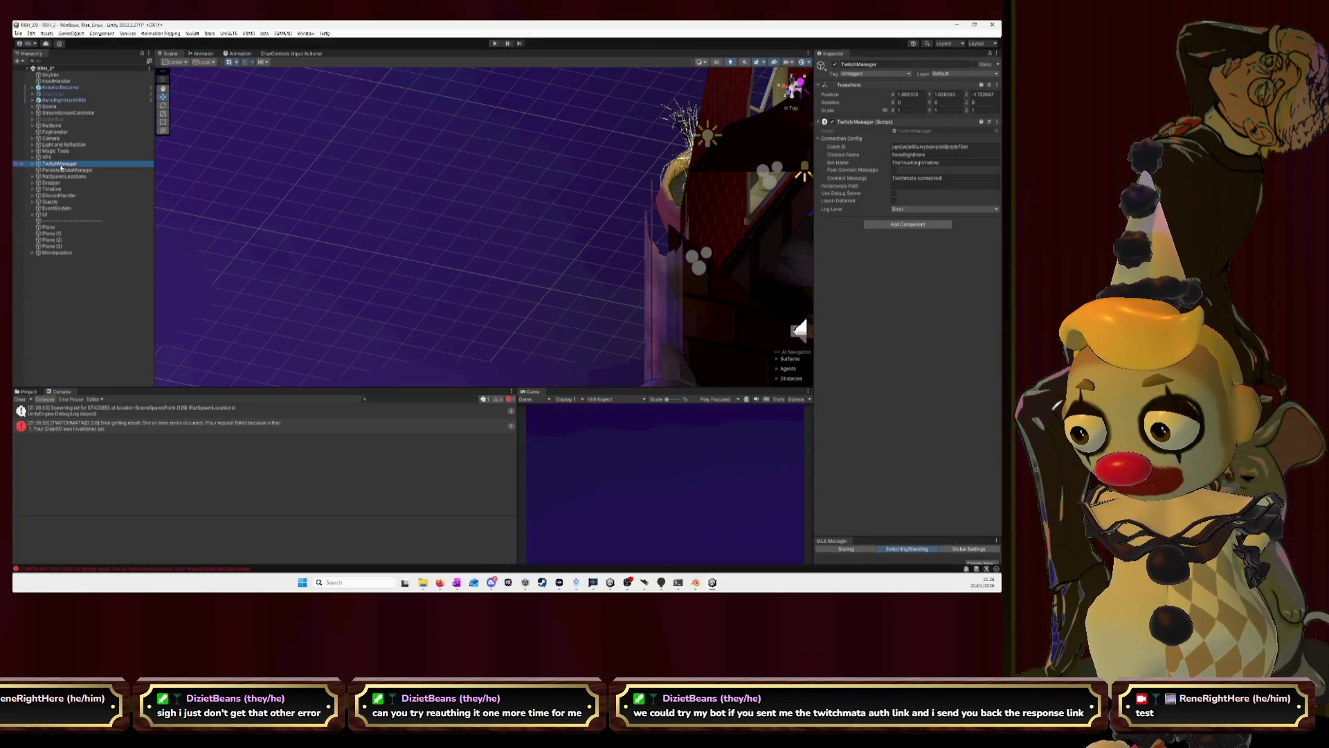
click(309, 34)
mouse_move(354, 156)
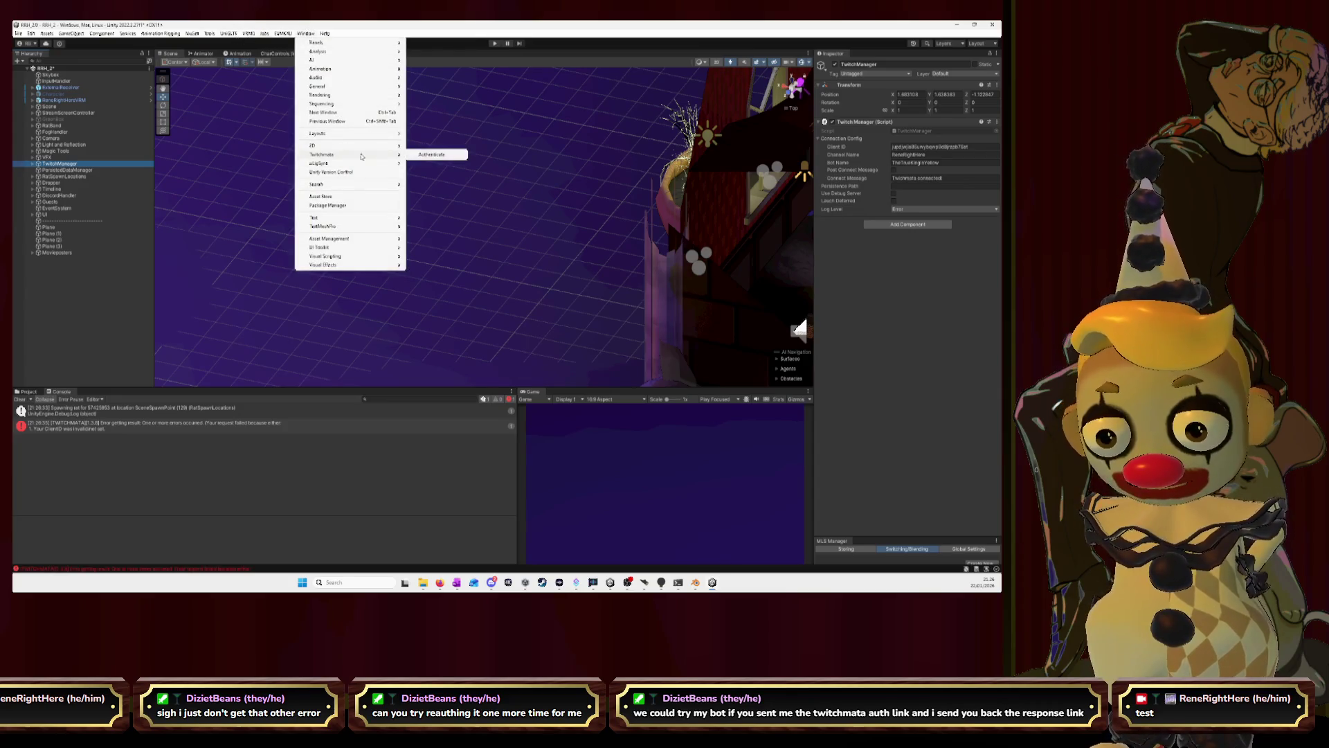
click(431, 154)
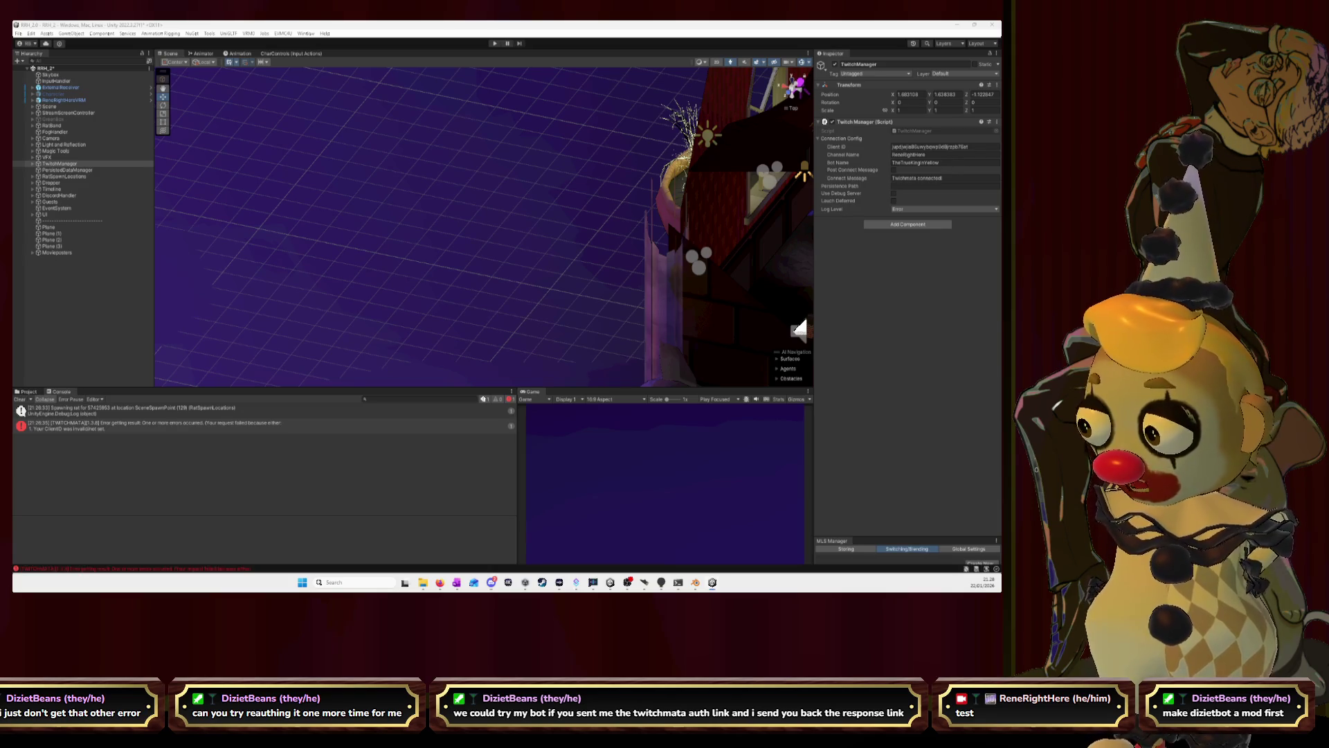
Enter Play mode to test the Twitch connection, then exit Play mode with Ctrl+P.
click(495, 44)
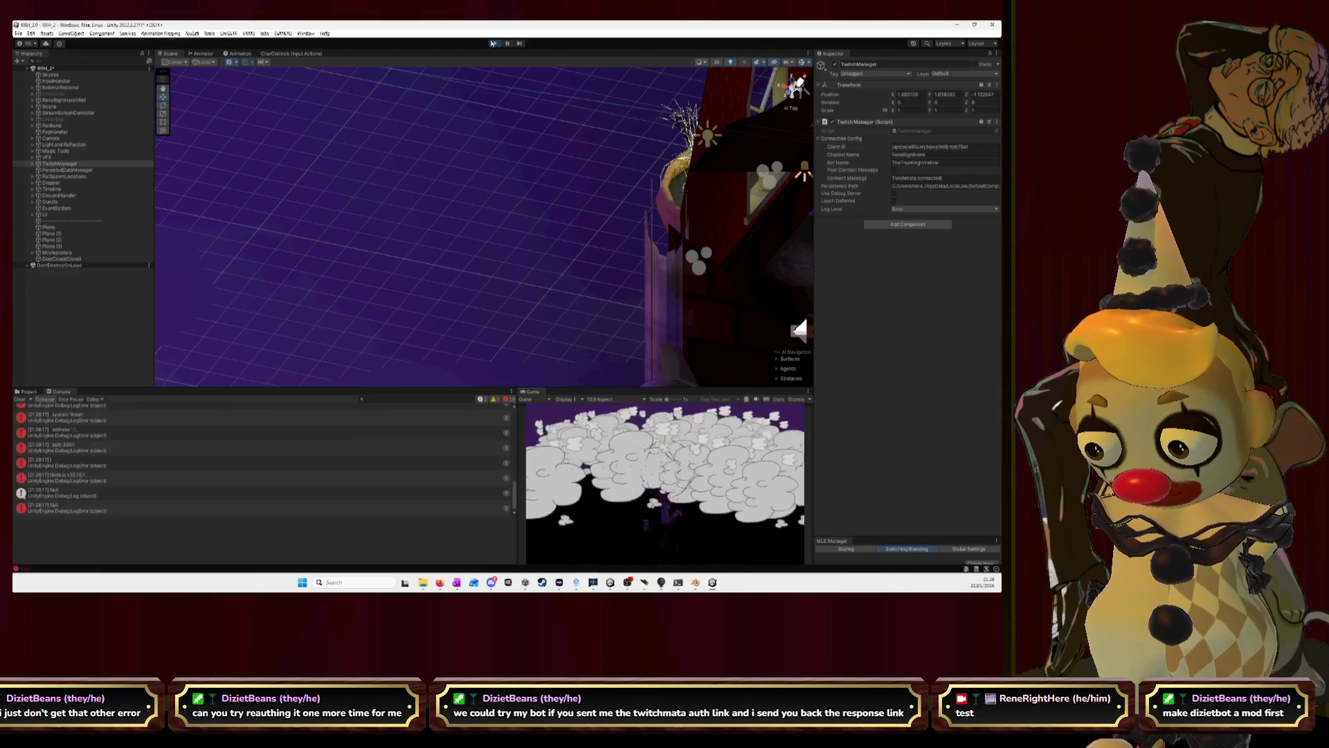
click(18, 399)
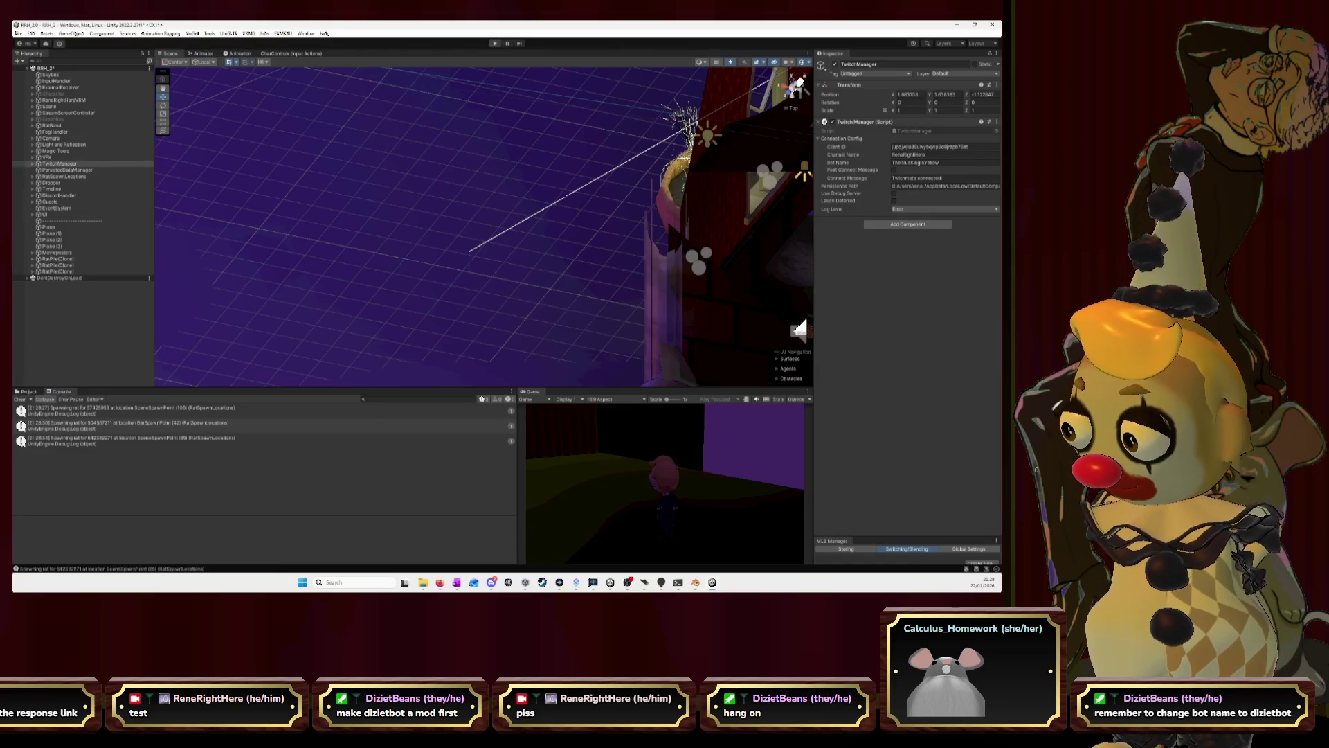
key(ctrl+p)
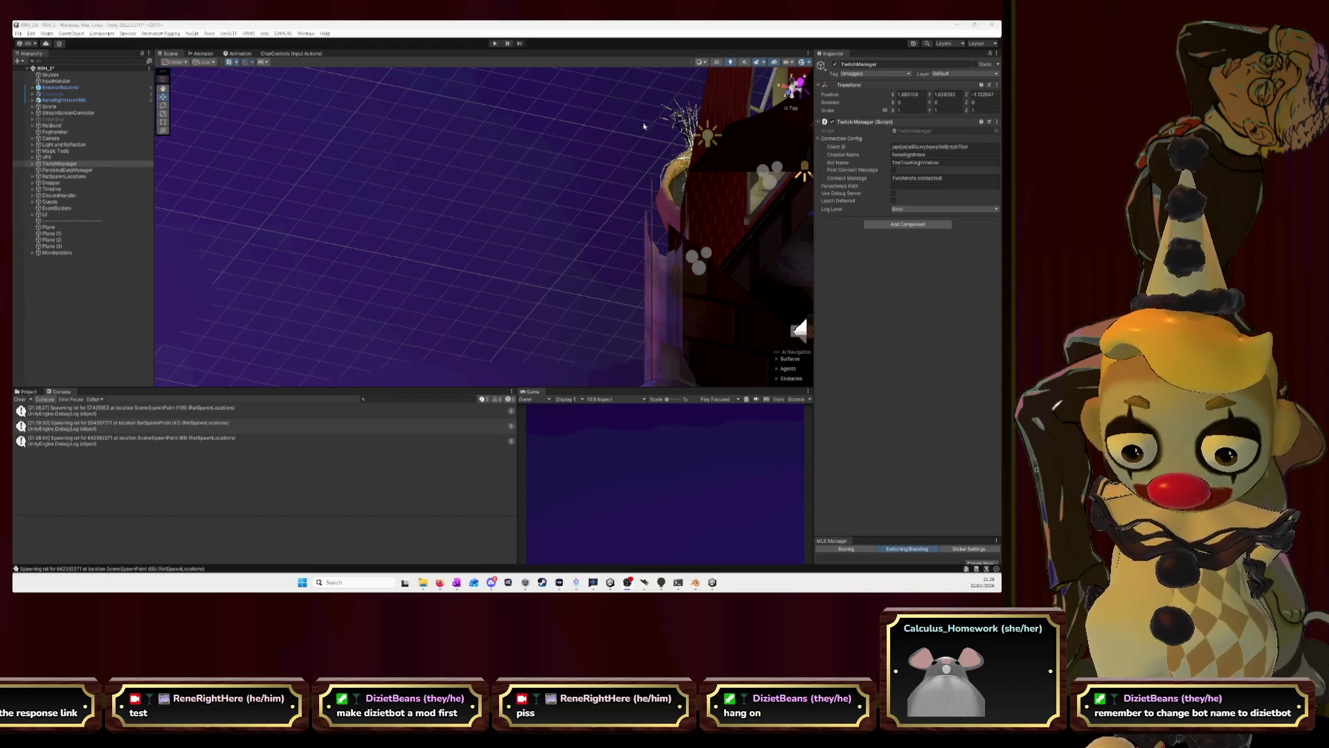
Set the TwitchManager bot name to dizietbot, play the scene, clear the console and select the Twitch error.
click(929, 162)
text(dizietbot)
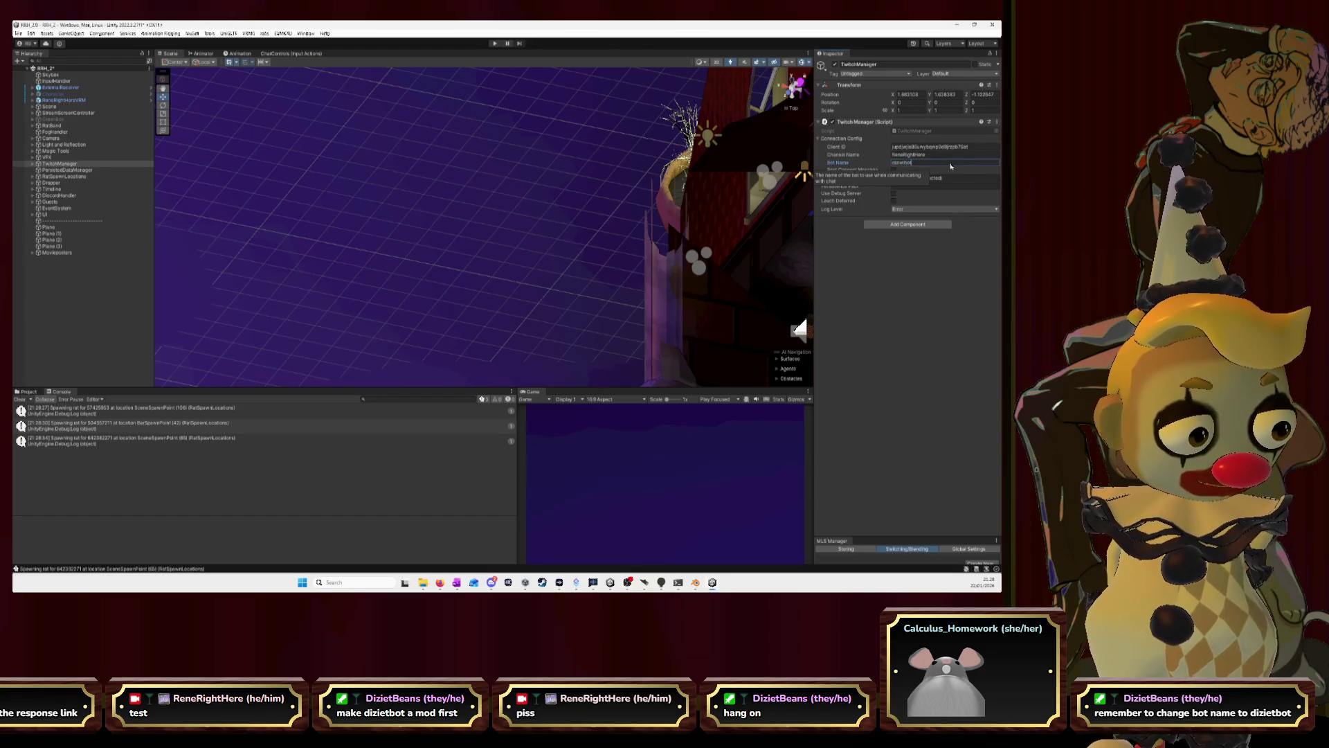
key(Return)
key(ctrl+p)
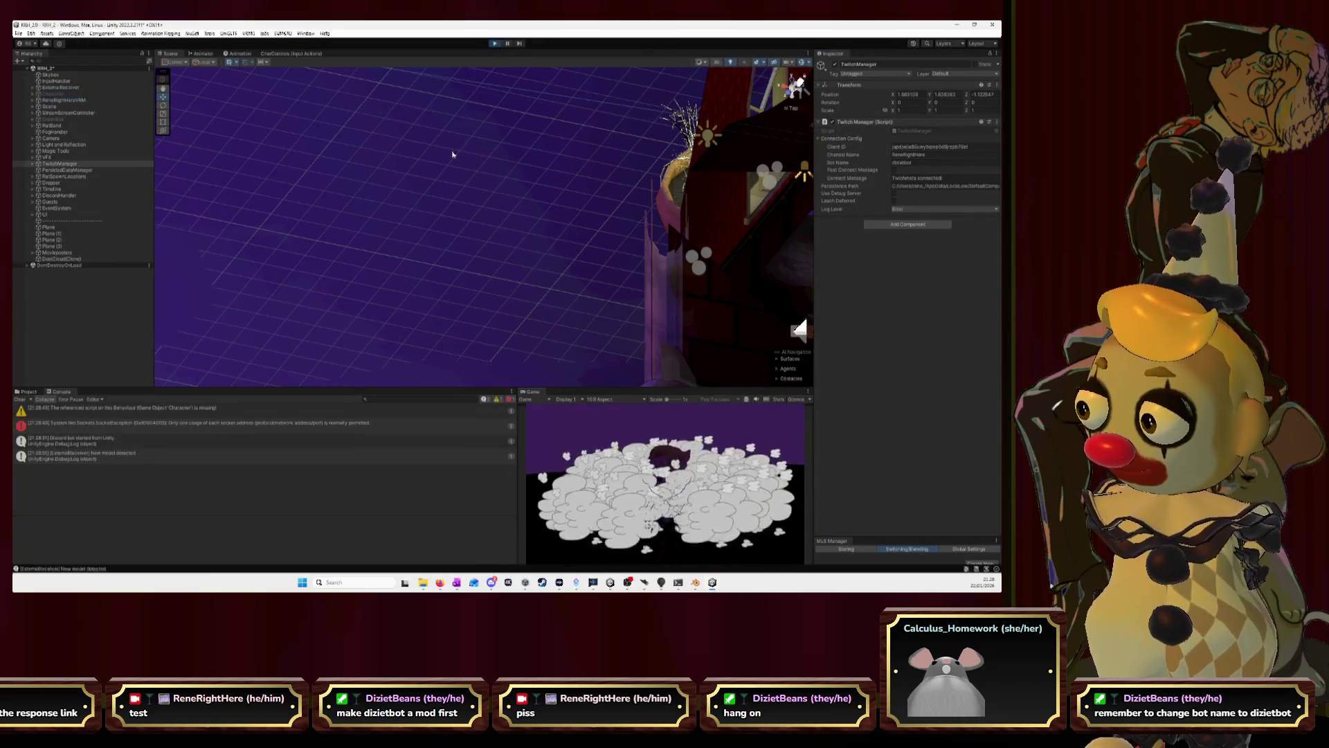
click(19, 399)
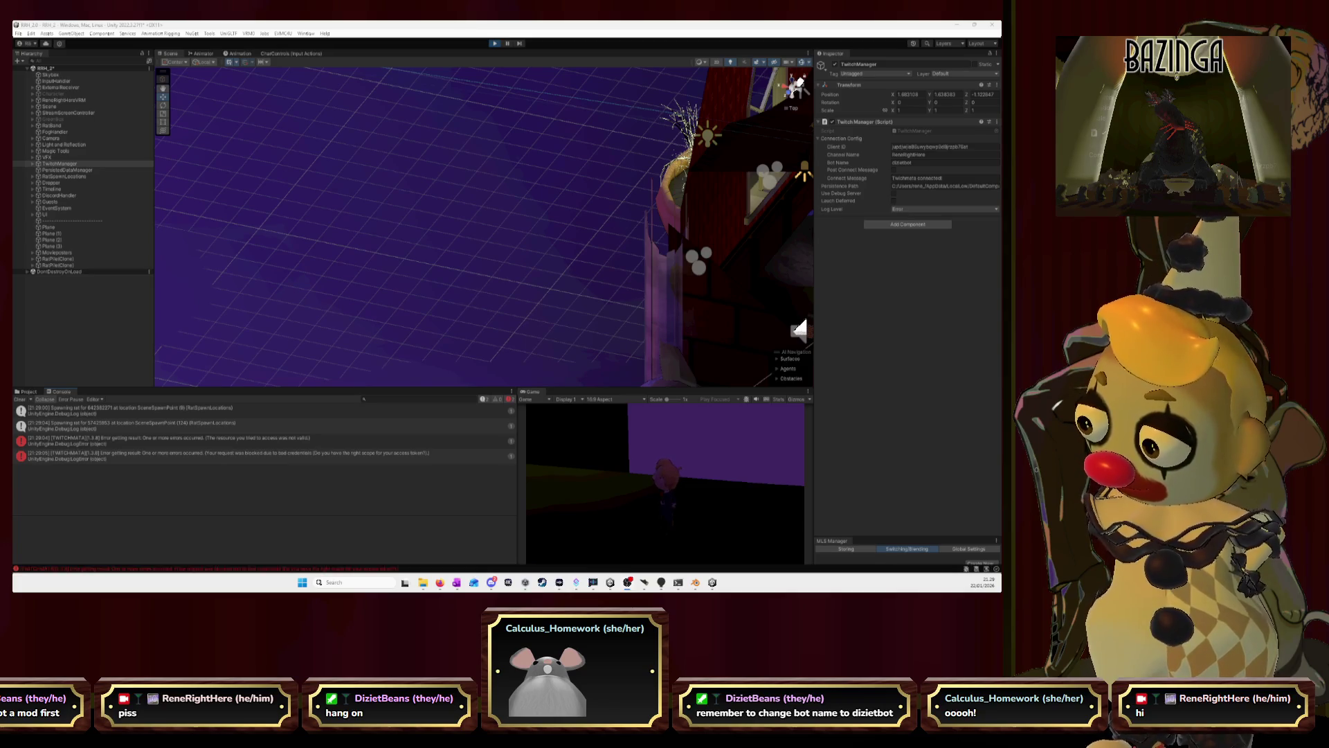
click(317, 438)
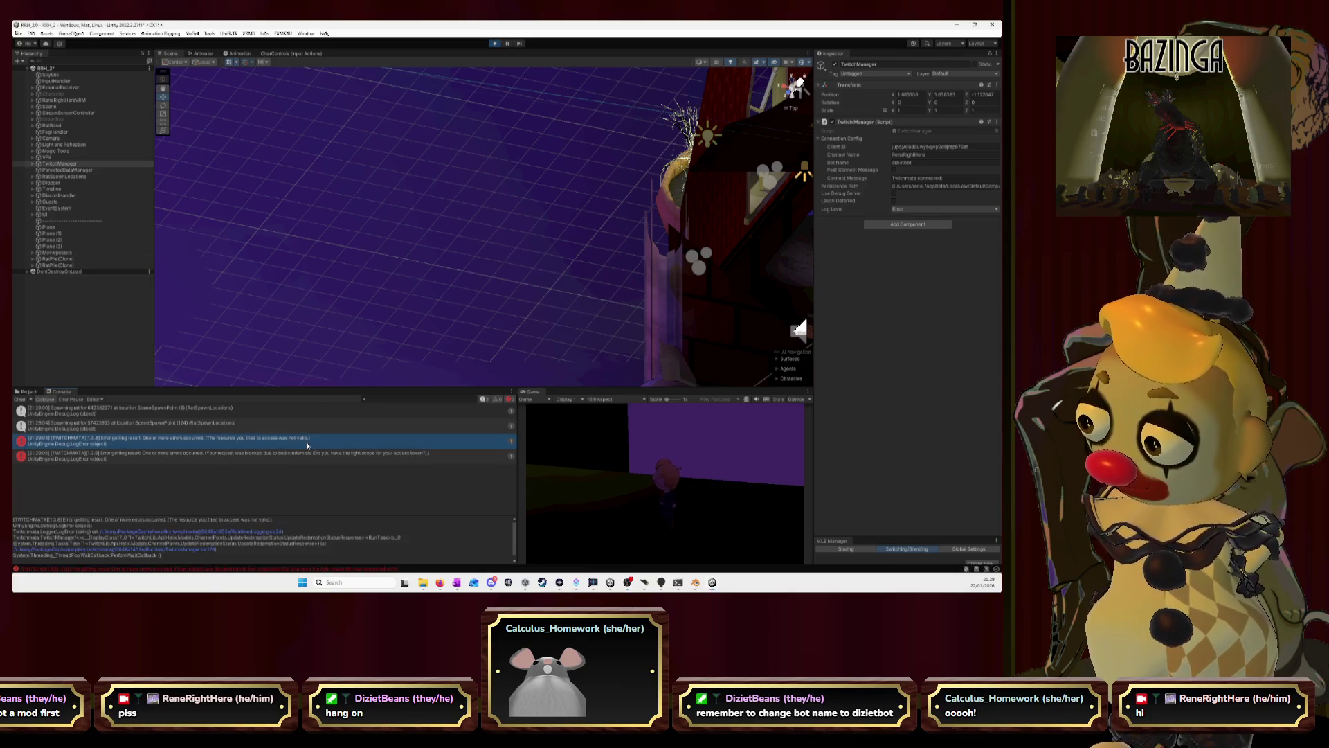
Compare the stack traces of the Twitch request errors in the Console one after another.
click(311, 458)
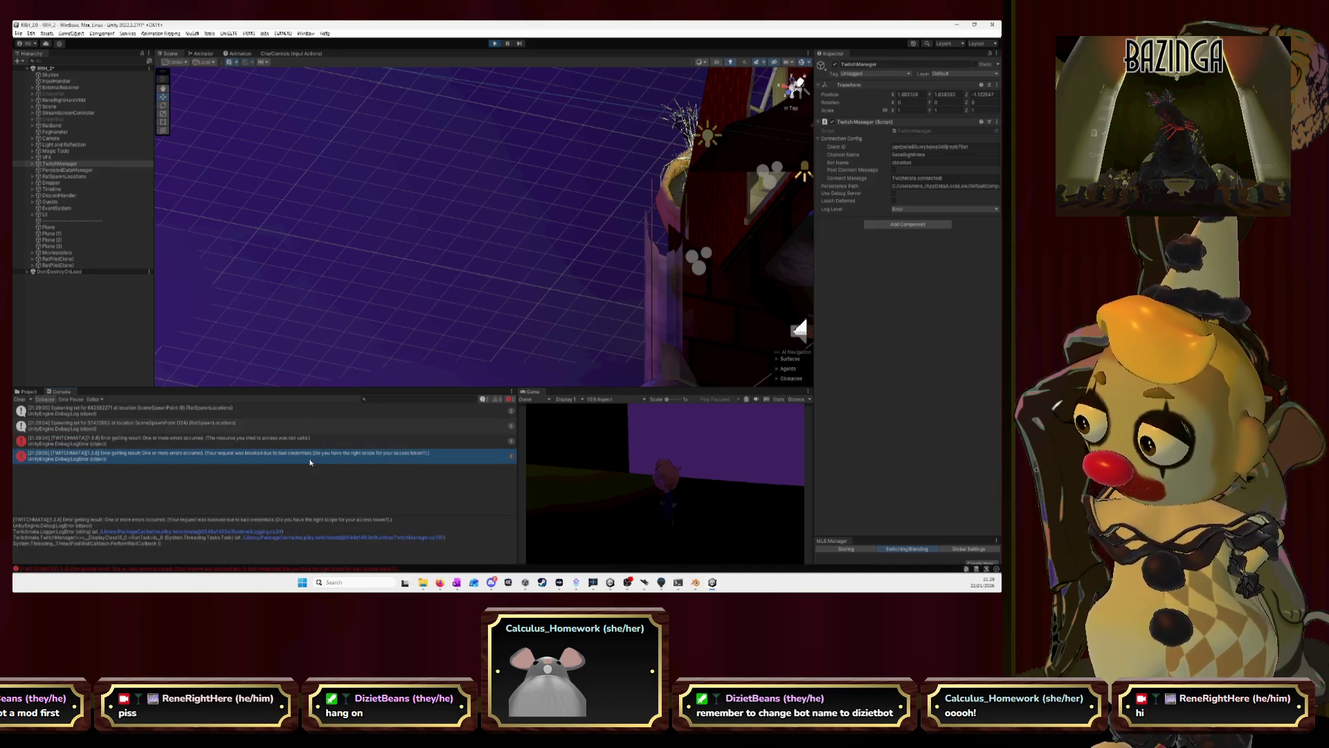
click(305, 442)
click(305, 454)
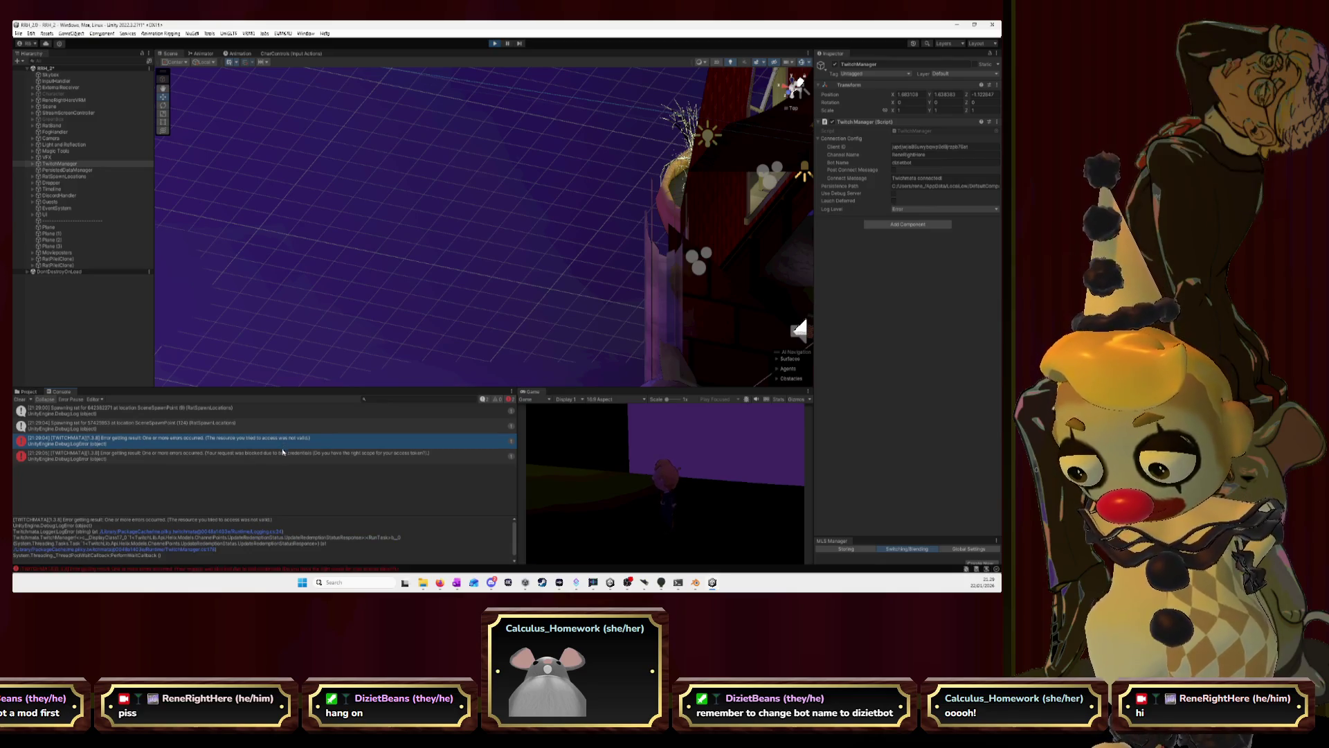
click(281, 454)
click(280, 443)
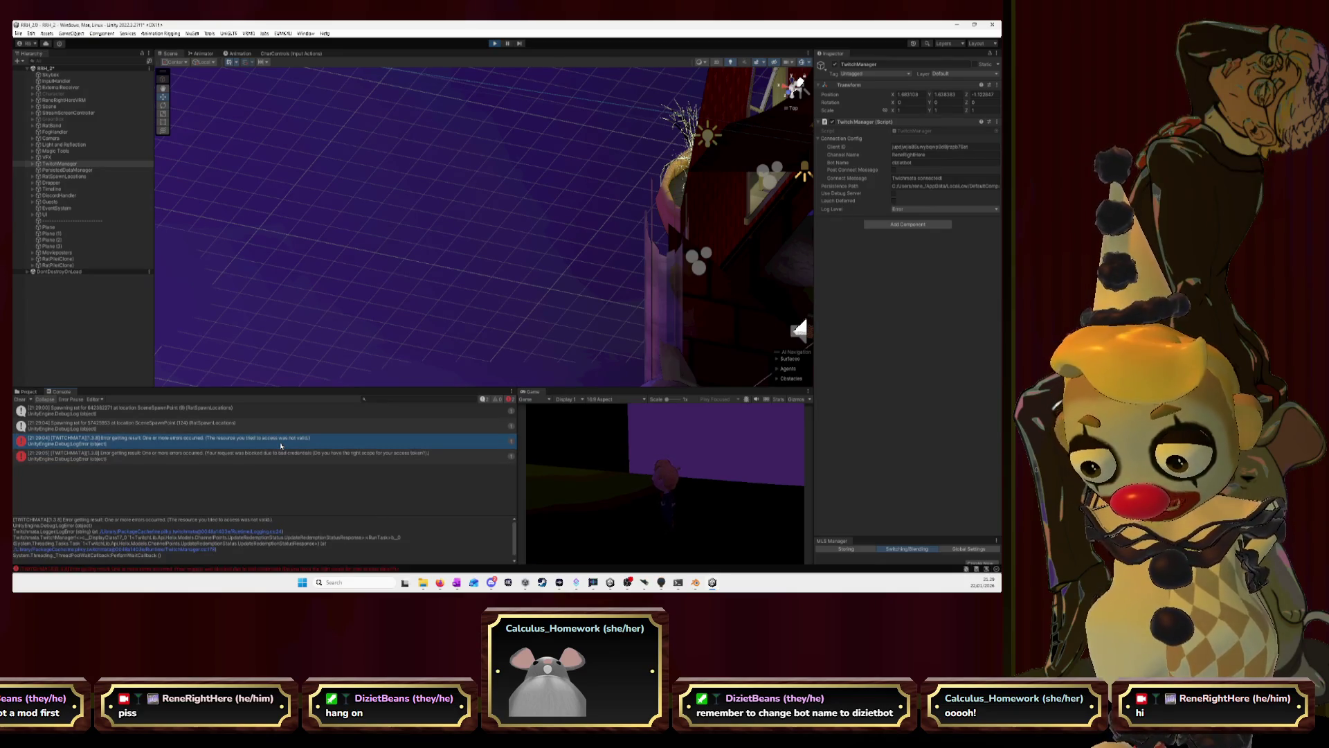
click(279, 454)
click(277, 454)
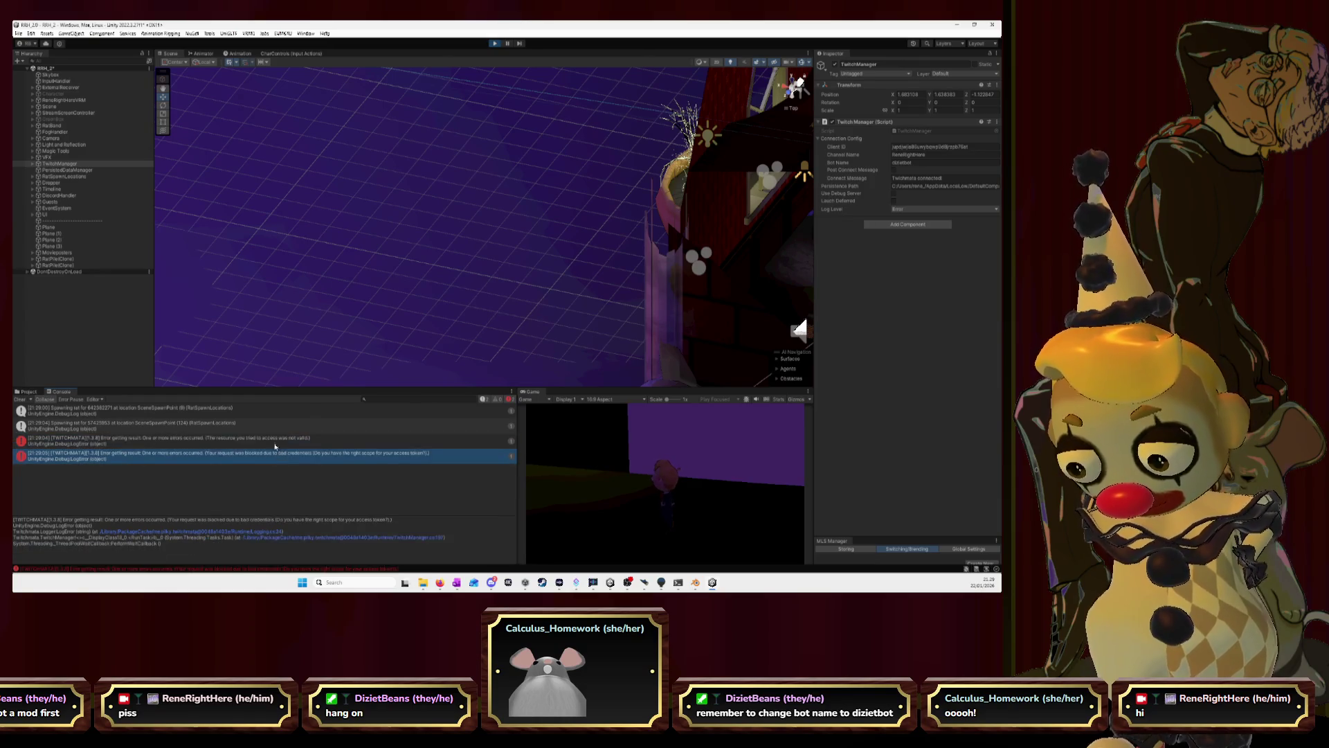
click(275, 455)
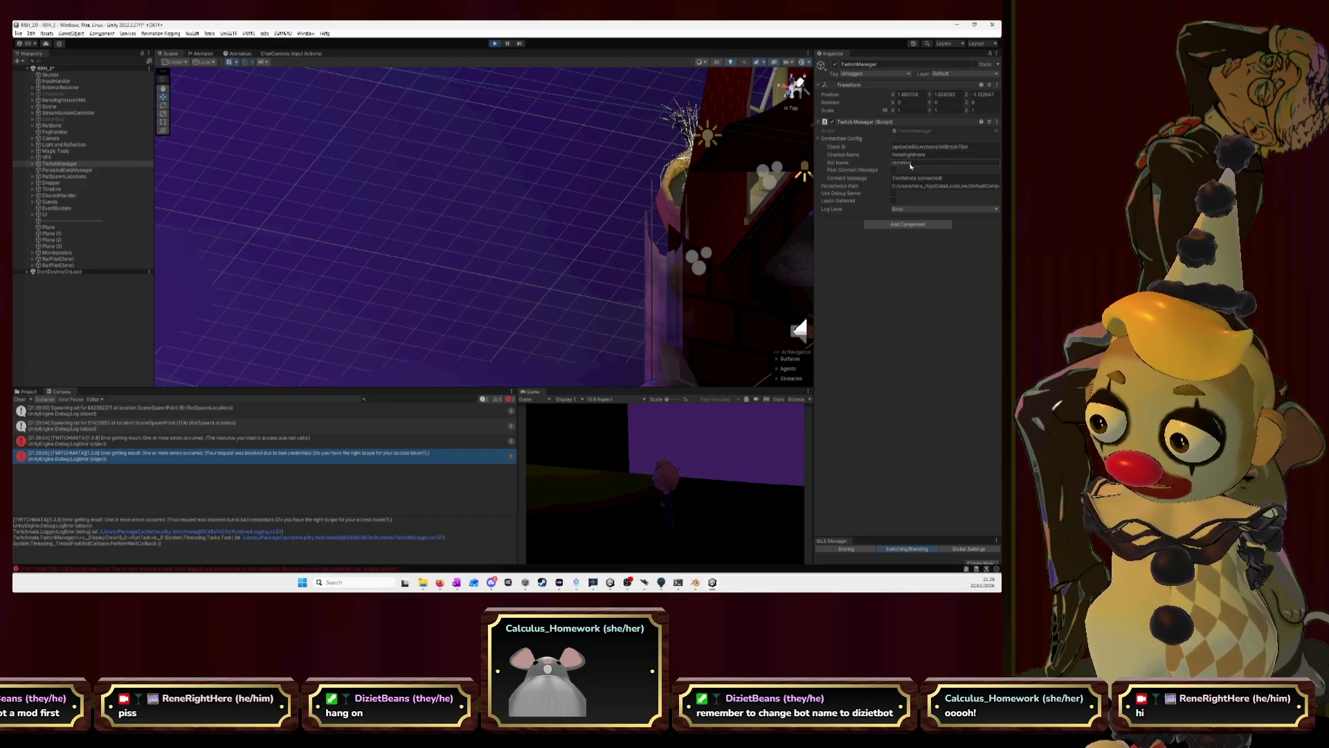
Exit Play mode, select TwitchManager and launch Window > Twitchmata > Authentication again.
key(Return)
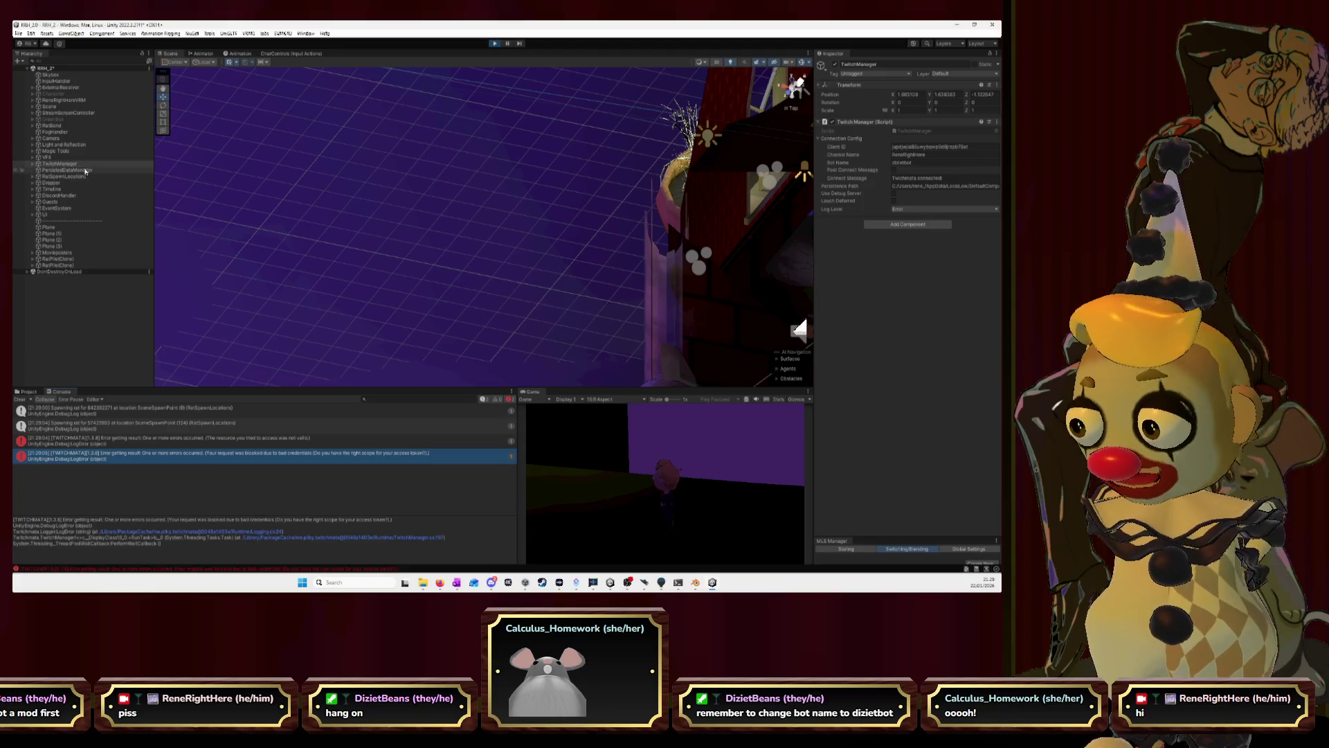
click(63, 163)
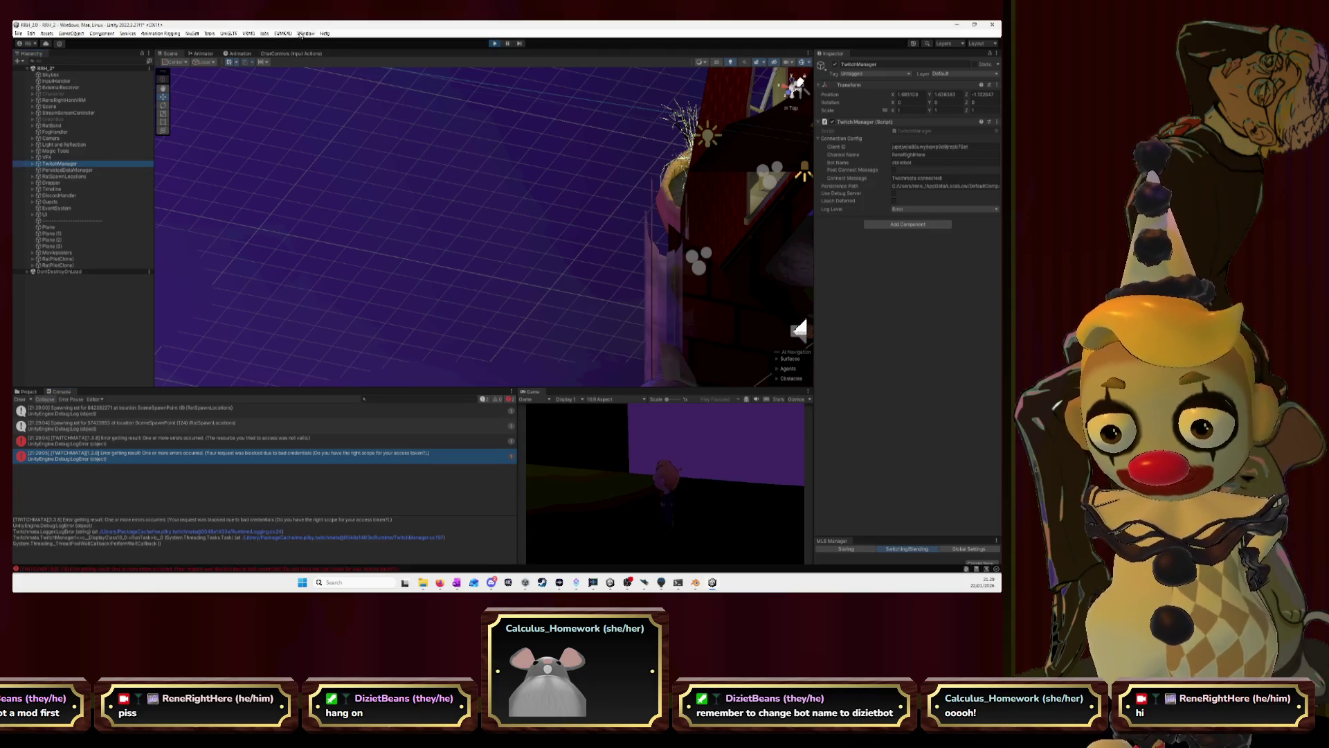
click(495, 45)
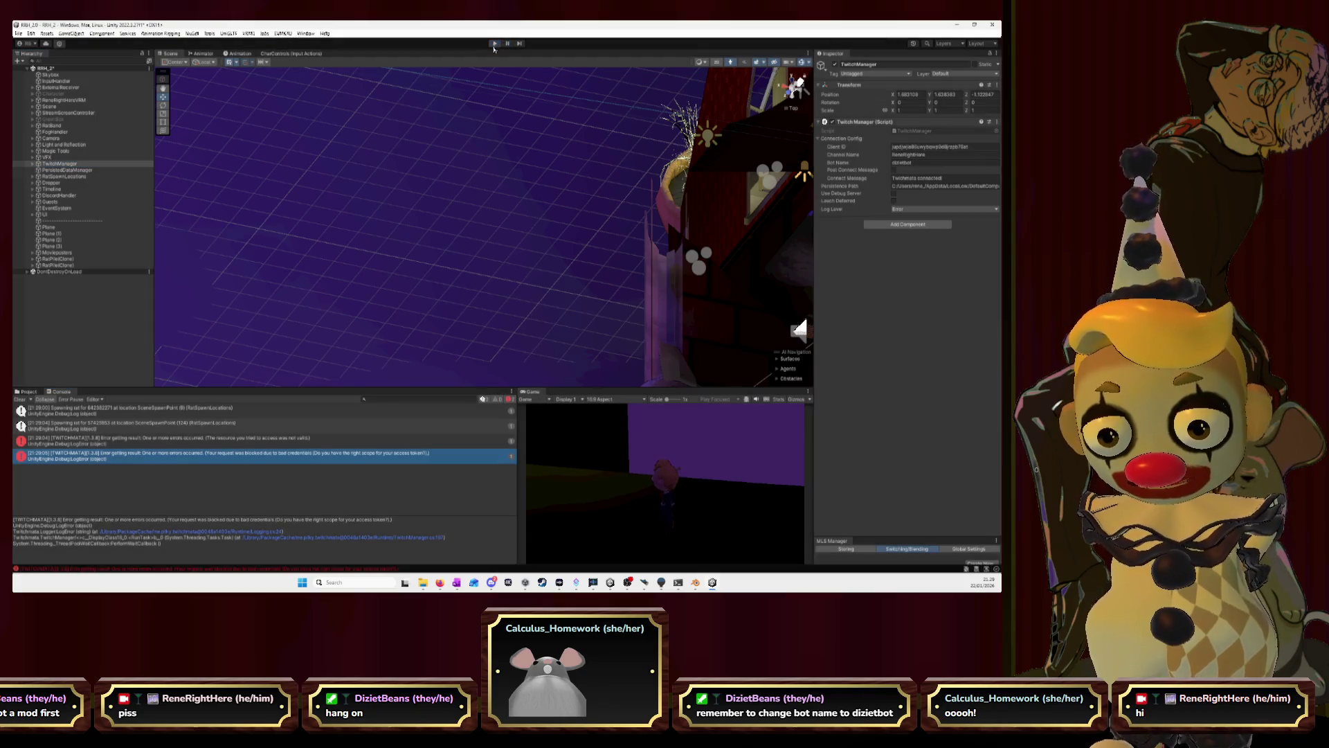
click(72, 162)
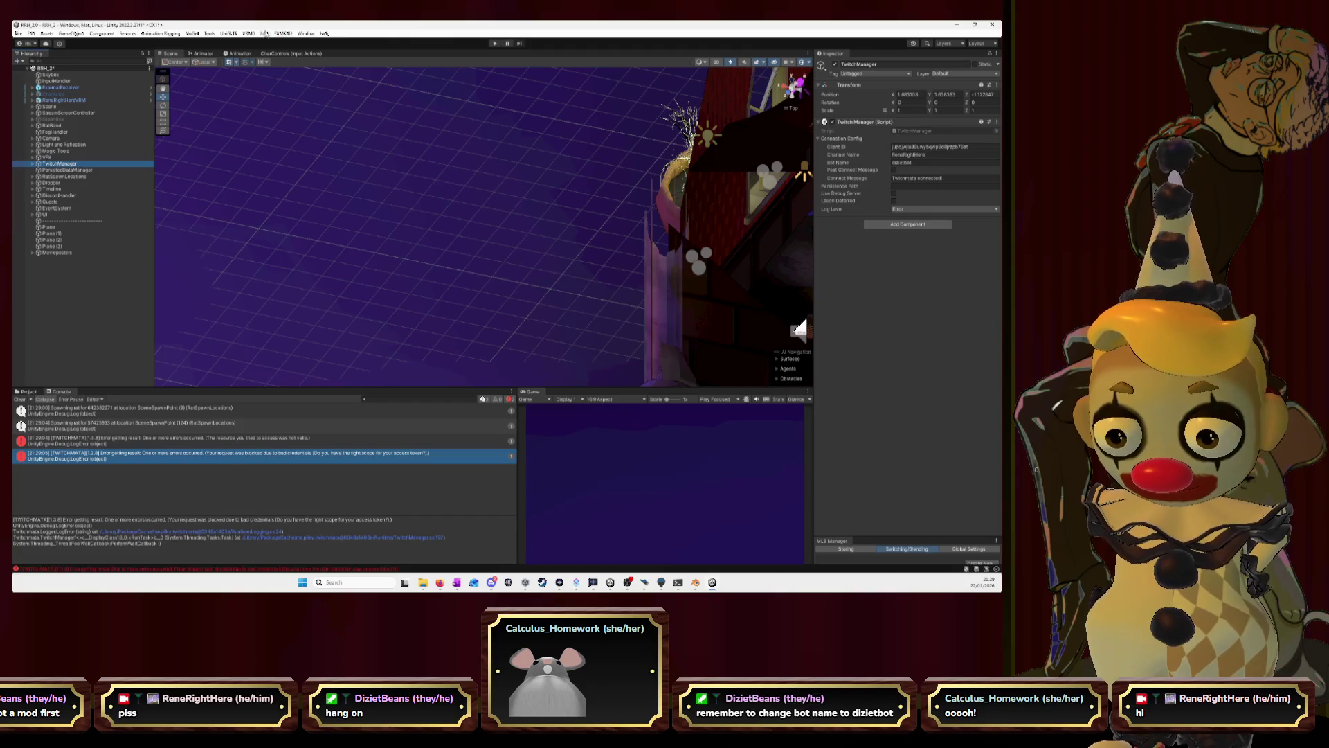
click(301, 35)
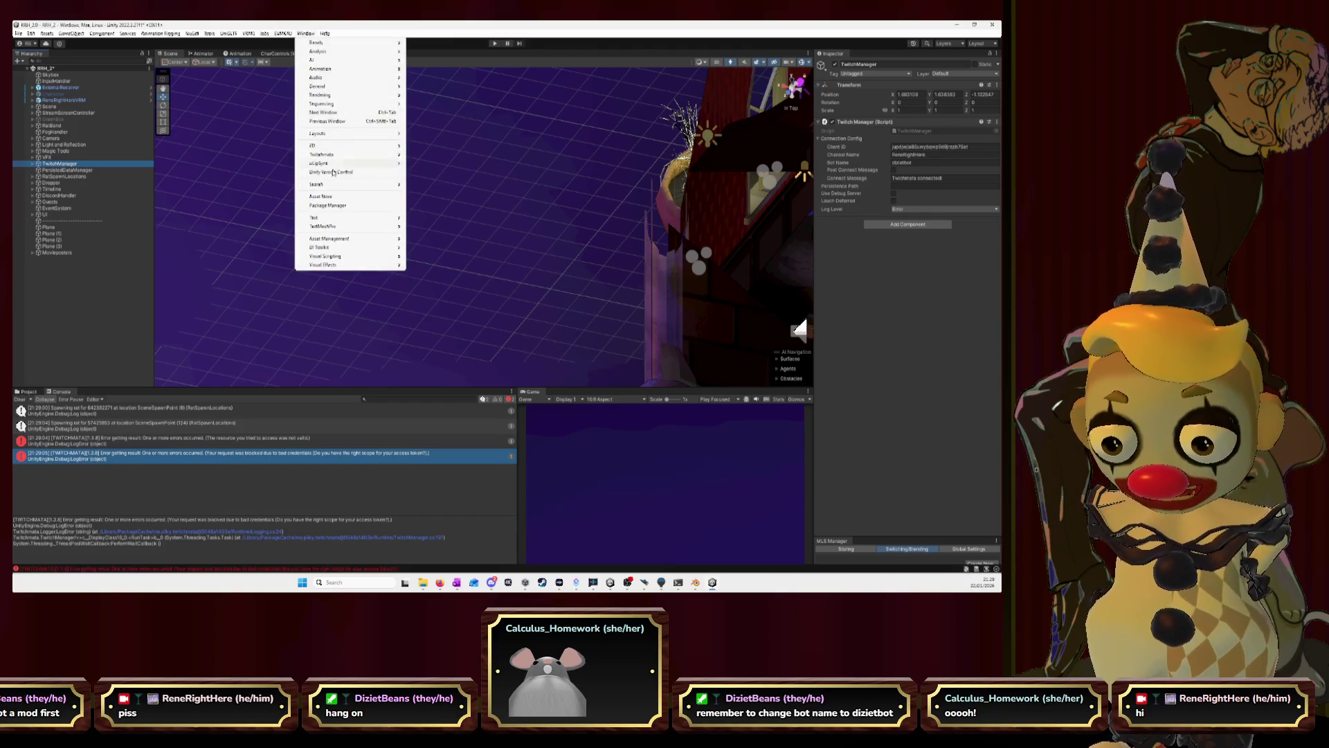
mouse_move(322, 154)
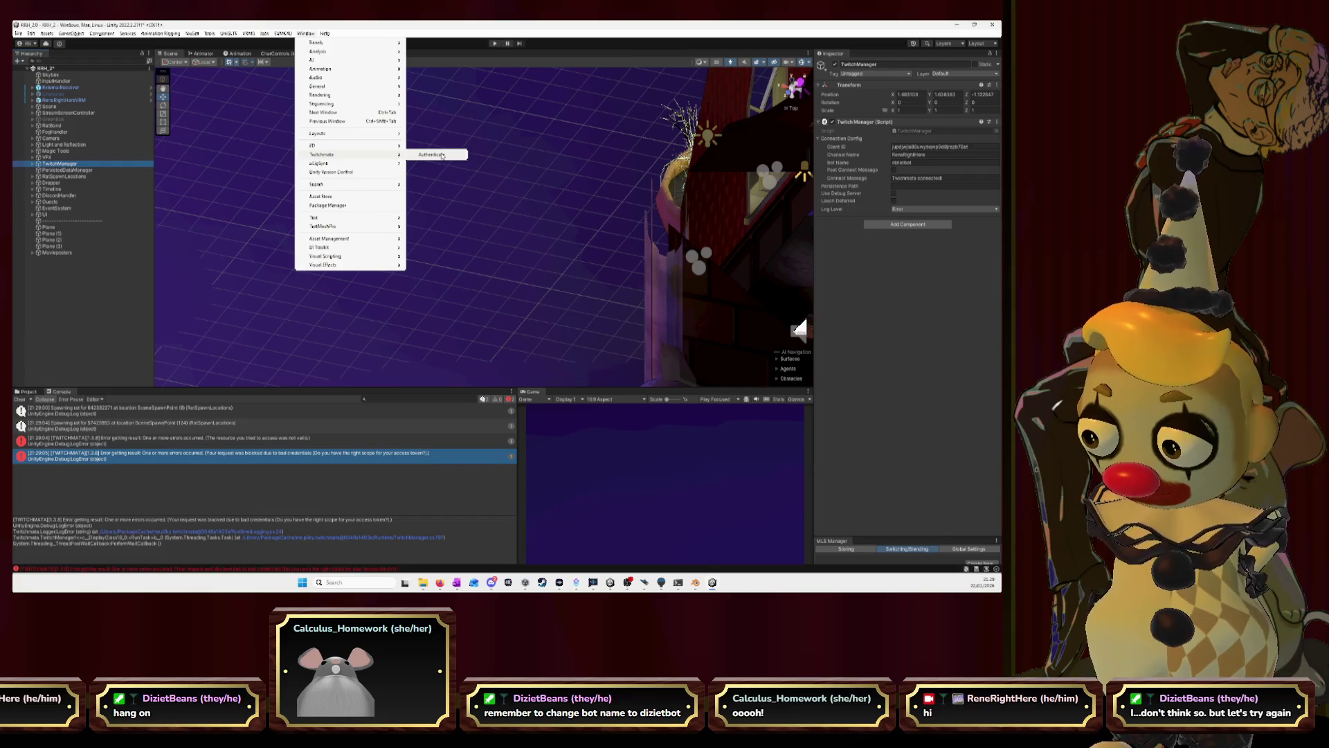
click(444, 159)
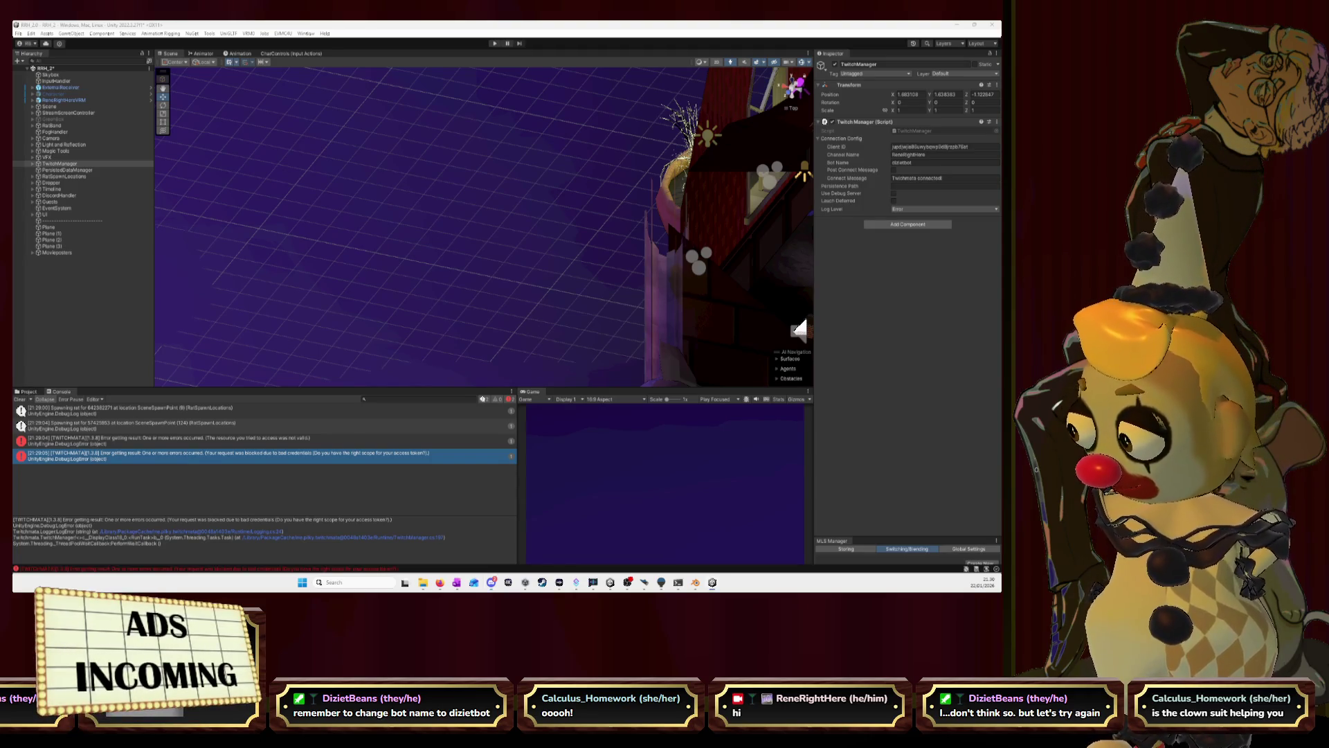
Play the scene after reauthorising, clear the console and show the remaining Twitch error's stack trace.
click(495, 43)
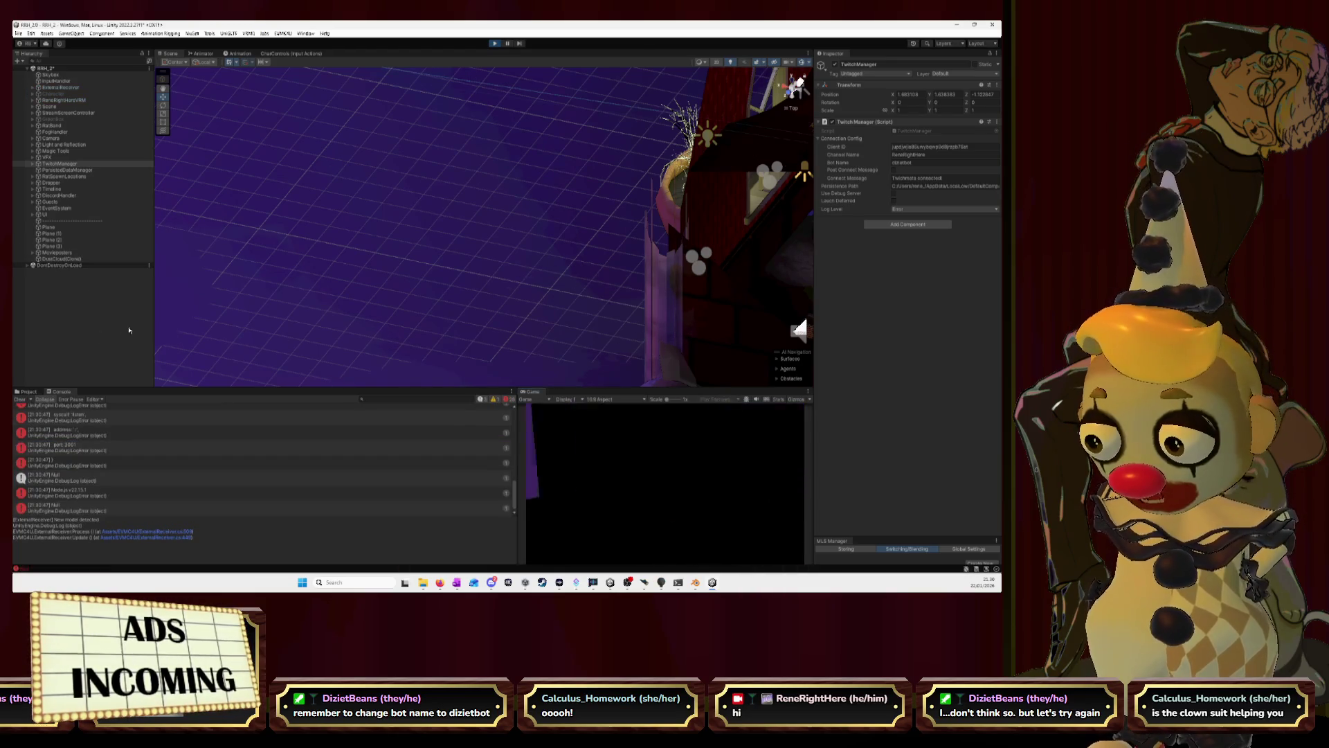
scroll(120, 492, up, 3)
scroll(119, 493, up, 5)
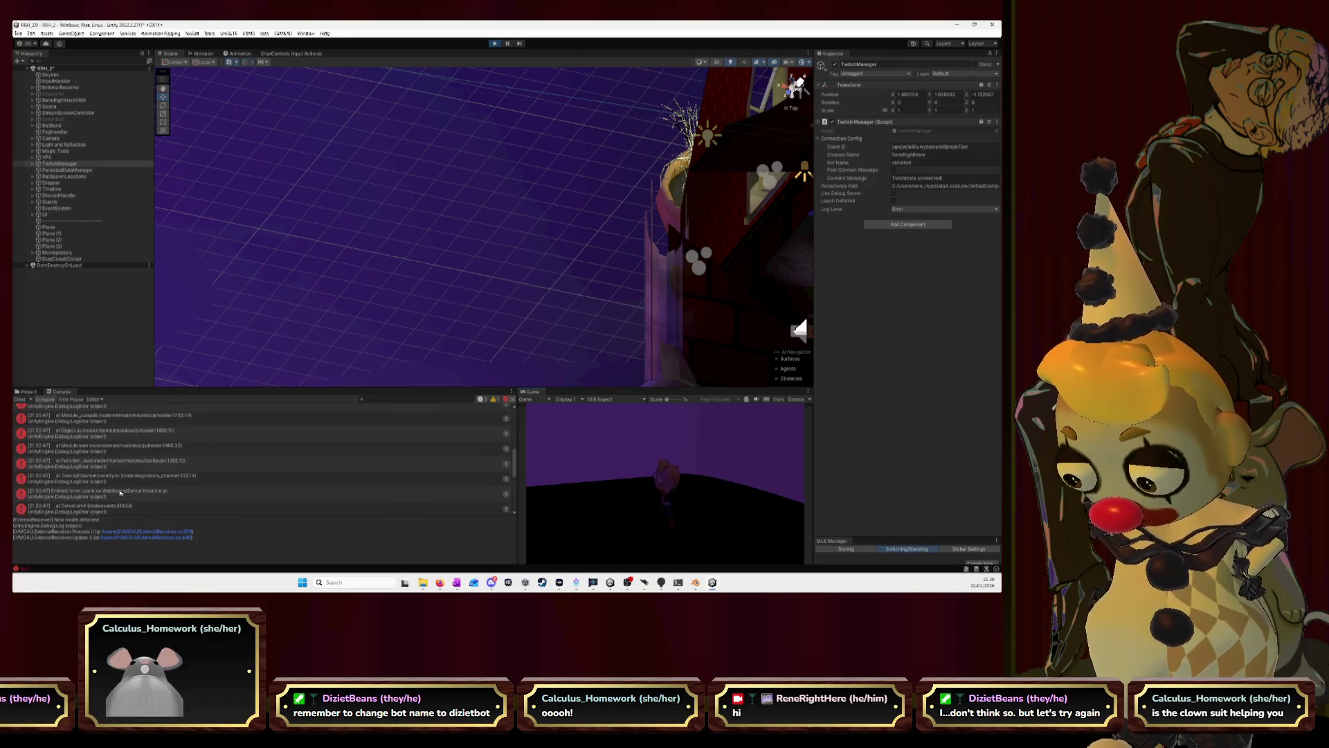
scroll(119, 493, up, 3)
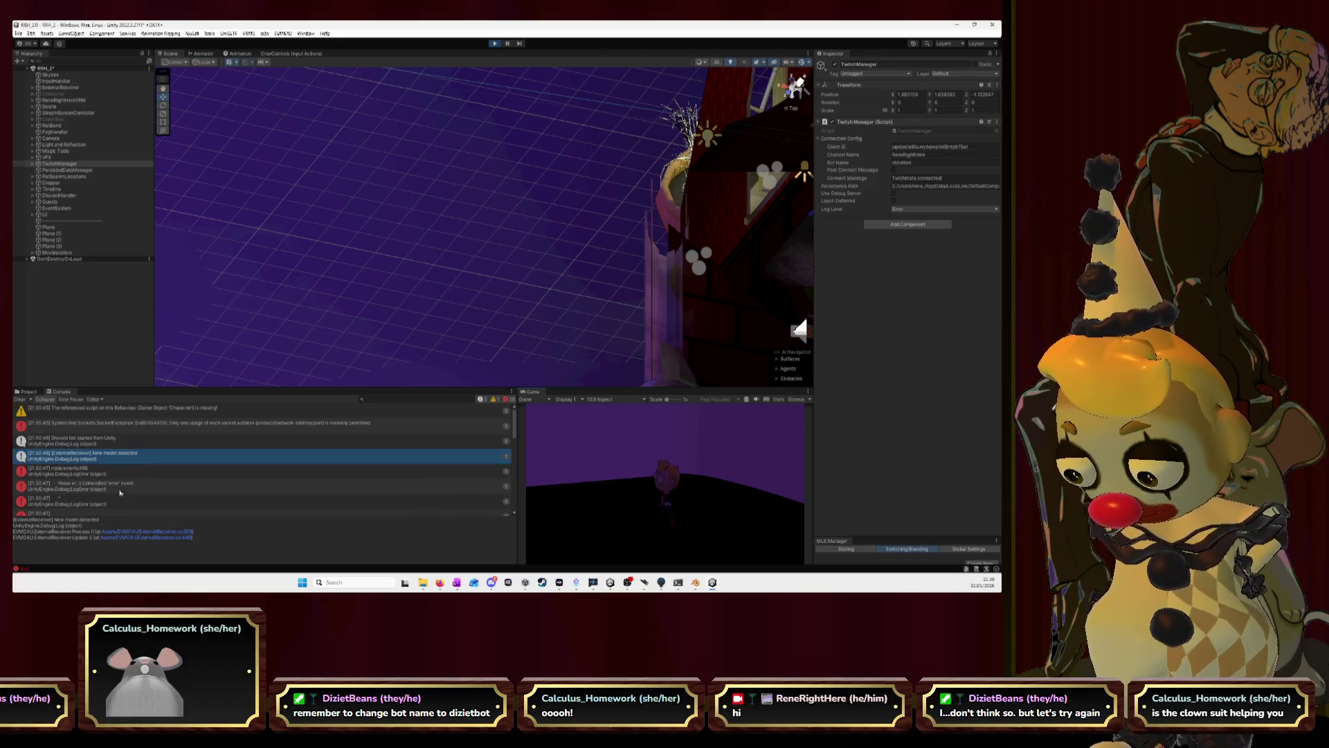
click(21, 398)
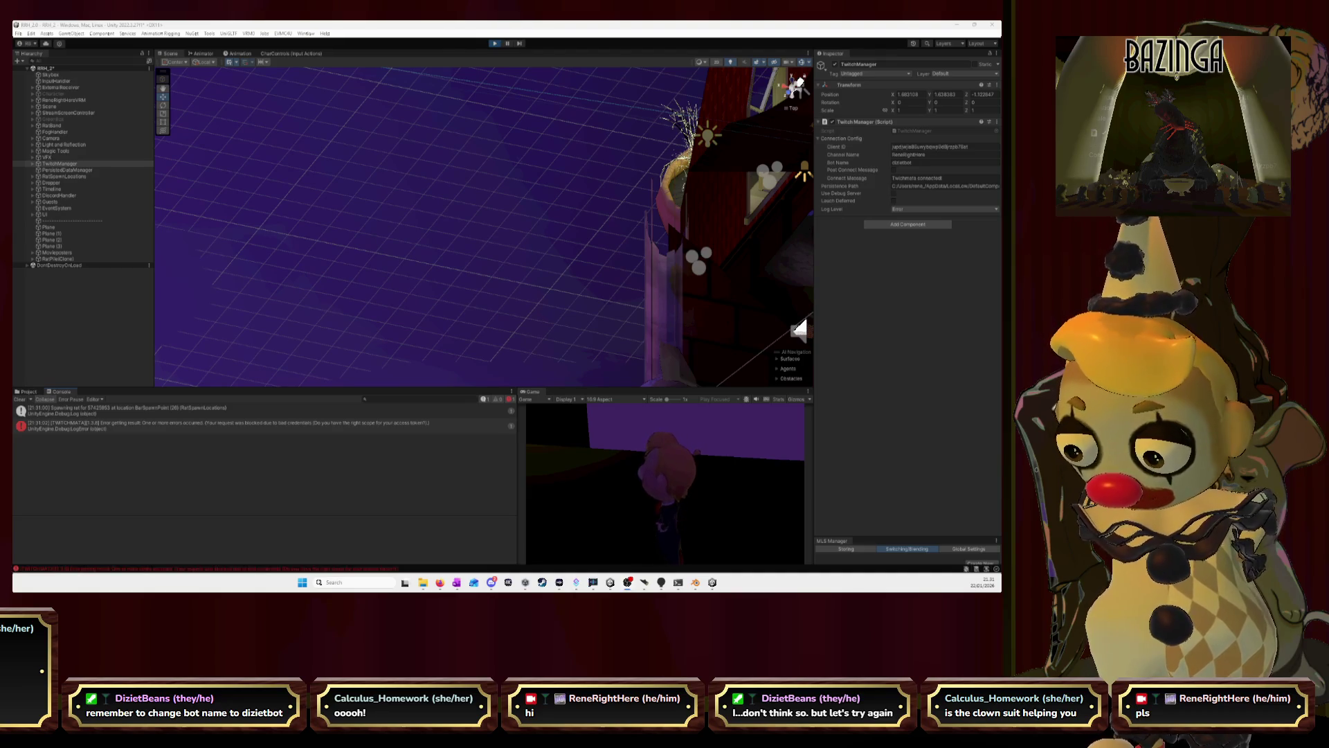
click(349, 425)
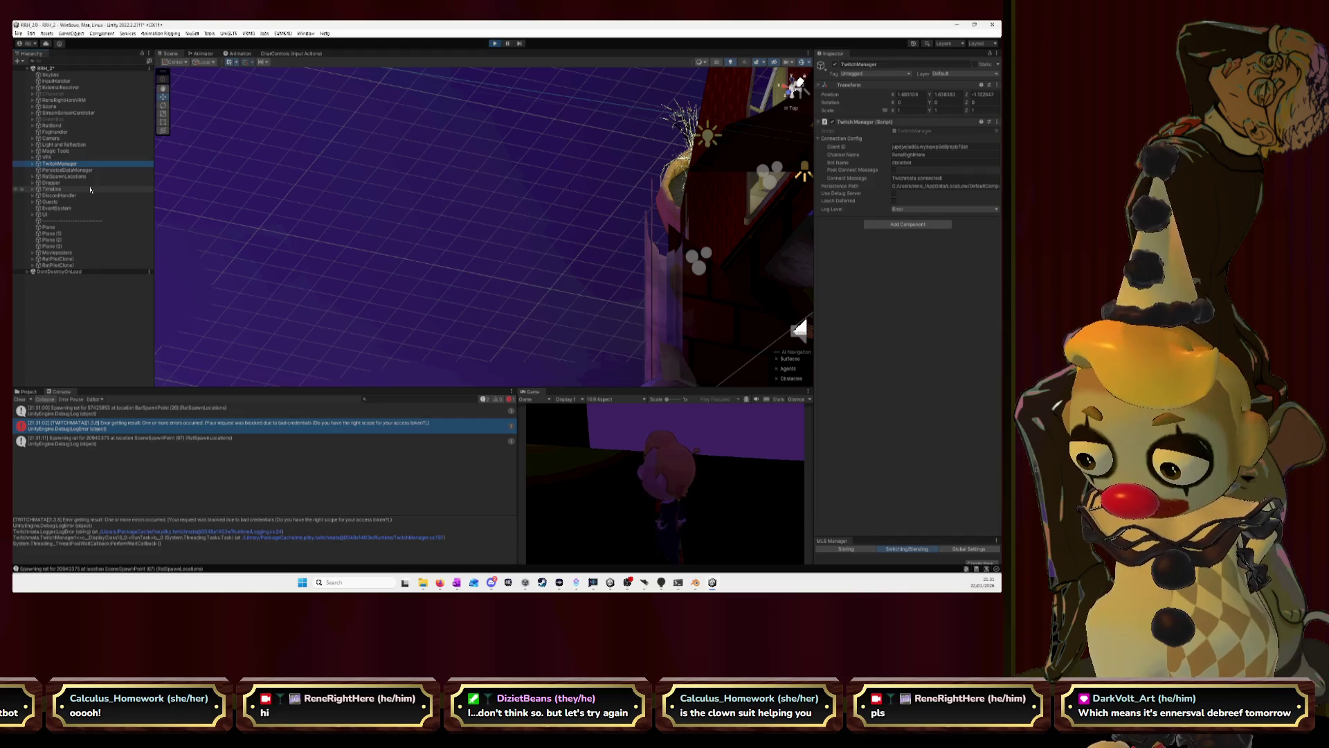
Deselect the error text and TwitchManager, then exit Play mode with the Play button.
click(70, 514)
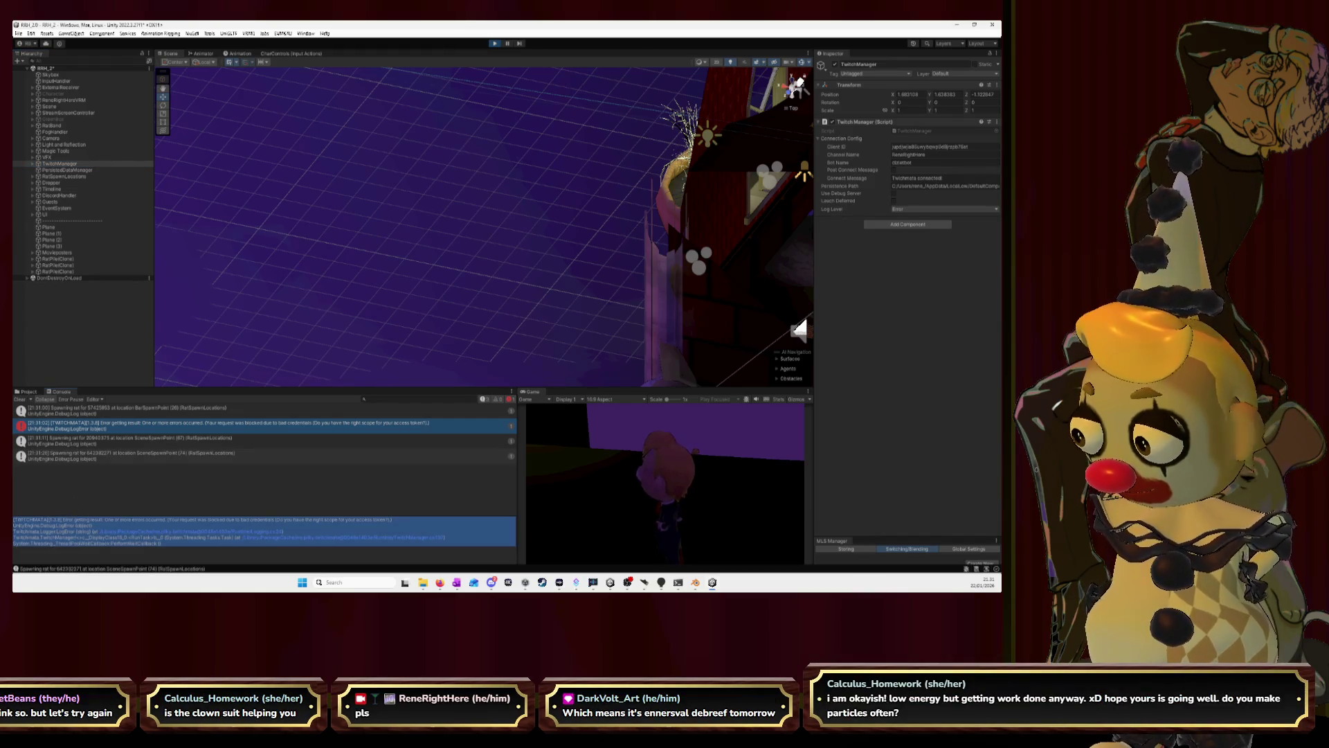
click(70, 525)
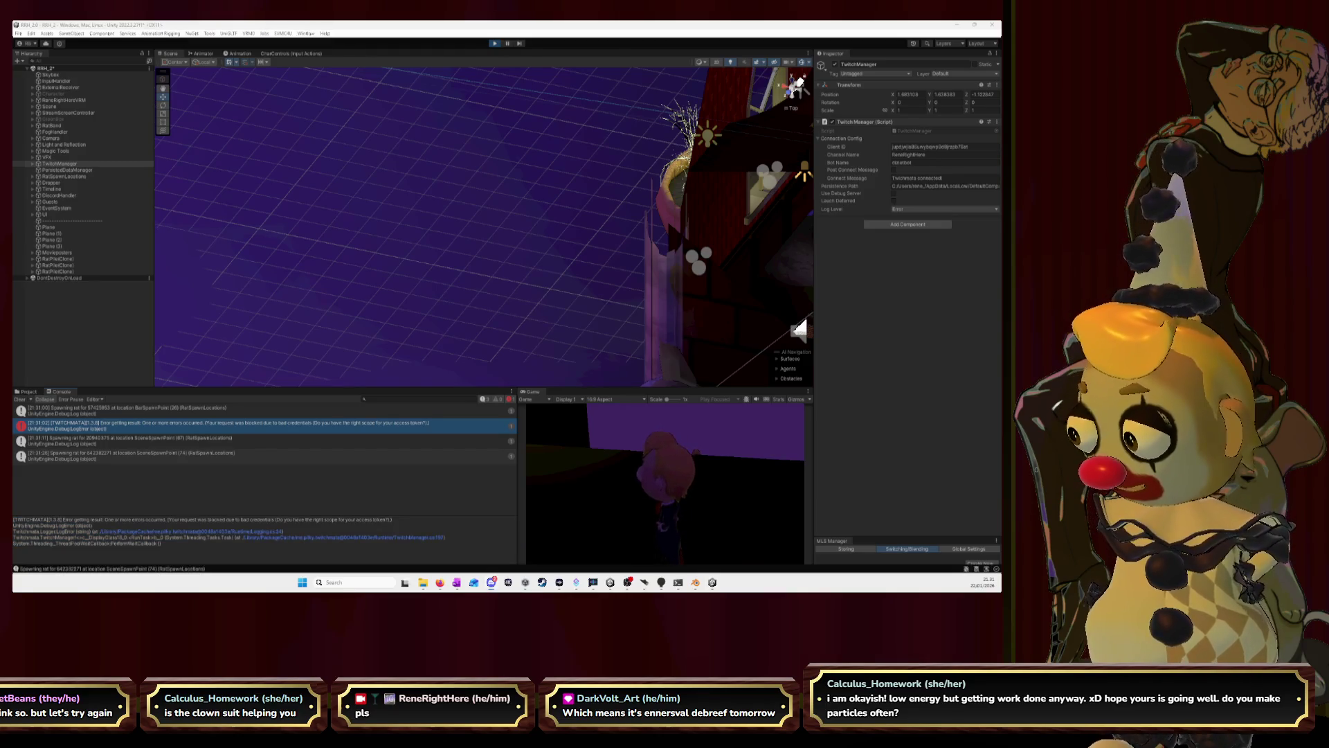
click(99, 350)
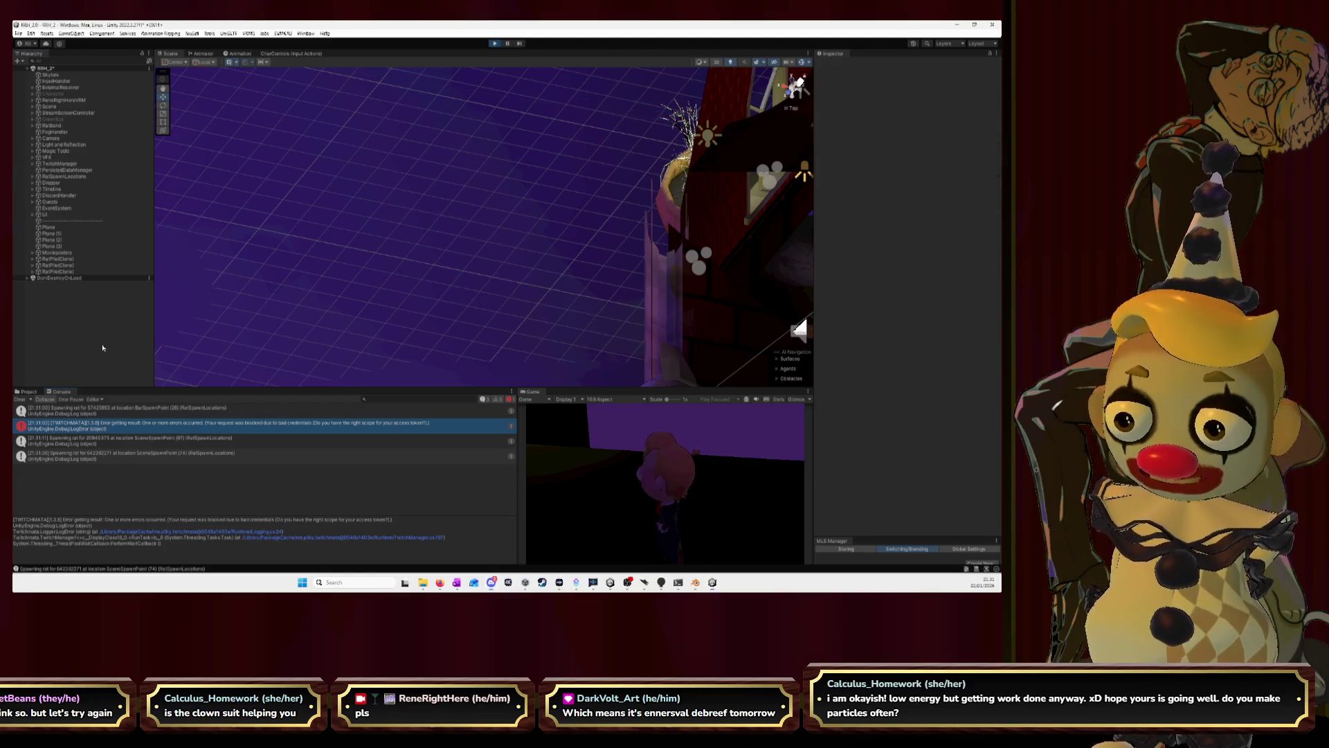
click(495, 44)
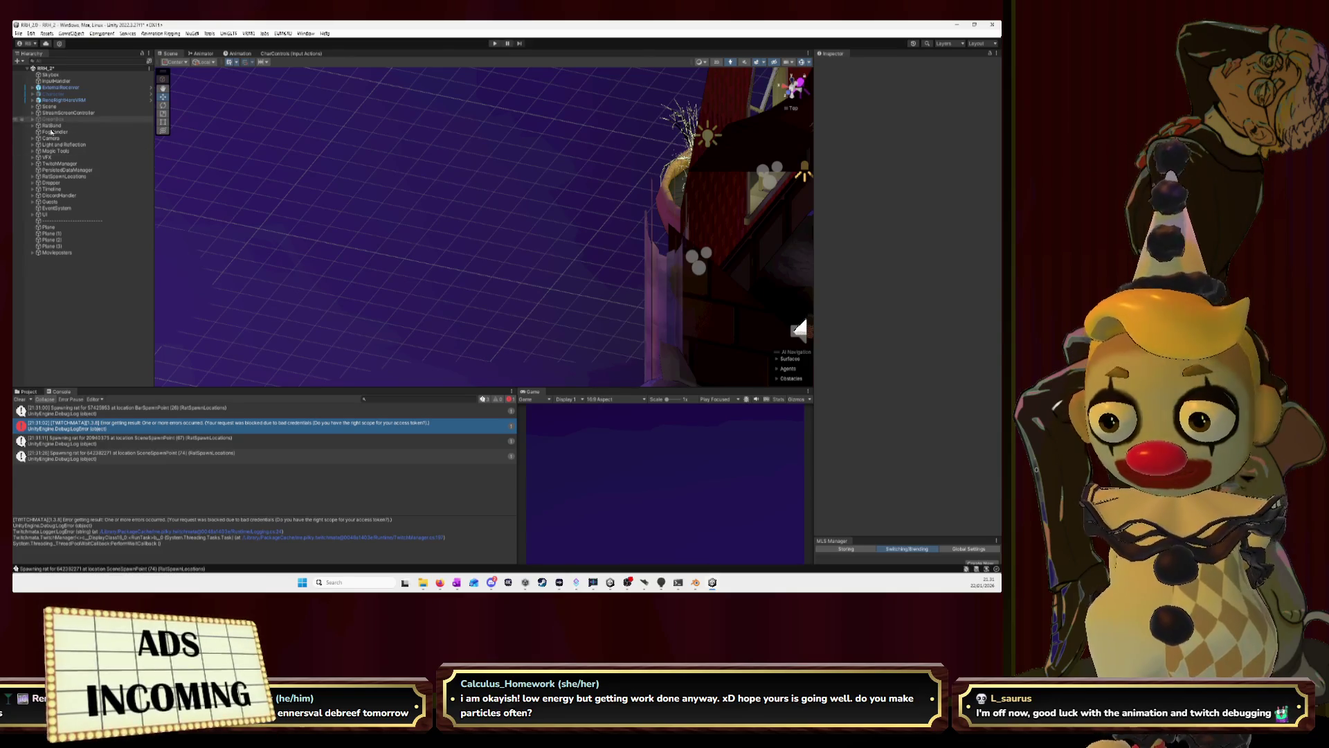
click(60, 163)
click(940, 163)
text(bot)
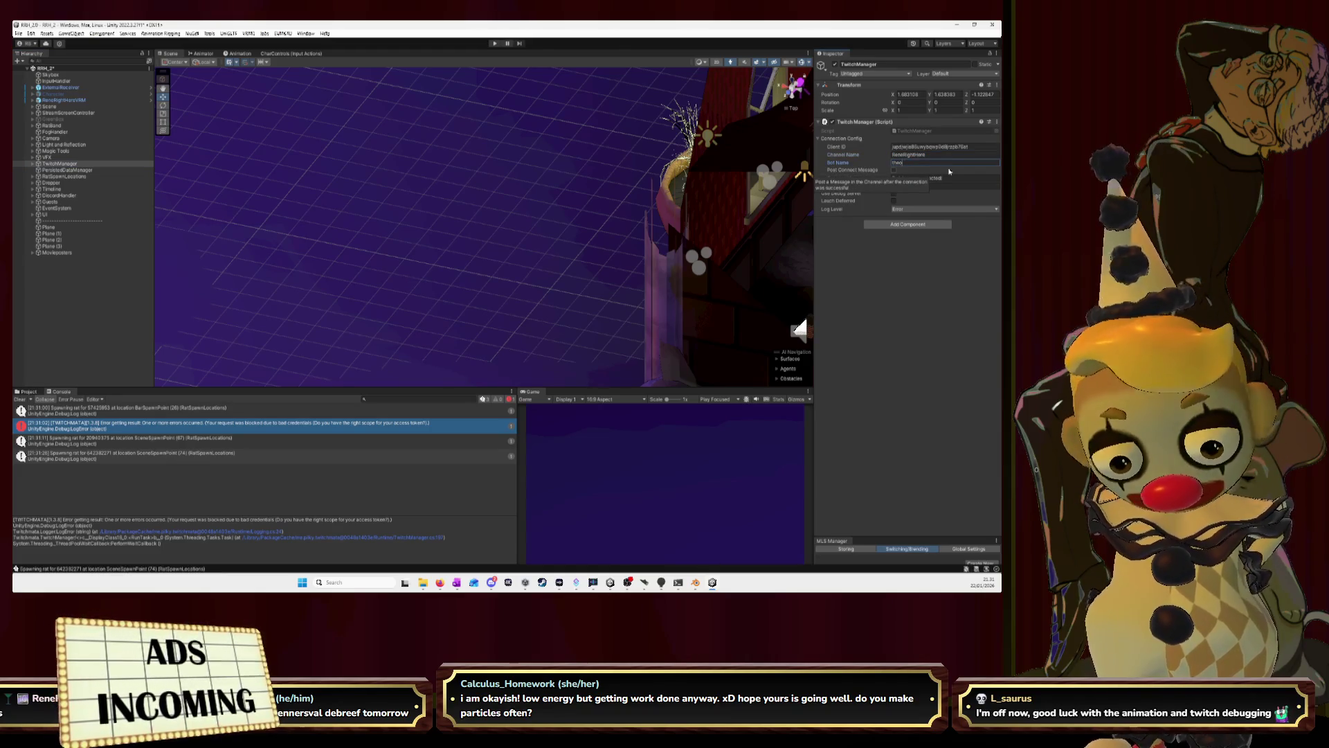
text(c)
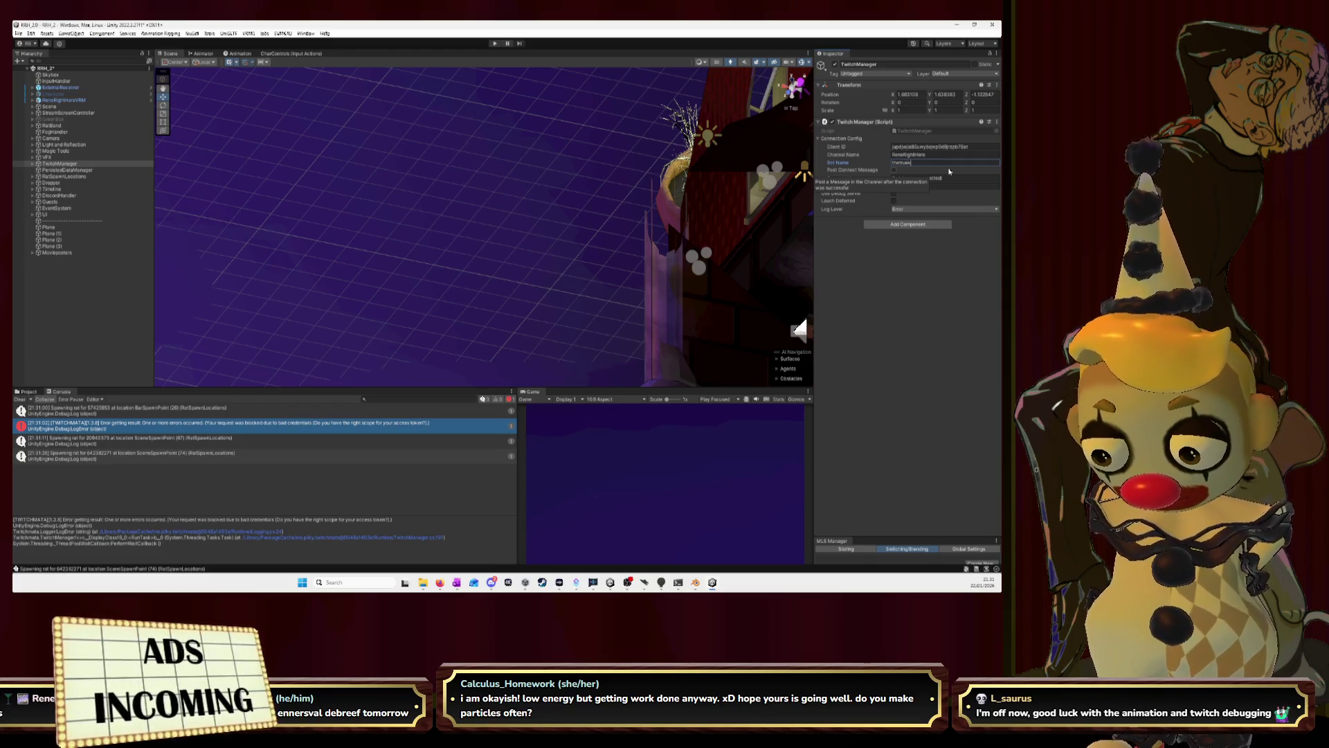
text(hbotUnity)
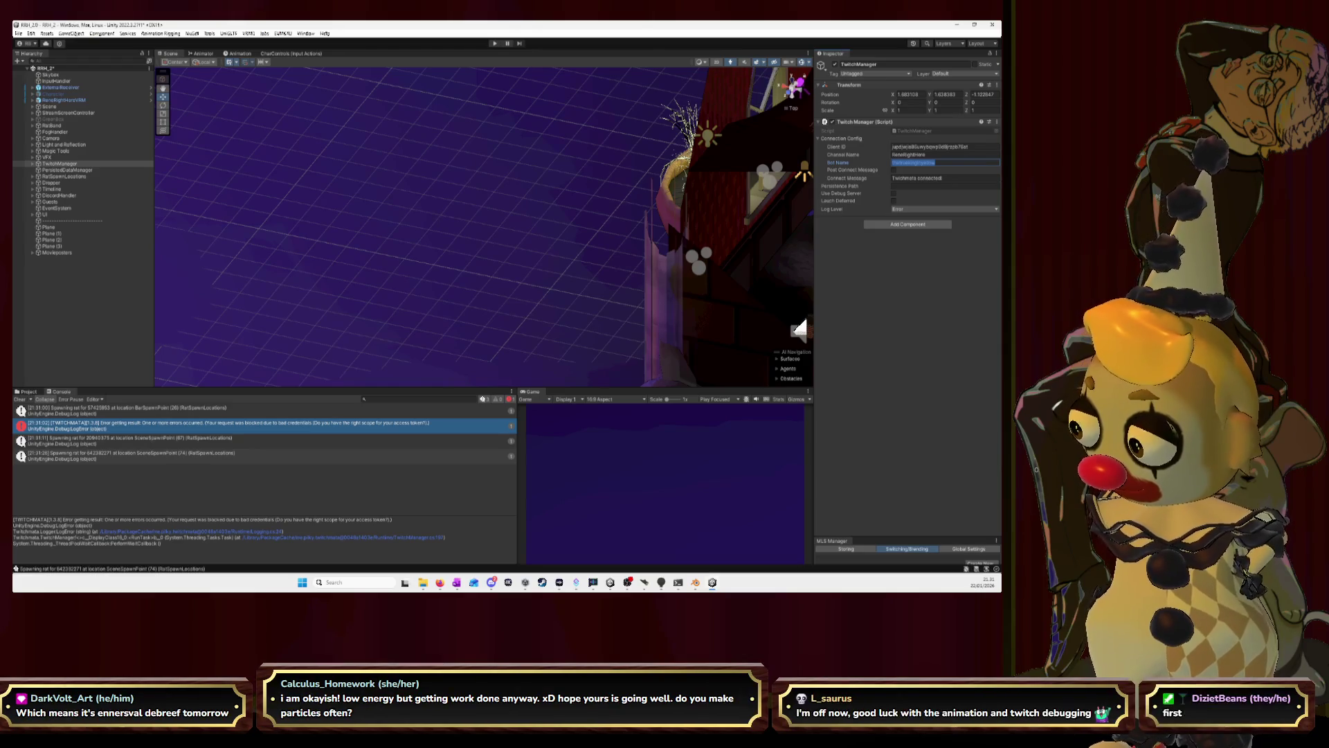
Commit the re-entered Bot Name field and enter Play mode with Ctrl+P.
key(Return)
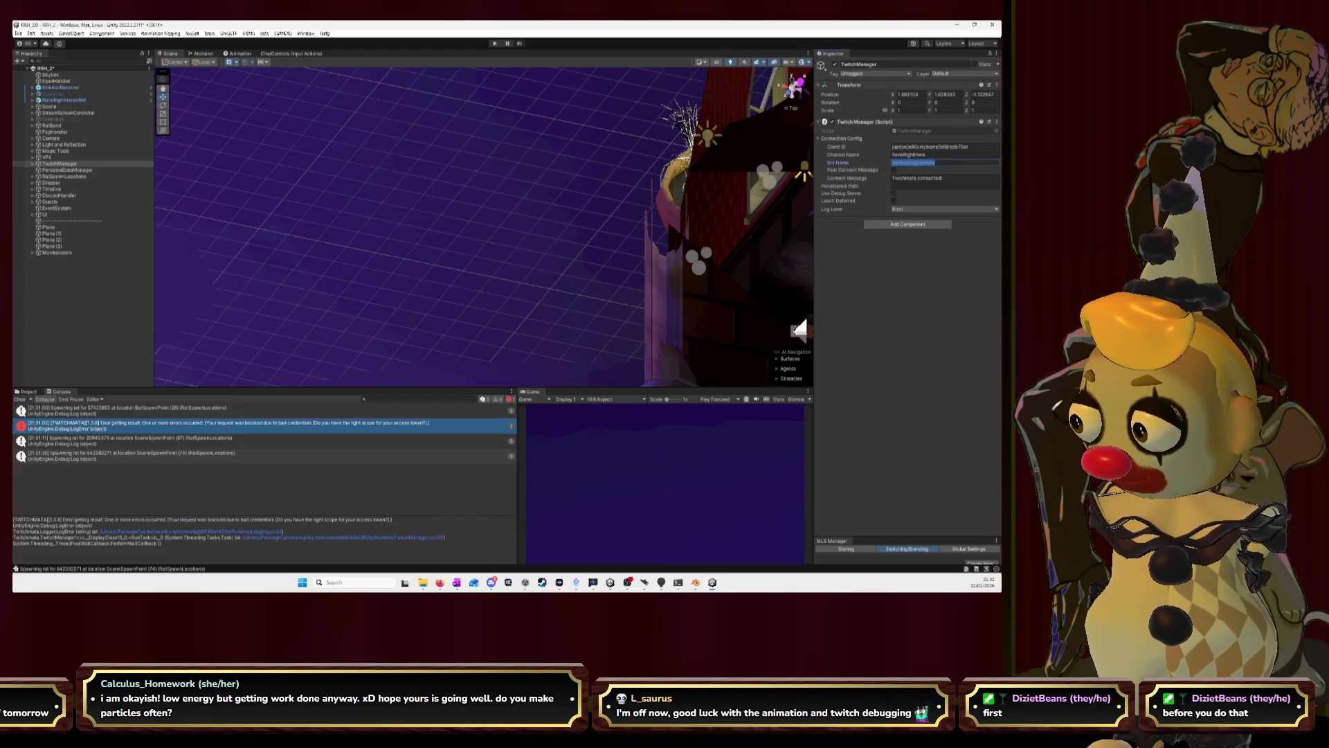
key(Return)
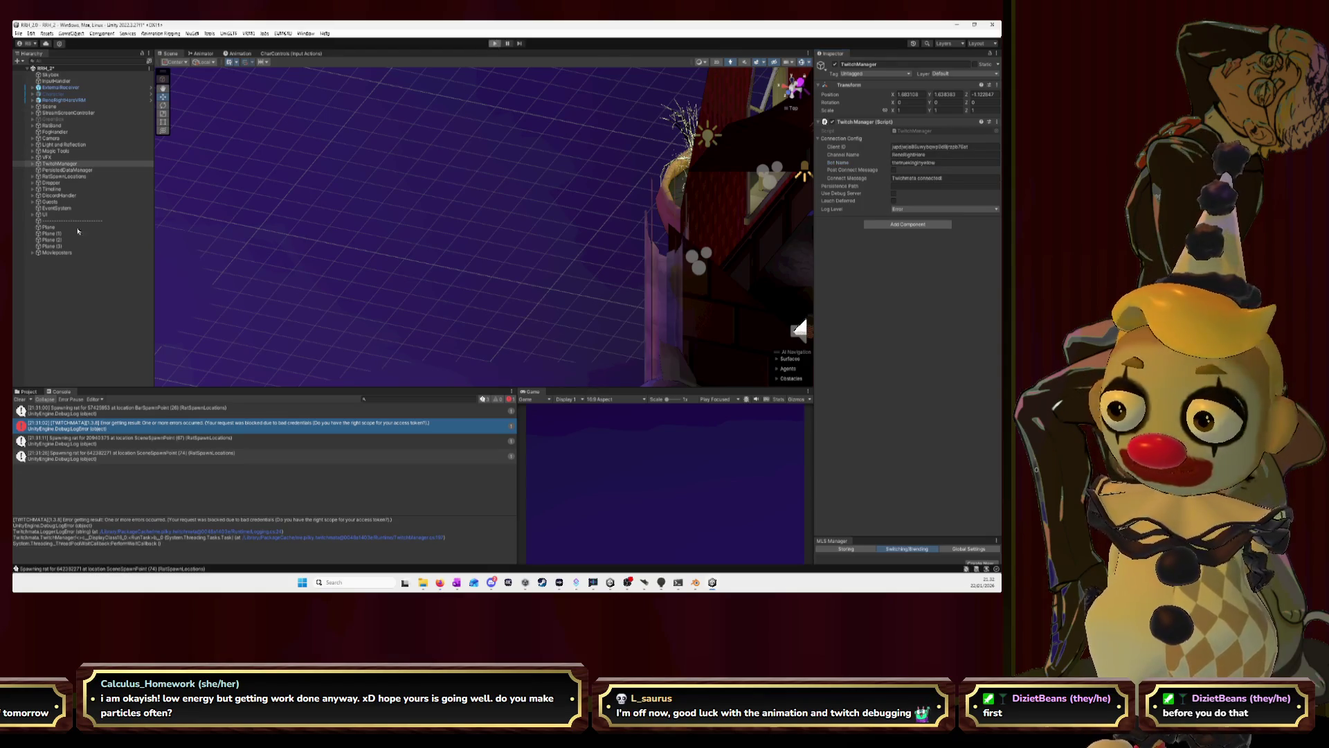
key(ctrl+p)
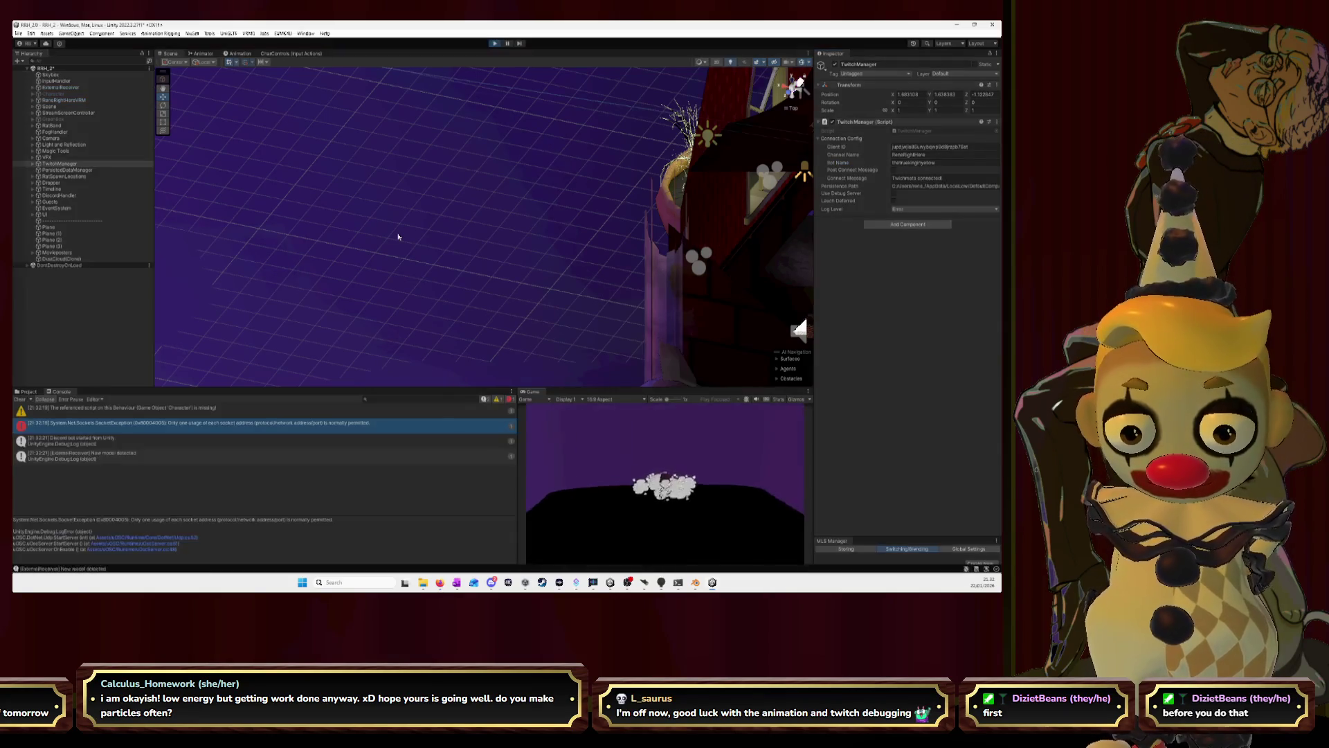
Switch back to the Console tab and clear the old log messages while the scene runs.
click(23, 392)
click(60, 392)
click(20, 399)
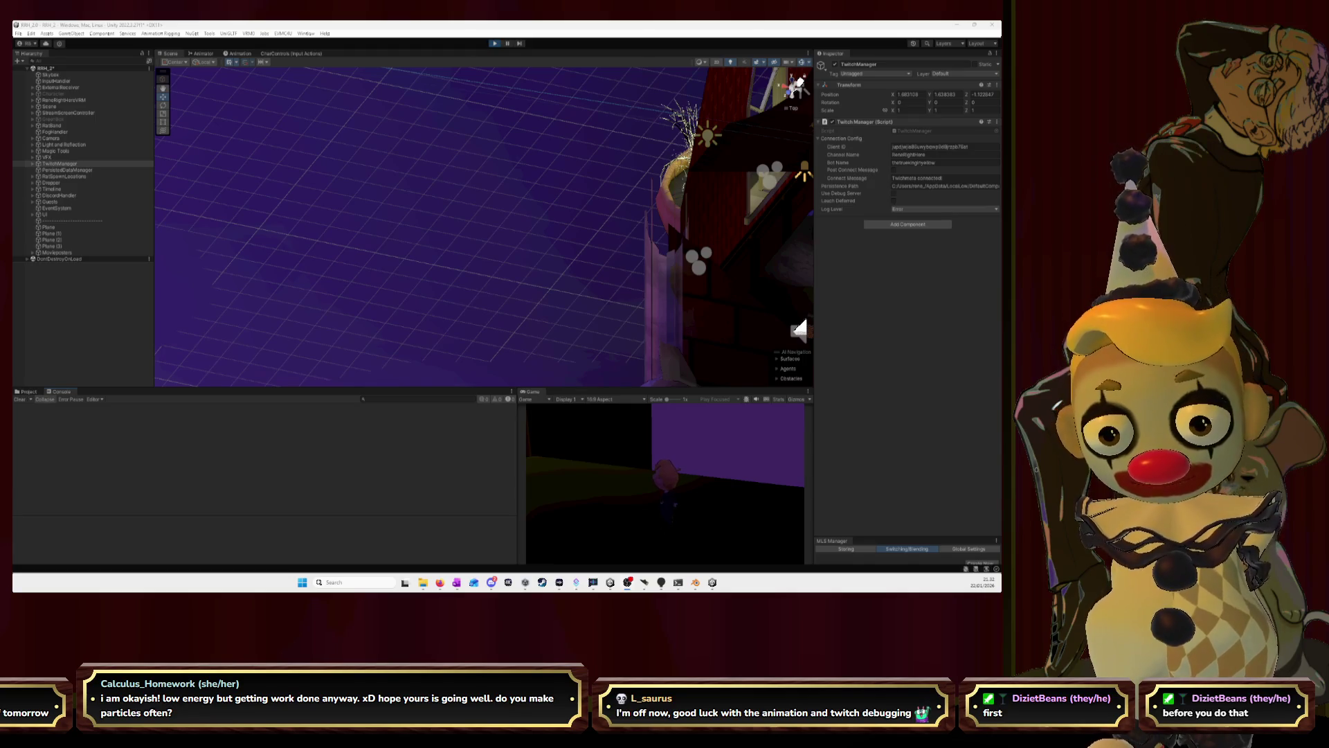
right_drag(383, 155, 412, 140)
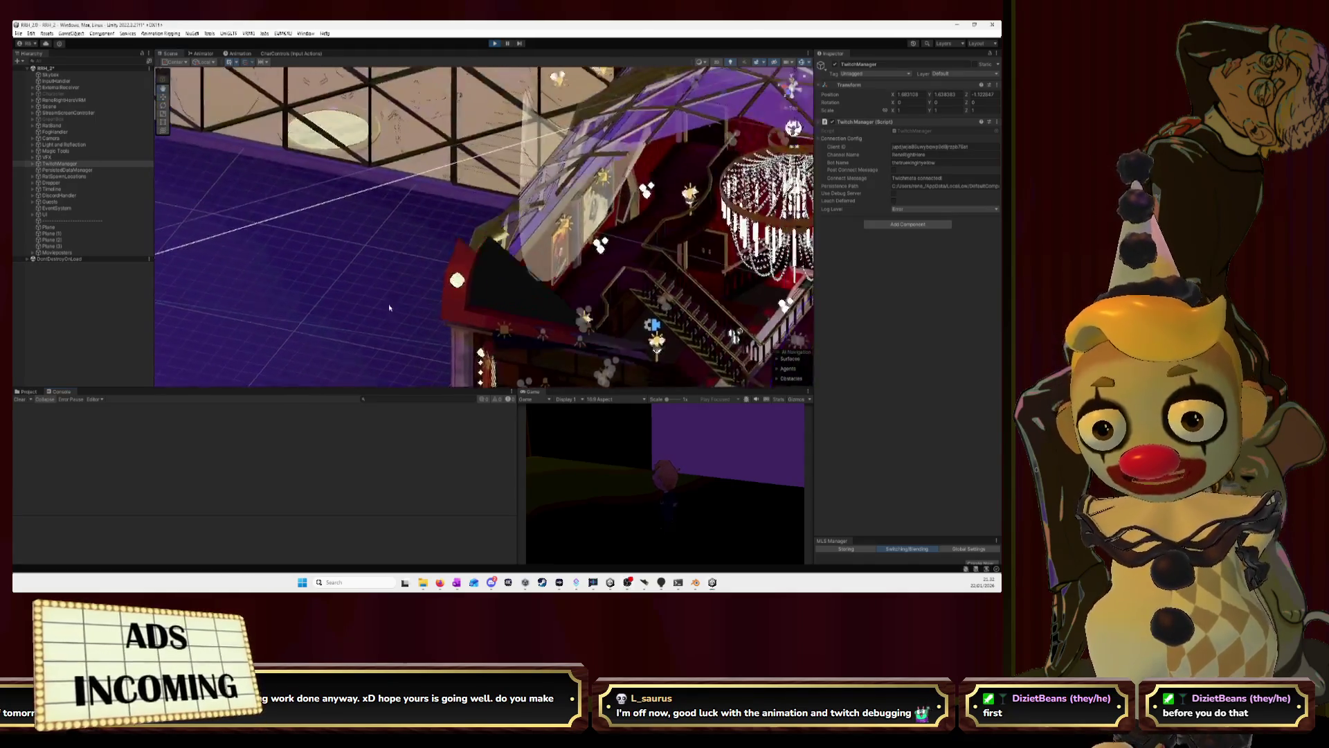
Fly the Scene view past the glass dome and dark room into the purple room, looking down on the fire pit.
right_drag(412, 141, 591, 74)
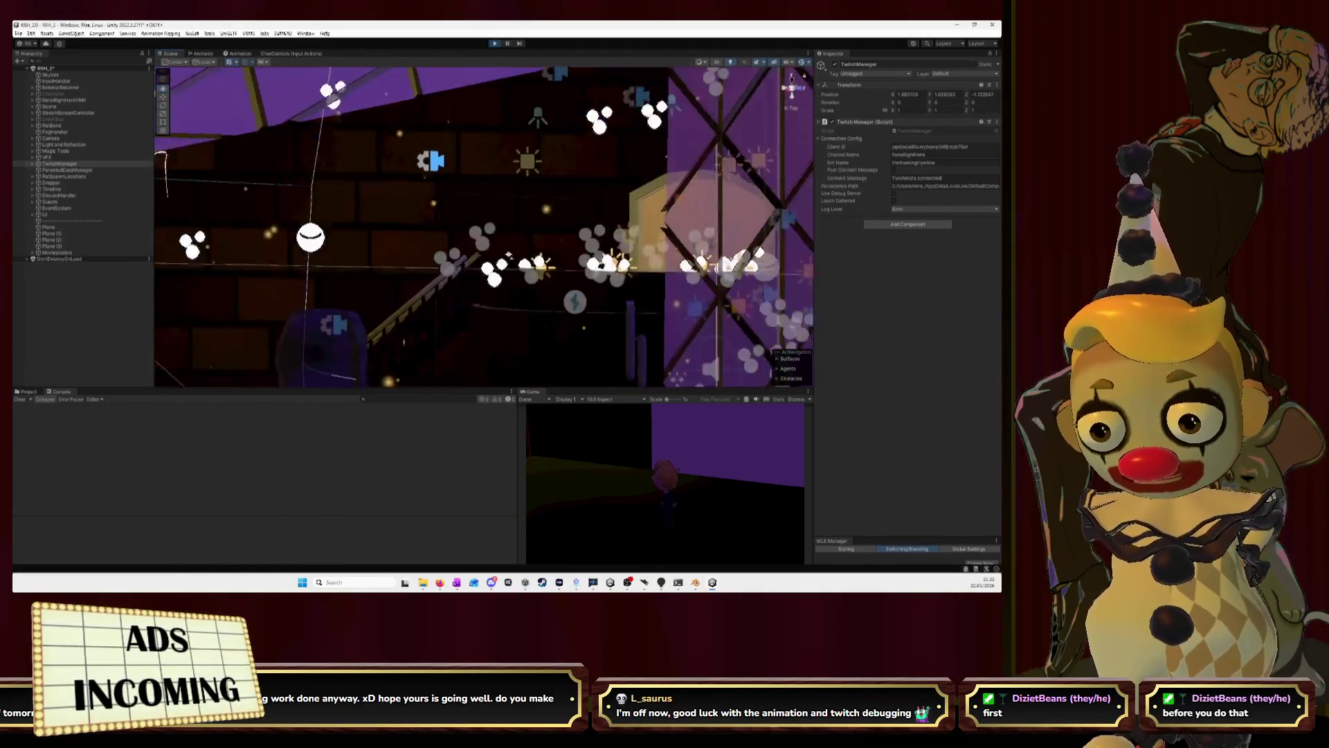
mouse_move(591, 74)
right_down()
mouse_move(341, 312)
mouse_move(494, 253)
right_up()
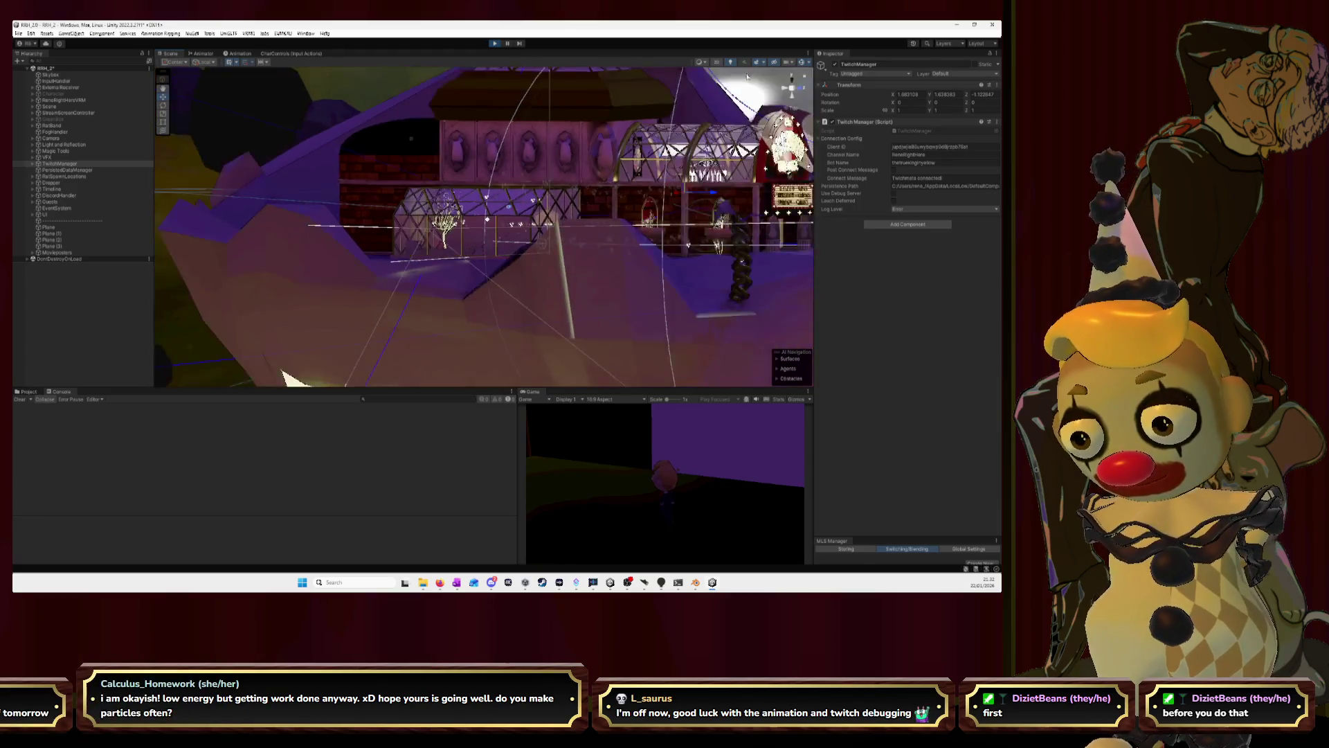
right_drag(518, 208, 531, 263)
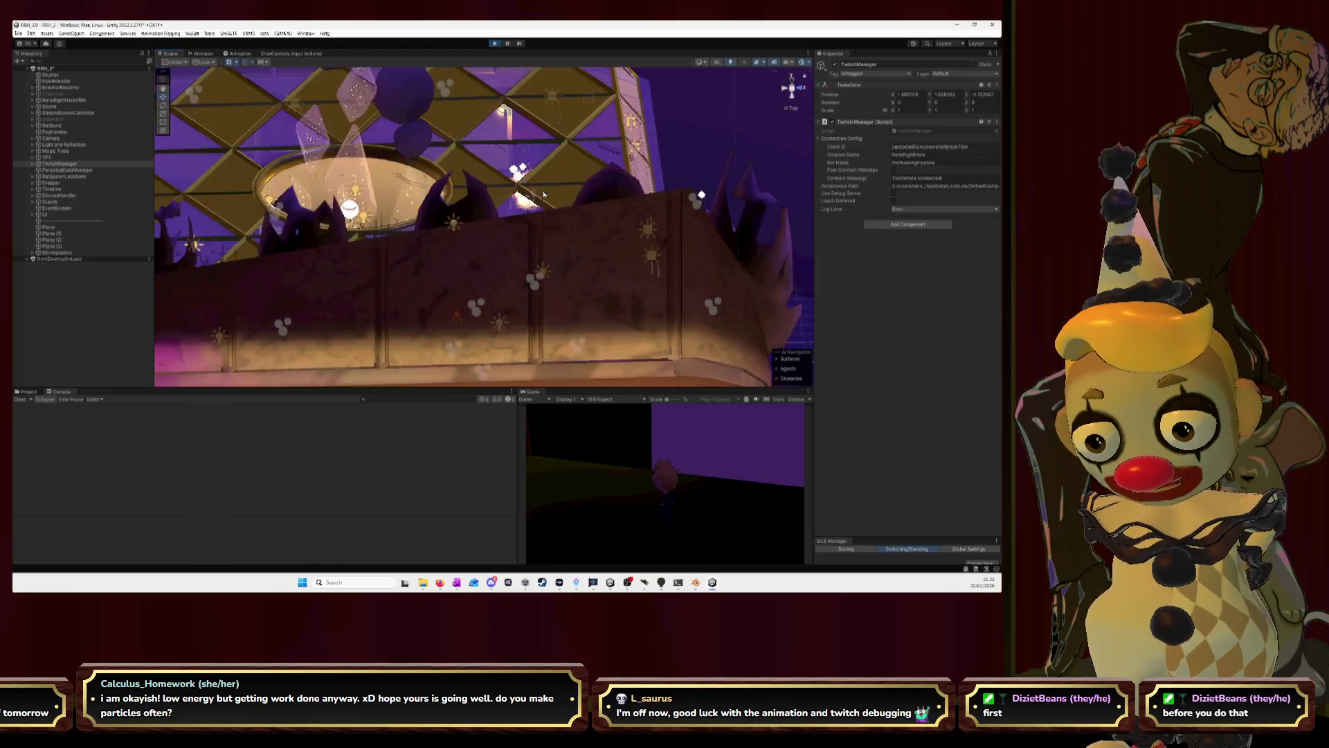
mouse_move(548, 262)
right_down()
mouse_move(585, 268)
mouse_move(346, 179)
right_up()
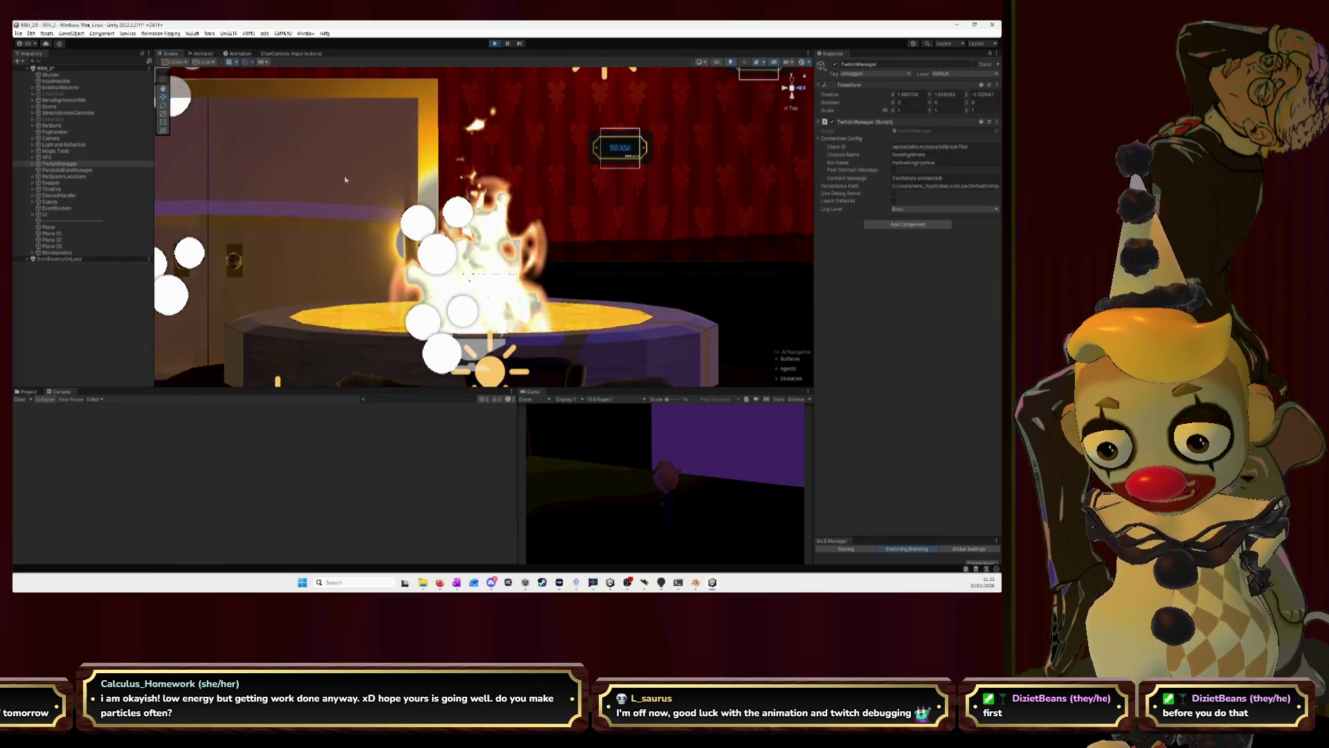
scroll(346, 180, down, 3)
scroll(346, 180, down, 3)
scroll(346, 180, down, 5)
scroll(346, 180, down, 5)
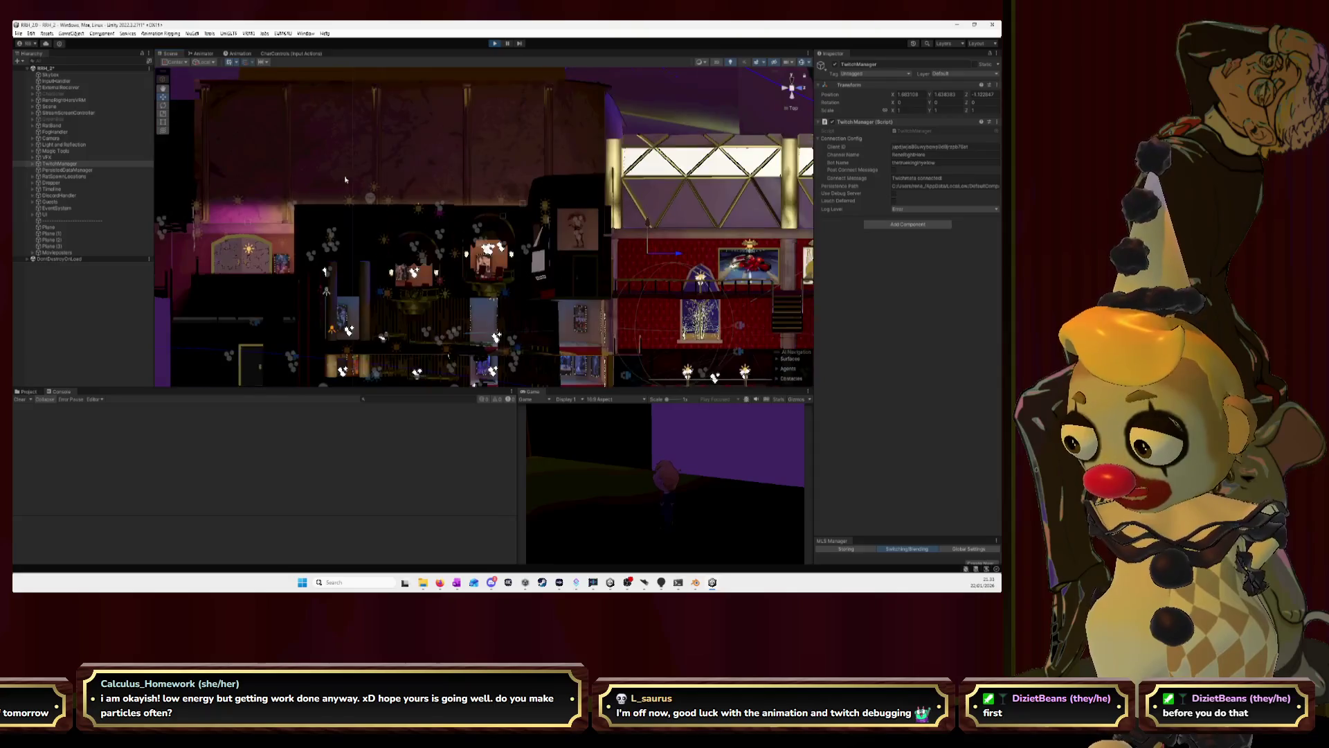
scroll(346, 180, down, 3)
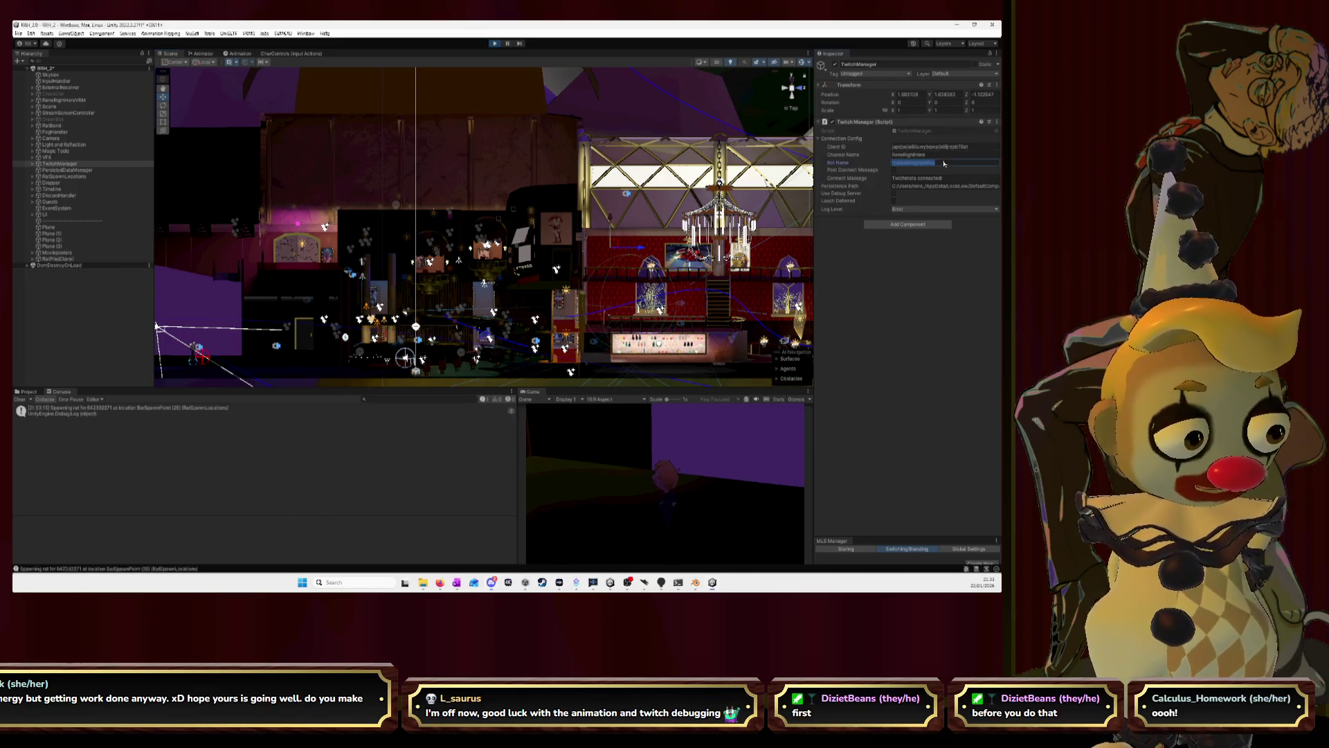
Stop the running game and replace the Twitch Manager's Bot Name with a new one.
click(915, 163)
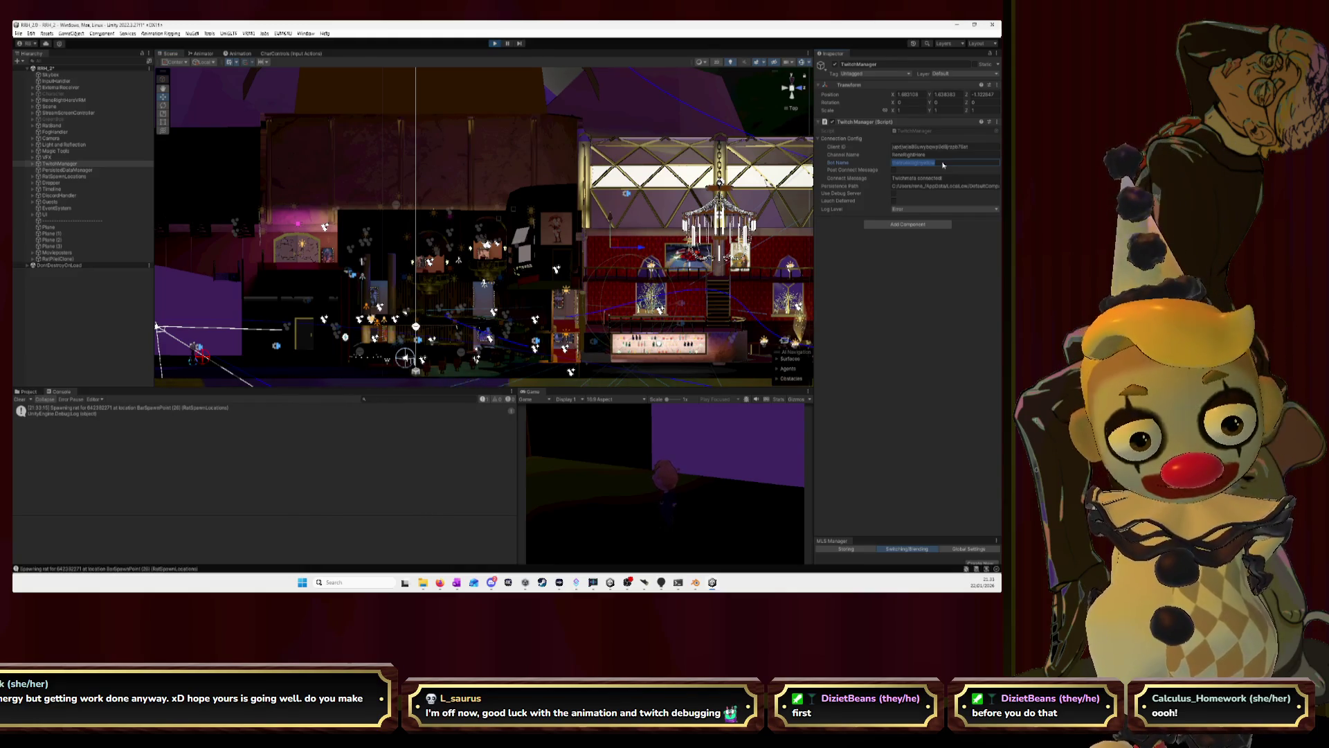
click(495, 44)
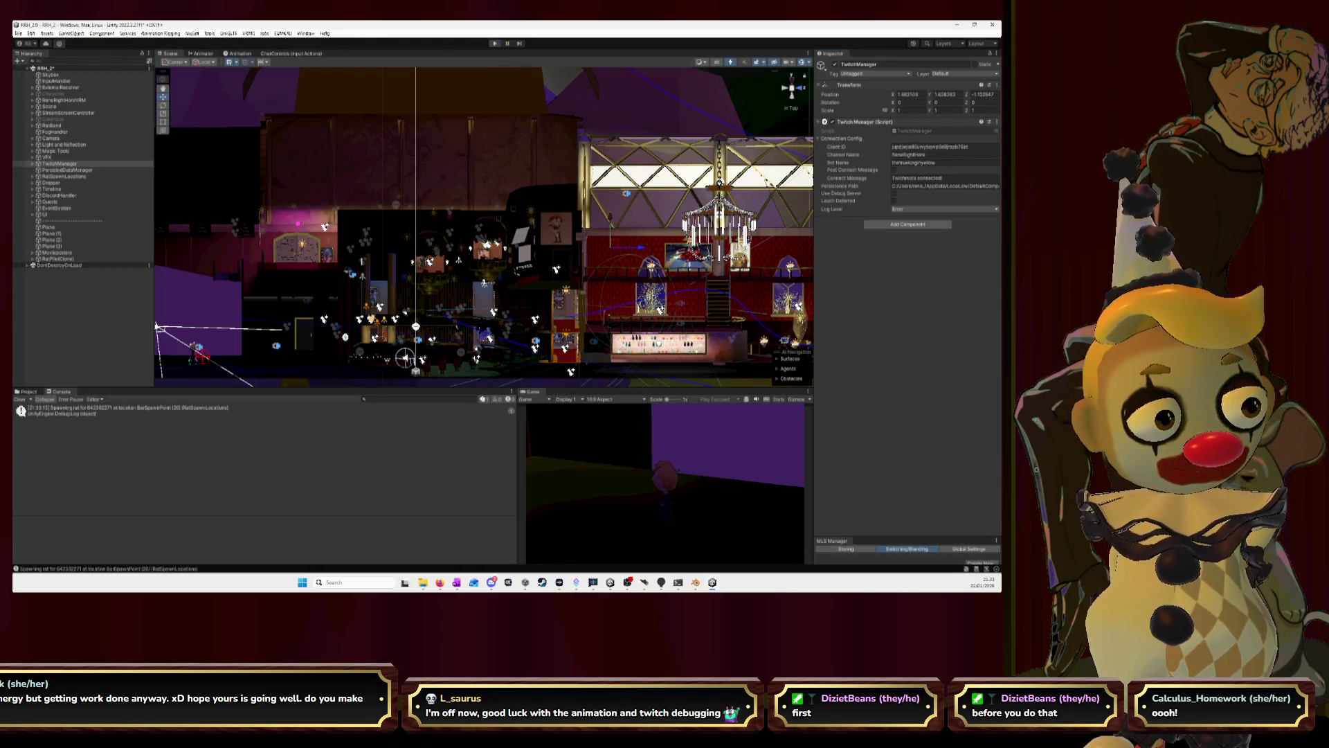
click(941, 162)
key(BackSpace)
text(bot)
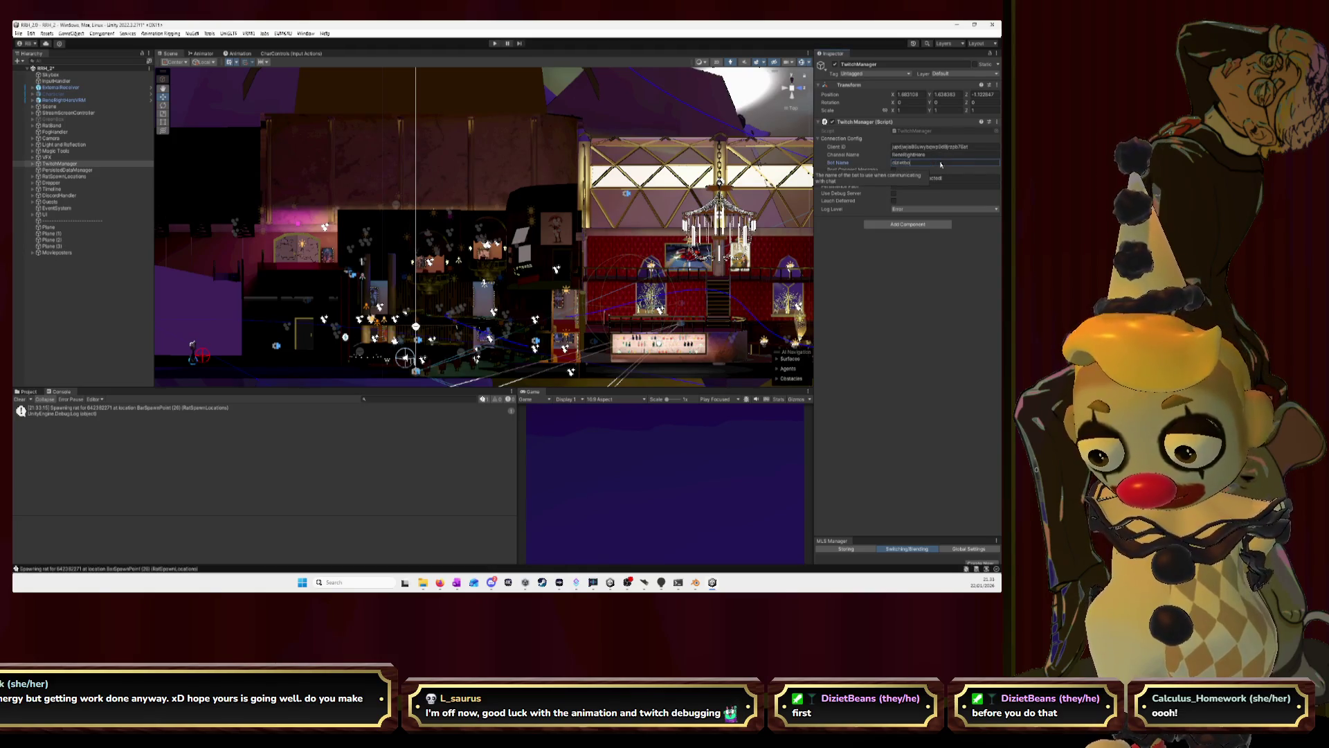
key(Return)
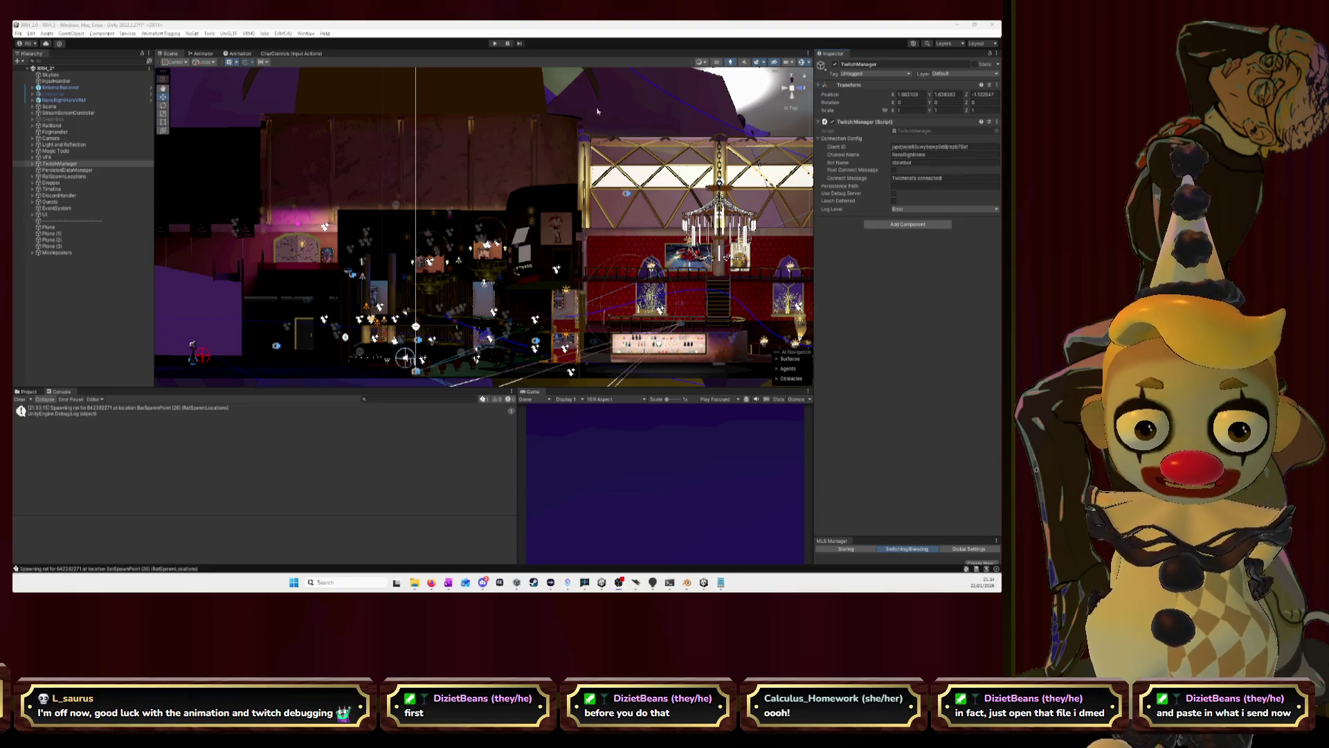
click(495, 44)
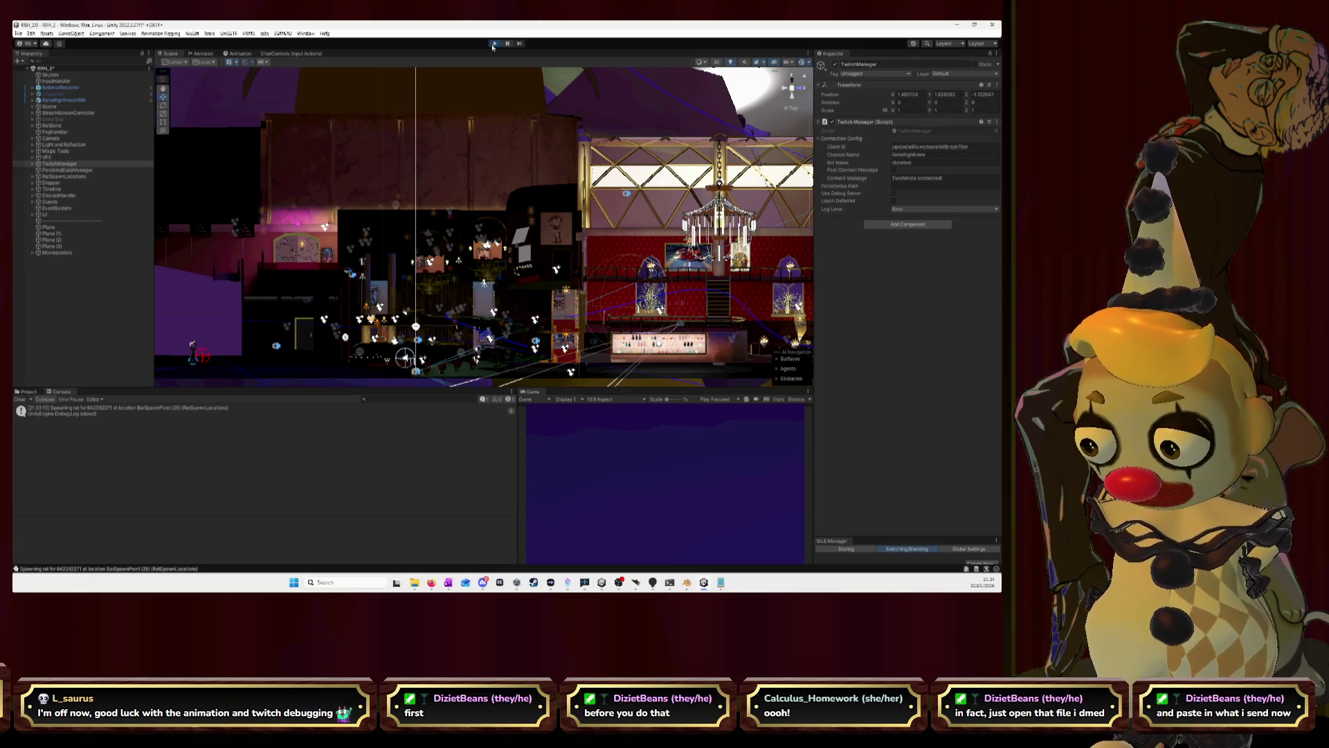
Clear the old messages from the Console while the game runs.
click(23, 401)
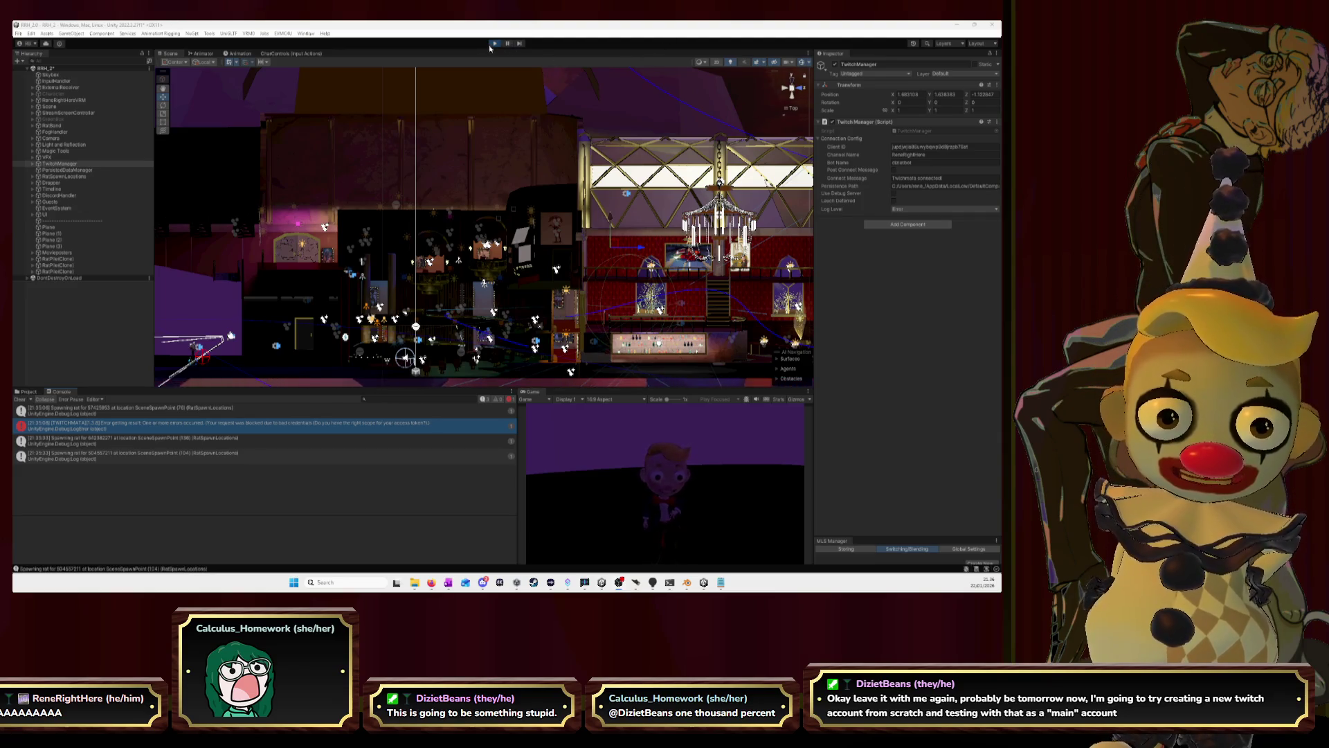
Stop Play mode, then minimize Unity and Streamer.bot to bring Blender forward.
key(ctrl+p)
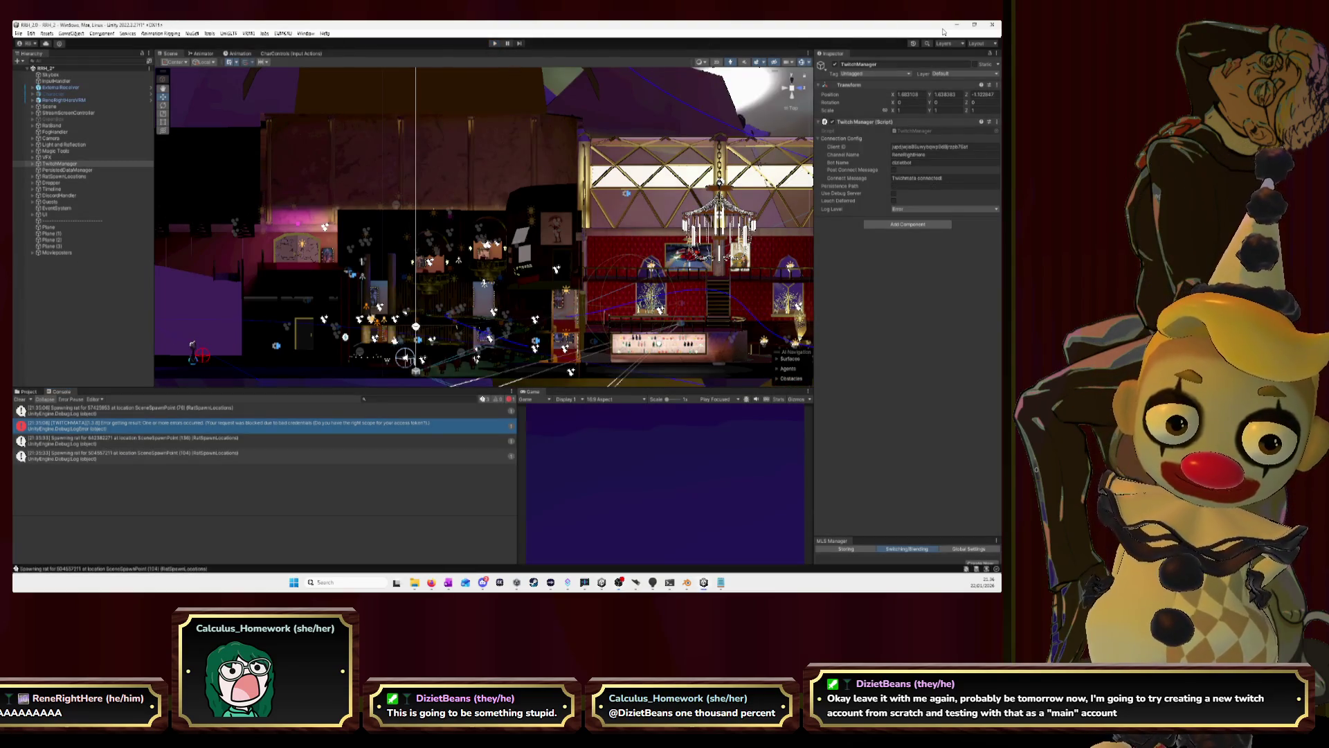
click(958, 25)
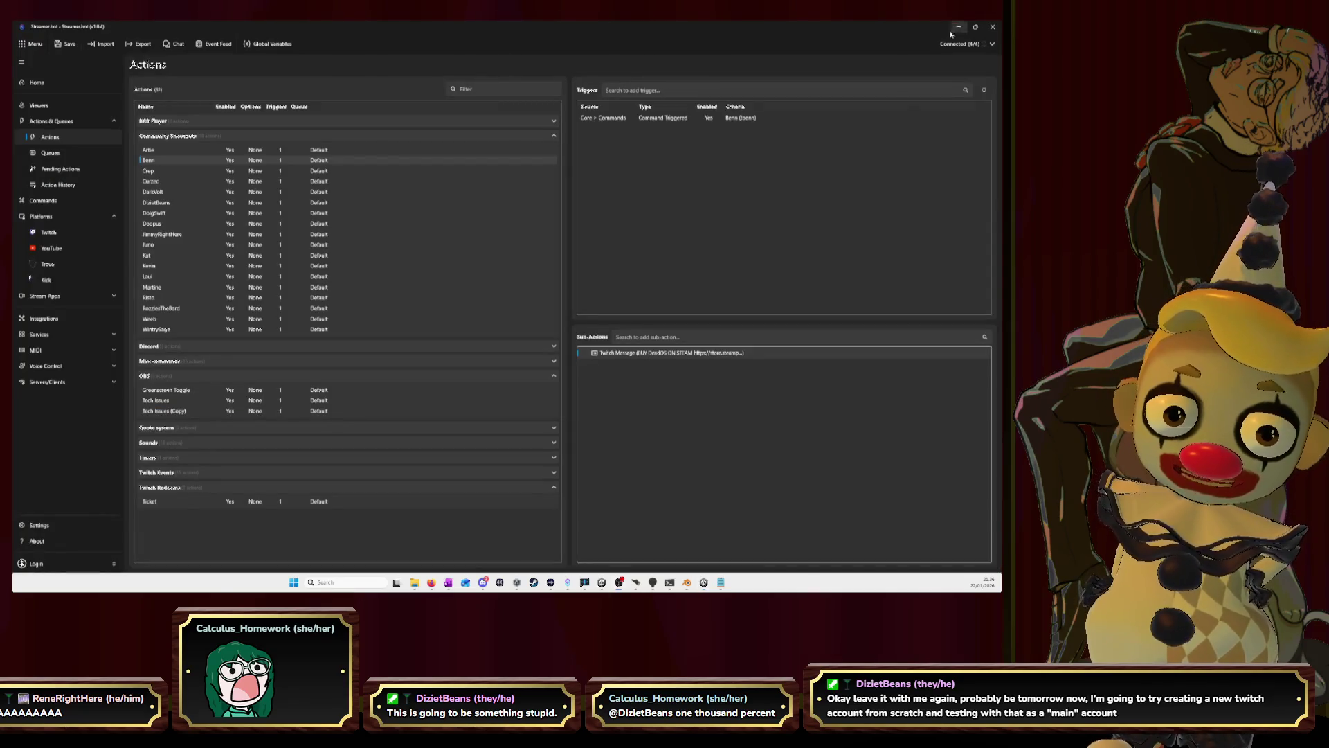
click(961, 29)
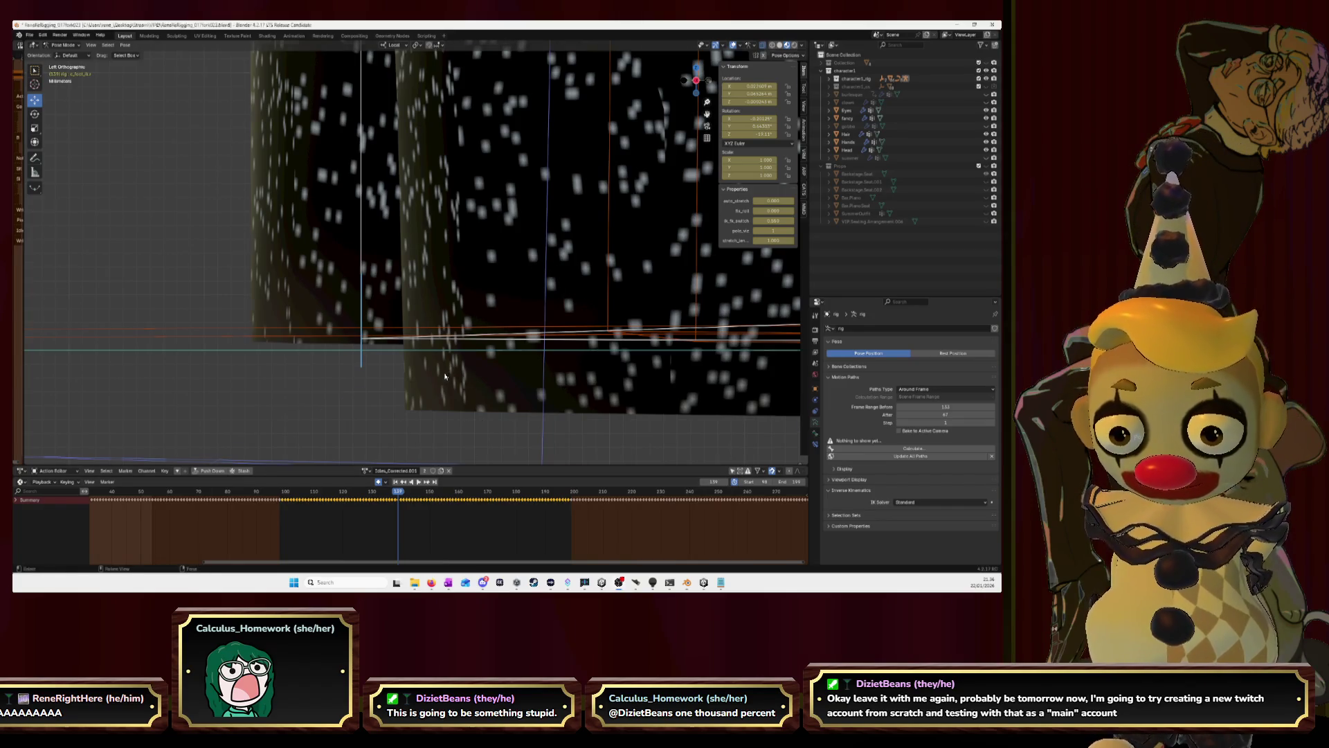
From Left Ortho view, move the foot bone to a new keyed position.
middle_drag(503, 323, 647, 223)
key(ctrl+KP_3)
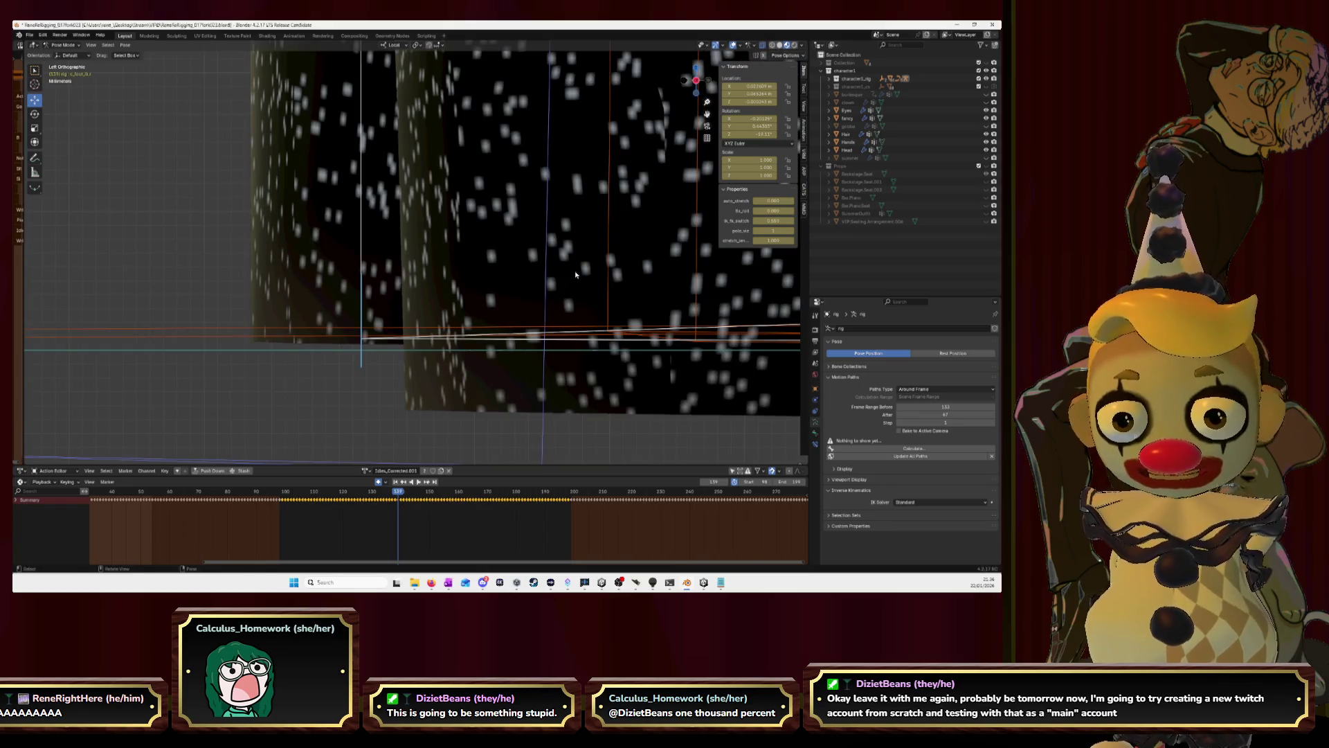
key(g)
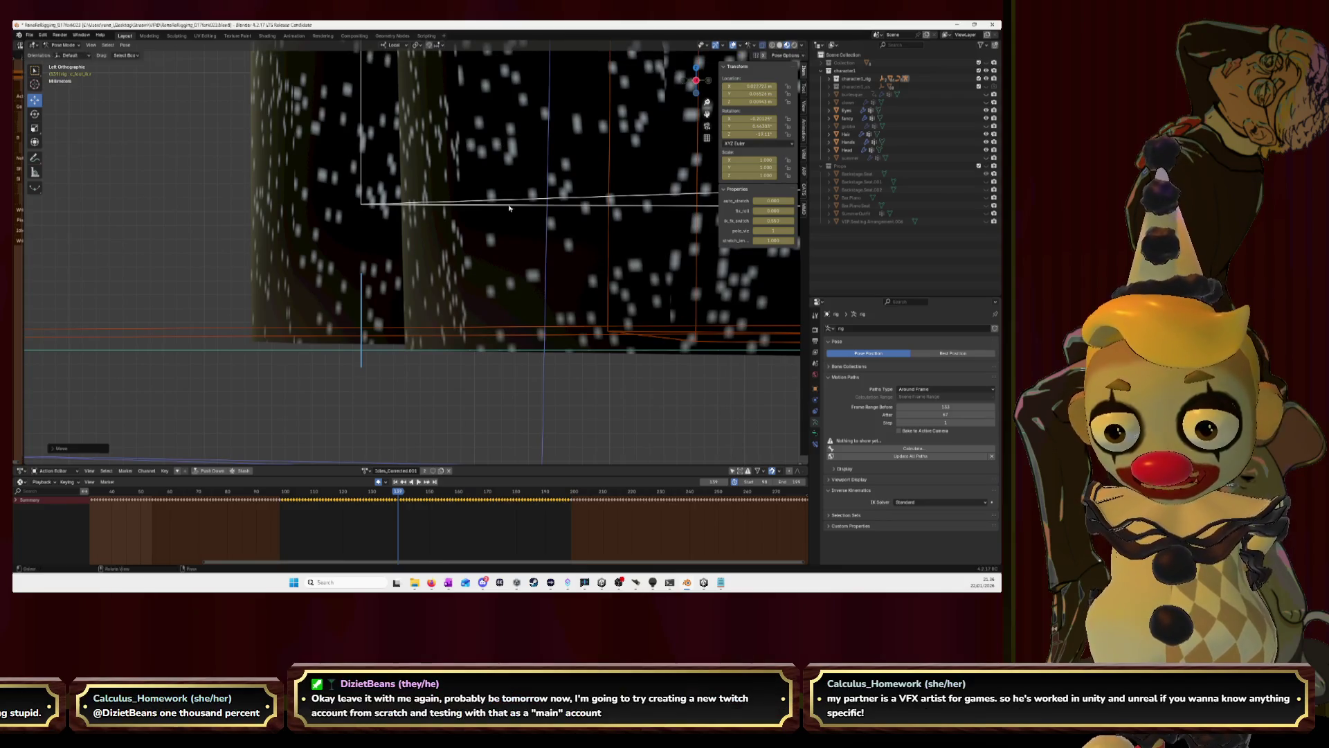
click(430, 243)
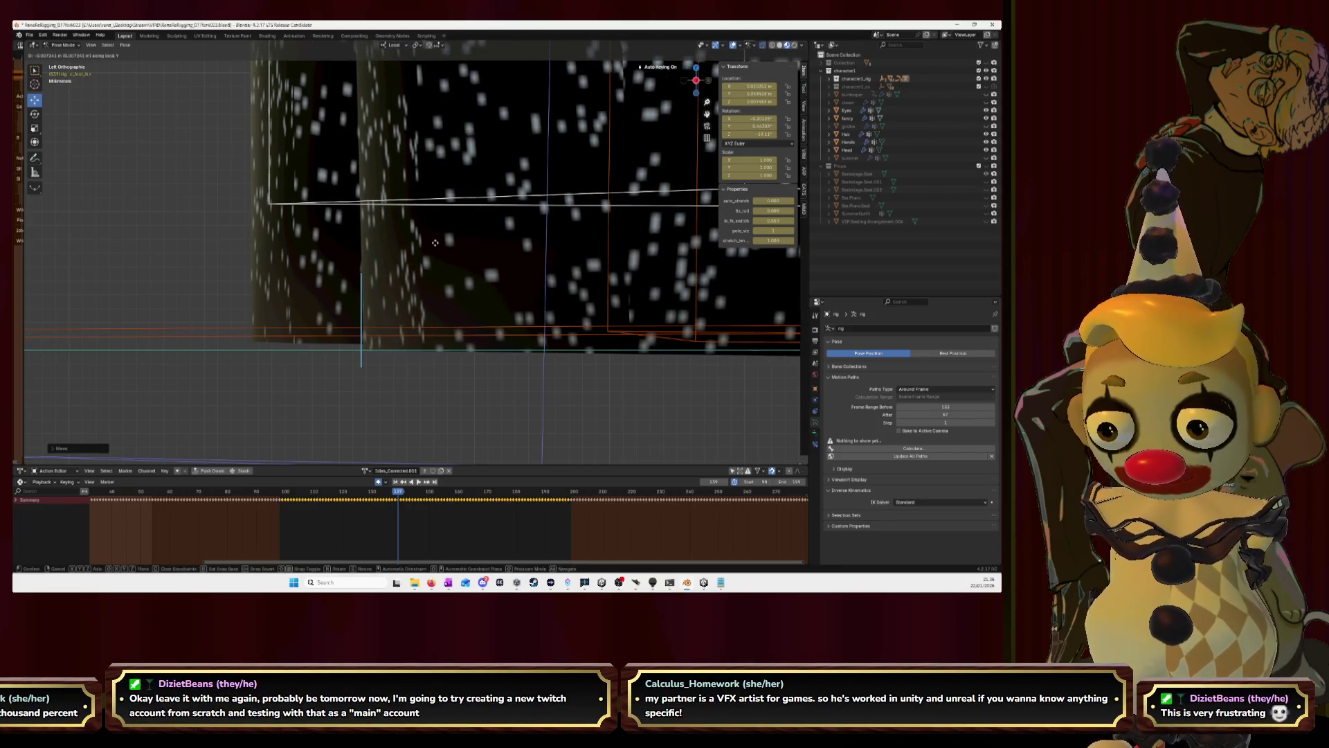
click(437, 246)
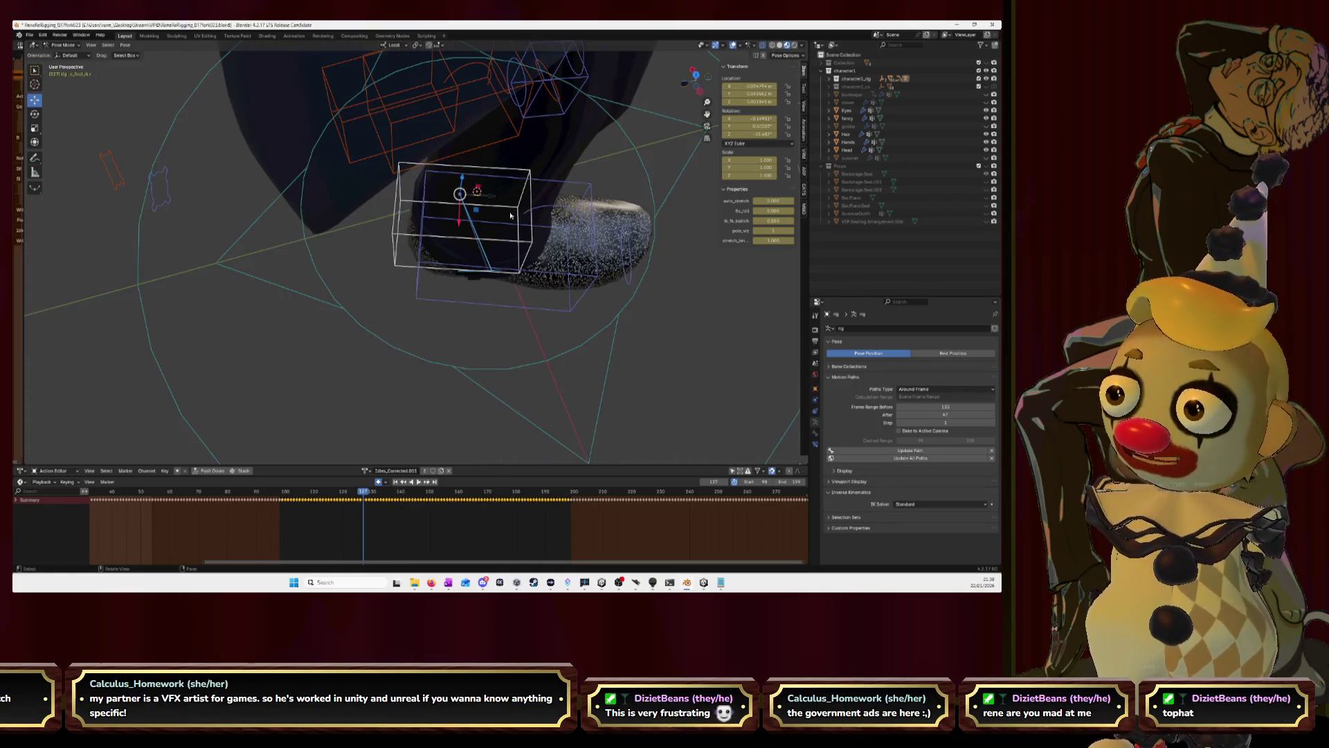
Orbit to check the foot in perspective and open the transform orientation choices.
middle_drag(473, 169, 608, 147)
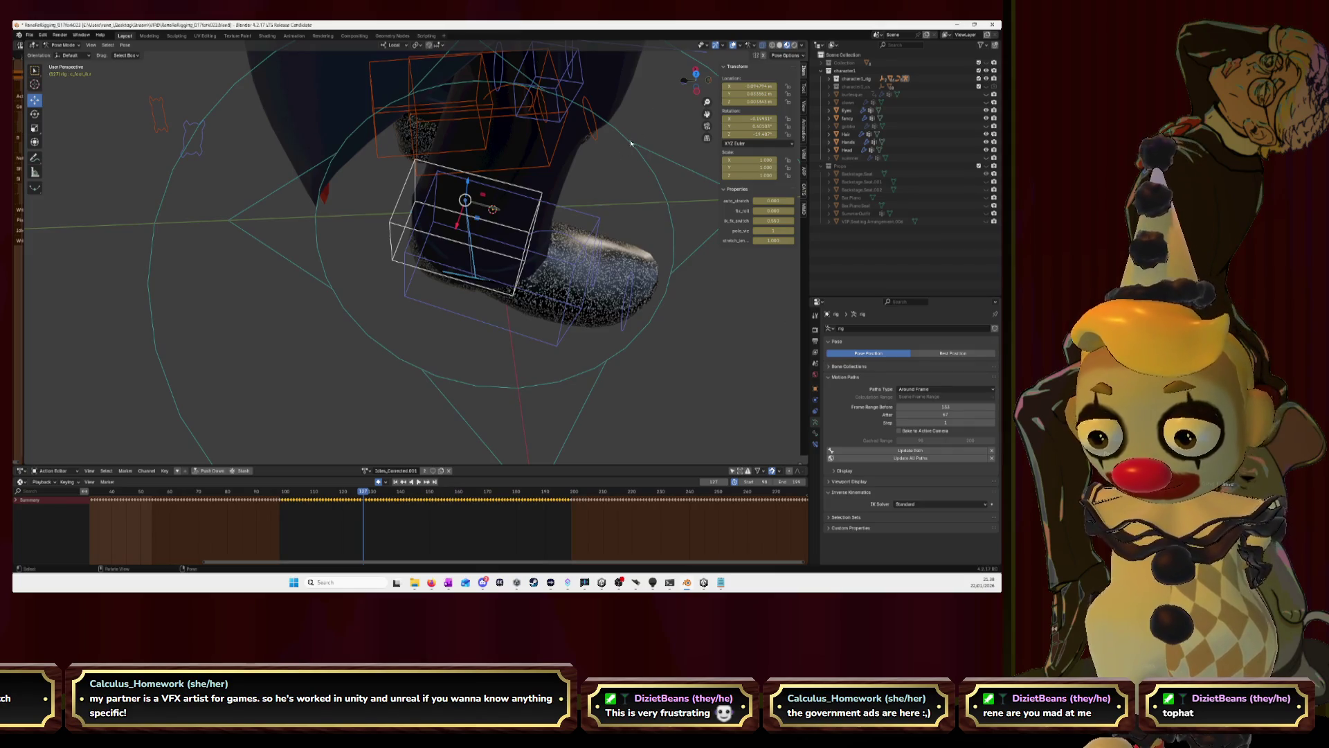
click(406, 46)
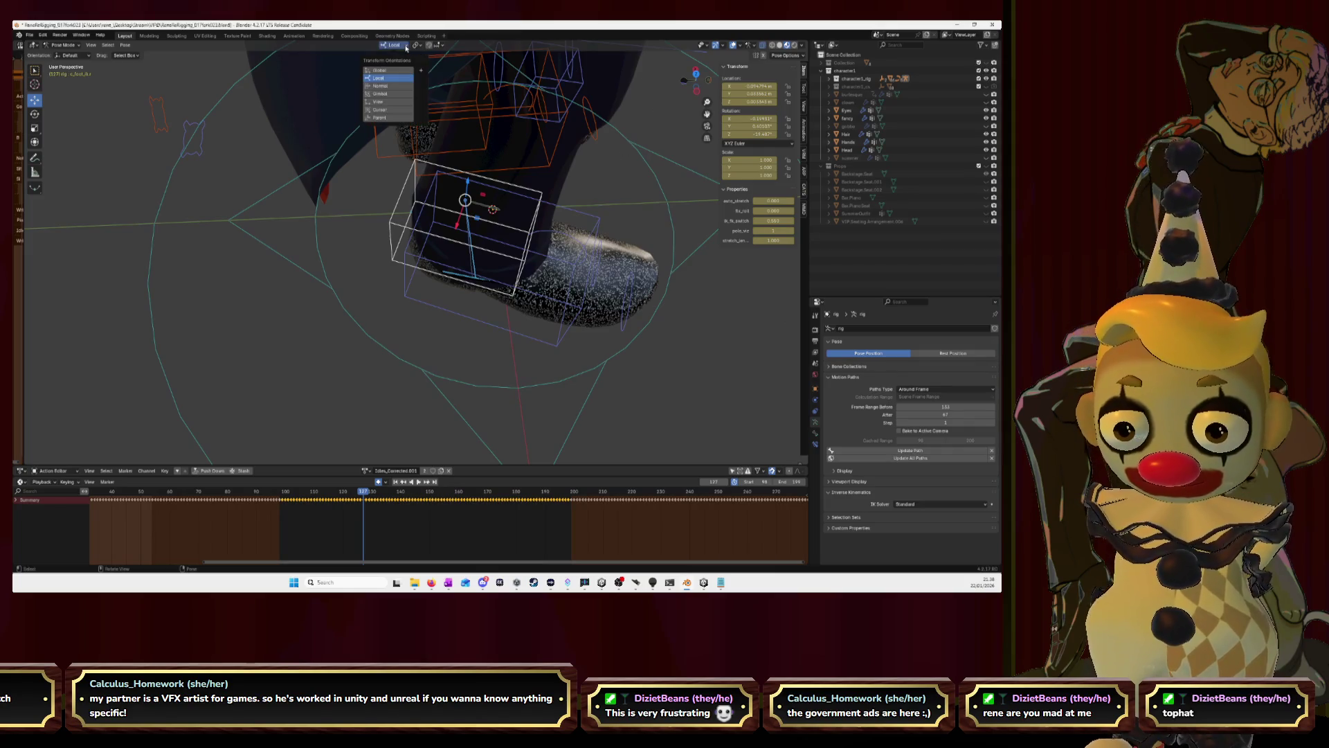
Move the foot bone down with Global orientation, then switch over to the Unity editor.
click(379, 69)
drag(464, 180, 474, 254)
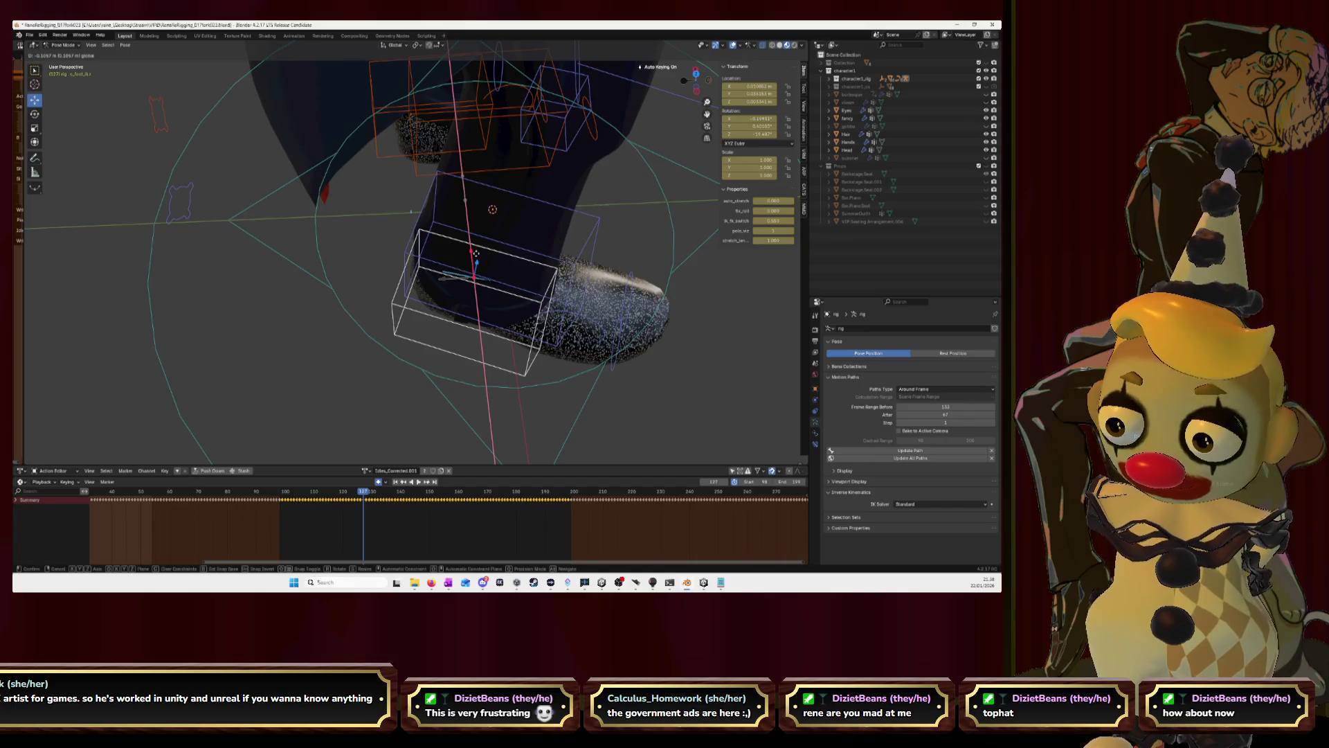
middle_drag(475, 254, 539, 252)
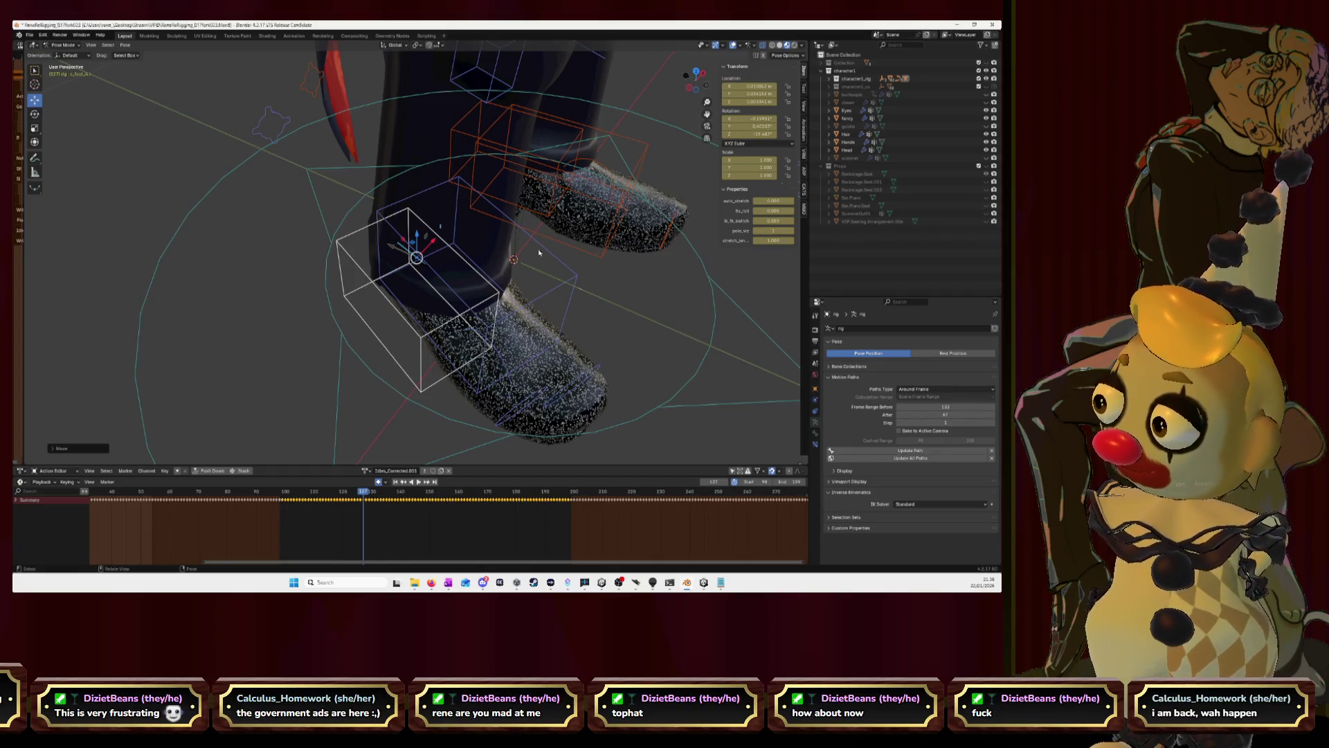
key(alt+Tab)
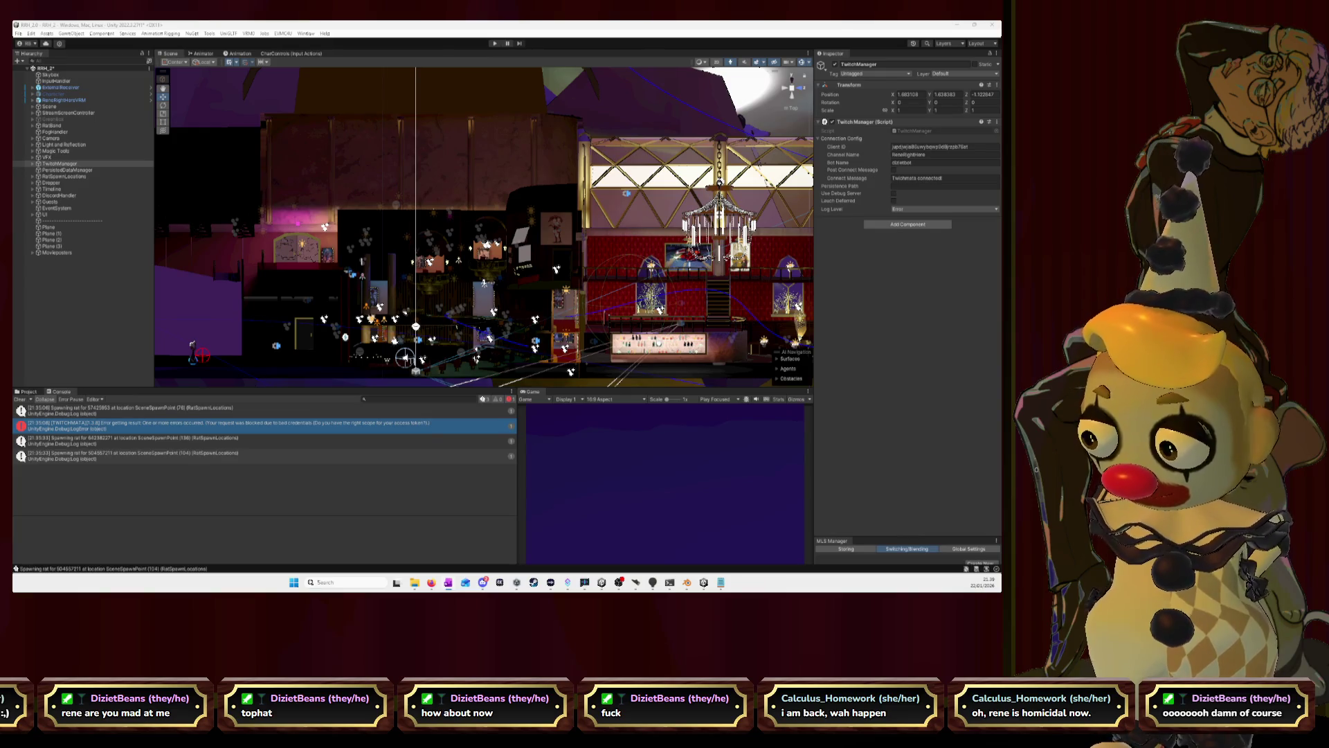
Edit the Bot Name, run Window > Twitchmate > Authenticate, and reselect TwitchManager.
click(939, 164)
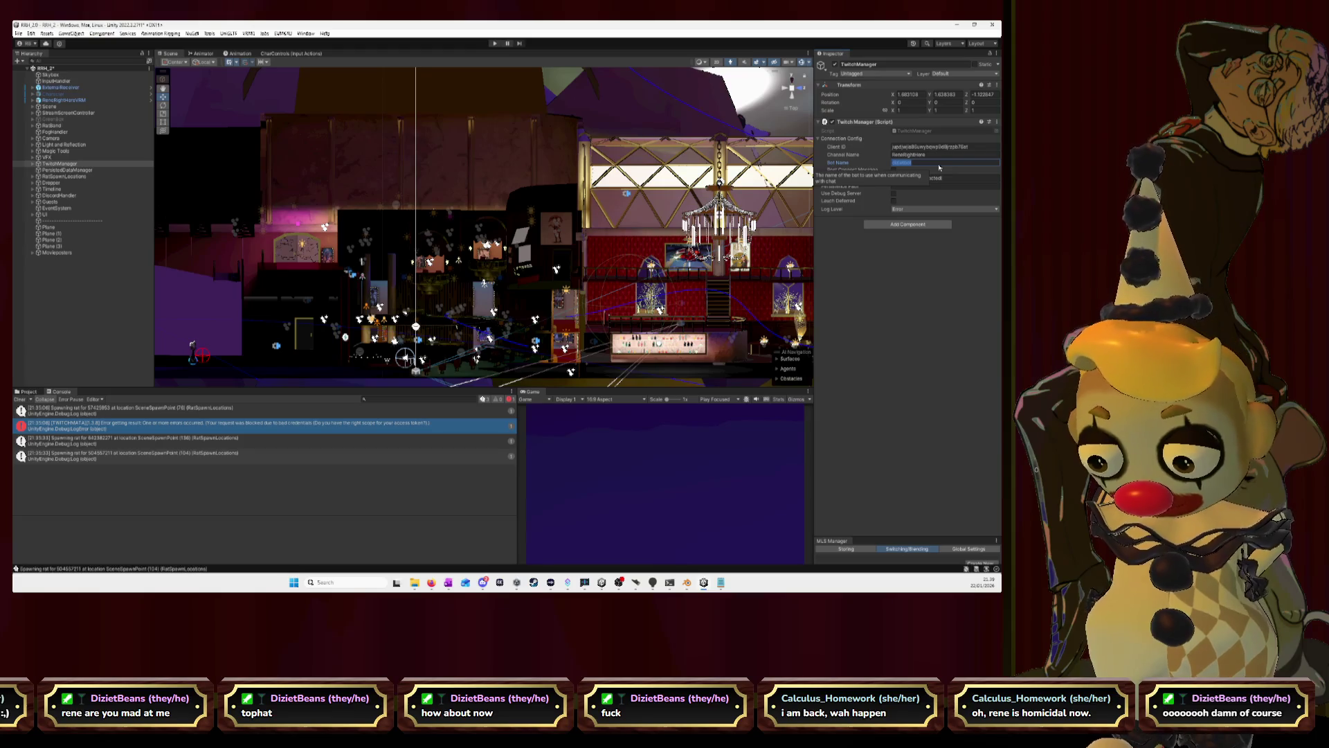
text(wi)
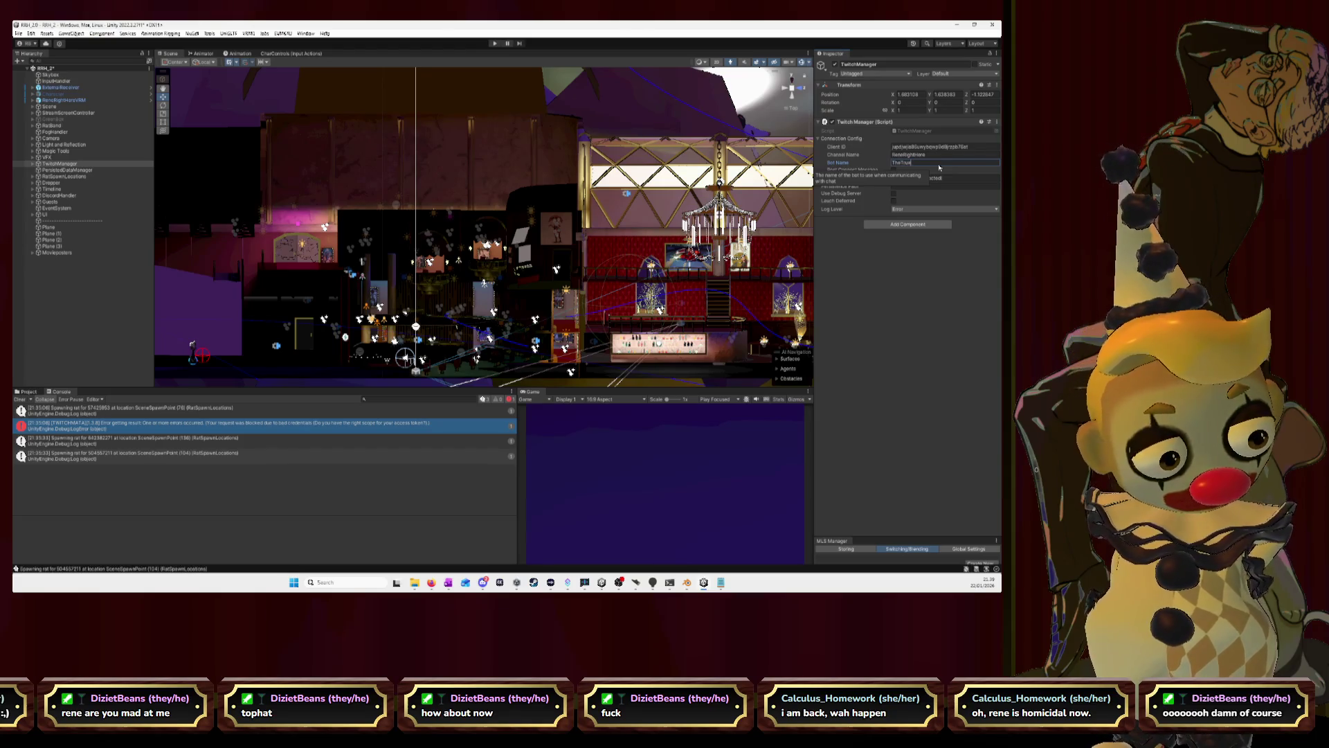
text(ngIn)
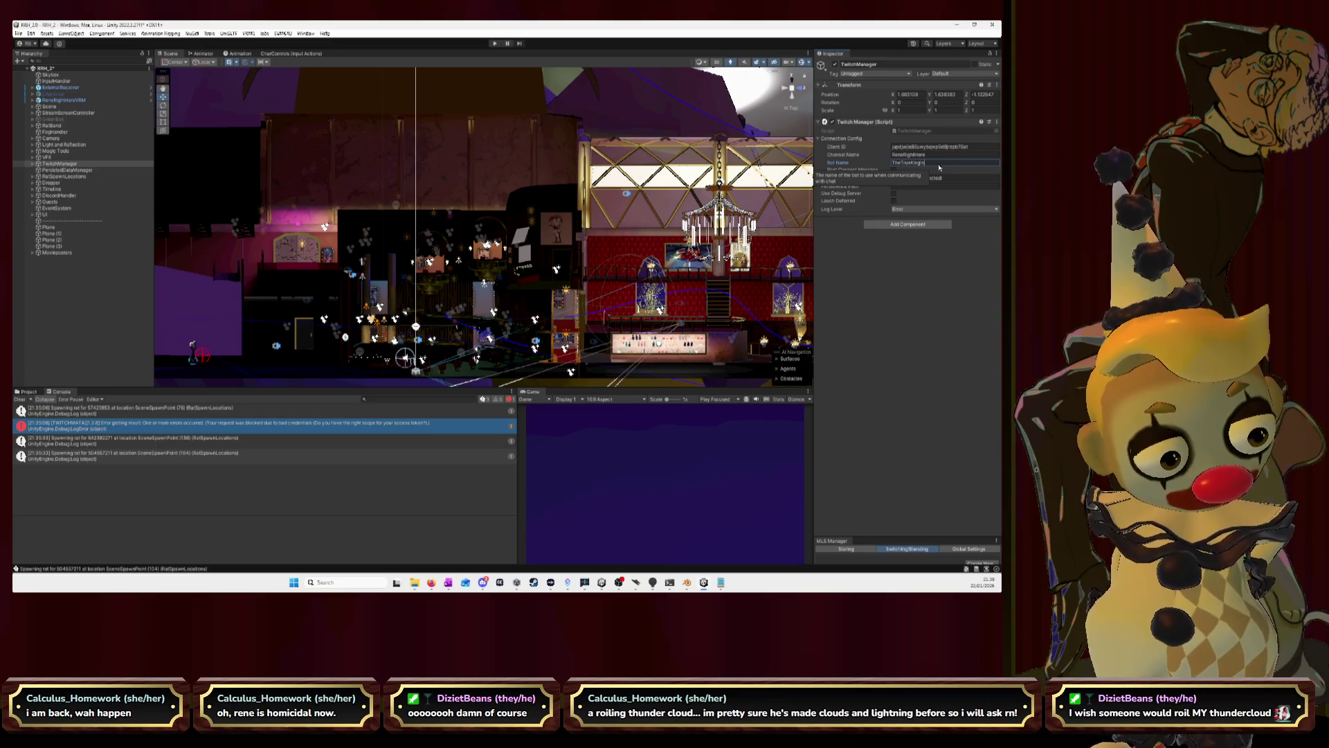
text(bot)
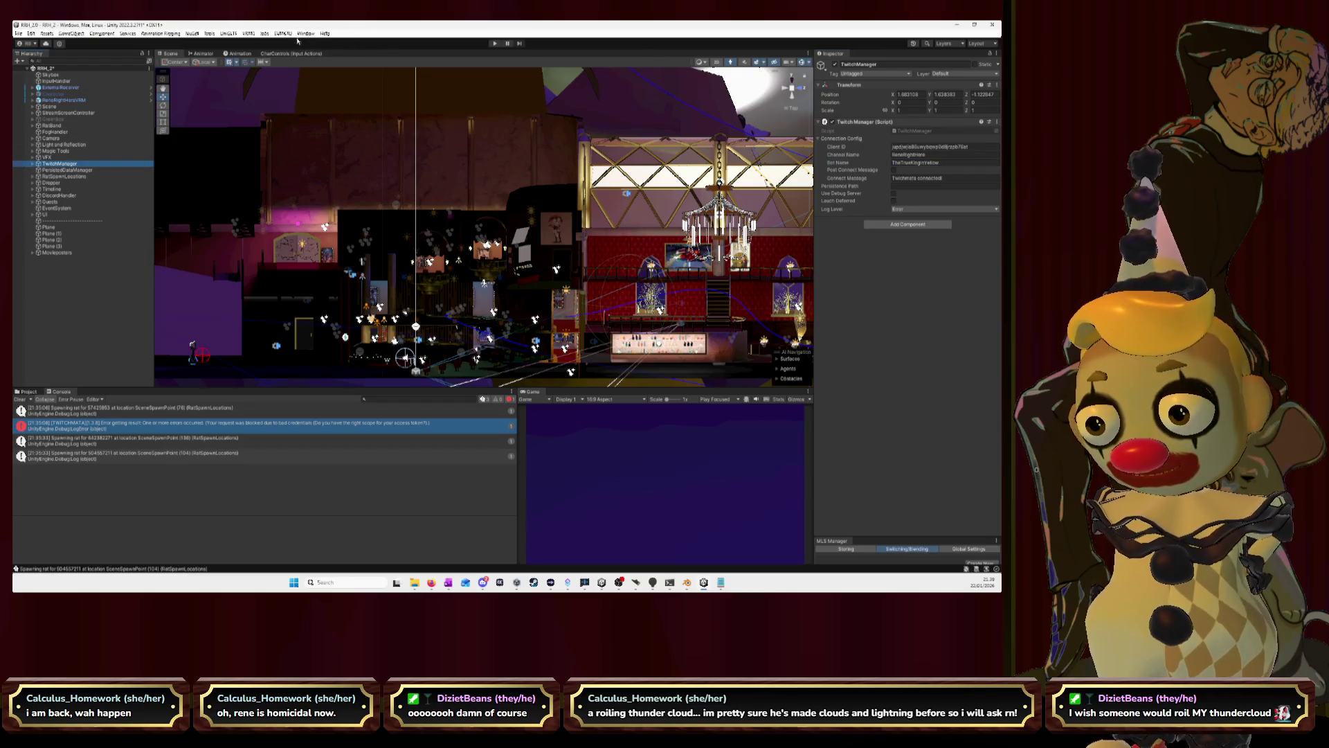
click(305, 33)
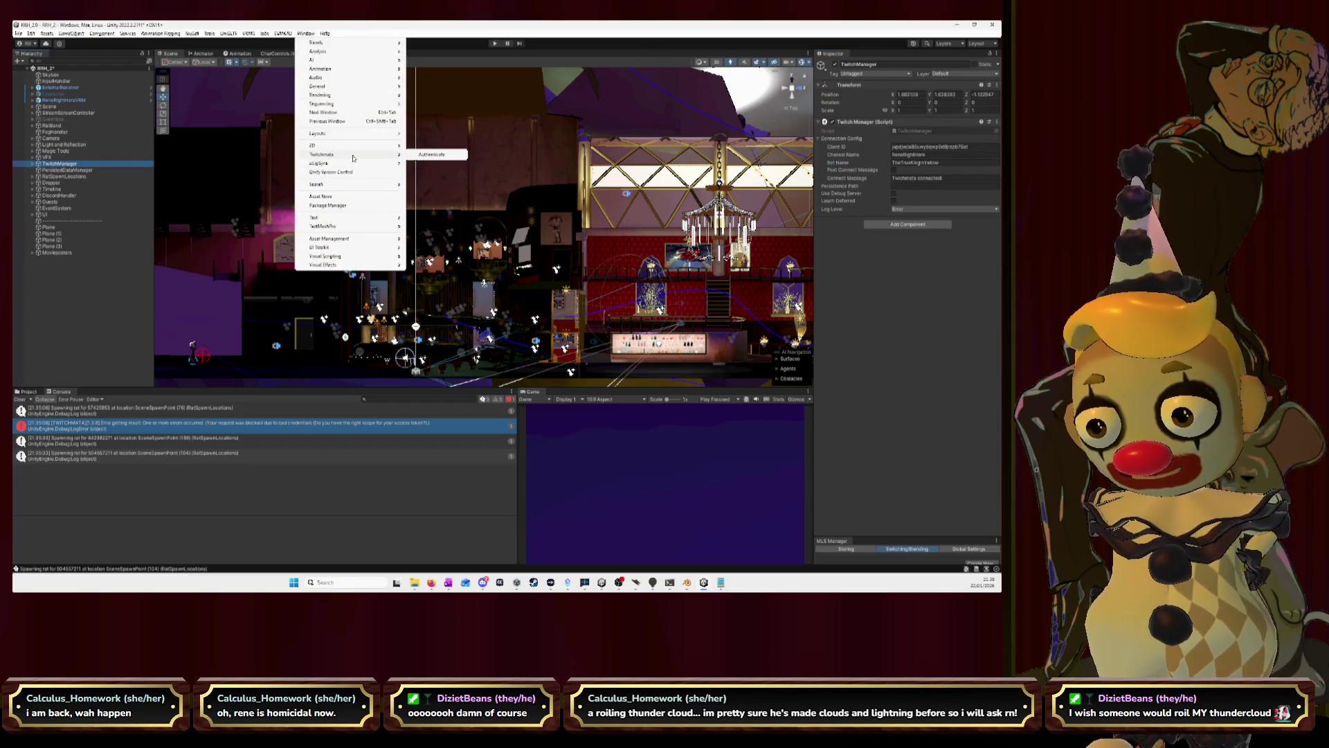
click(437, 155)
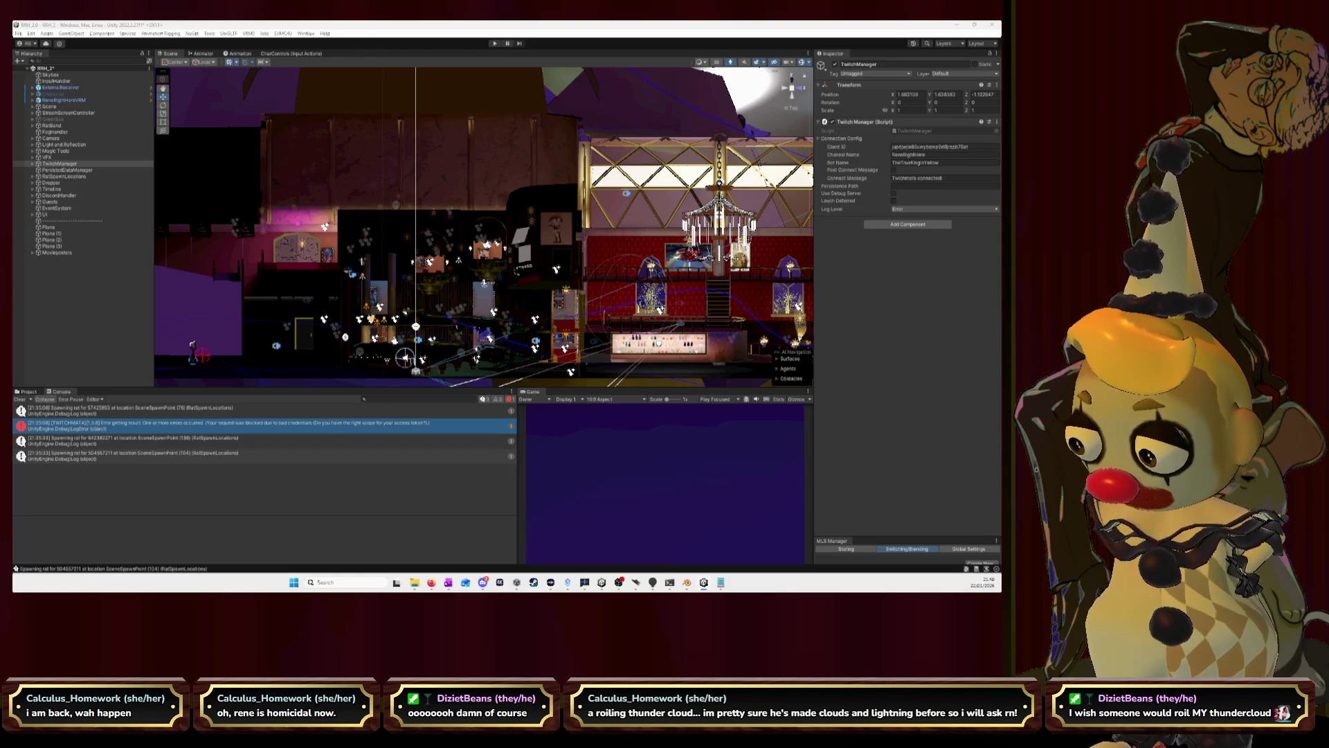
click(59, 163)
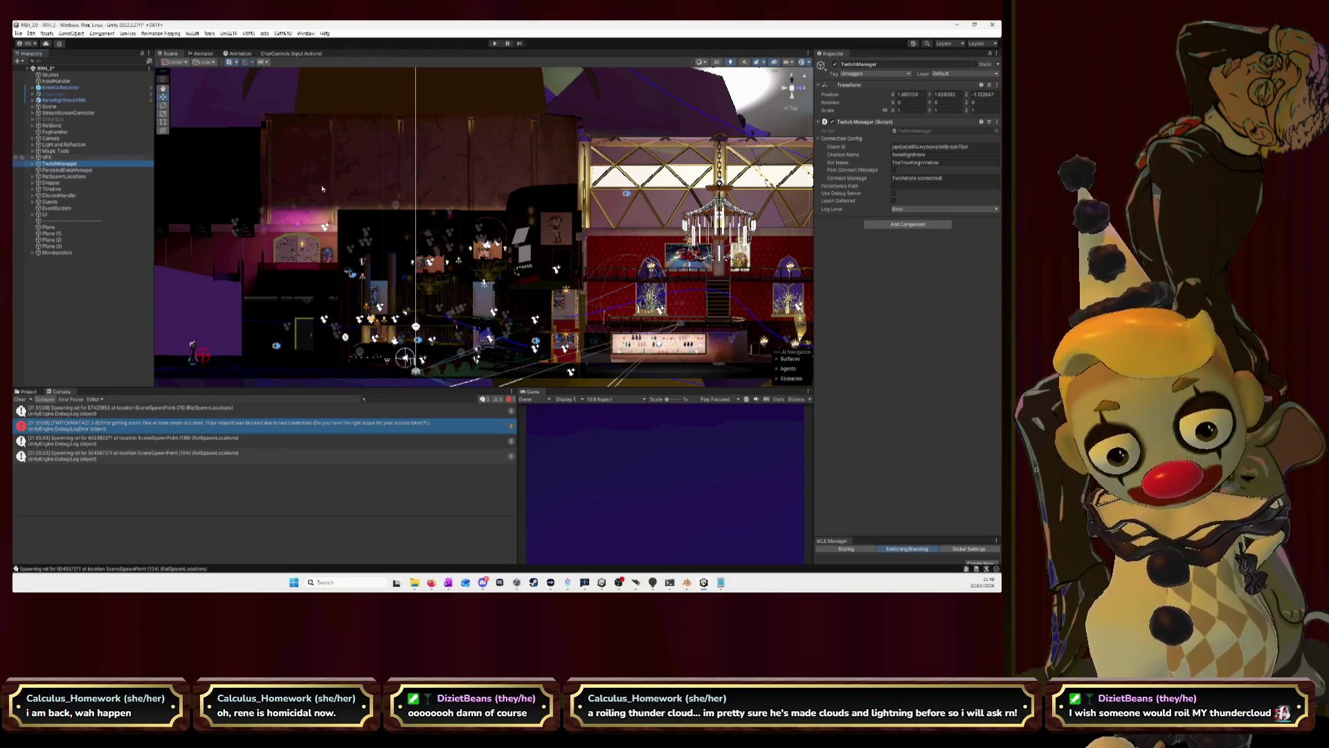
Run the scene briefly in Play mode and stop it again.
click(493, 43)
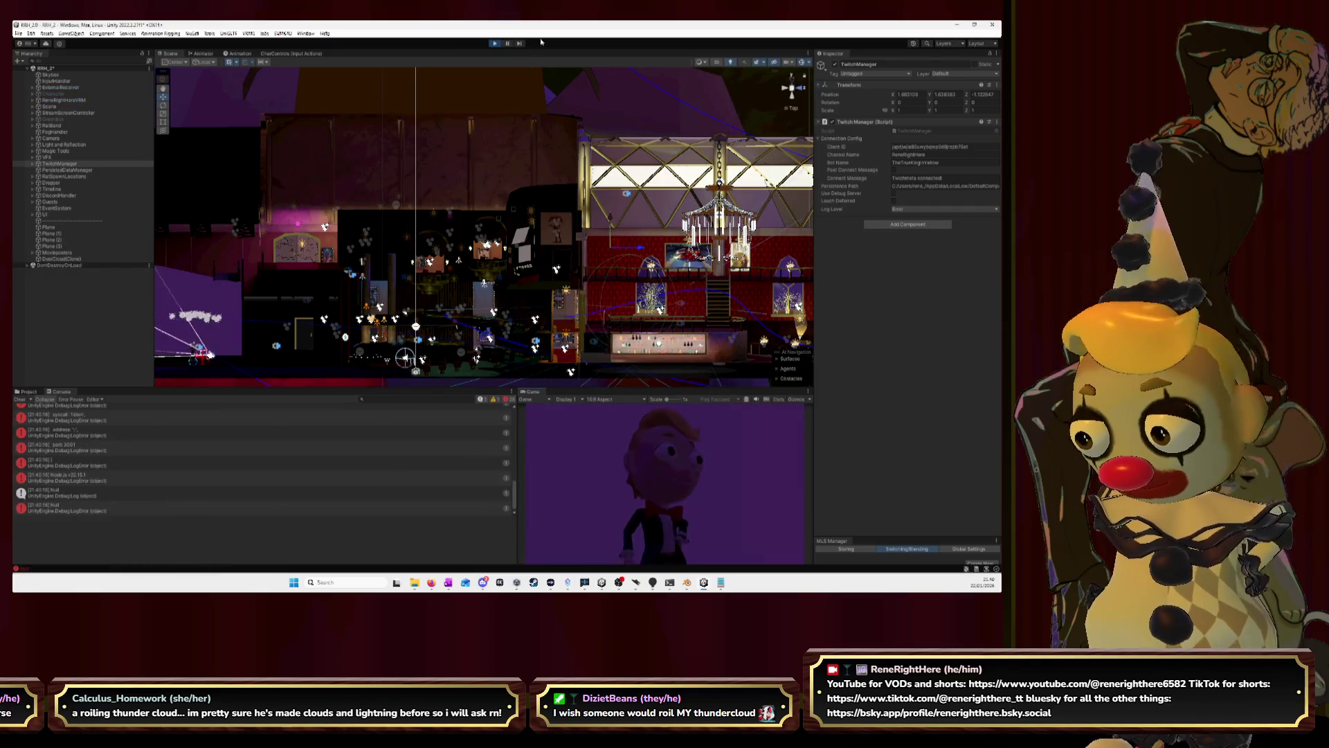
click(495, 44)
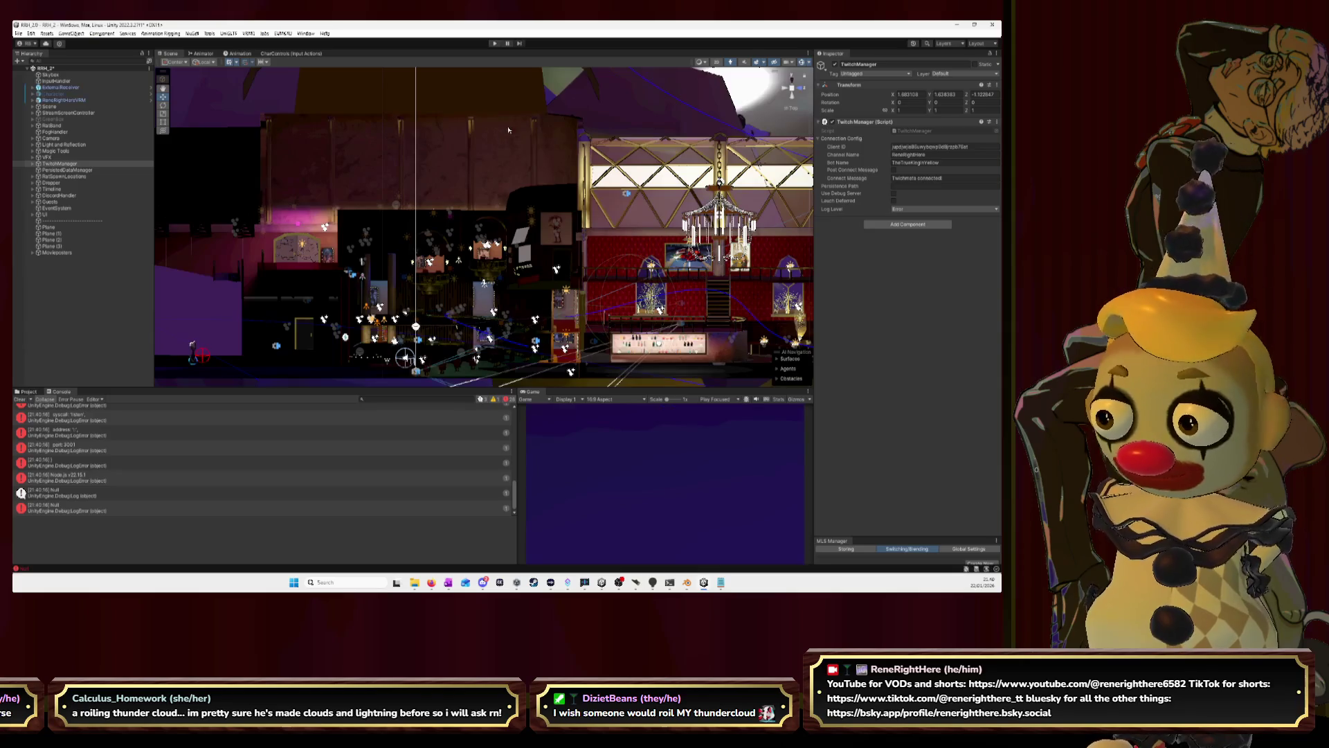
Back in Blender, step through the foot animation frames and switch to Left Orthographic.
key(alt+Tab)
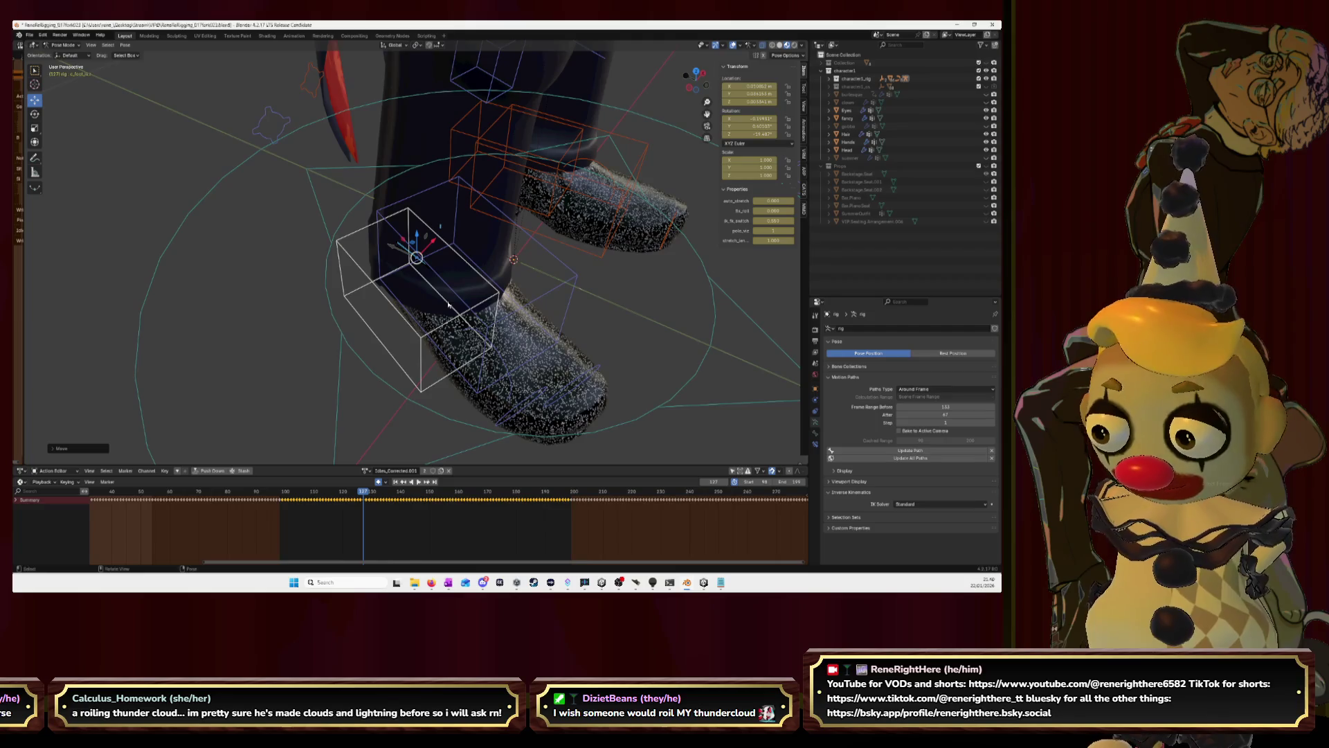
key(Left)
key(Left)
key(Left)
key(Left)
key(Left)
key(Left)
key(Left)
key(Left)
key(Left)
key(Left)
key(Left)
key(Left)
key(Left)
key(Left)
key(Left)
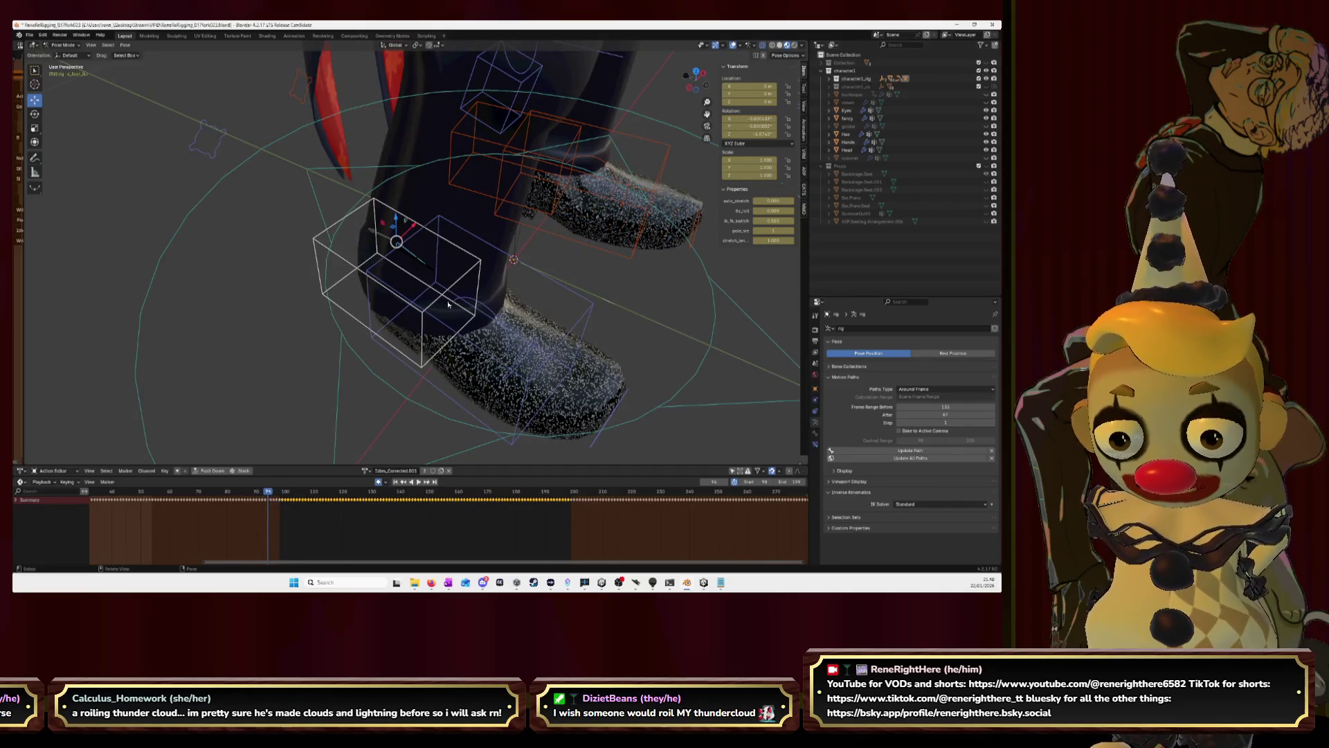
key(Right)
key(Right)
key(Right)
key(Right)
key(Right)
key(Right)
key(Right)
key(Right)
key(Right)
key(Right)
key(Right)
key(Right)
key(Right)
key(Right)
key(Right)
key(Right)
key(Right)
key(Right)
key(Right)
key(Right)
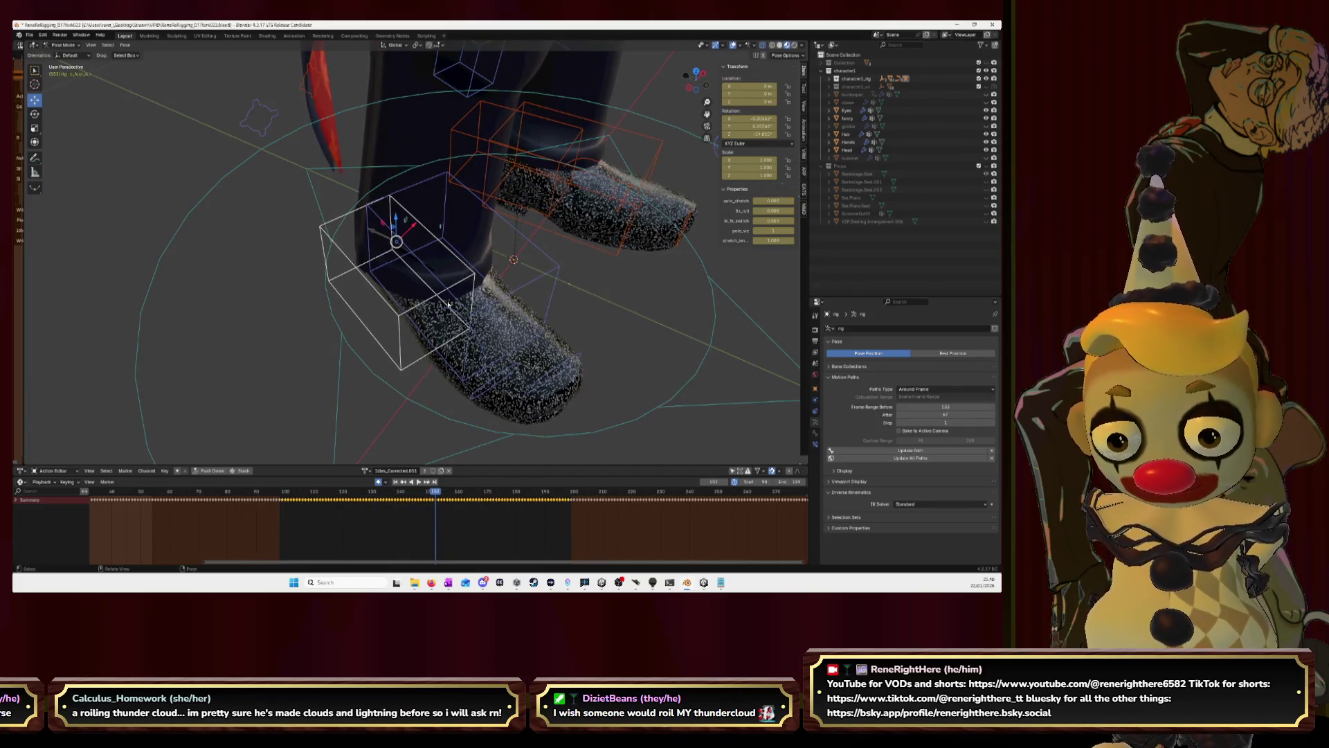
key(Left)
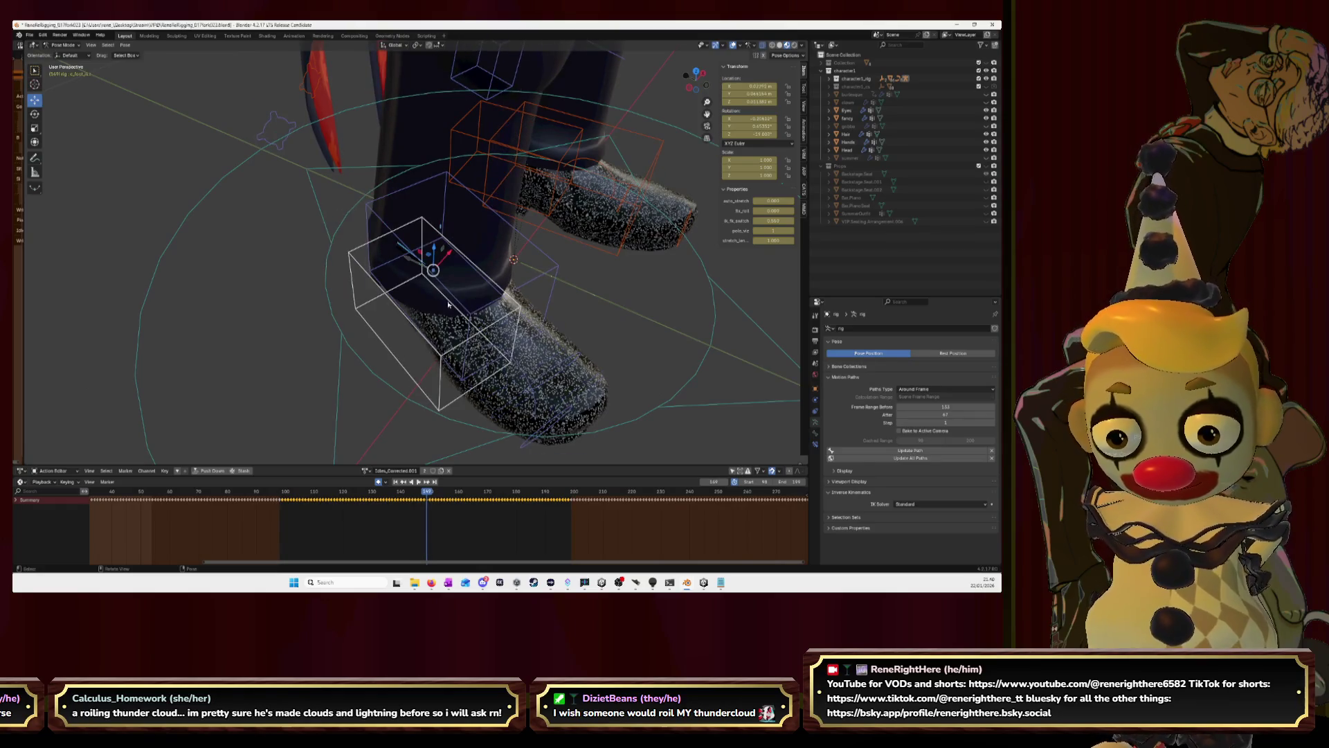
click(689, 87)
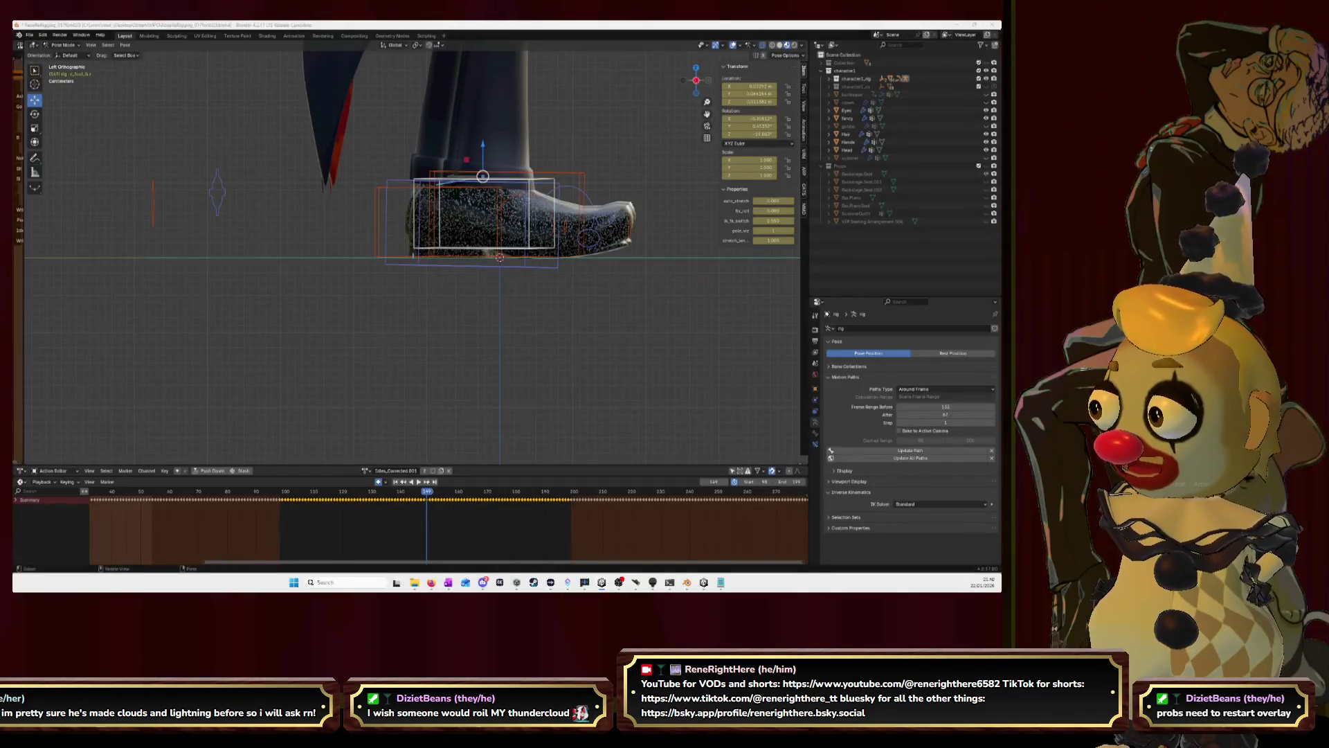
scroll(466, 227, up, 3)
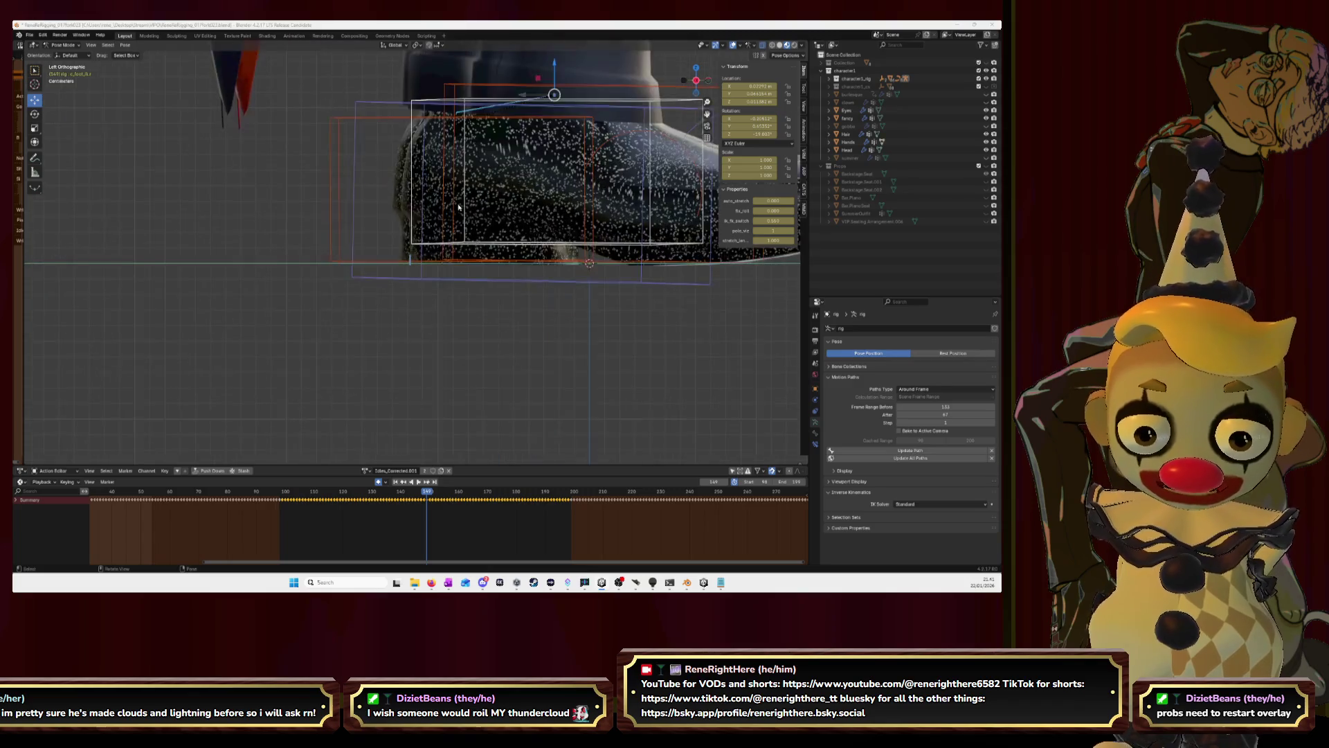
scroll(436, 271, up, 3)
scroll(411, 321, up, 3)
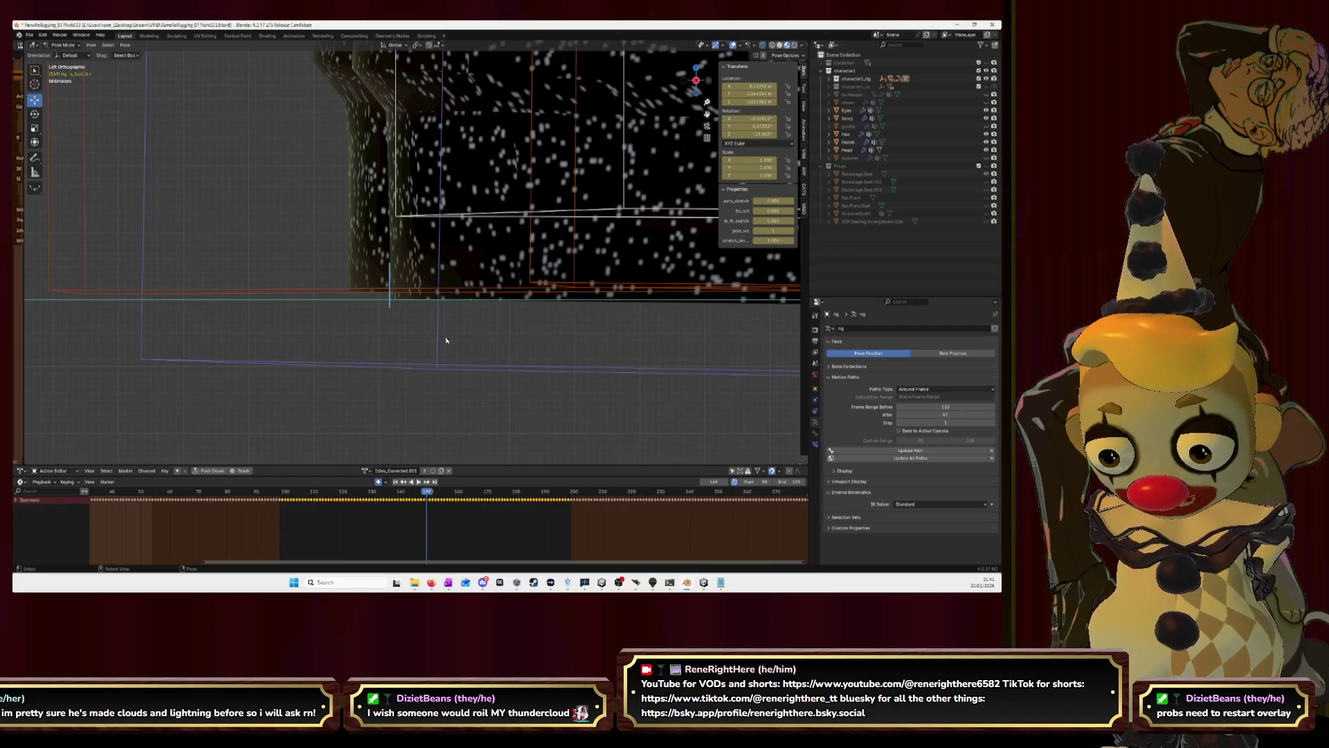
On the next frame, key the foot bone raised along Z, retrying the forward slide until it sits right.
key(Right)
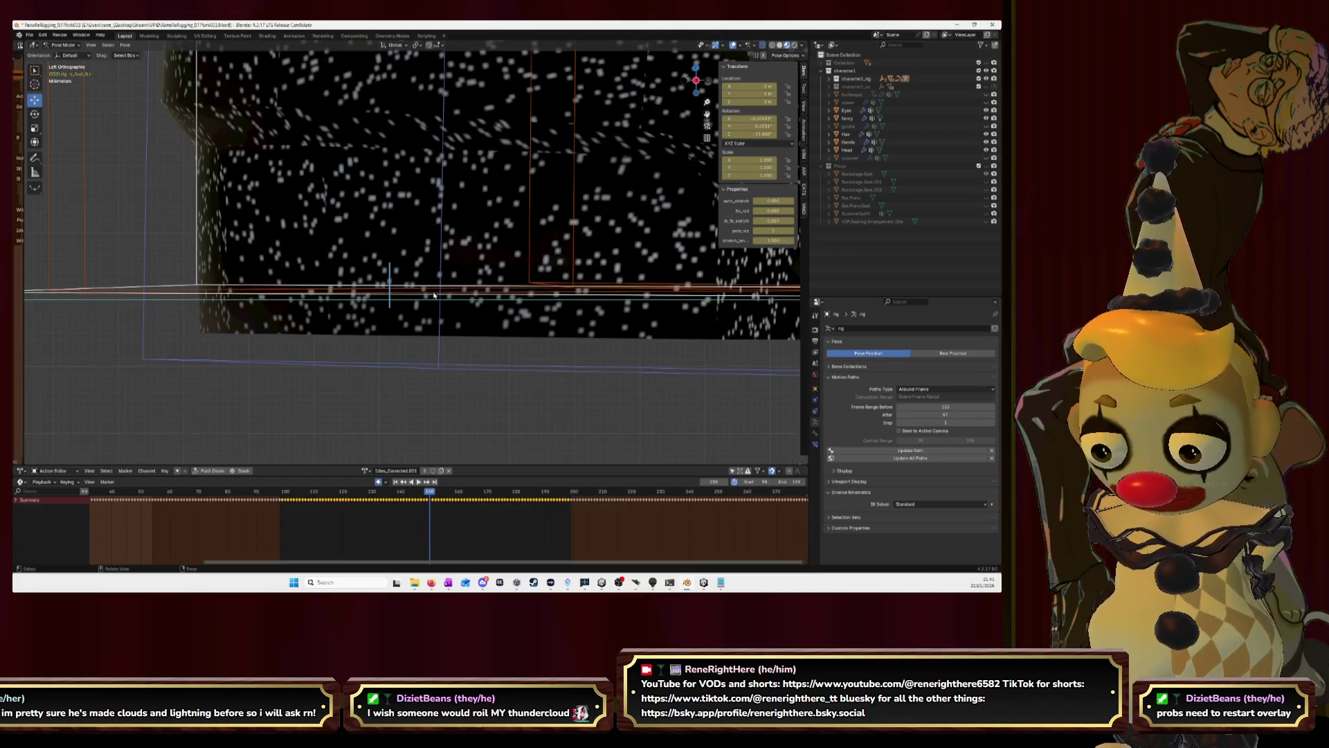
key(g)
key(z)
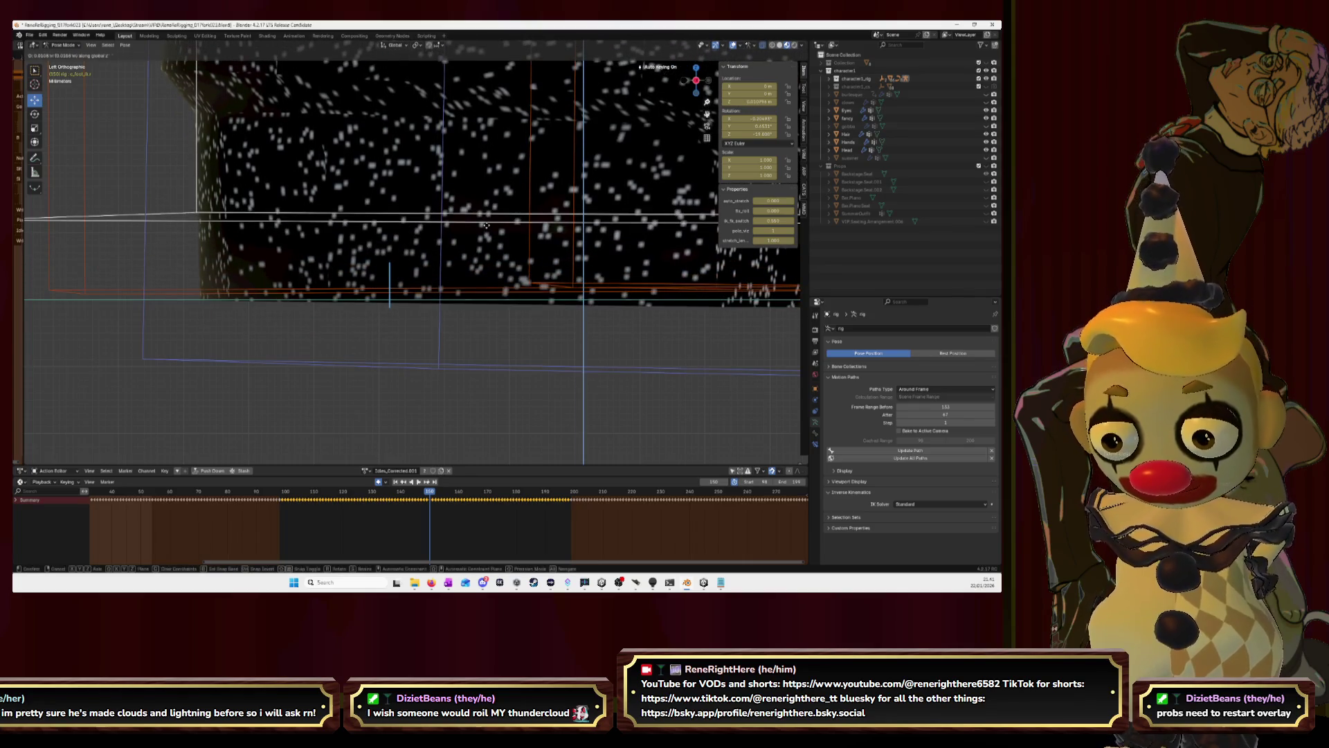
key(Return)
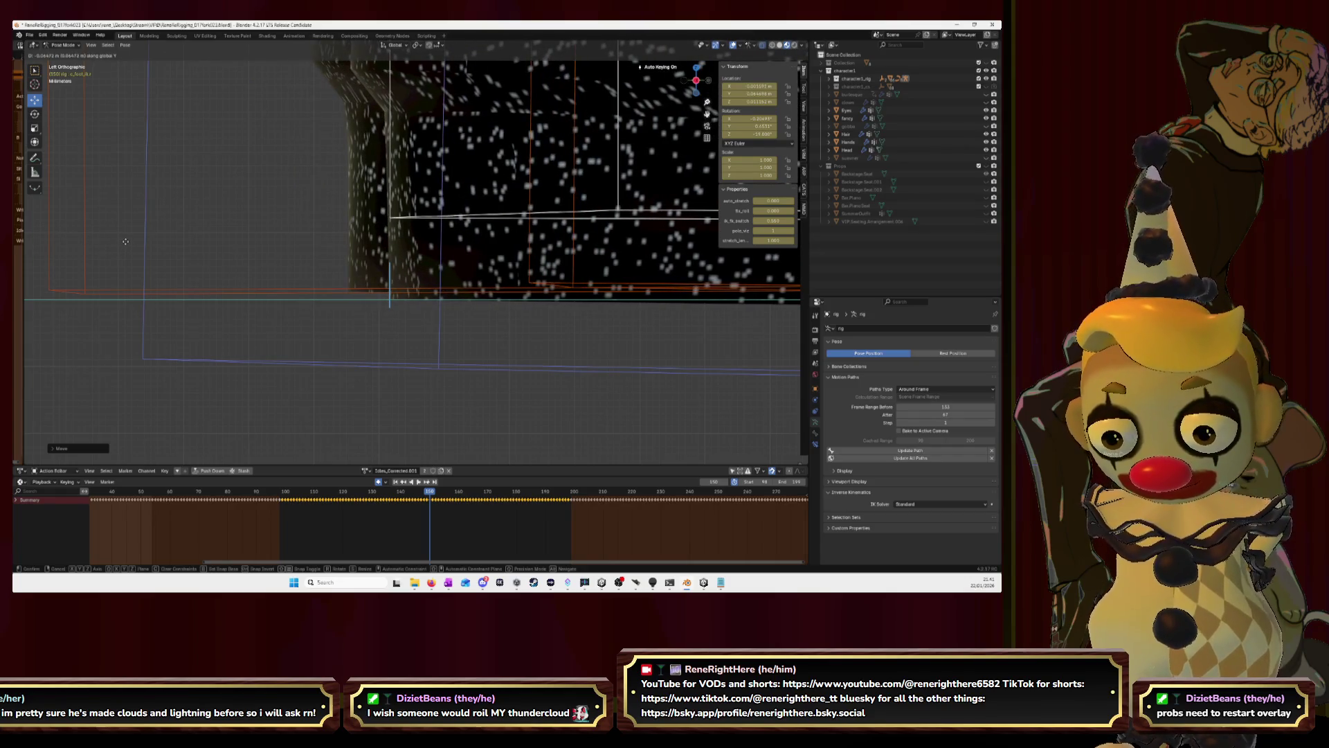
key(Escape)
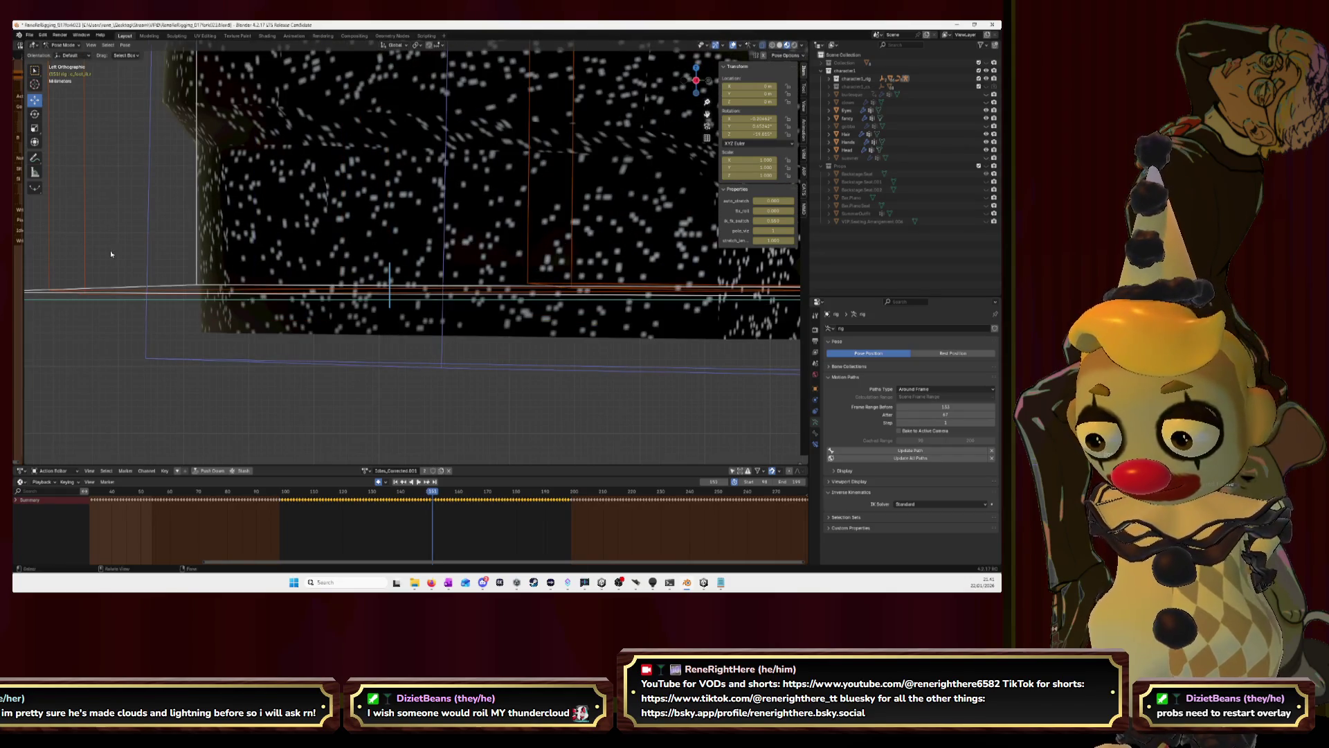
key(g)
key(z)
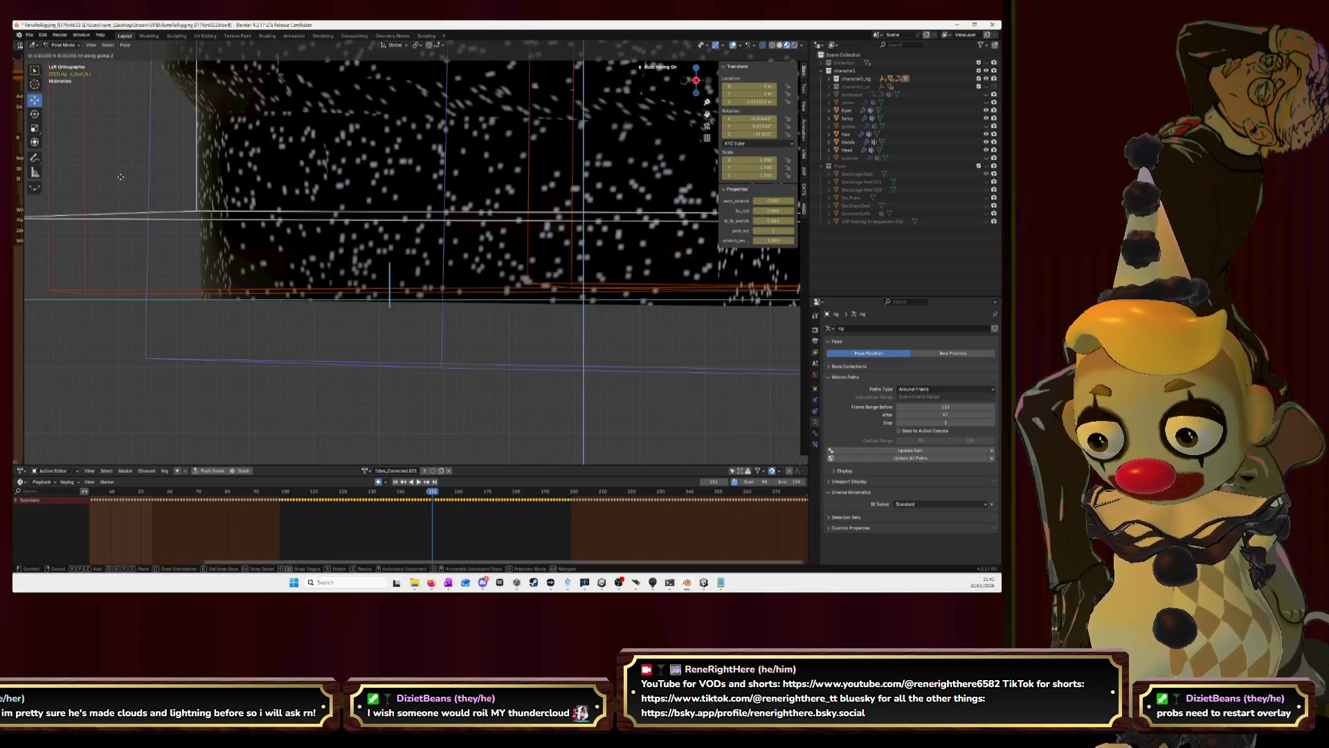
click(120, 176)
key(g)
key(x)
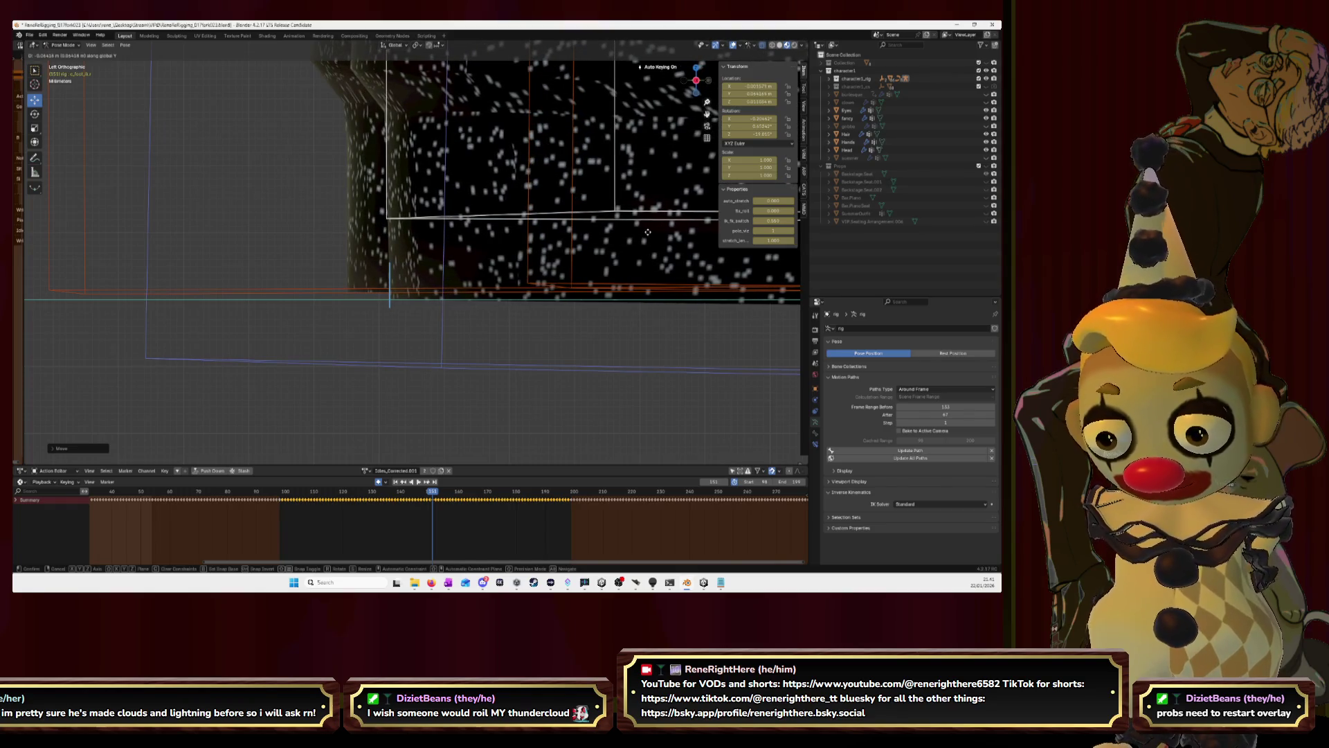
key(ctrl+z)
key(ctrl+z)
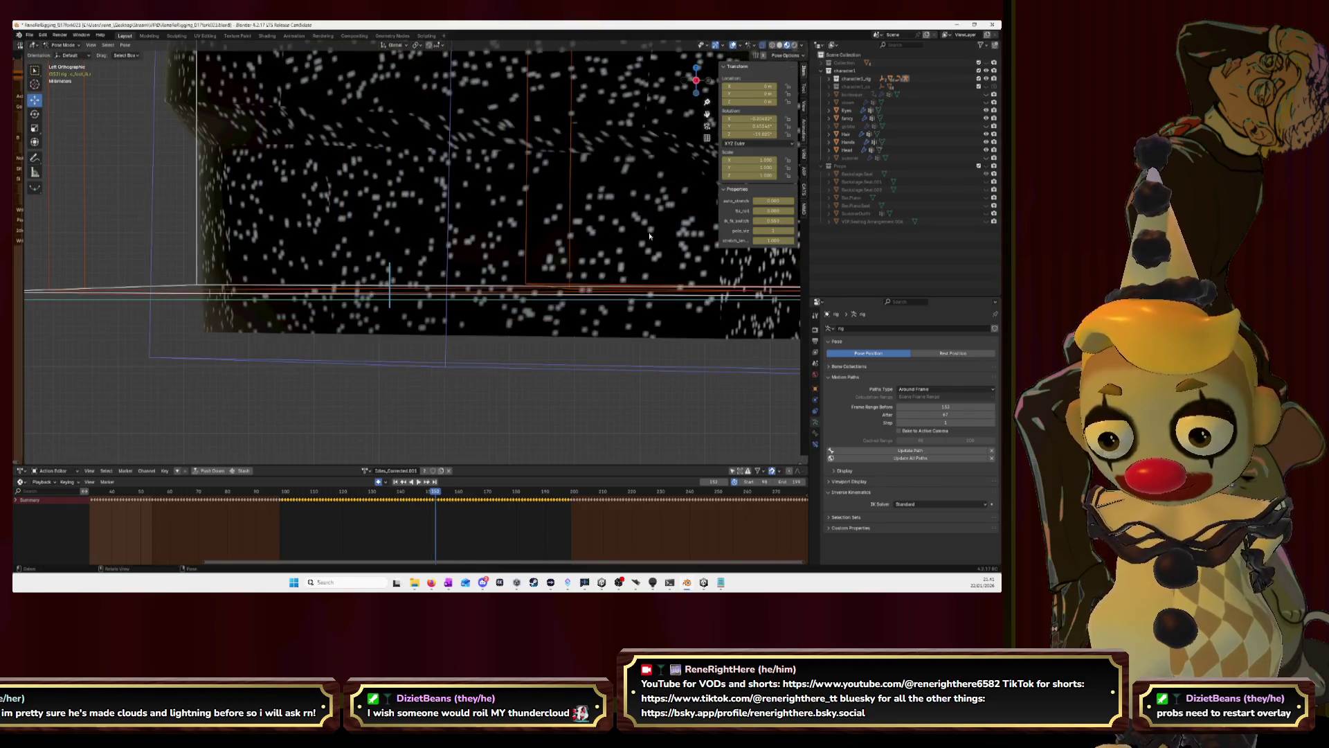
key(g)
key(z)
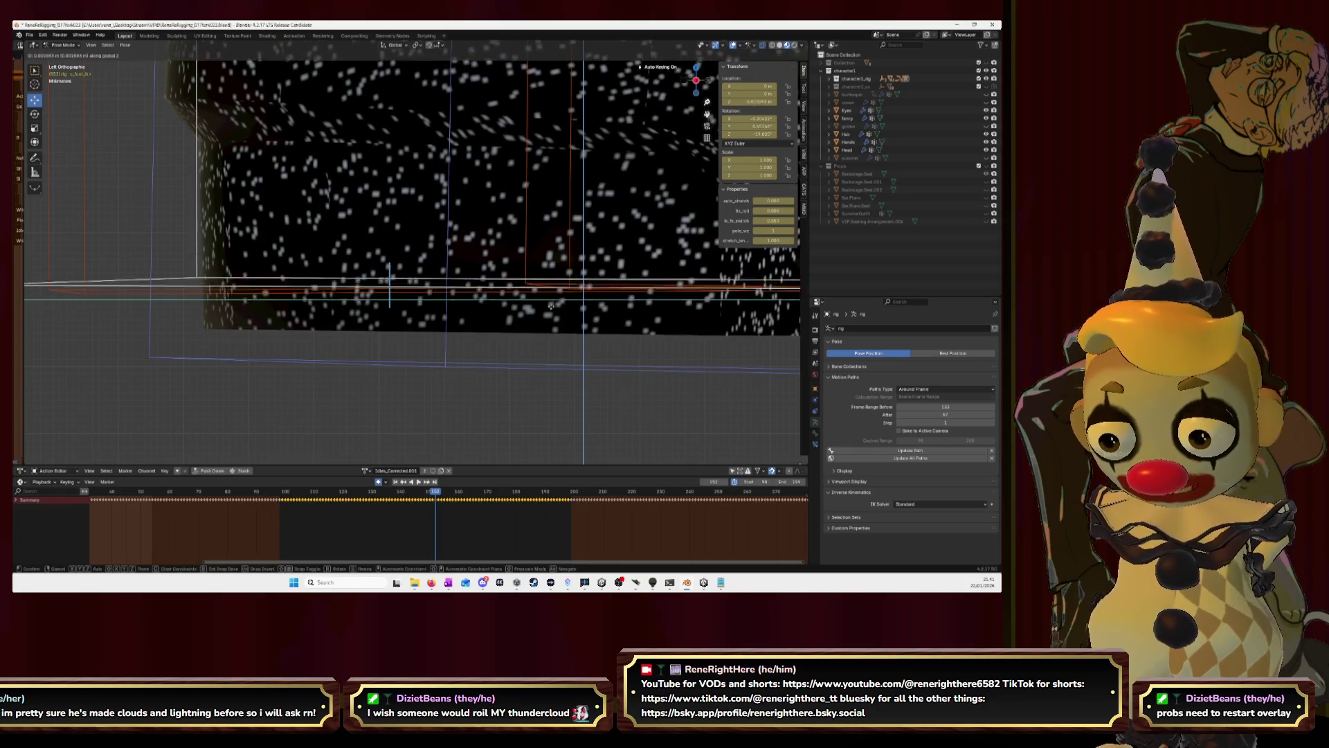
click(535, 257)
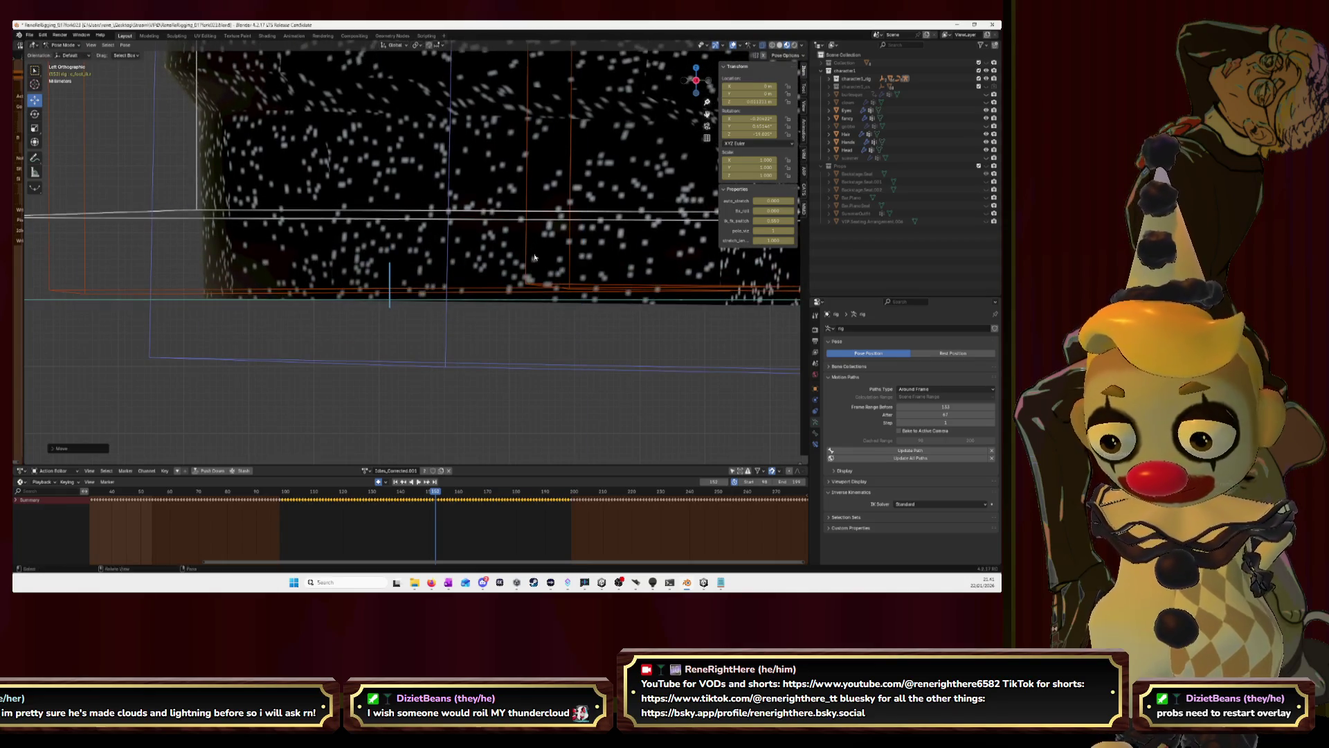
key(g)
key(y)
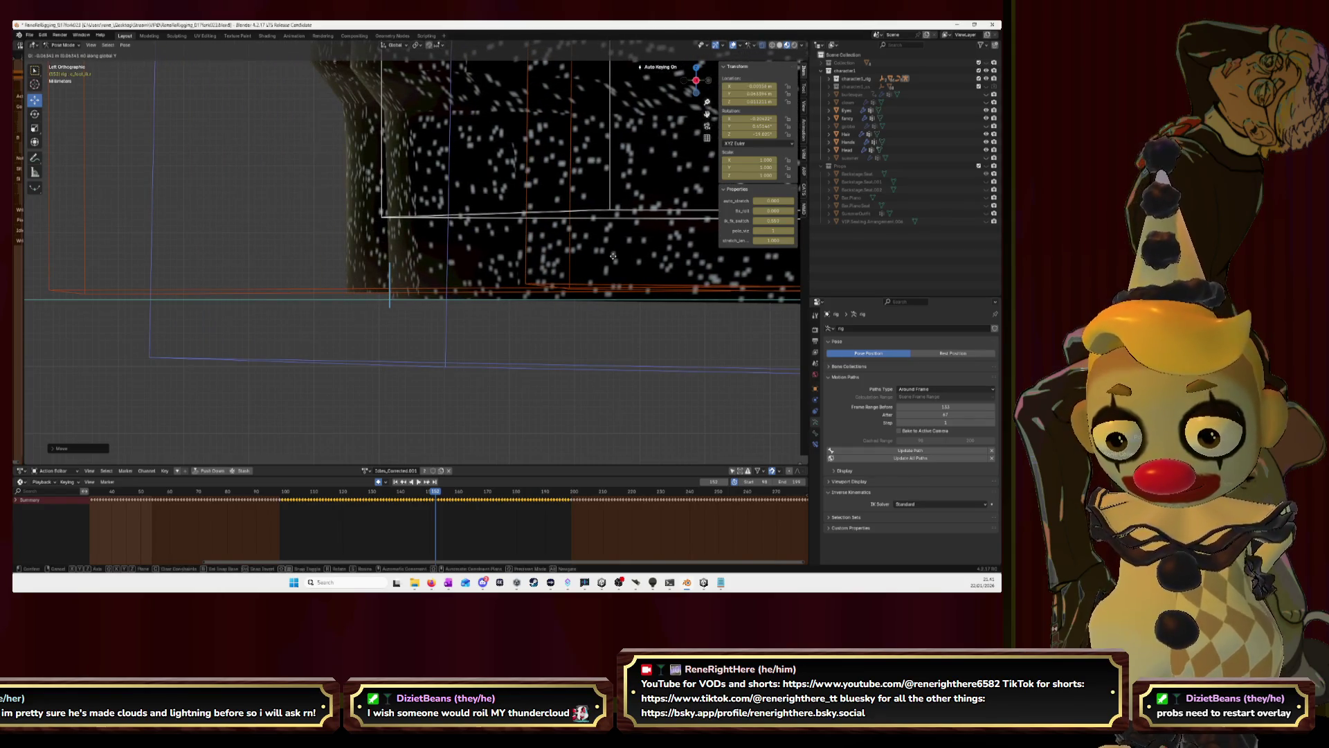
key(Escape)
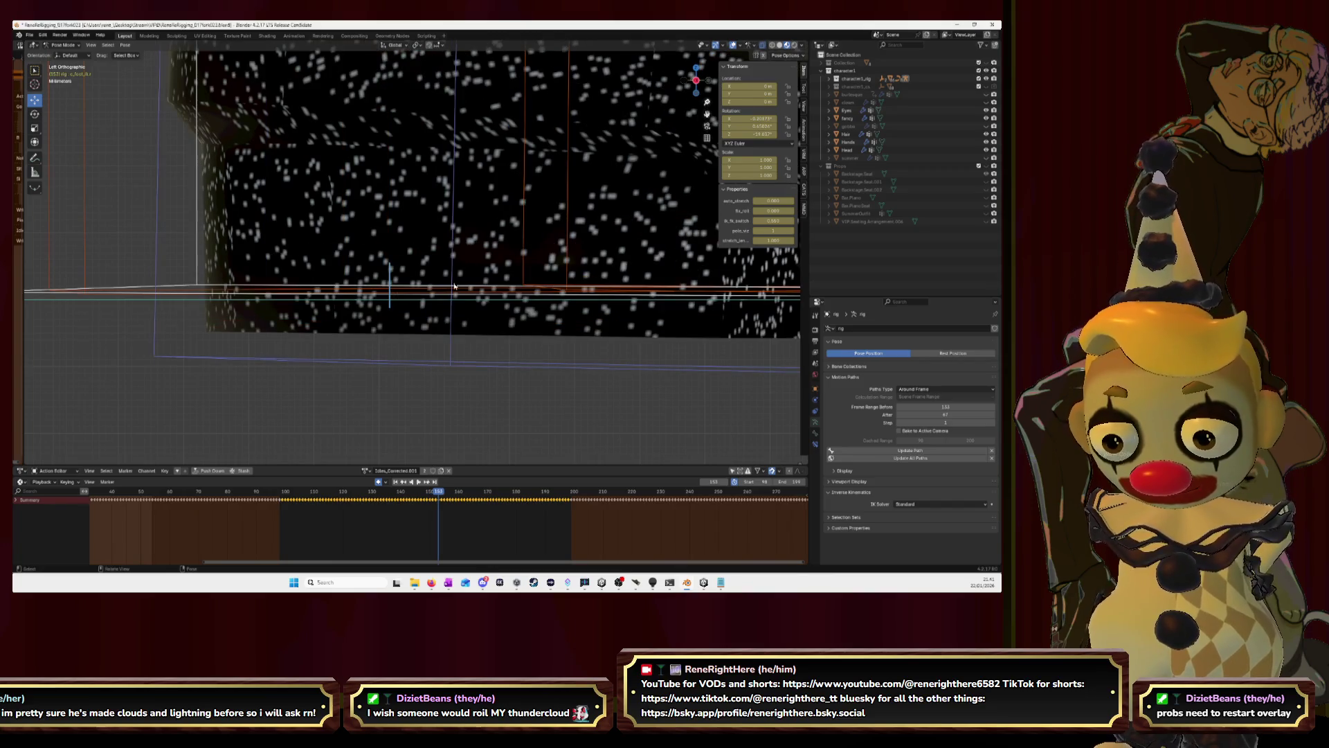
key(g)
key(z)
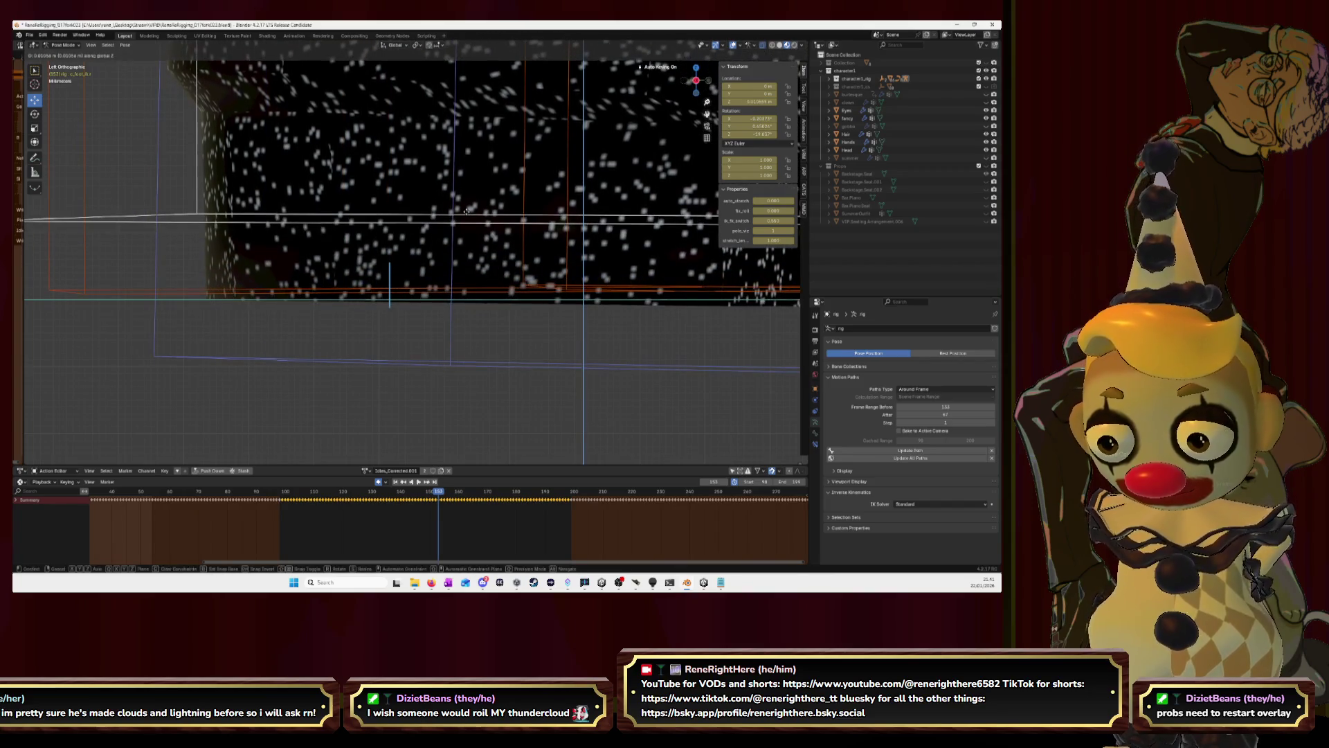
click(468, 213)
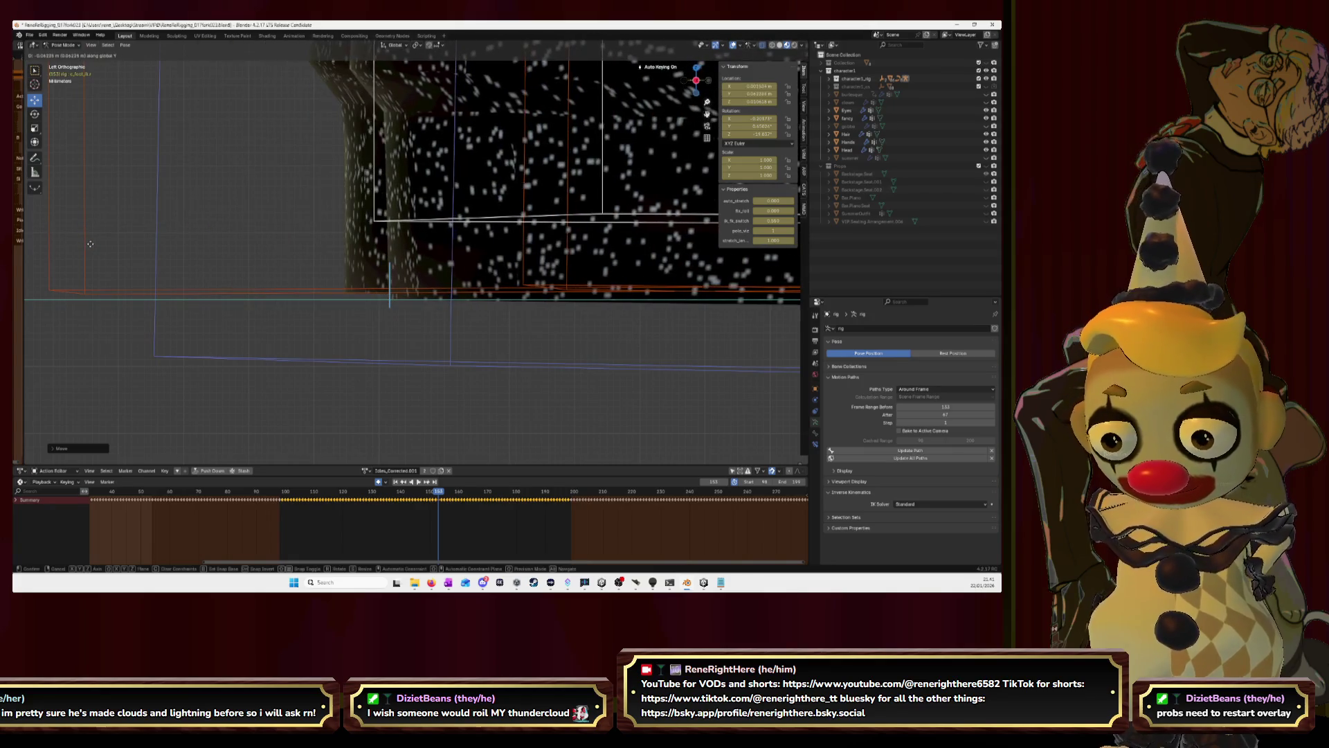
click(91, 243)
Advance a frame and key the foot raised again, undoing several forward-move attempts.
key(Right)
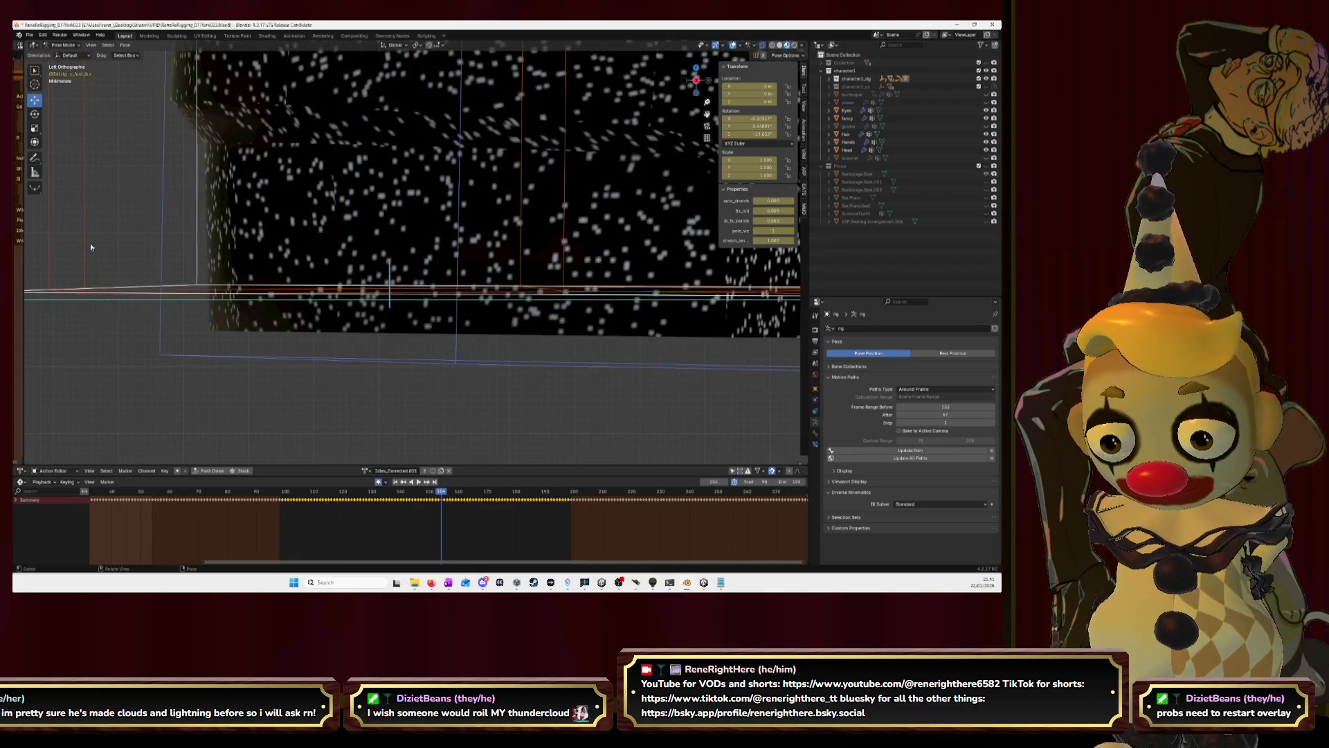
key(g)
key(z)
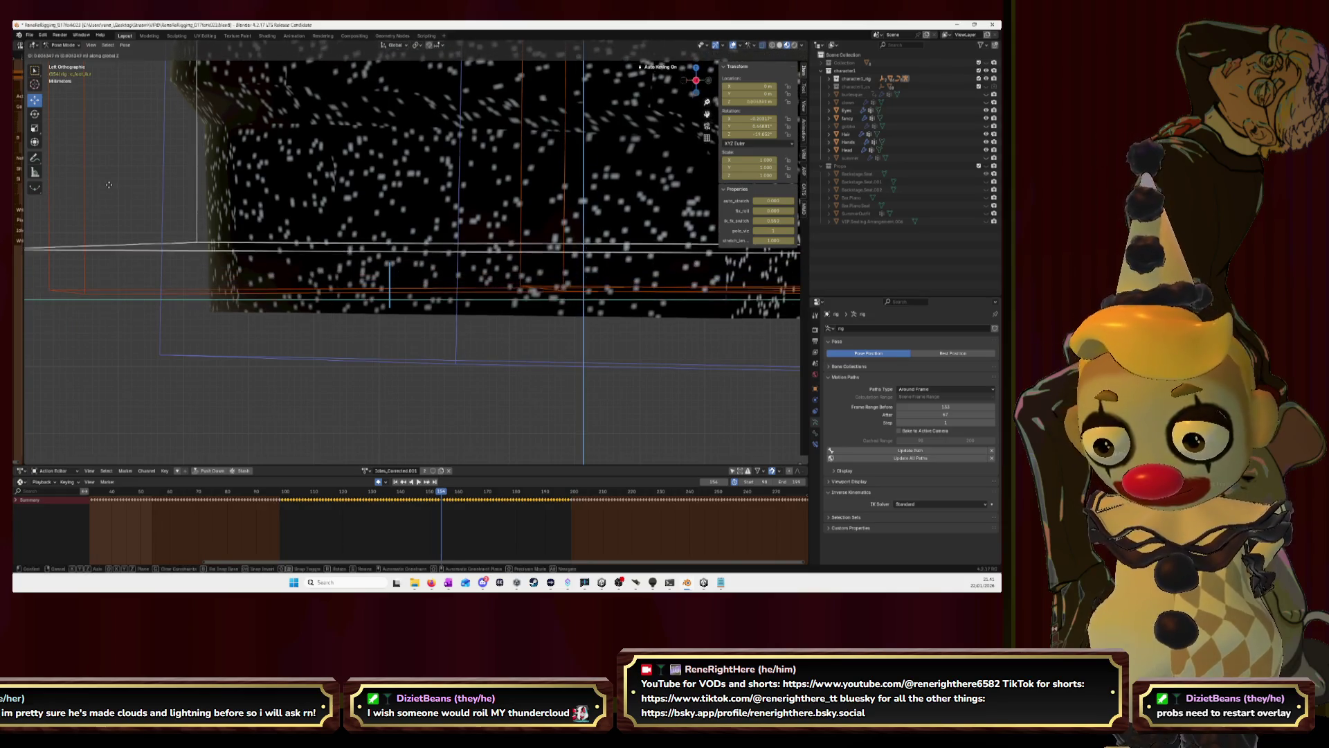
click(114, 172)
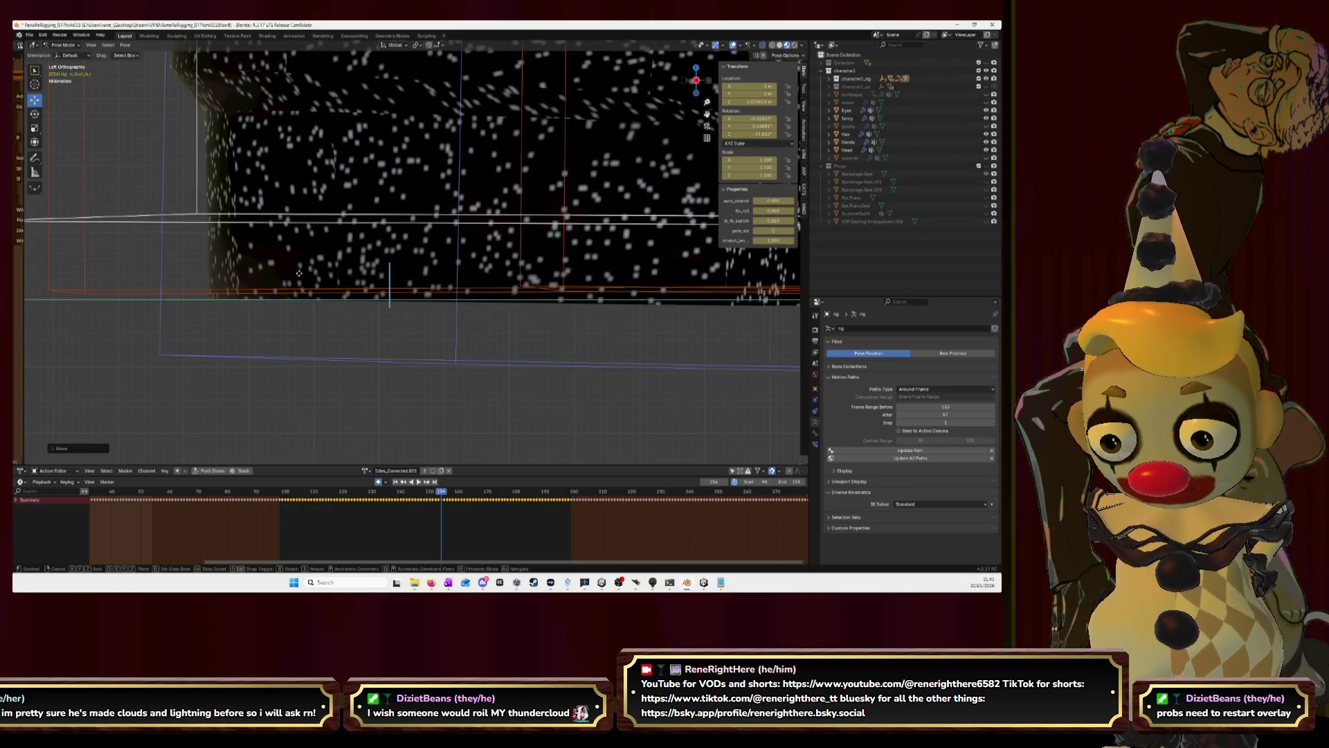
key(g)
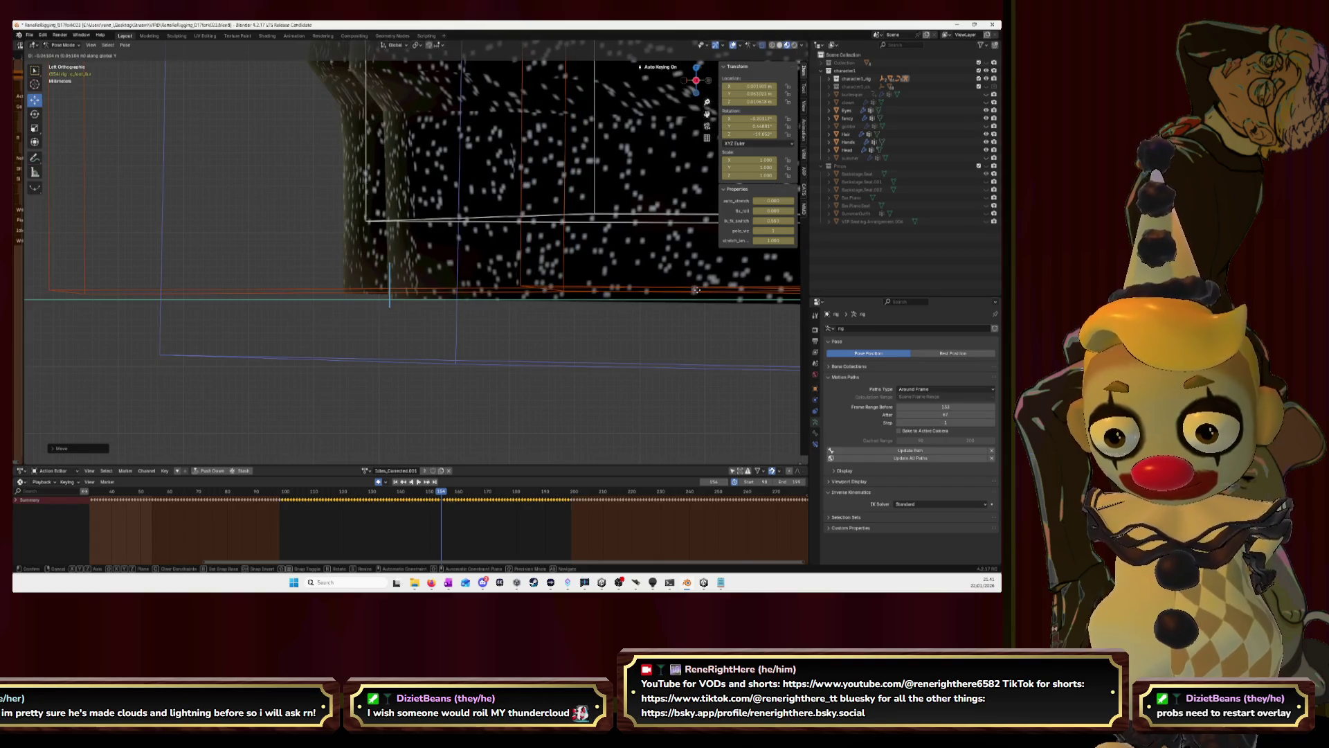
click(698, 294)
key(ctrl+z)
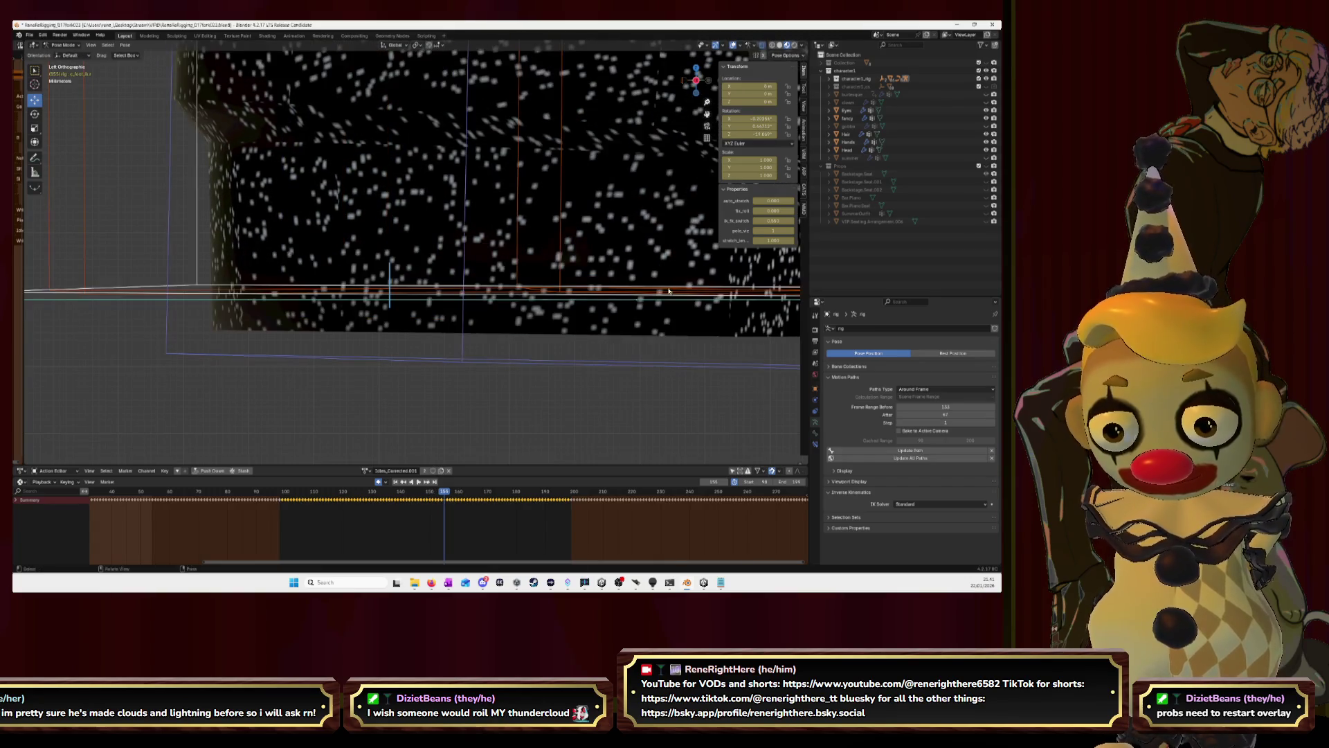
key(g)
click(453, 268)
key(g)
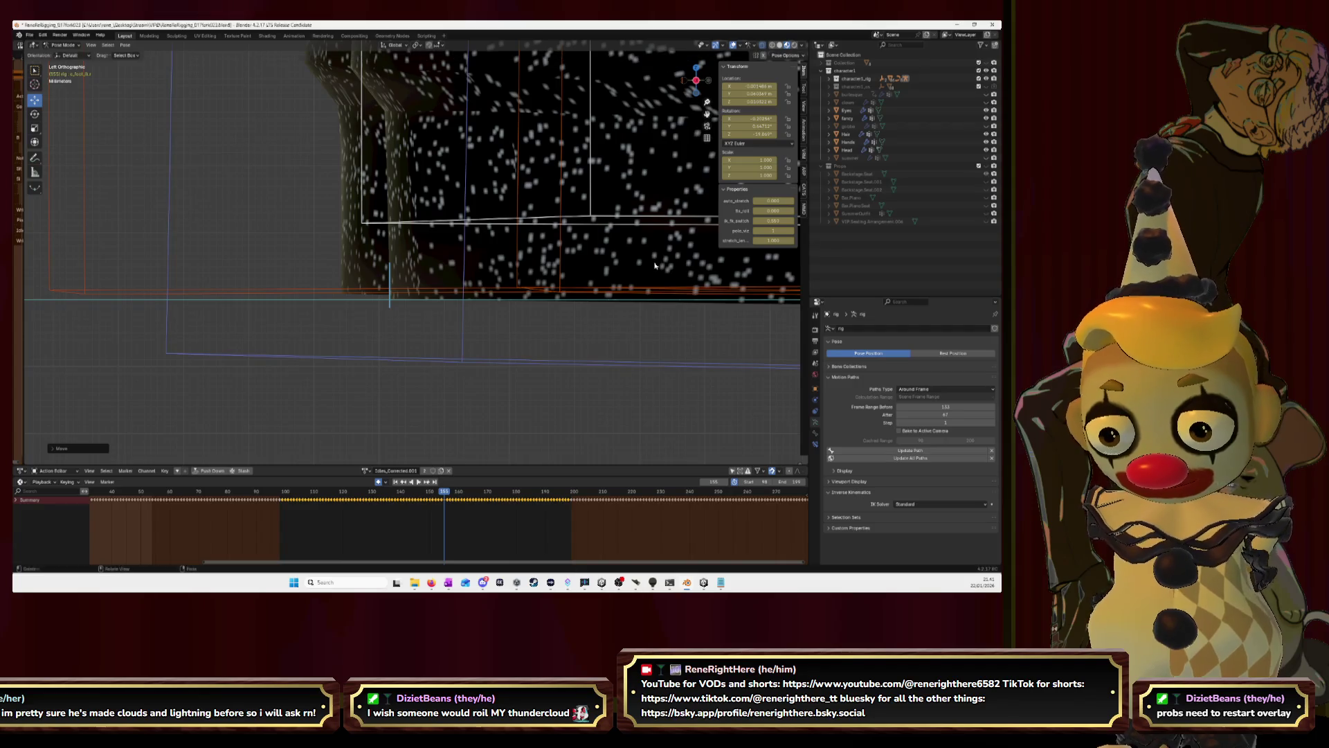
key(Escape)
key(ctrl+z)
key(g)
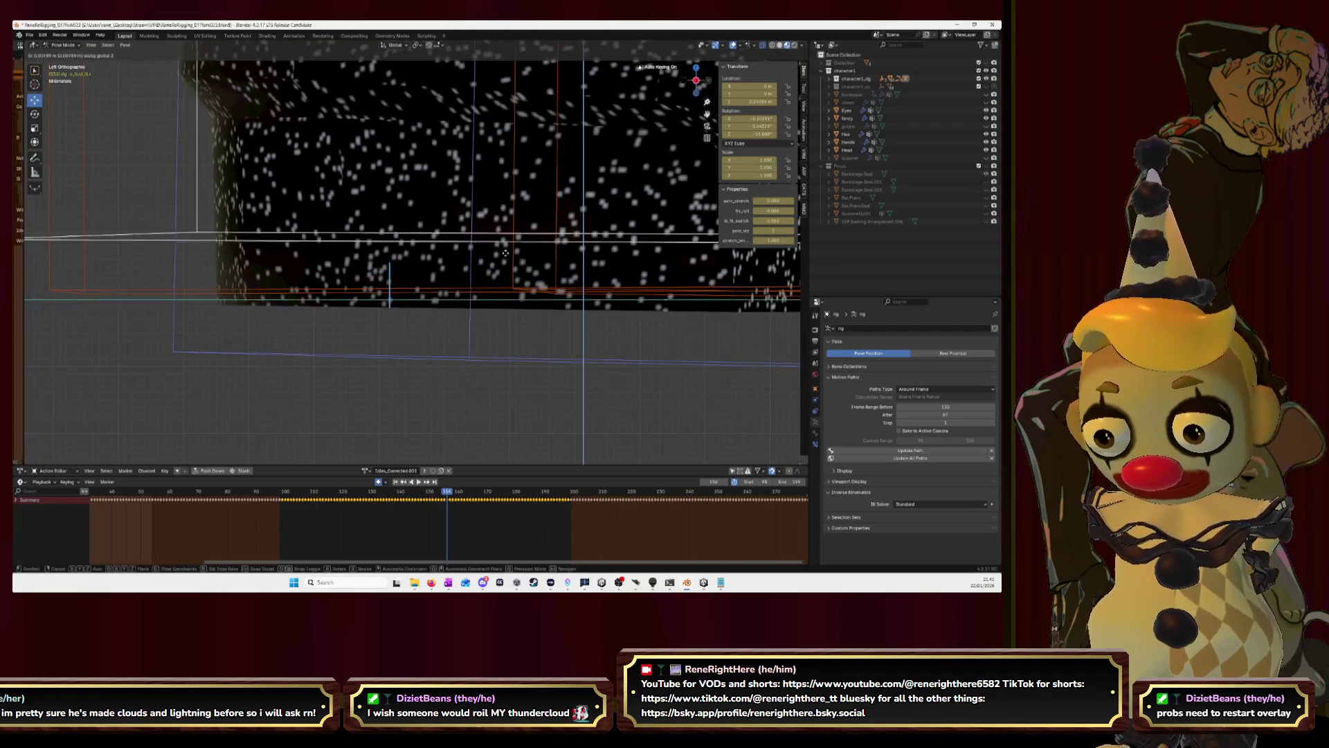
click(514, 246)
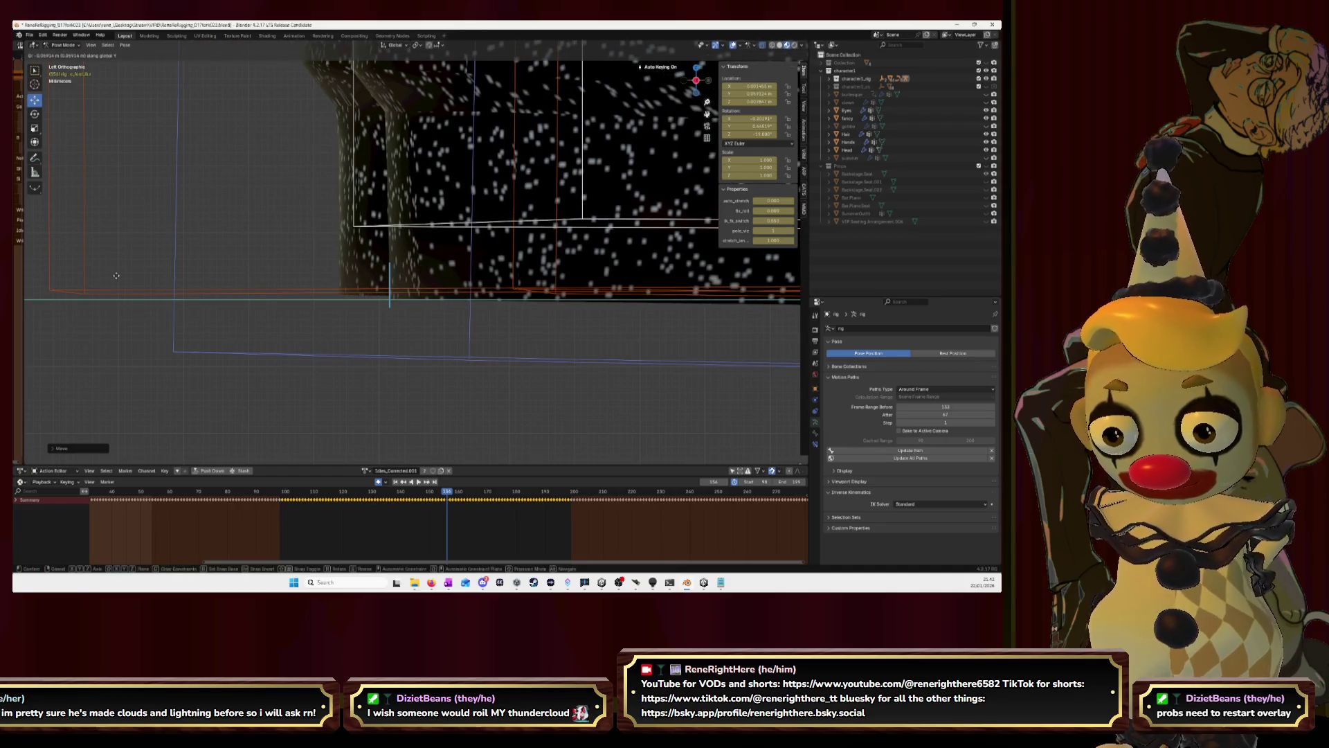
key(Escape)
key(ctrl+z)
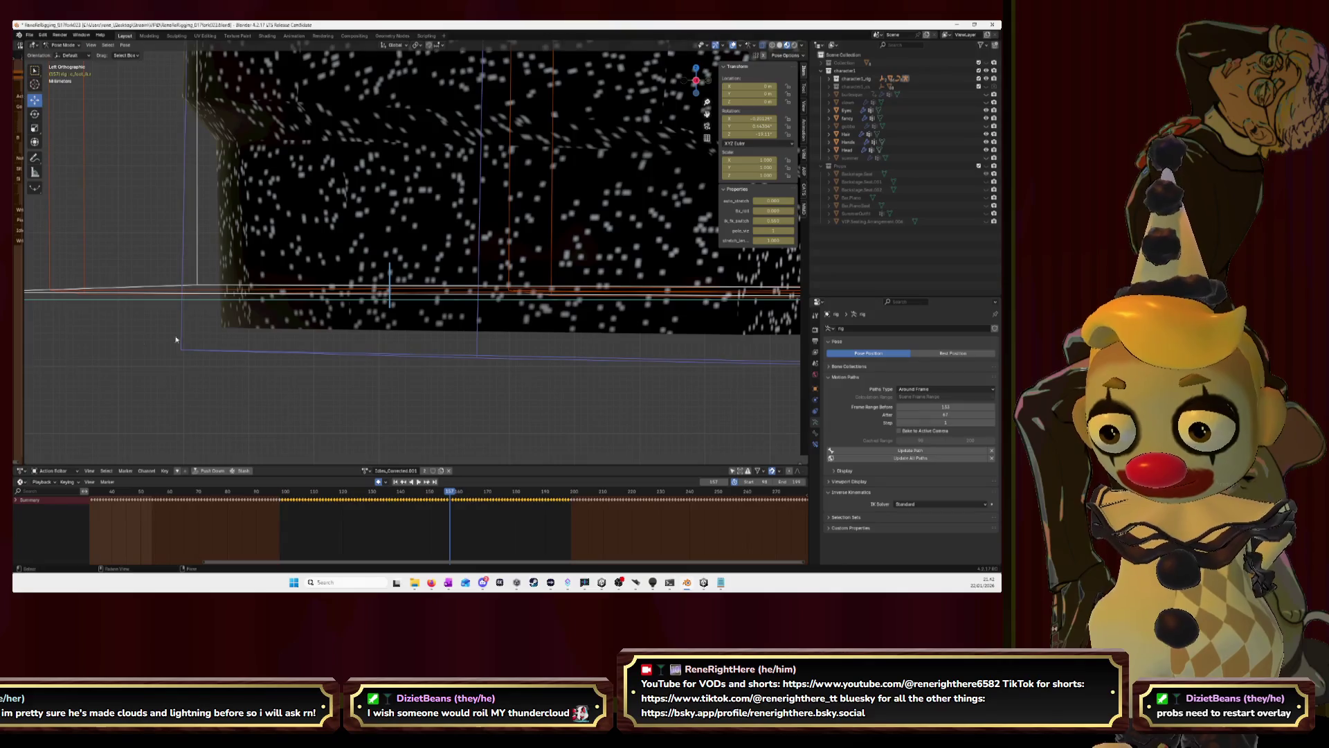
click(318, 232)
Keep adjusting the foot's raised and forward position on this frame, undoing unwanted shifts.
key(g)
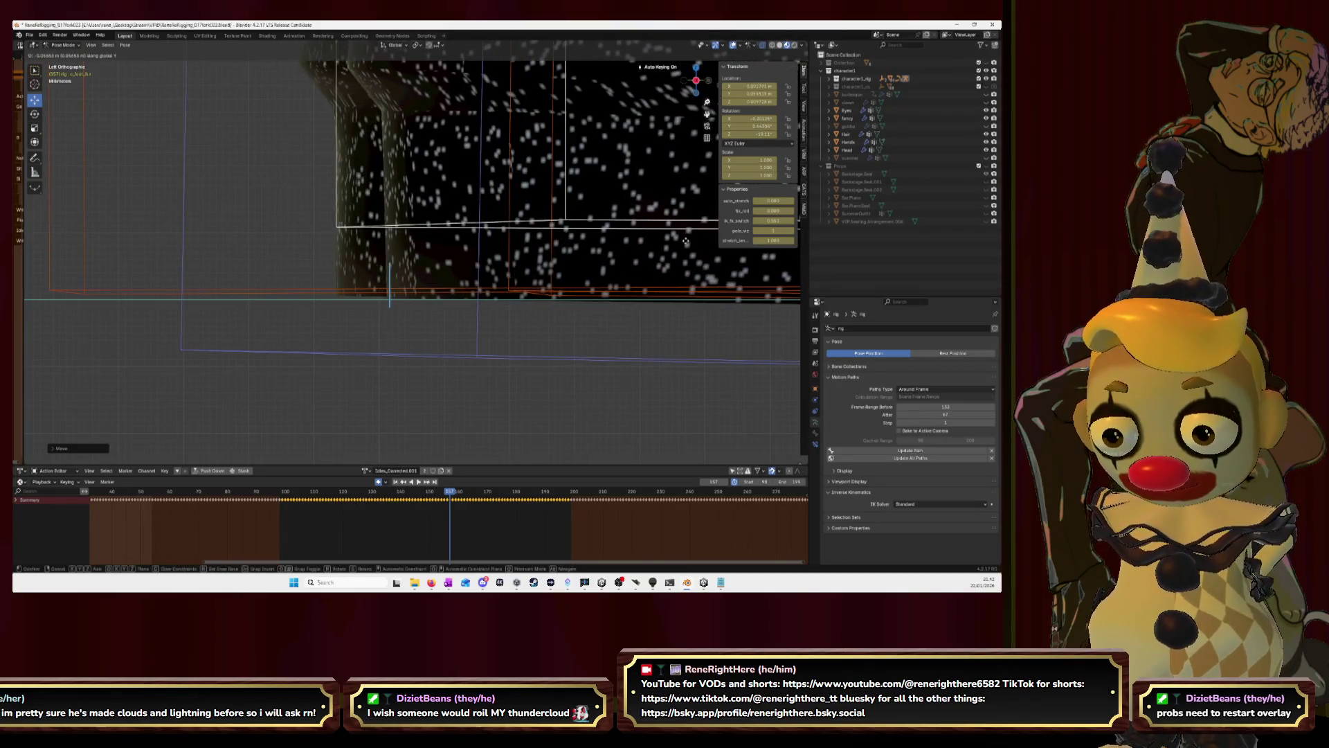
key(Escape)
key(ctrl+z)
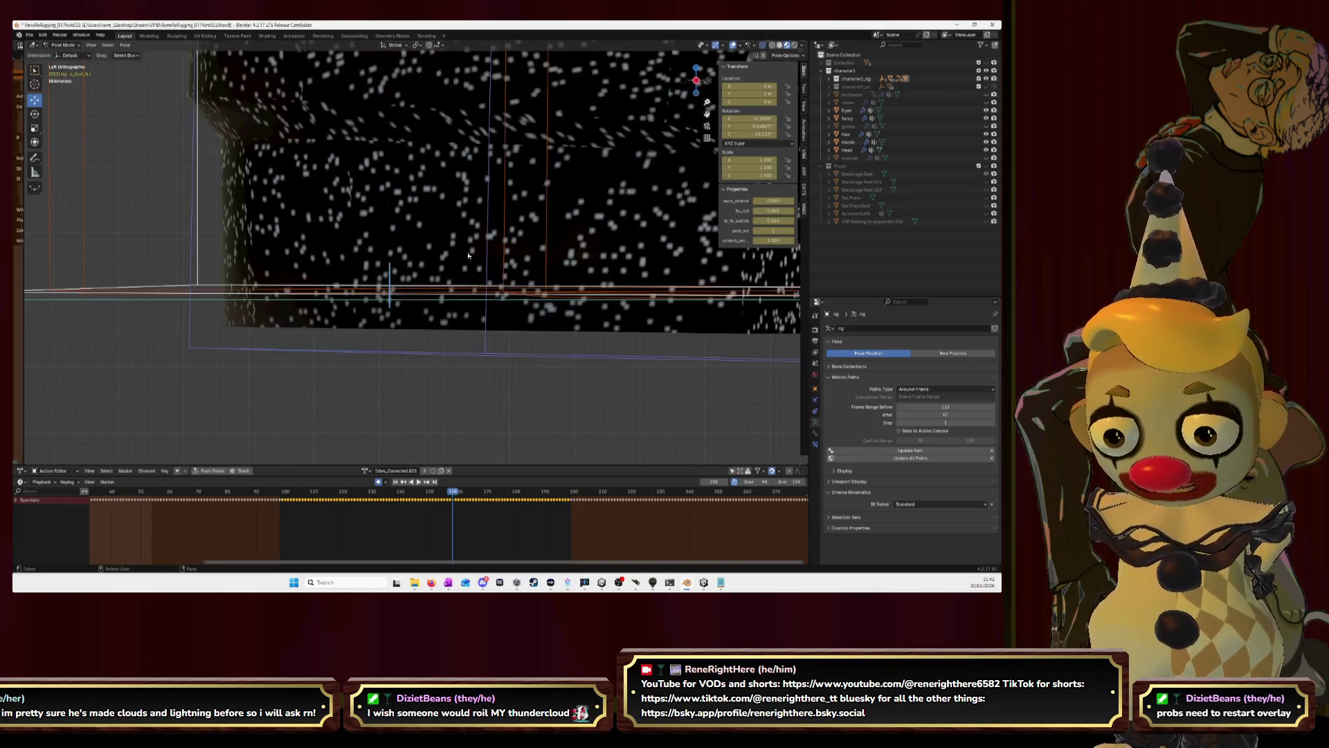
key(g)
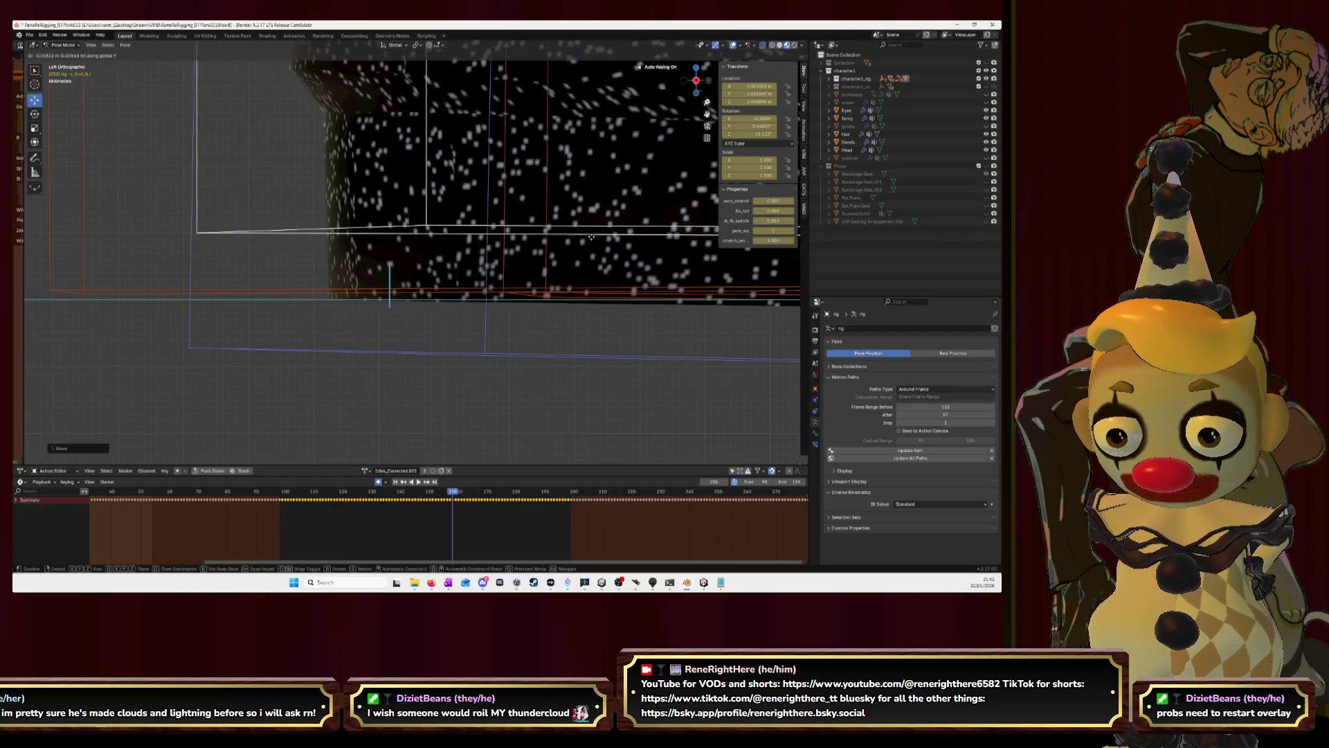
click(679, 237)
click(682, 237)
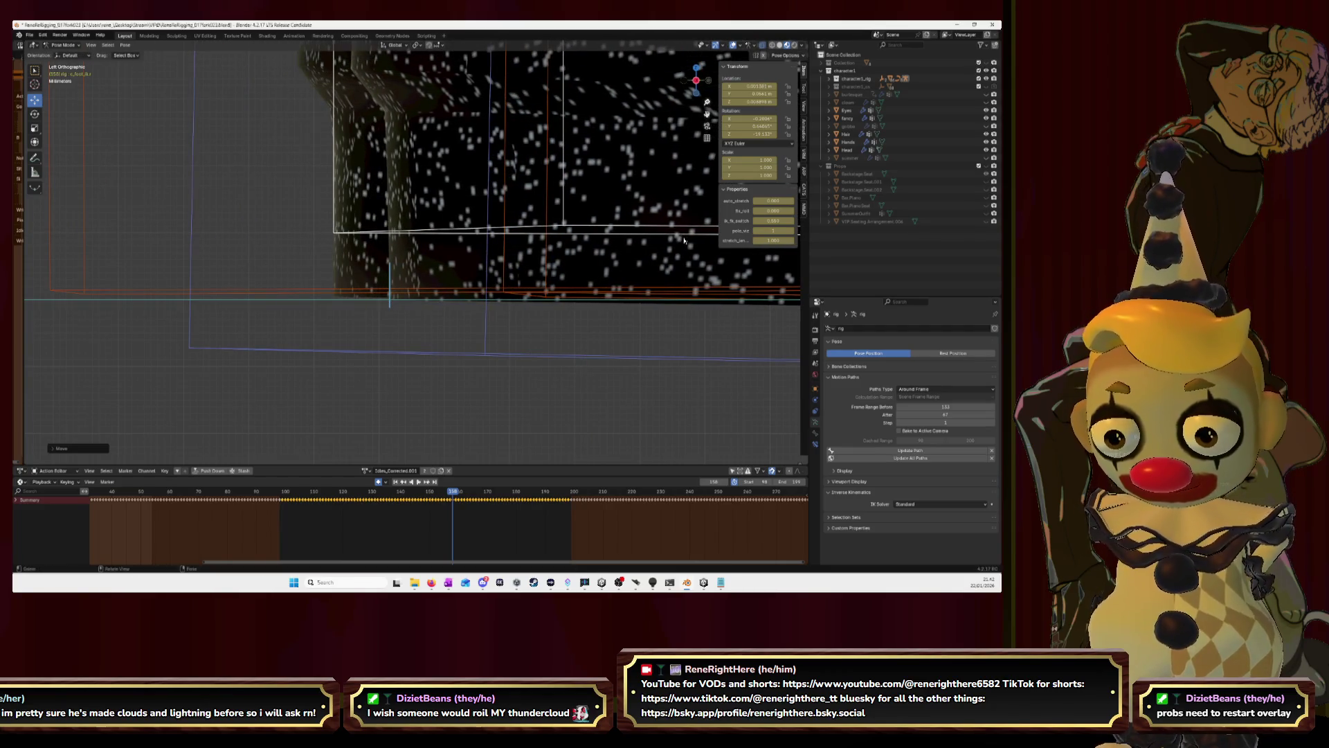
key(g)
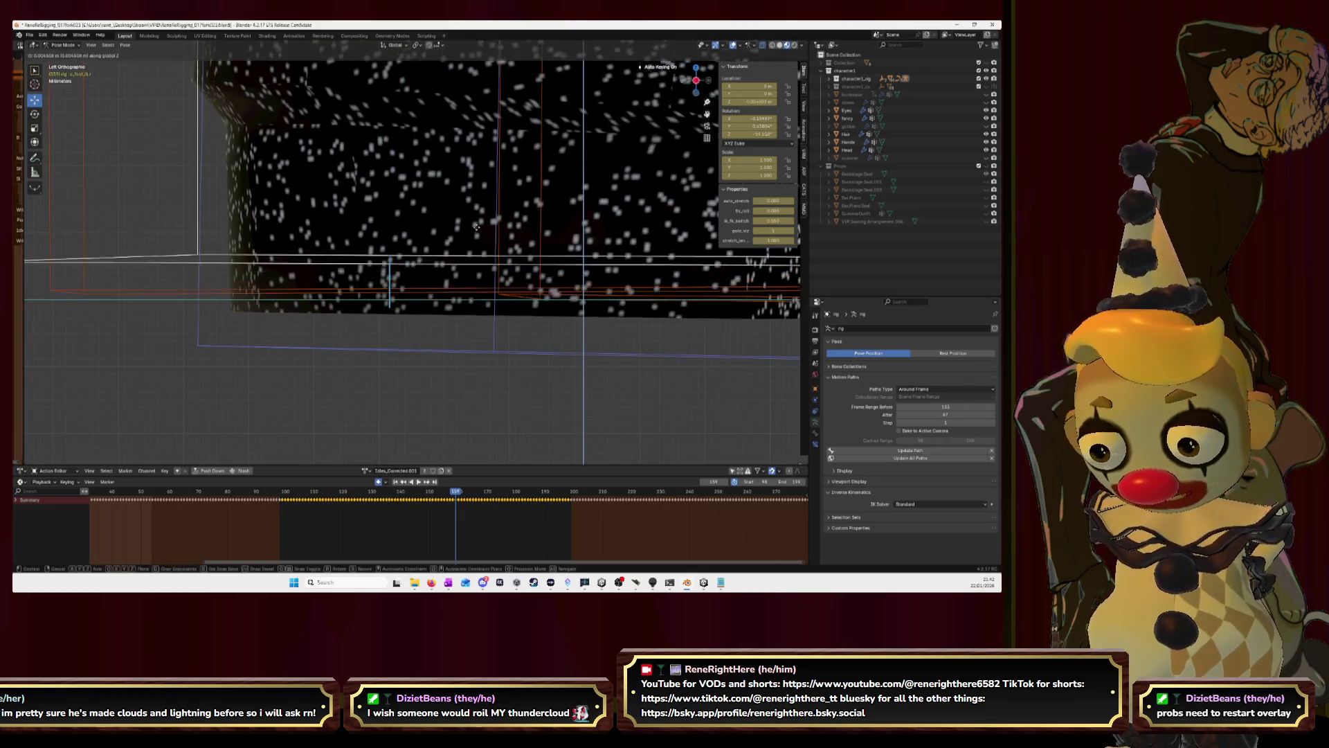
click(51, 232)
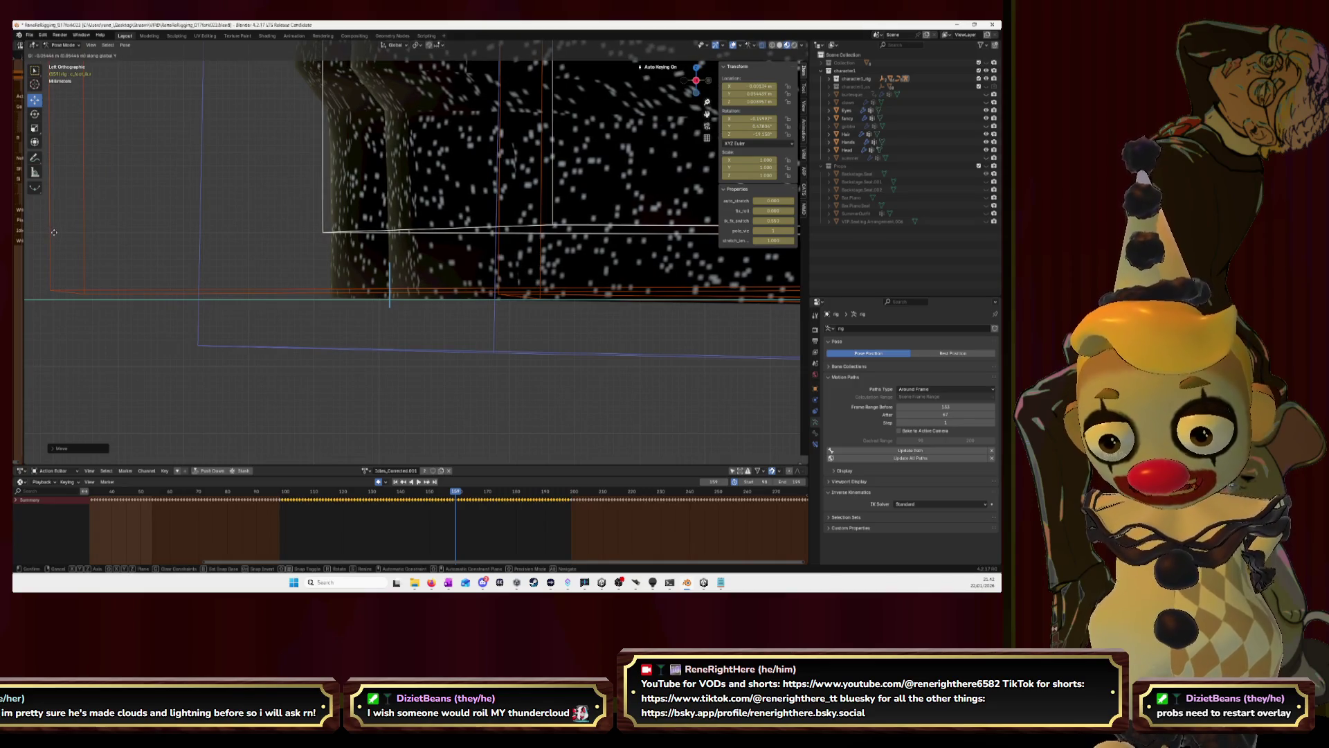
click(54, 234)
key(ctrl+z)
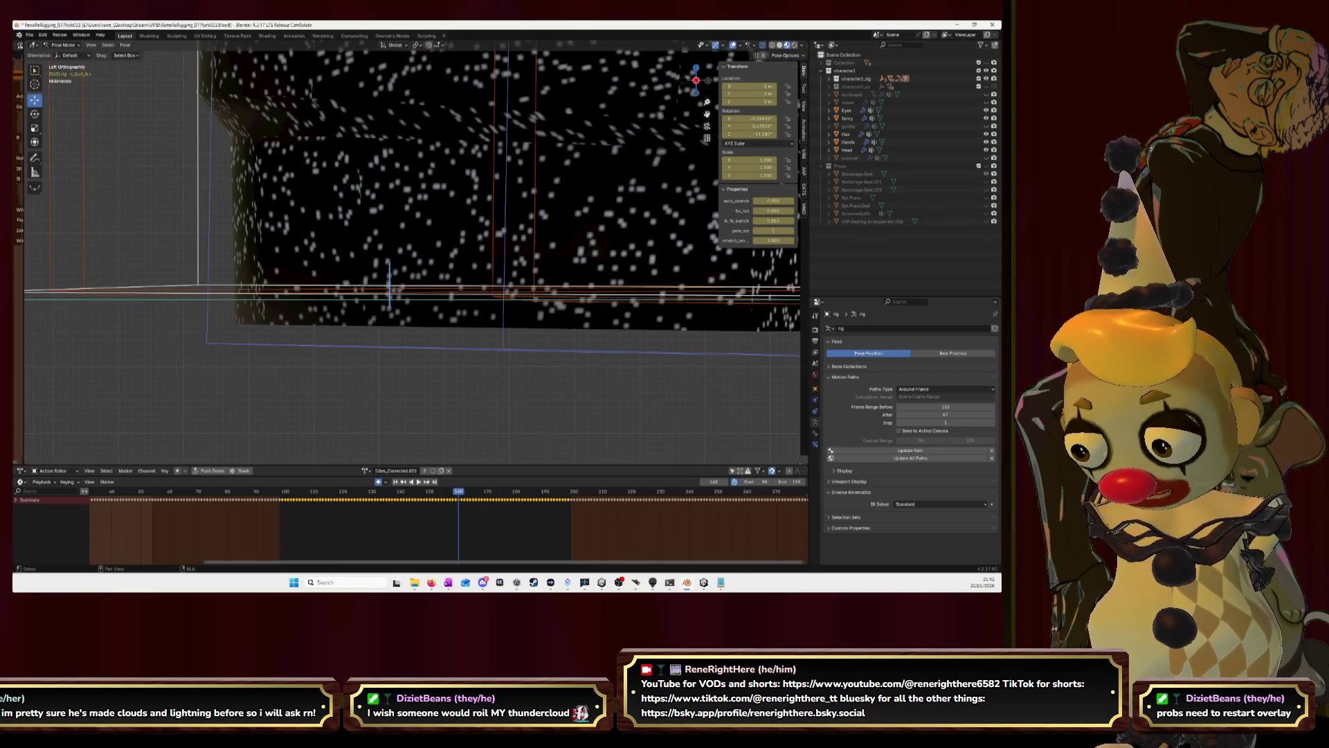
key(g)
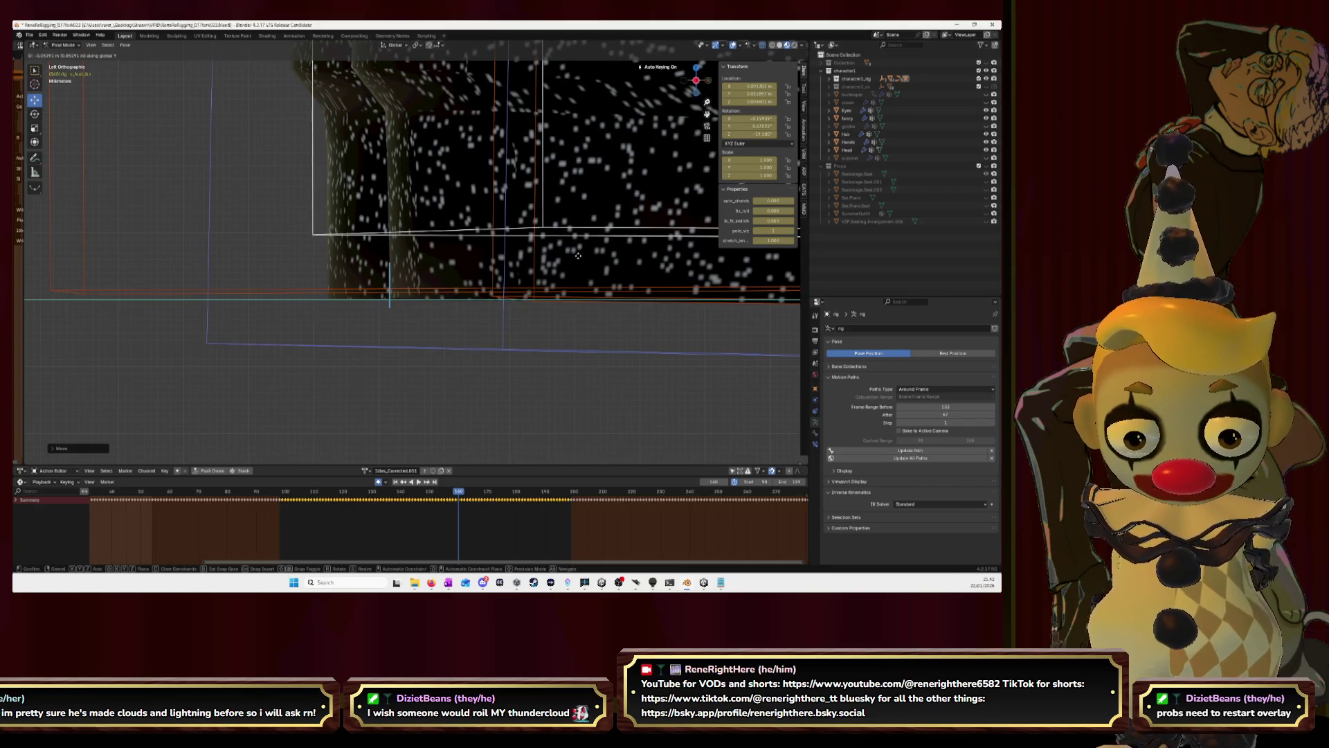
Key the foot nudged forward along Y and raised along Z on the current frame, checking in perspective.
key(ctrl+z)
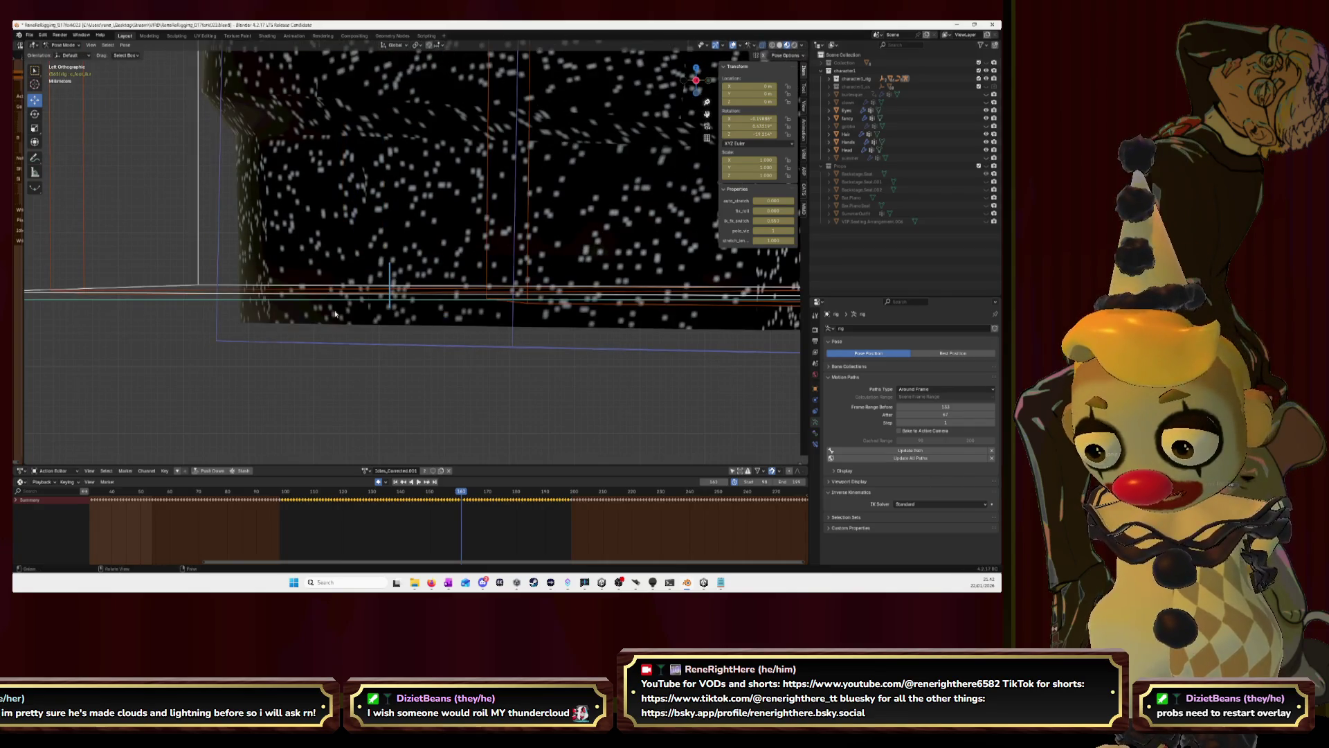
key(g)
click(439, 279)
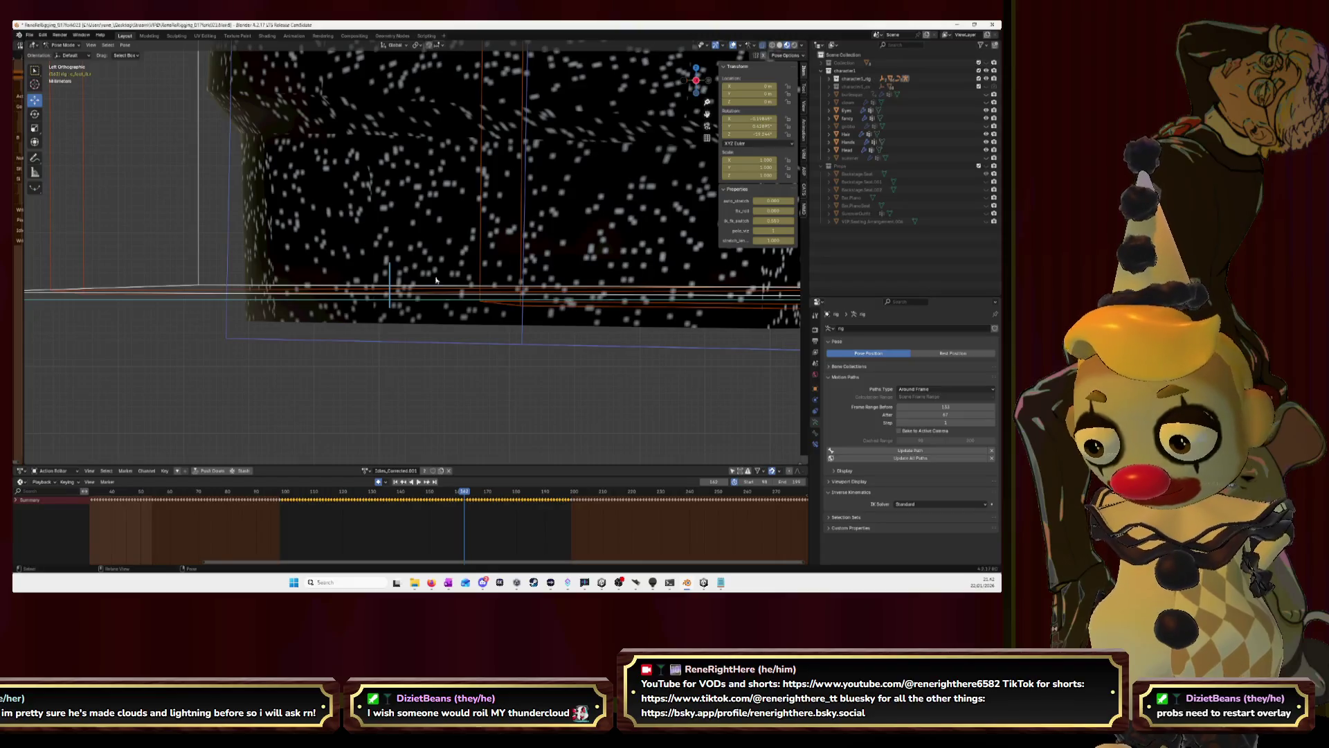
key(g)
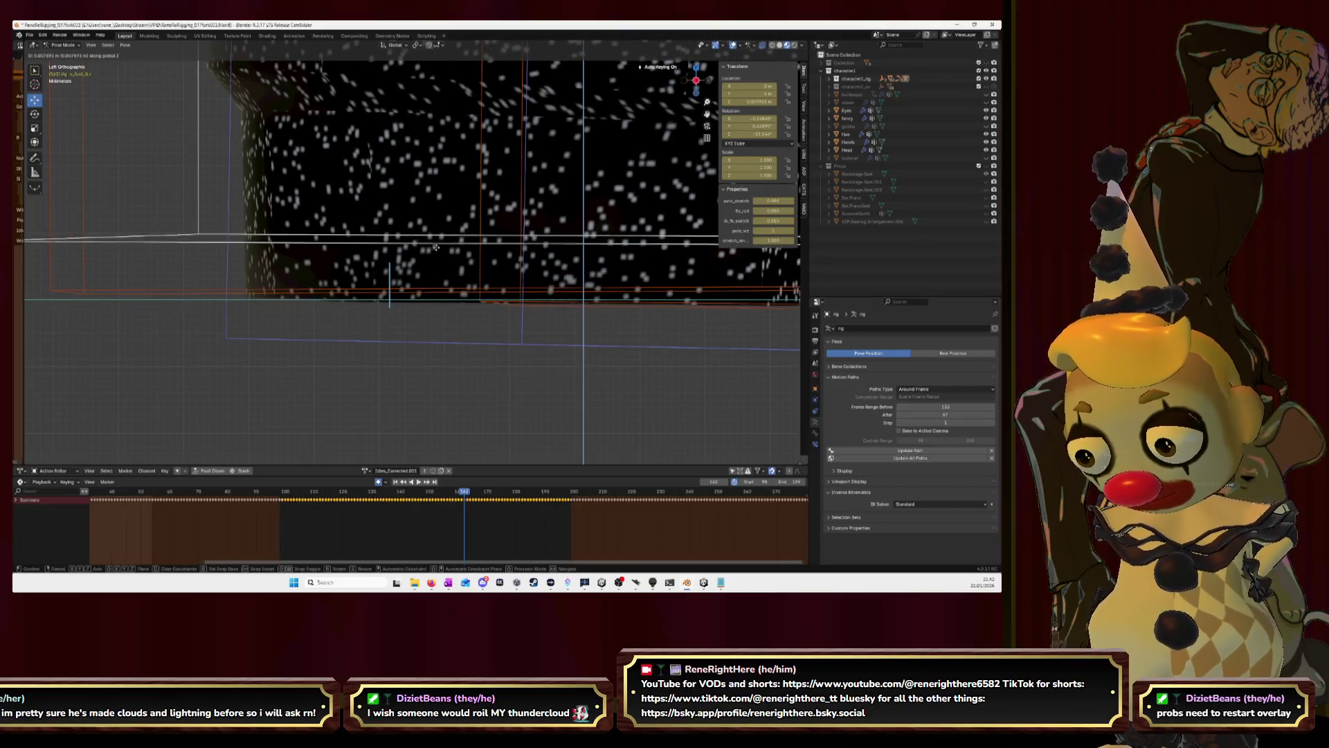
key(y)
click(755, 272)
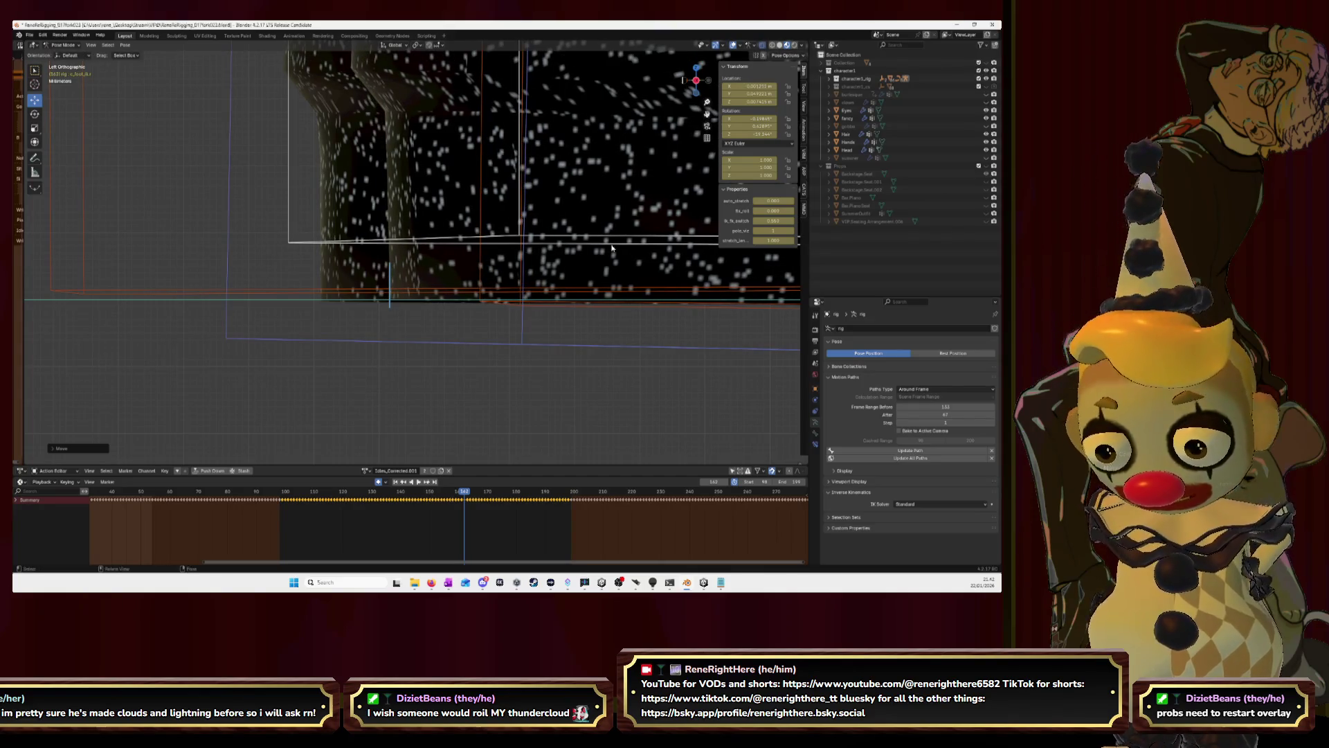
middle_drag(755, 272, 612, 247)
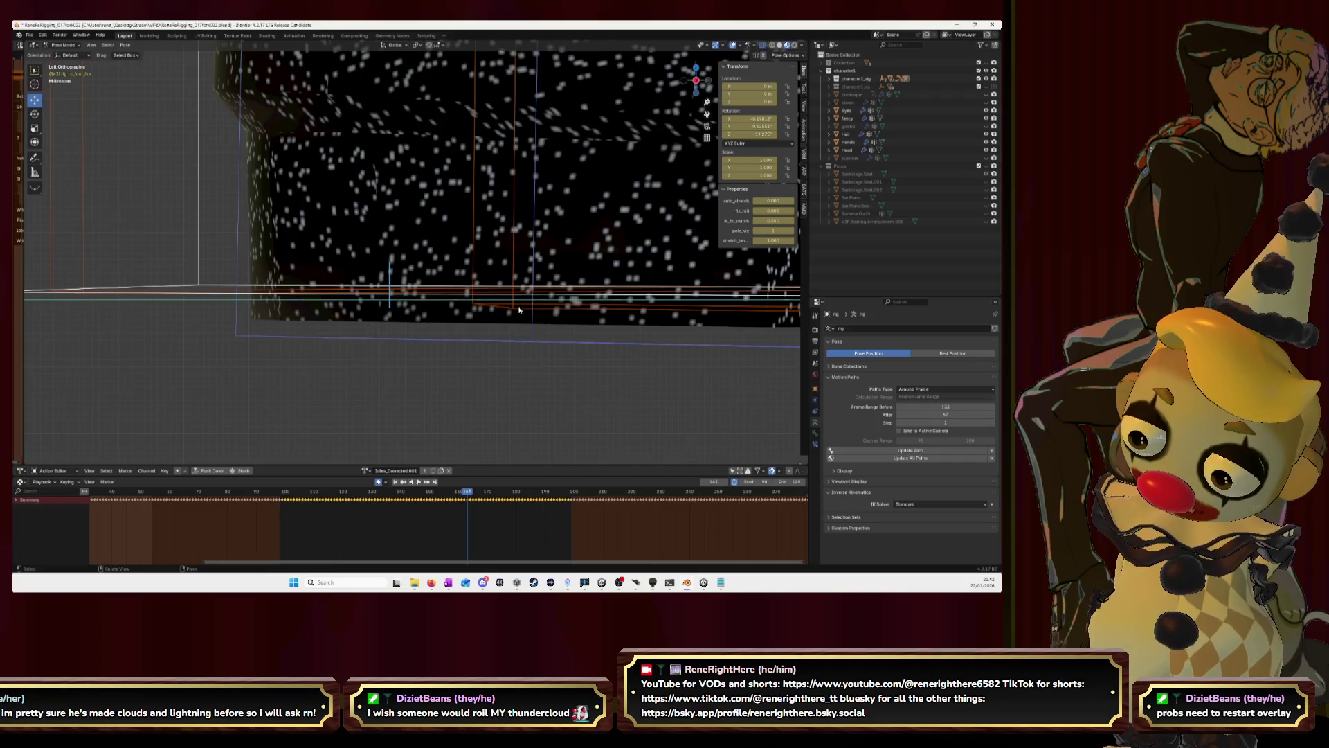
key(g)
key(z)
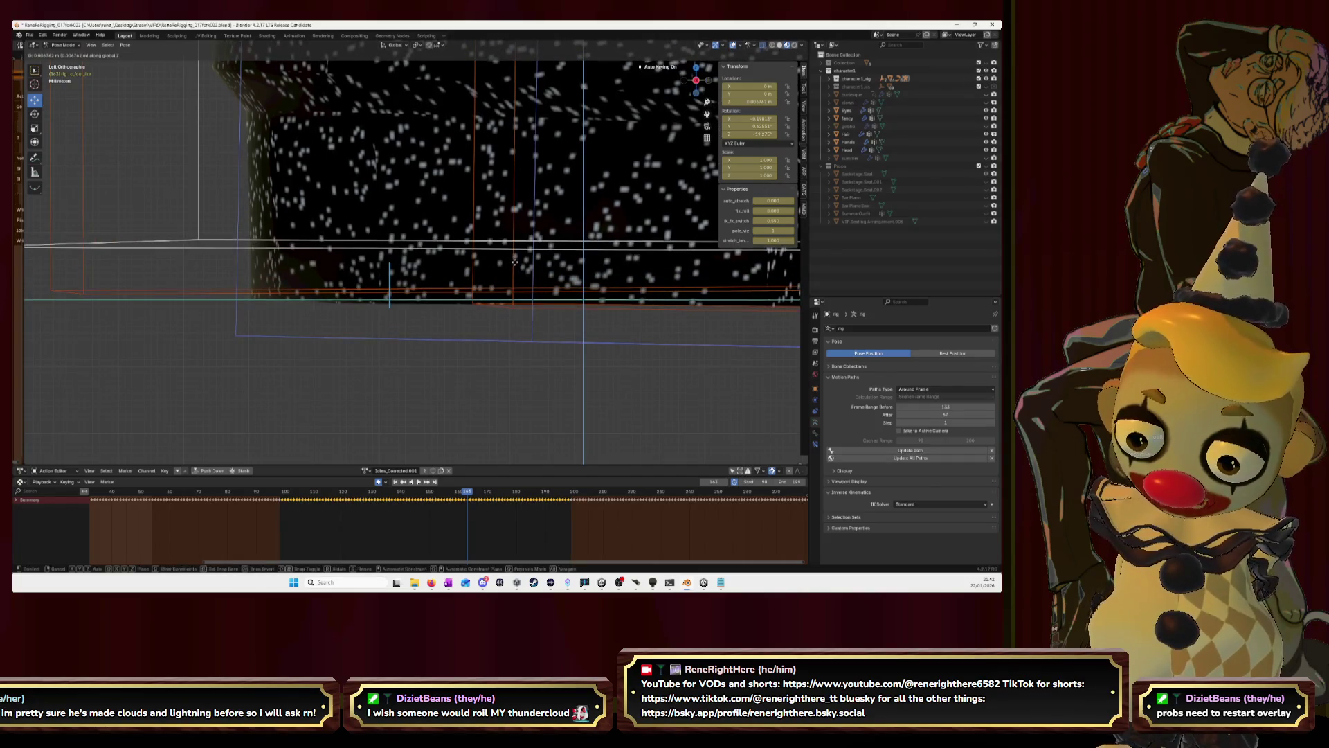
click(413, 289)
key(g)
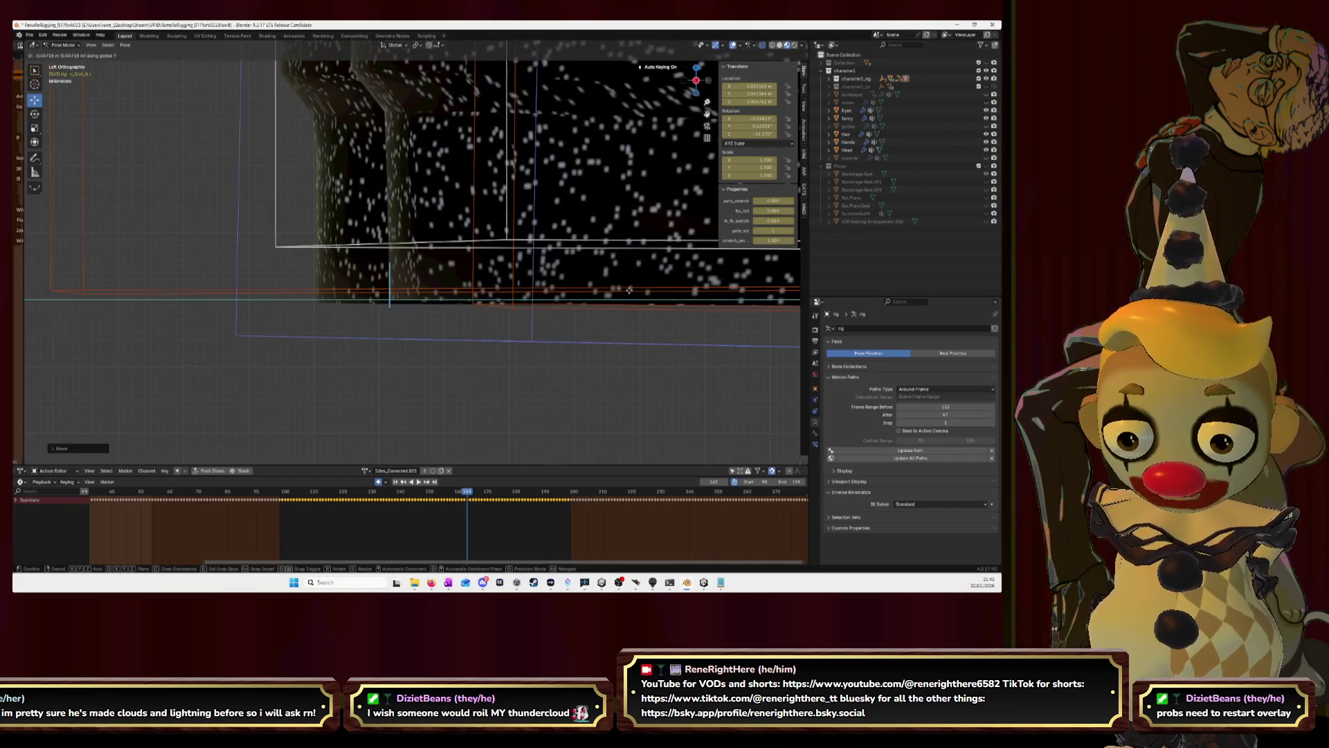
right_click(557, 302)
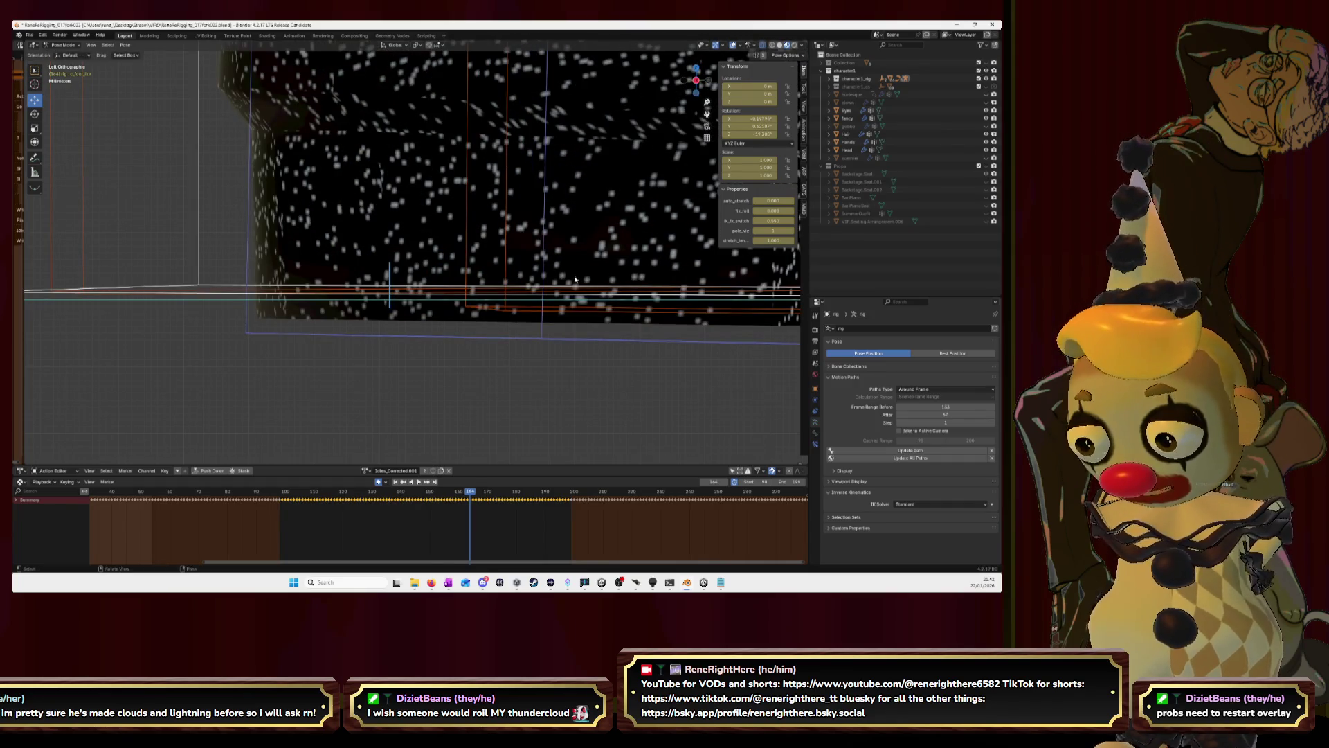
key(g)
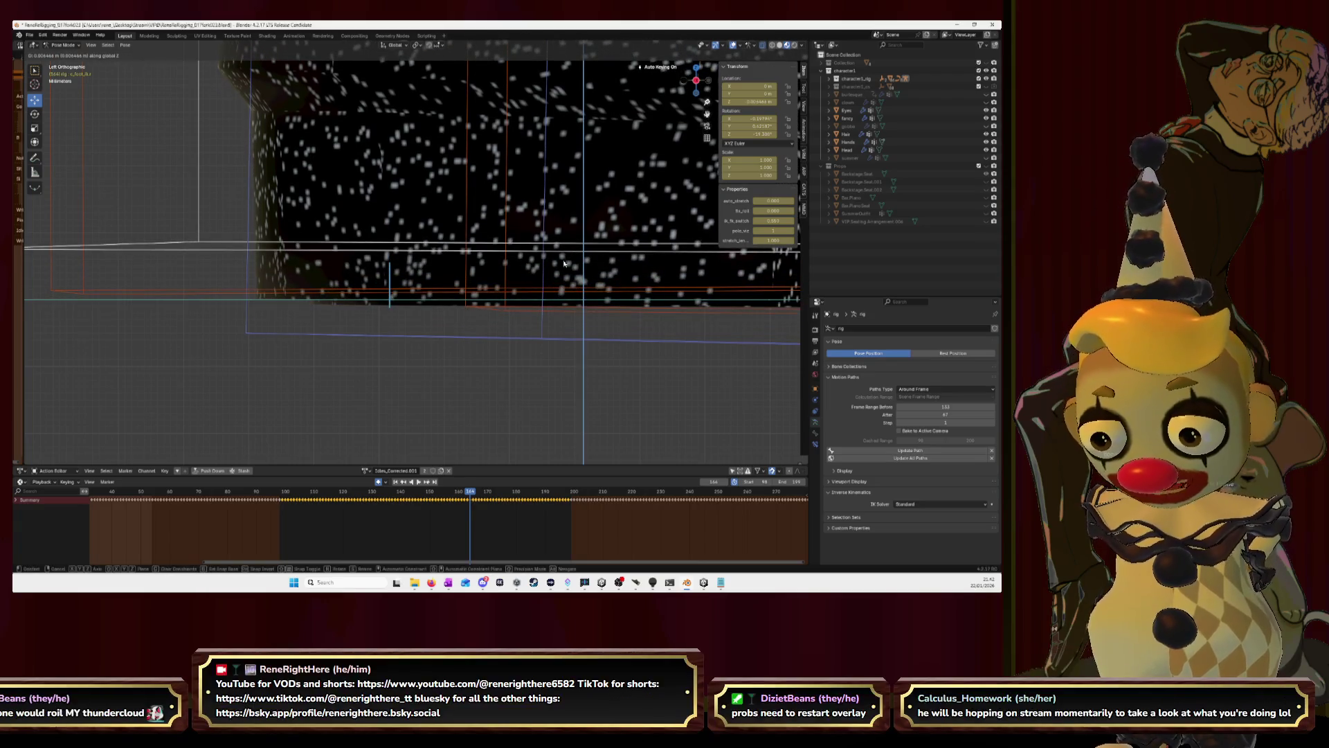
click(77, 273)
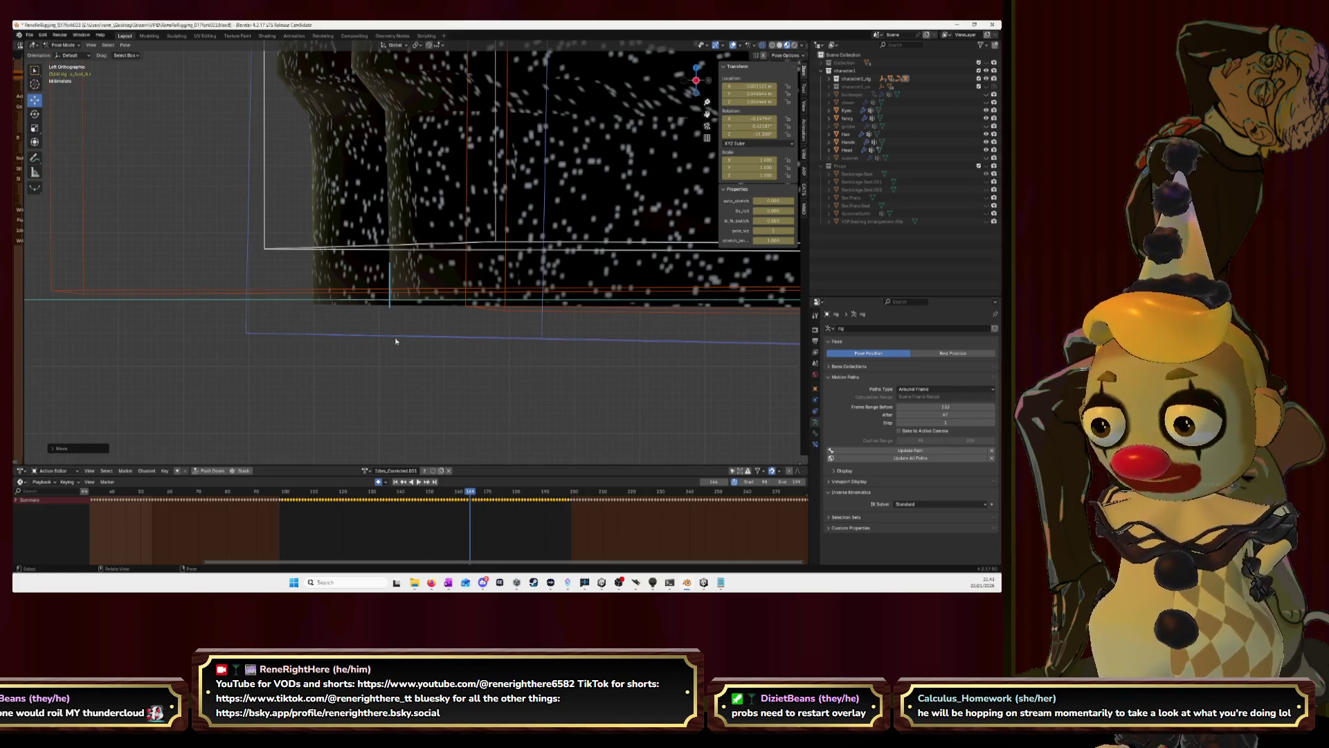
On the next frame, clear the bone's location and key it raised and slid forward along global Y.
key(Right)
key(g)
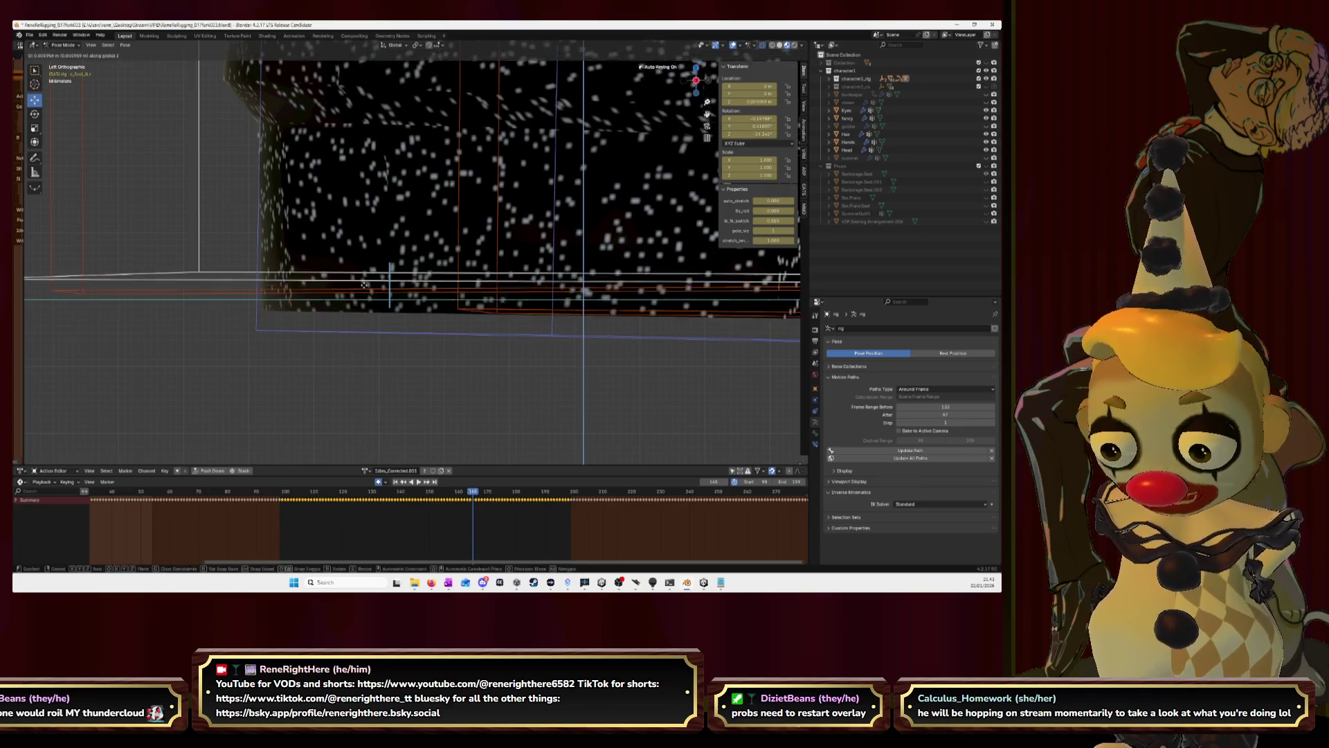
click(366, 281)
key(g)
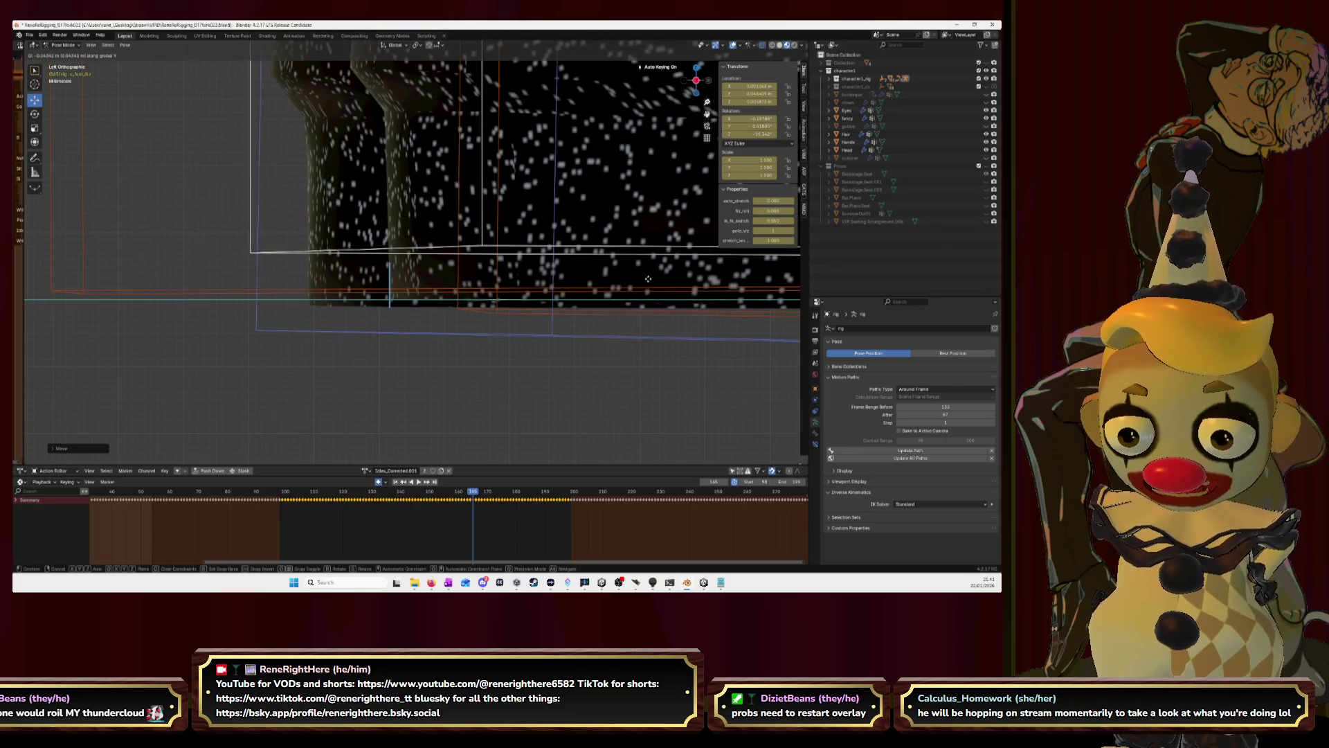
click(647, 280)
key(alt+g)
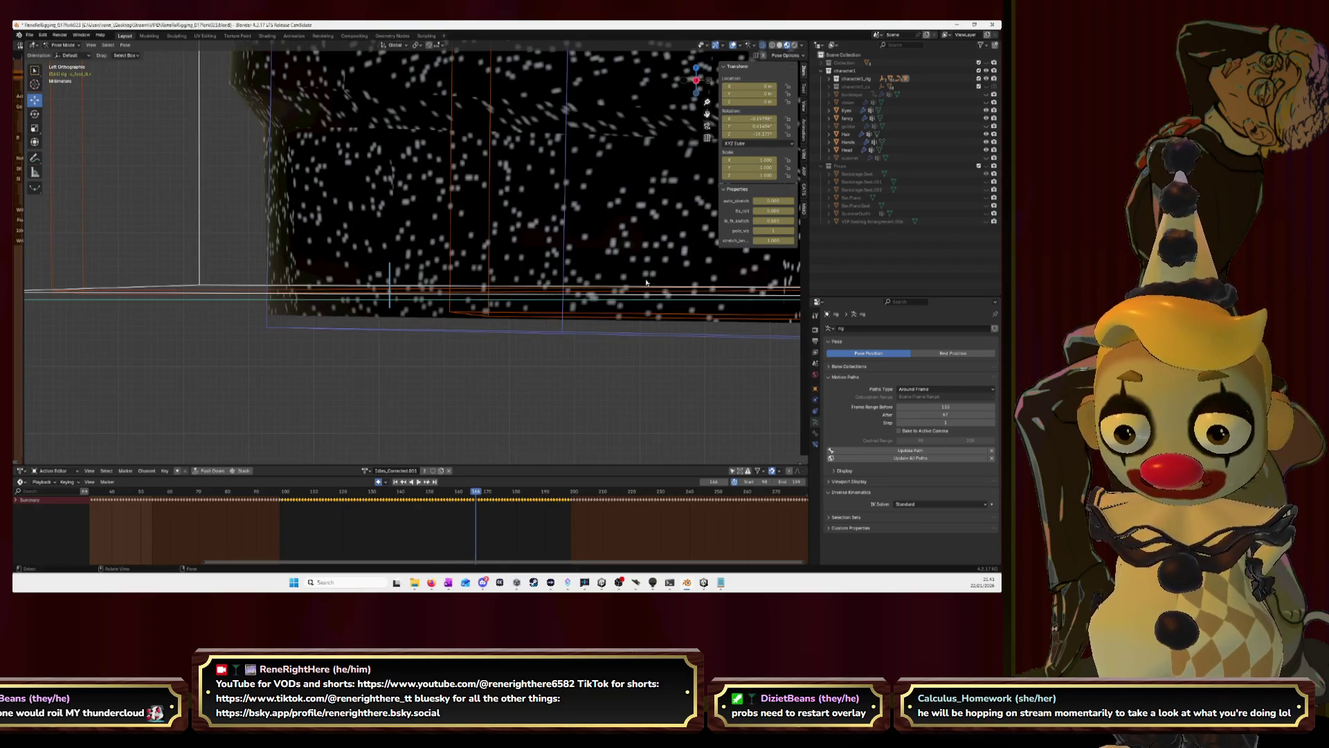
key(g)
key(z)
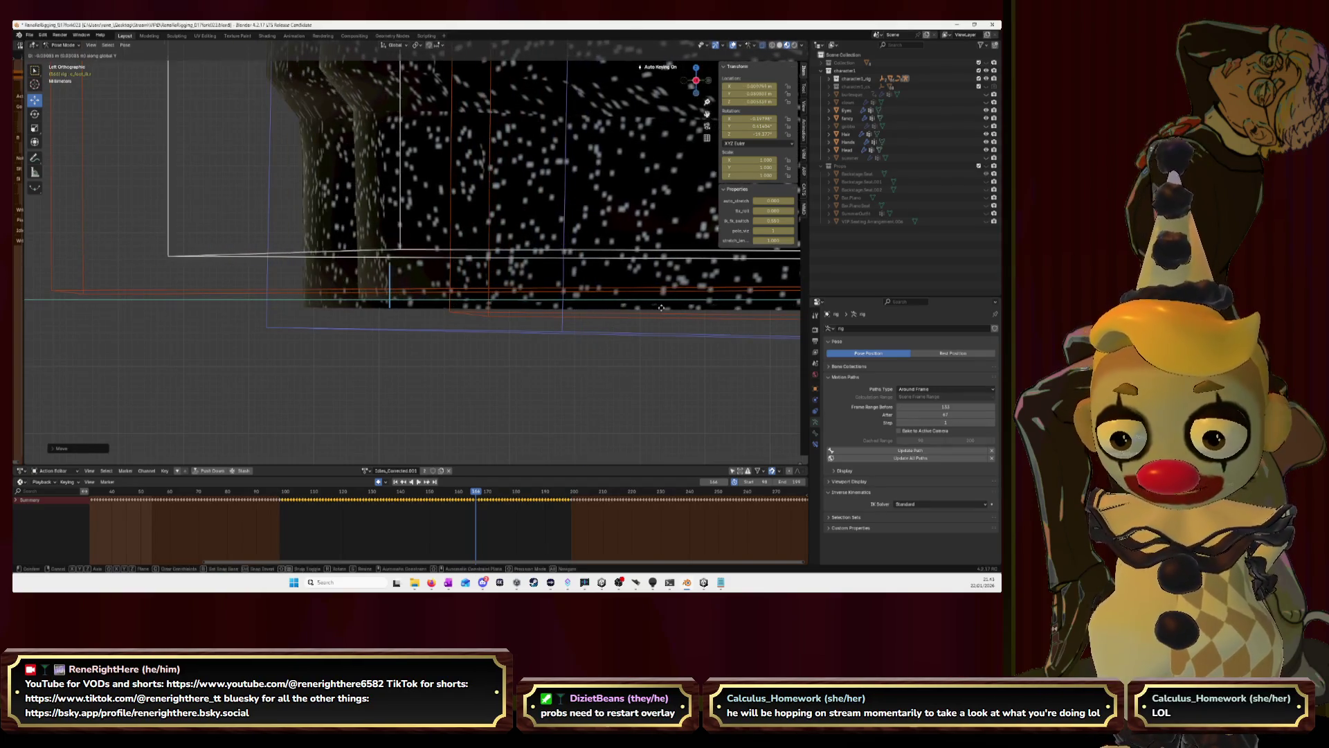
click(694, 307)
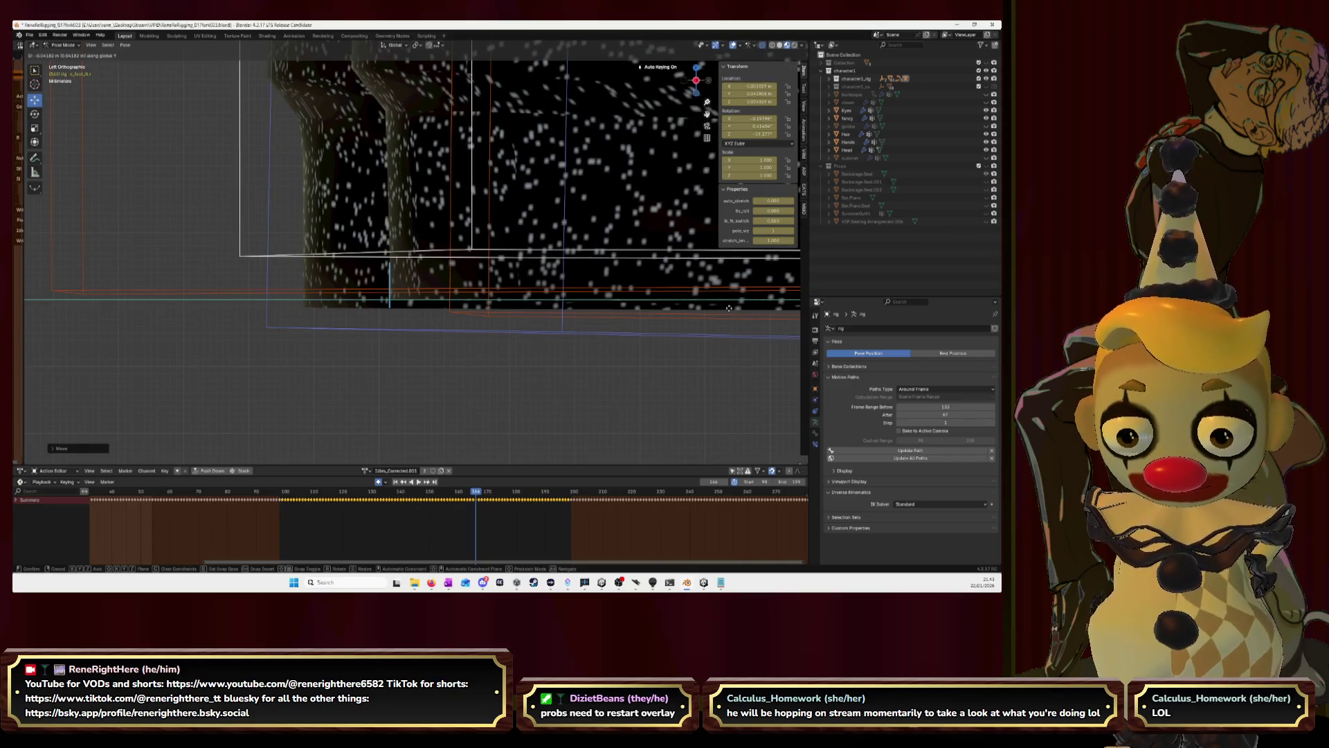
key(Escape)
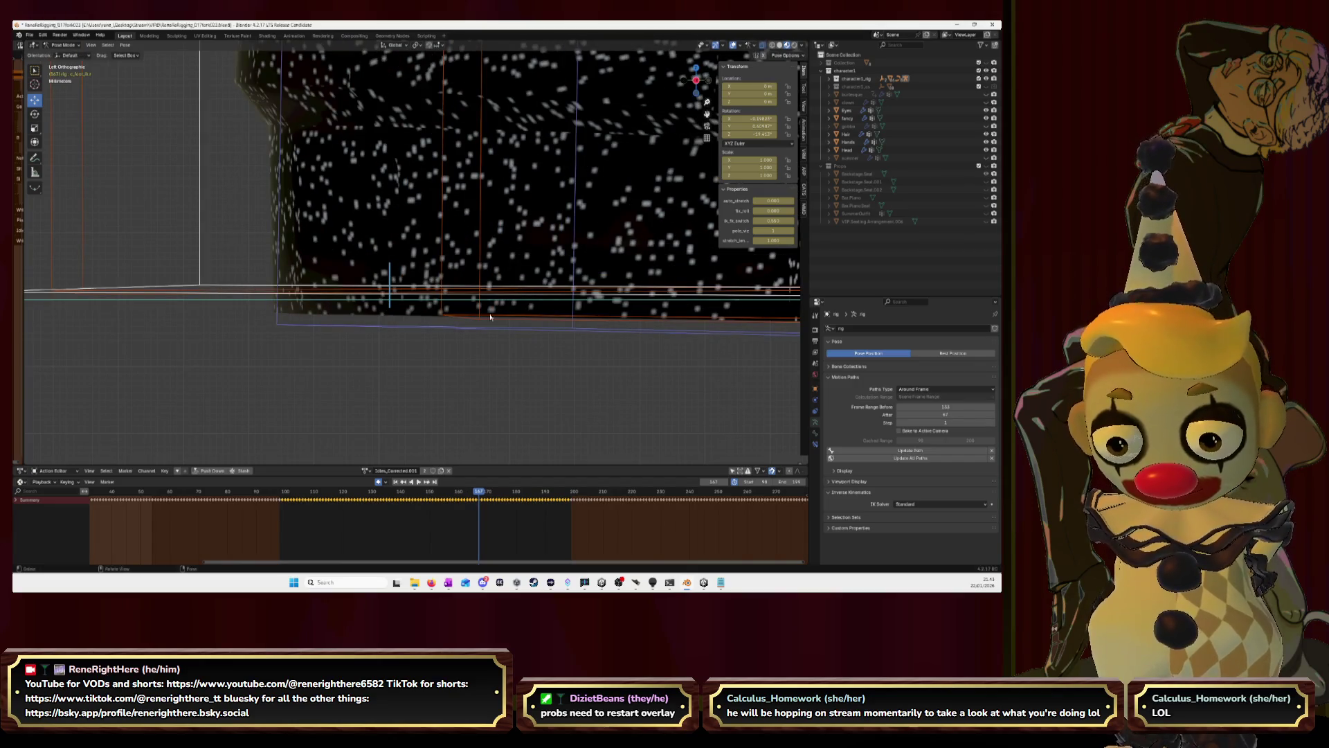
key(g)
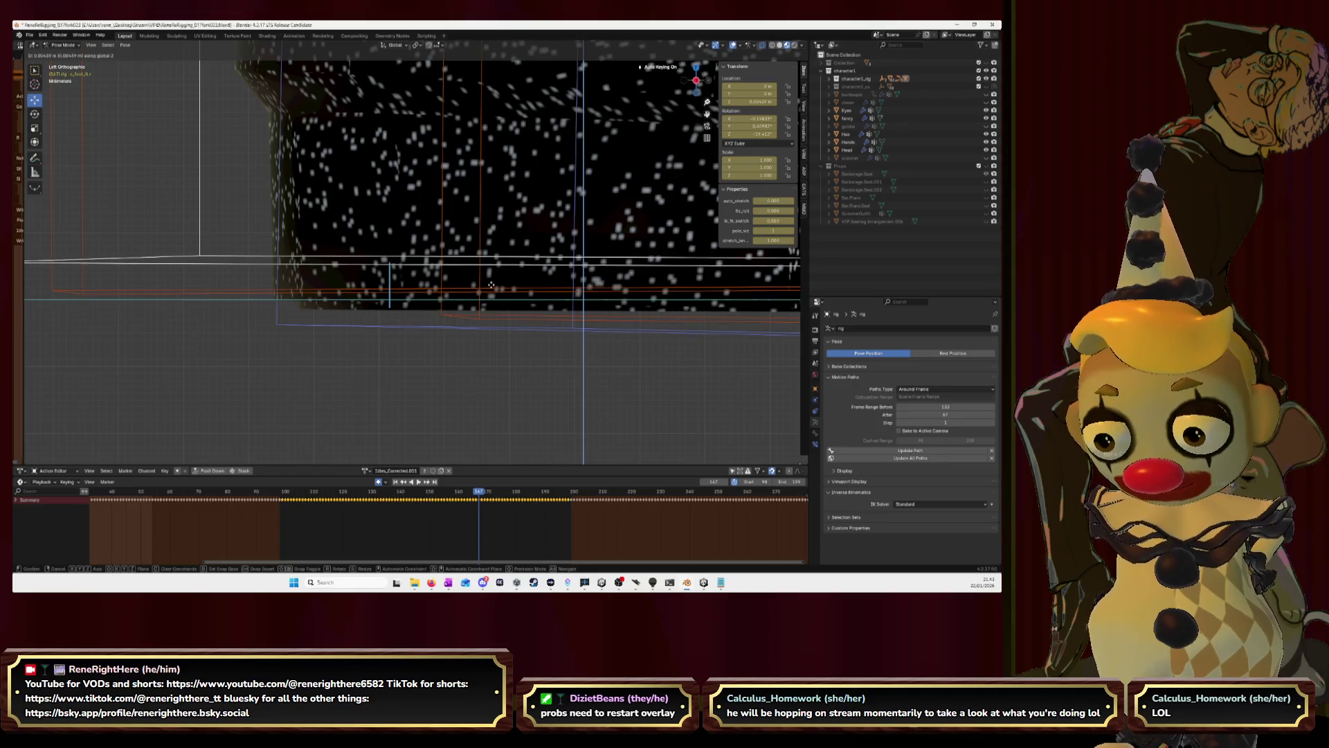
click(748, 306)
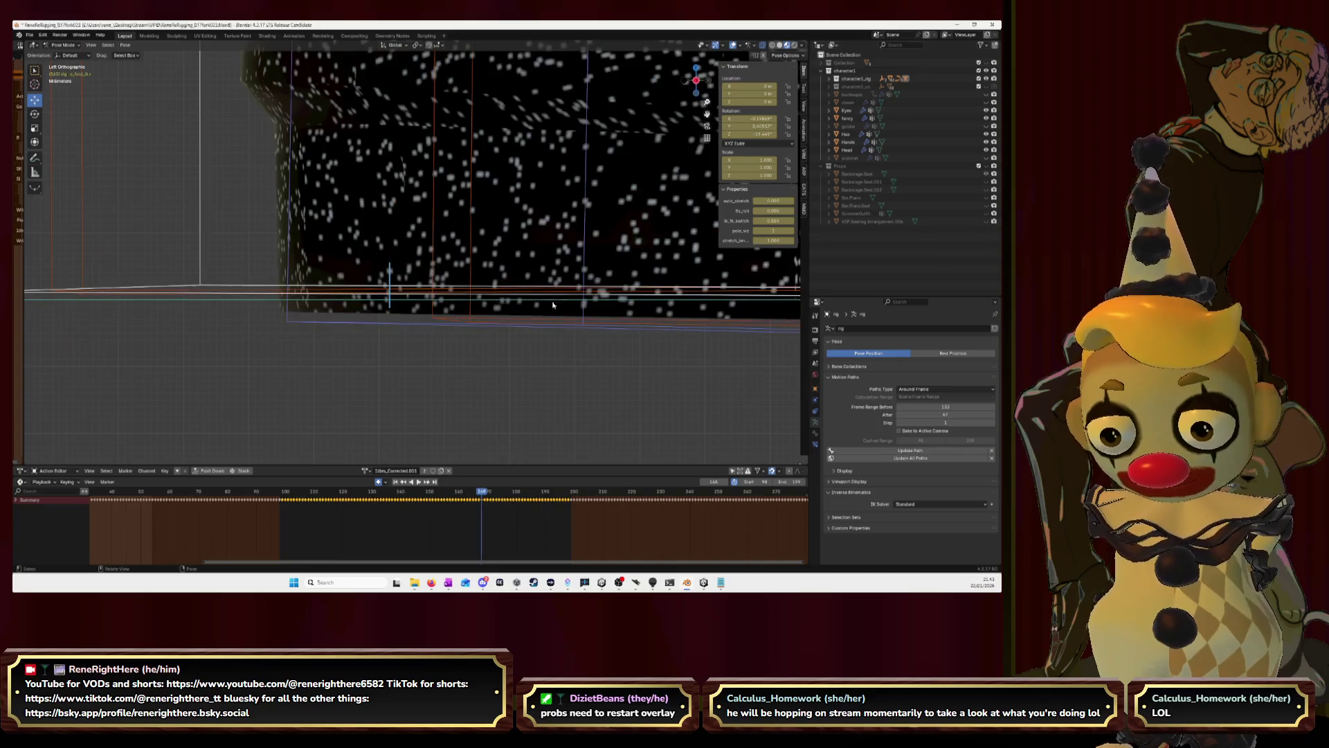
key(g)
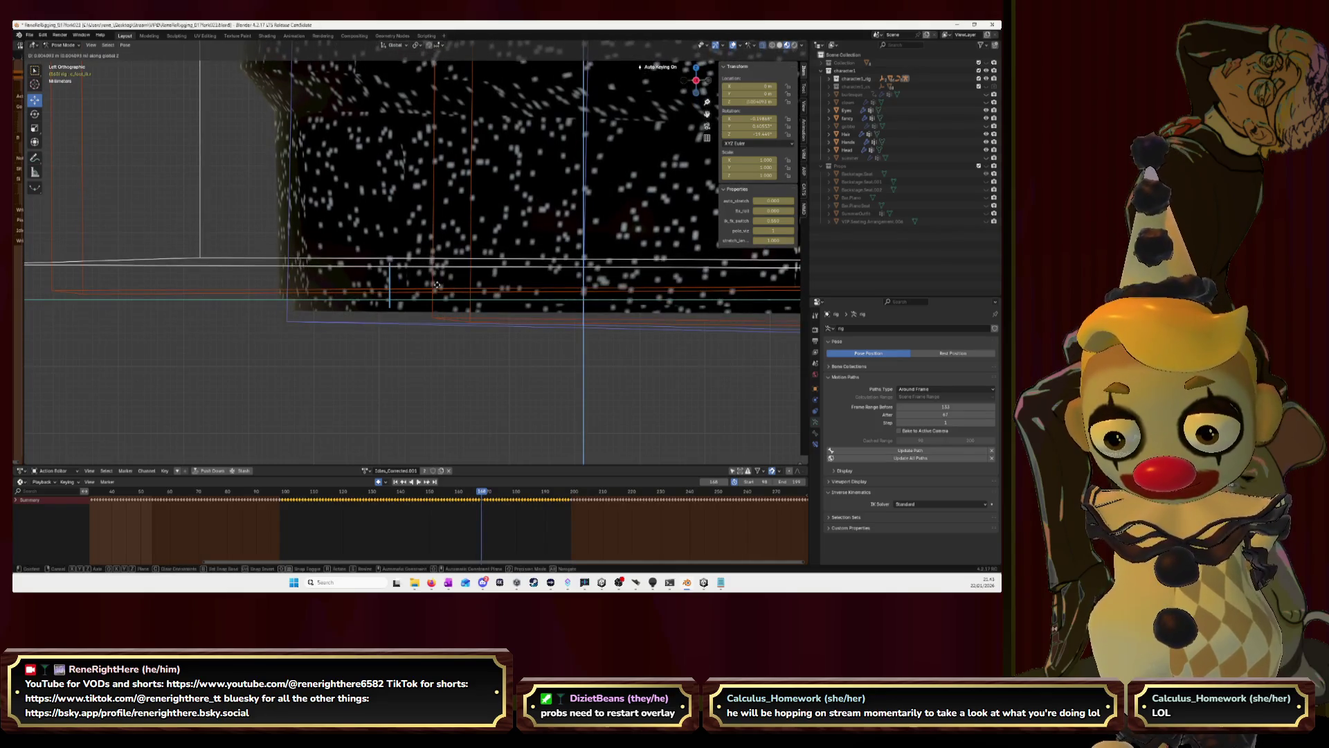
click(663, 296)
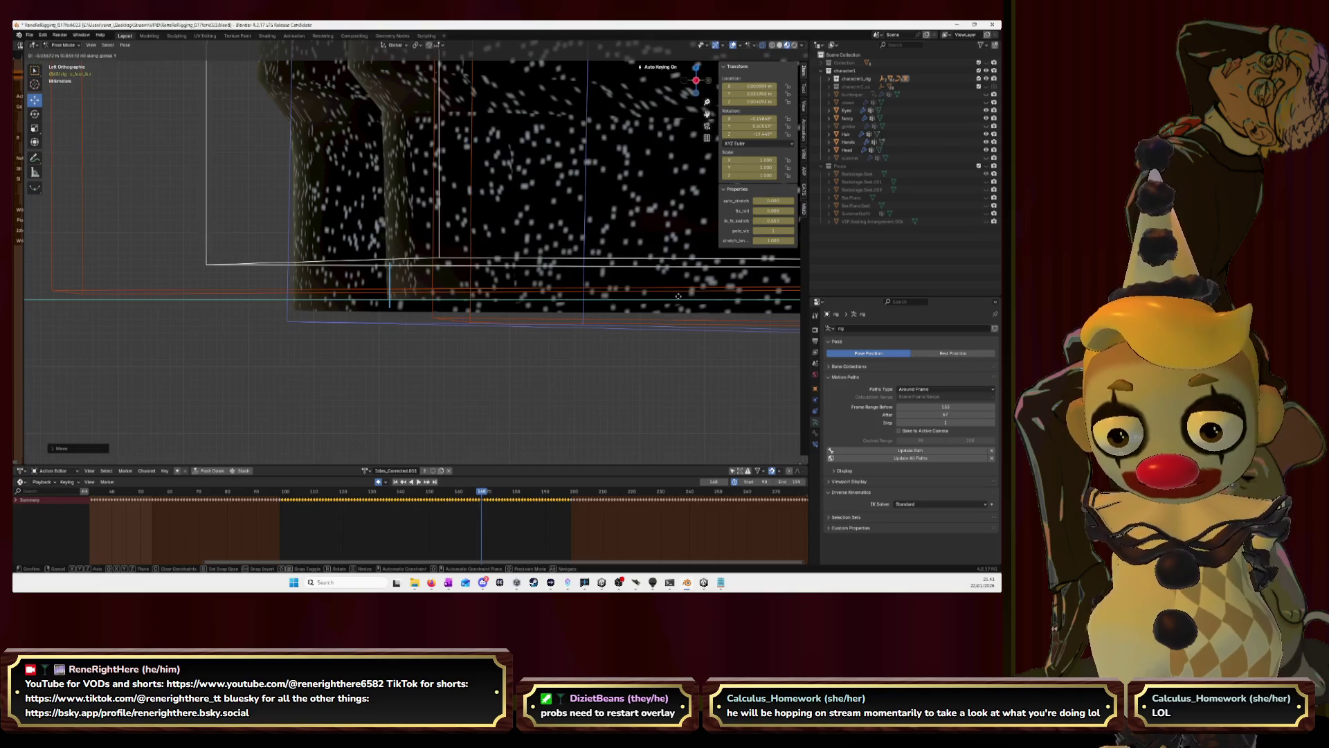
key(ctrl+z)
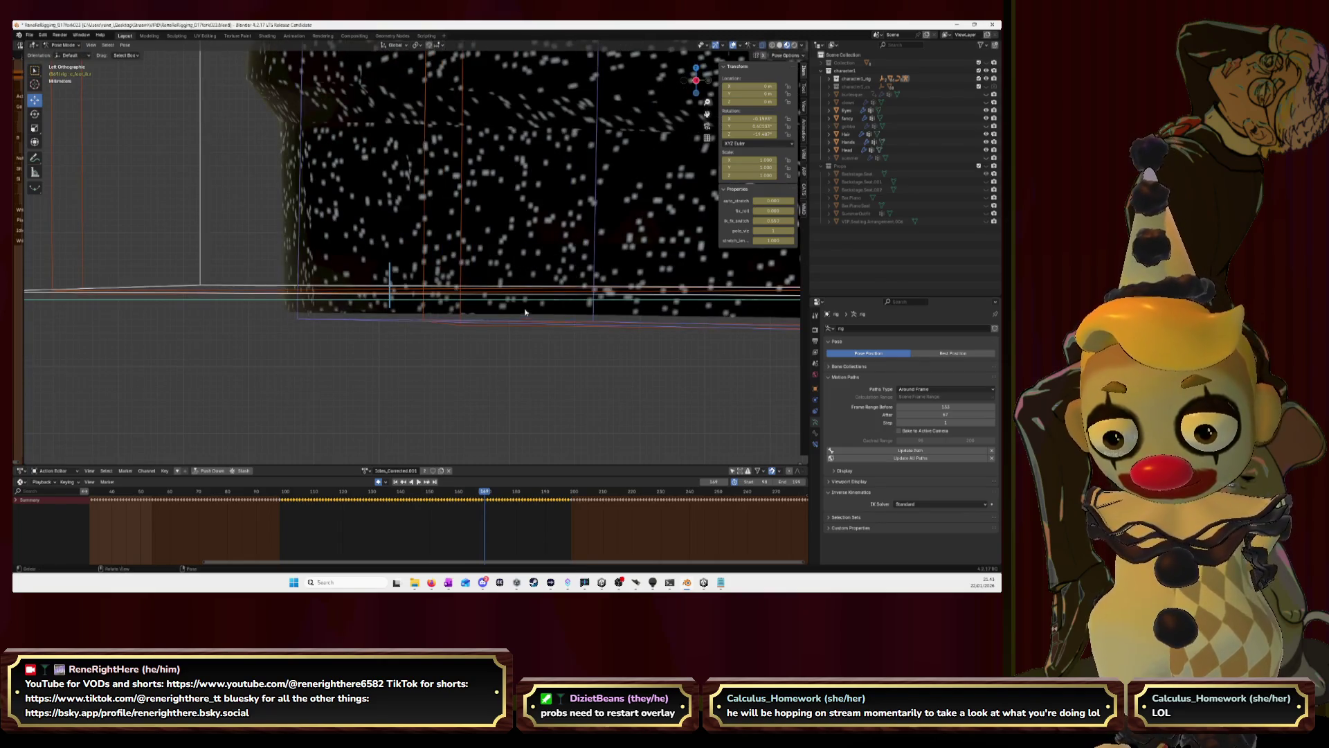
key(g)
key(z)
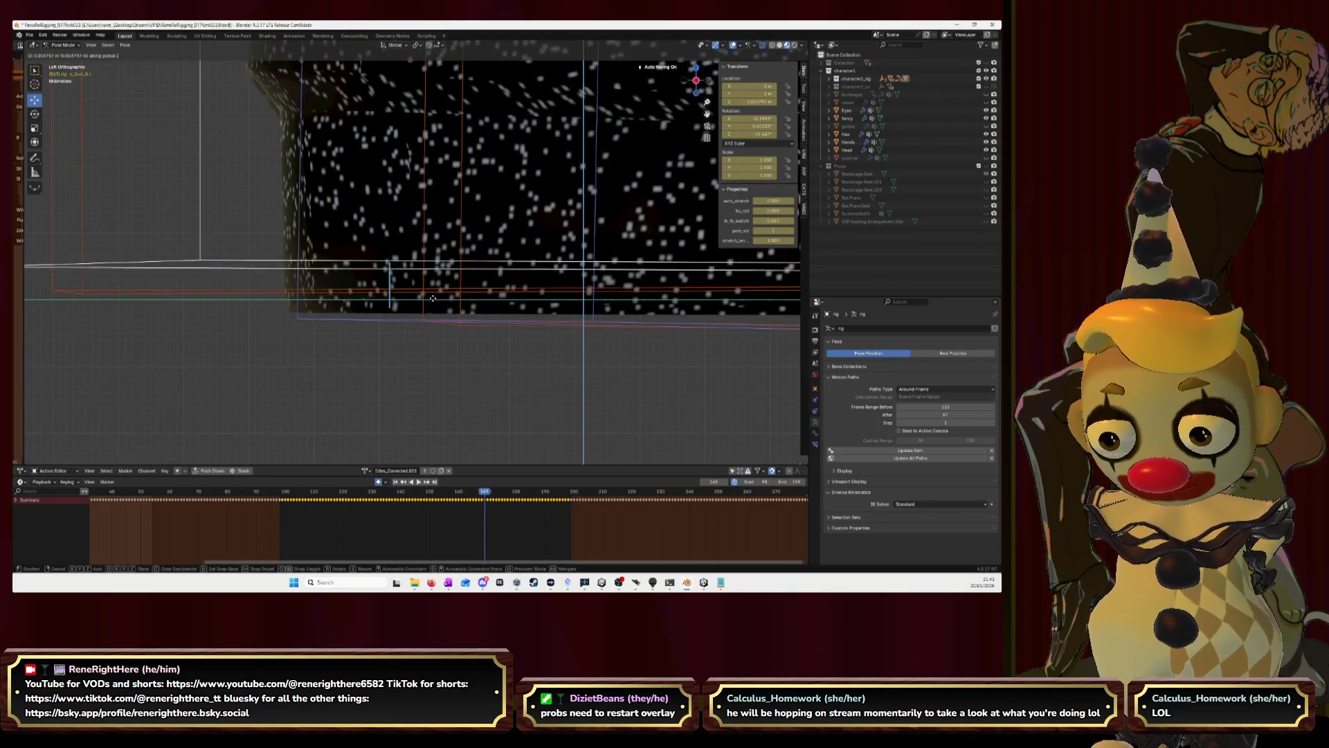
key(y)
click(644, 303)
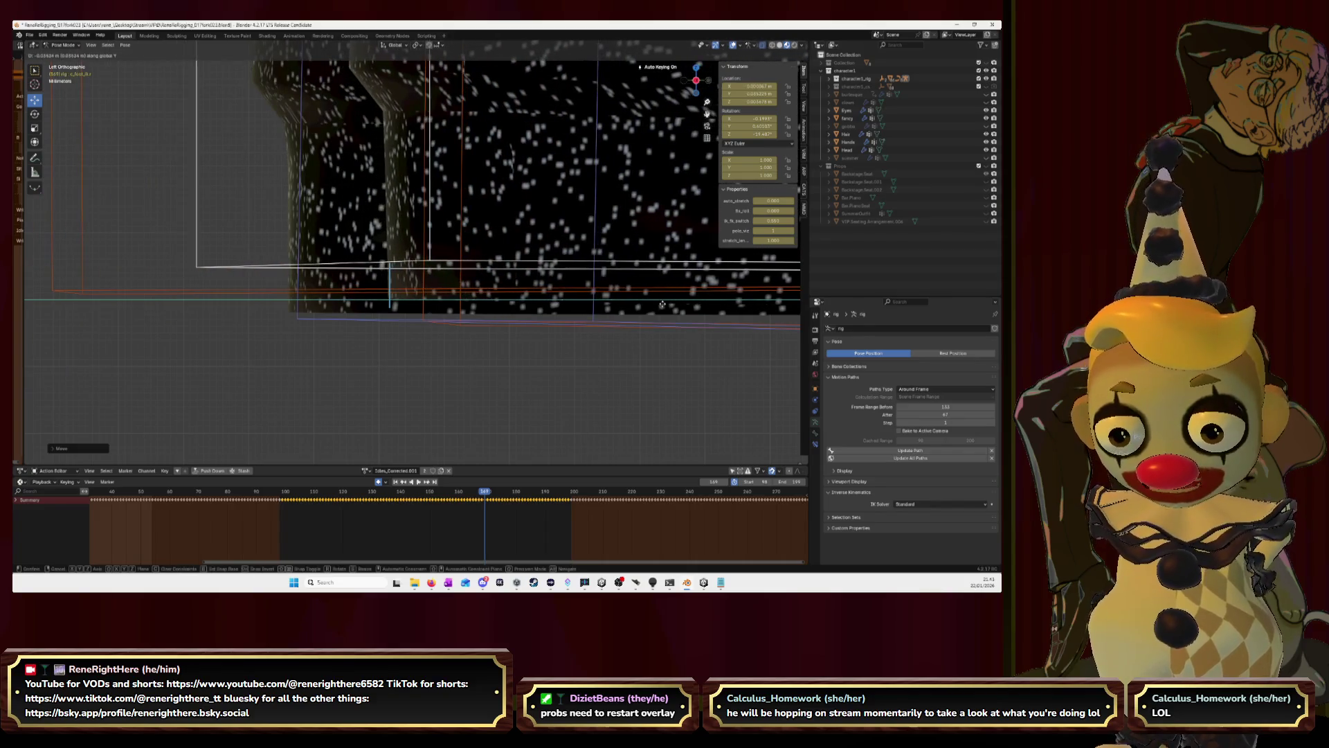
click(668, 304)
Advance a frame, key the foot raised and repositioned, then step to the following frame.
key(Right)
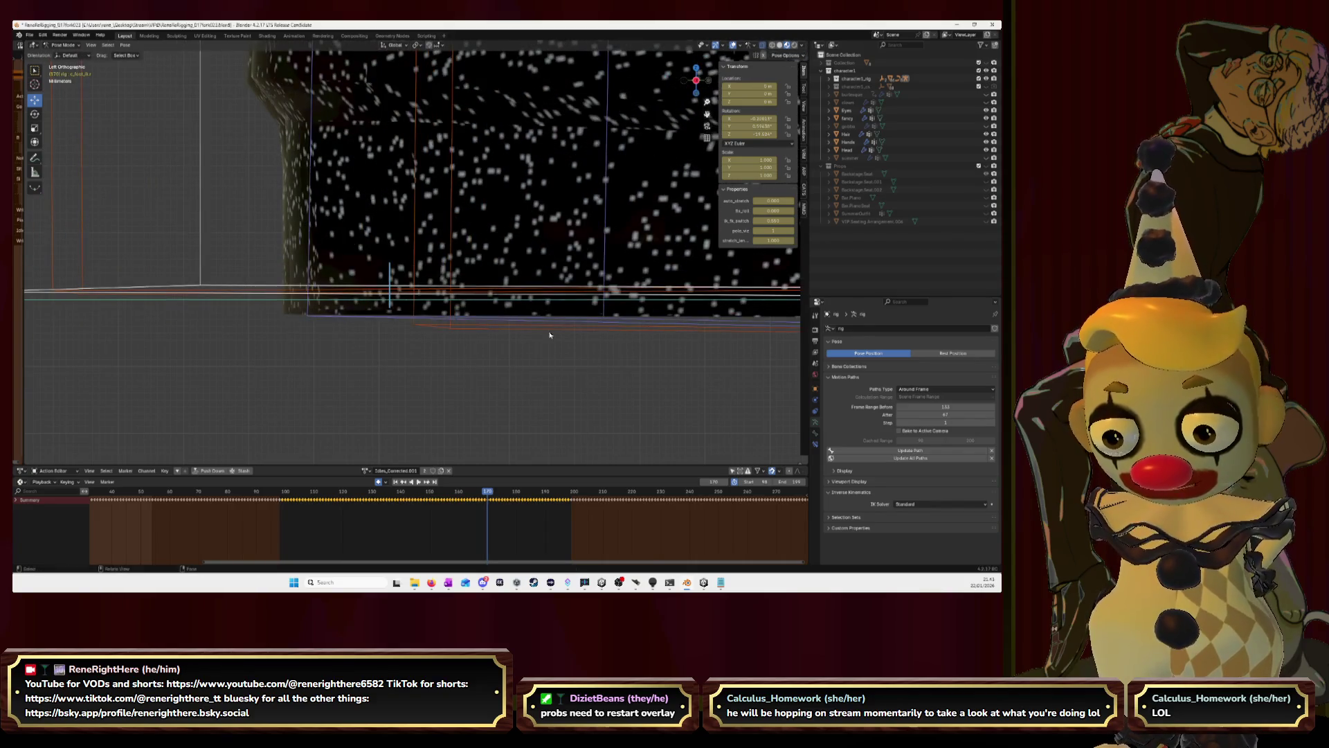
key(g)
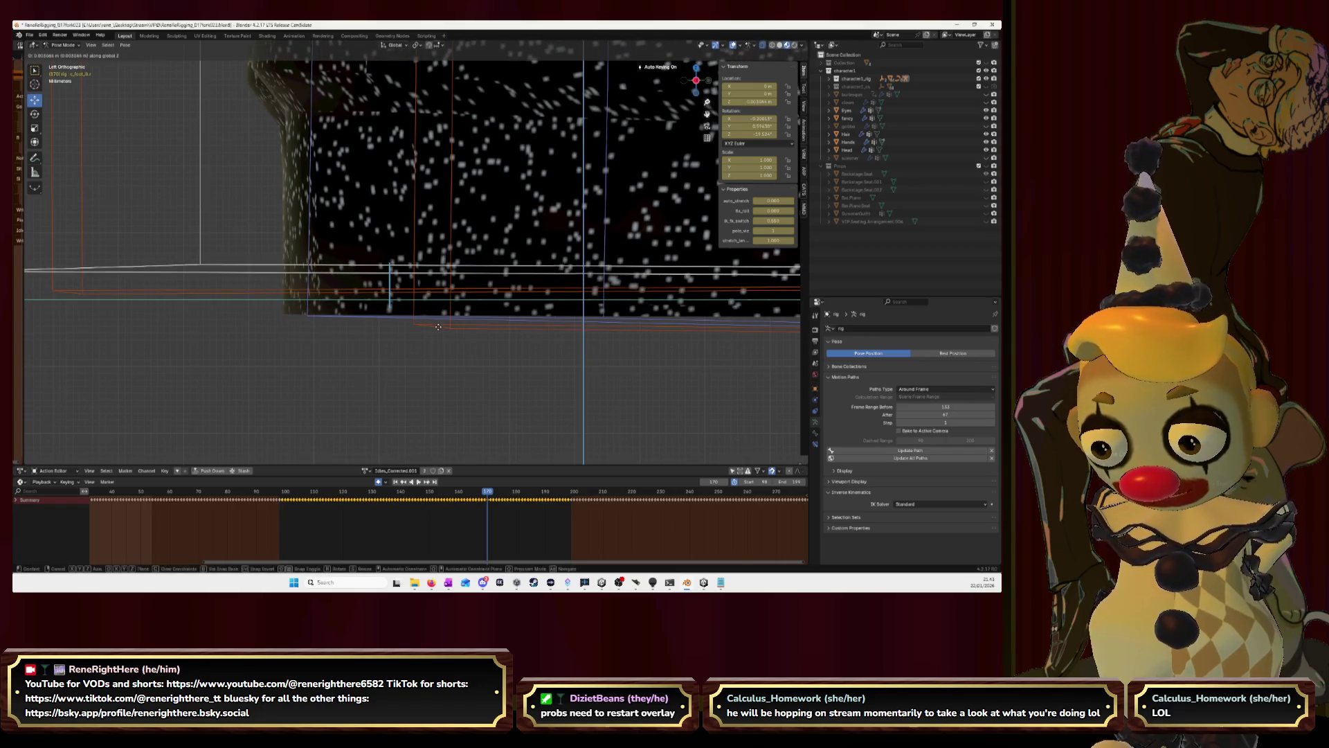
click(442, 327)
key(g)
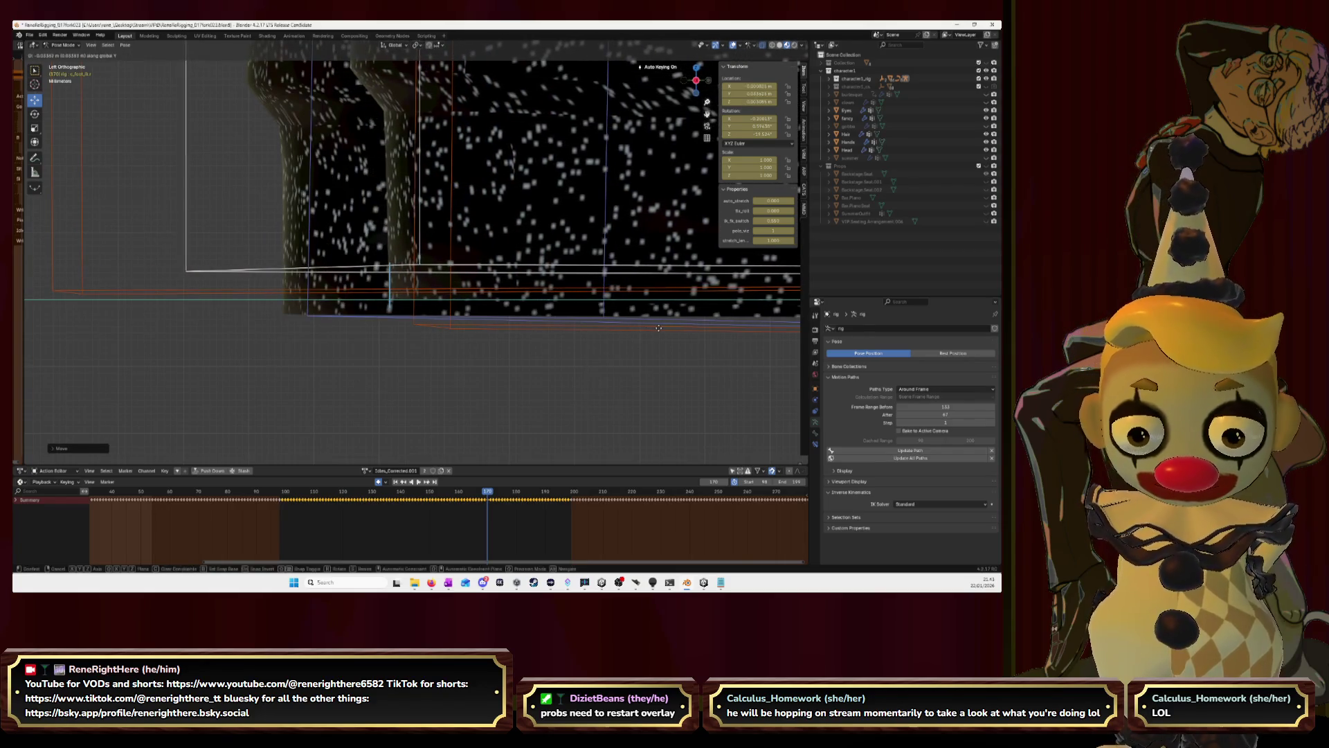
click(558, 349)
key(Right)
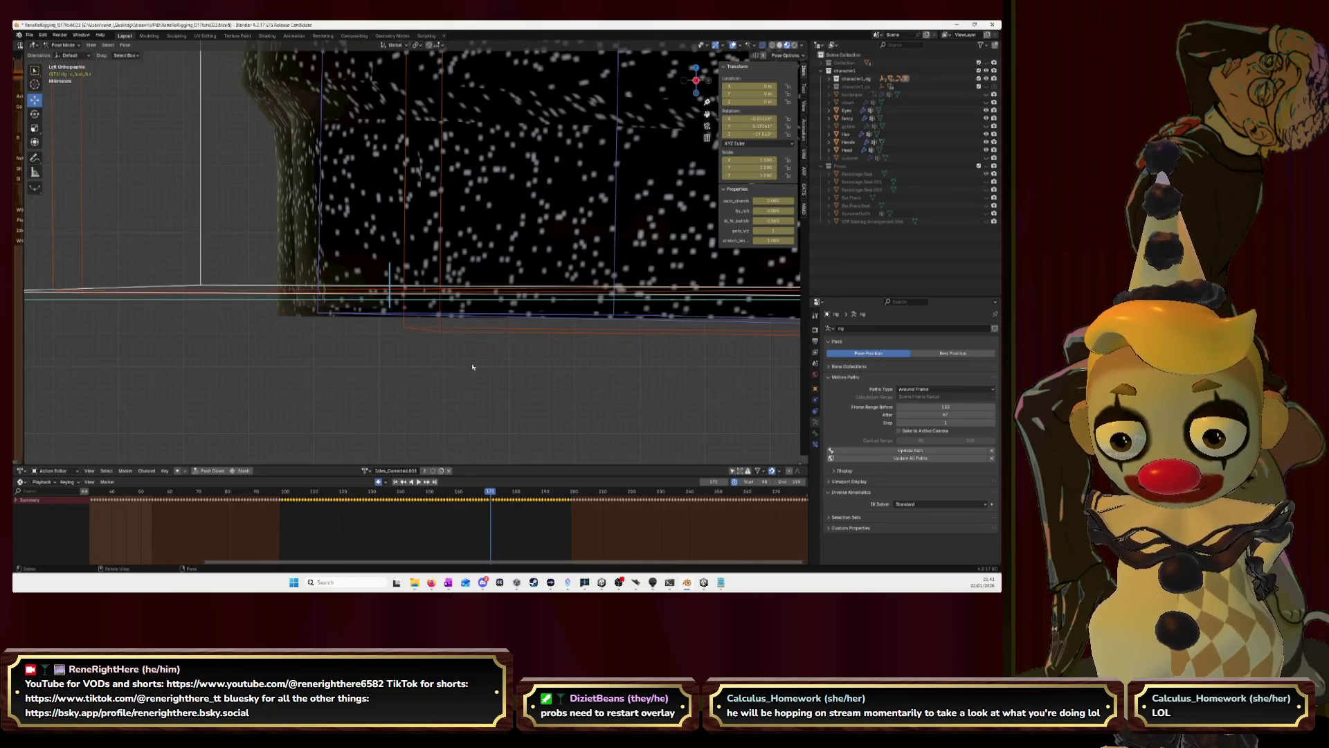
scroll(416, 352, up, 4)
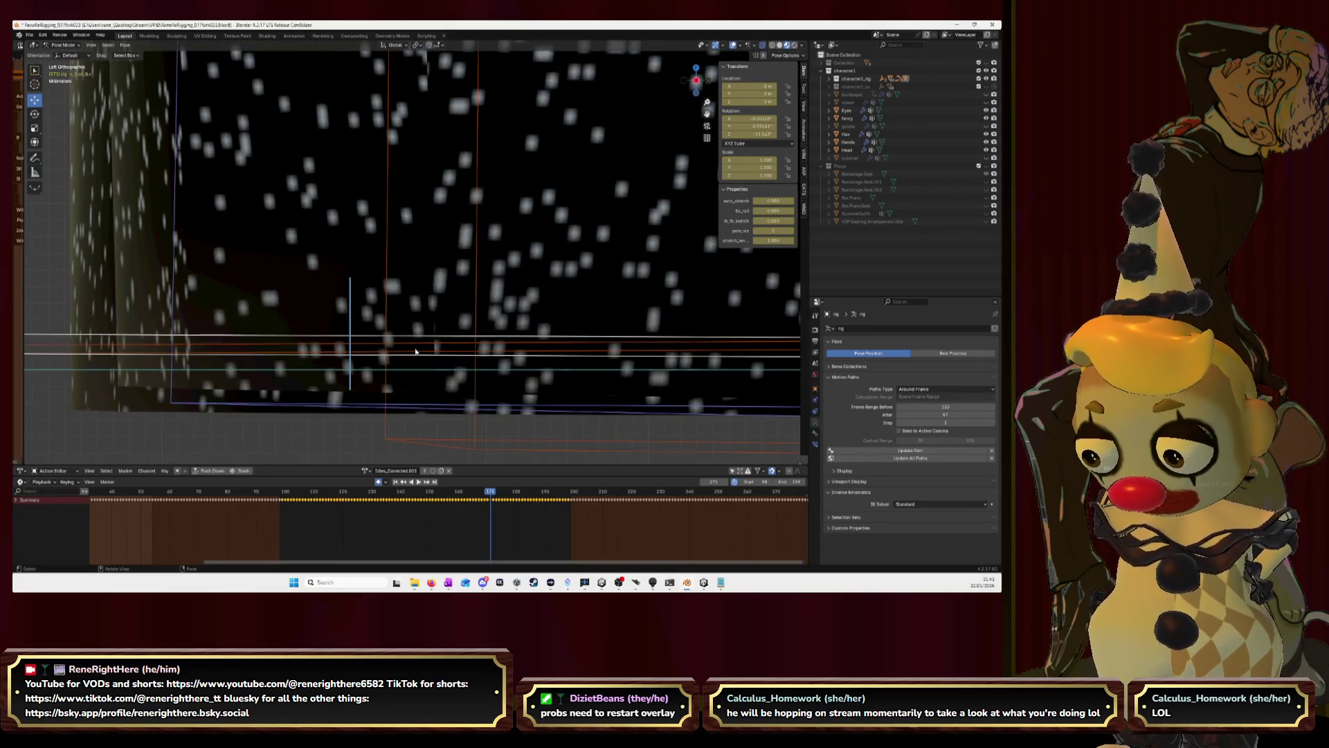
Raise the foot bone and key it on this frame and the next, then move on a frame.
key(g)
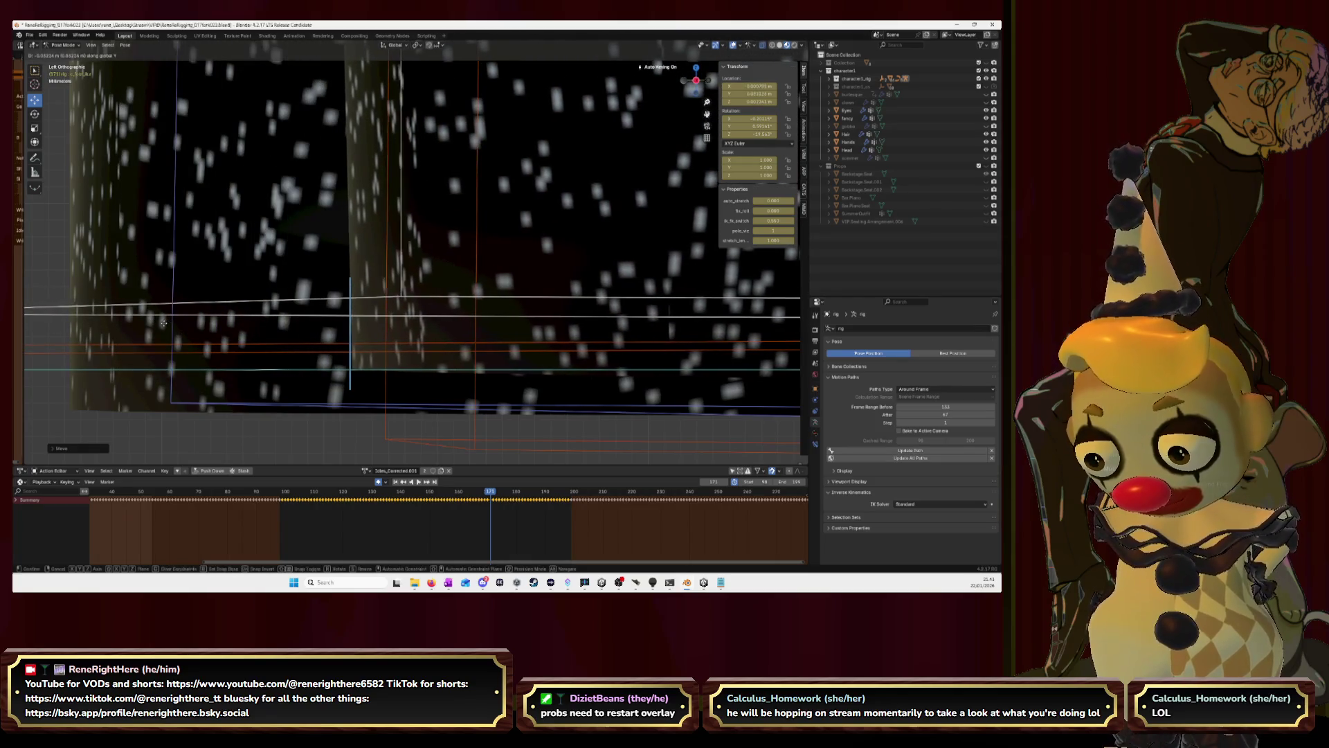
click(162, 322)
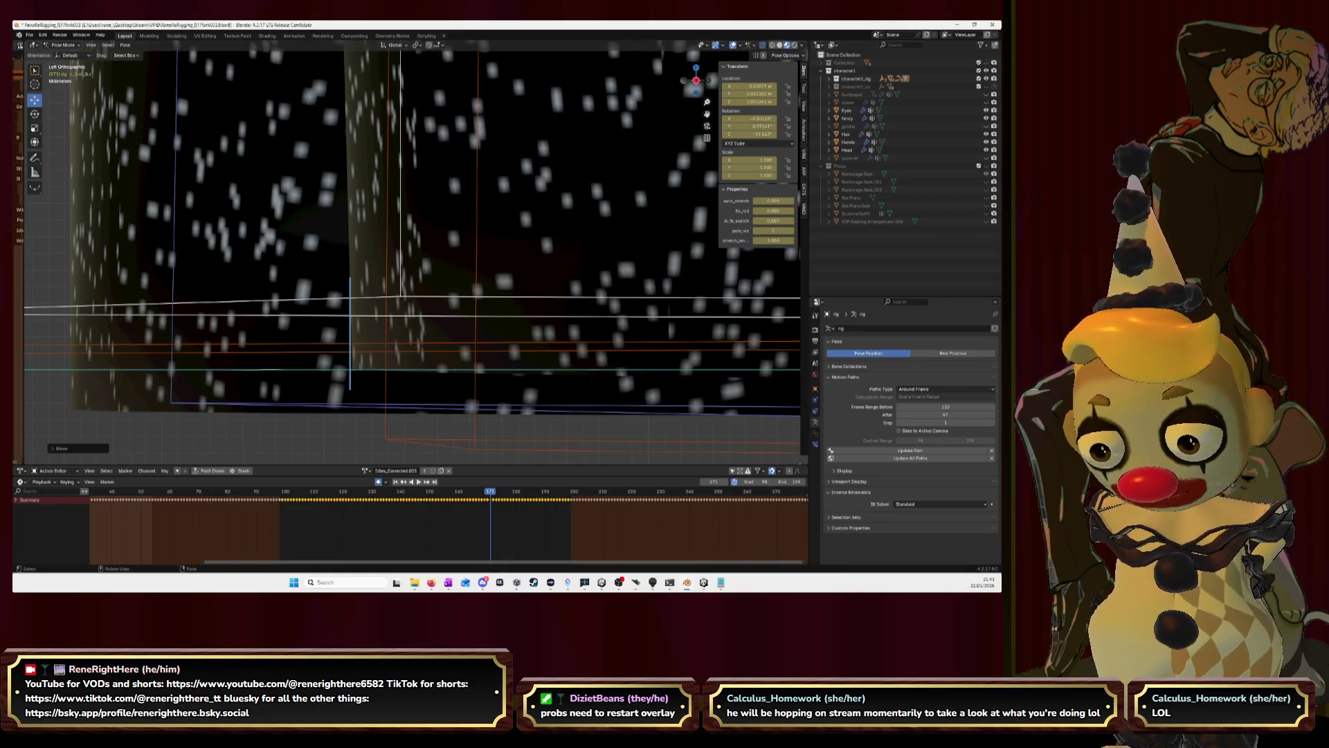
key(Right)
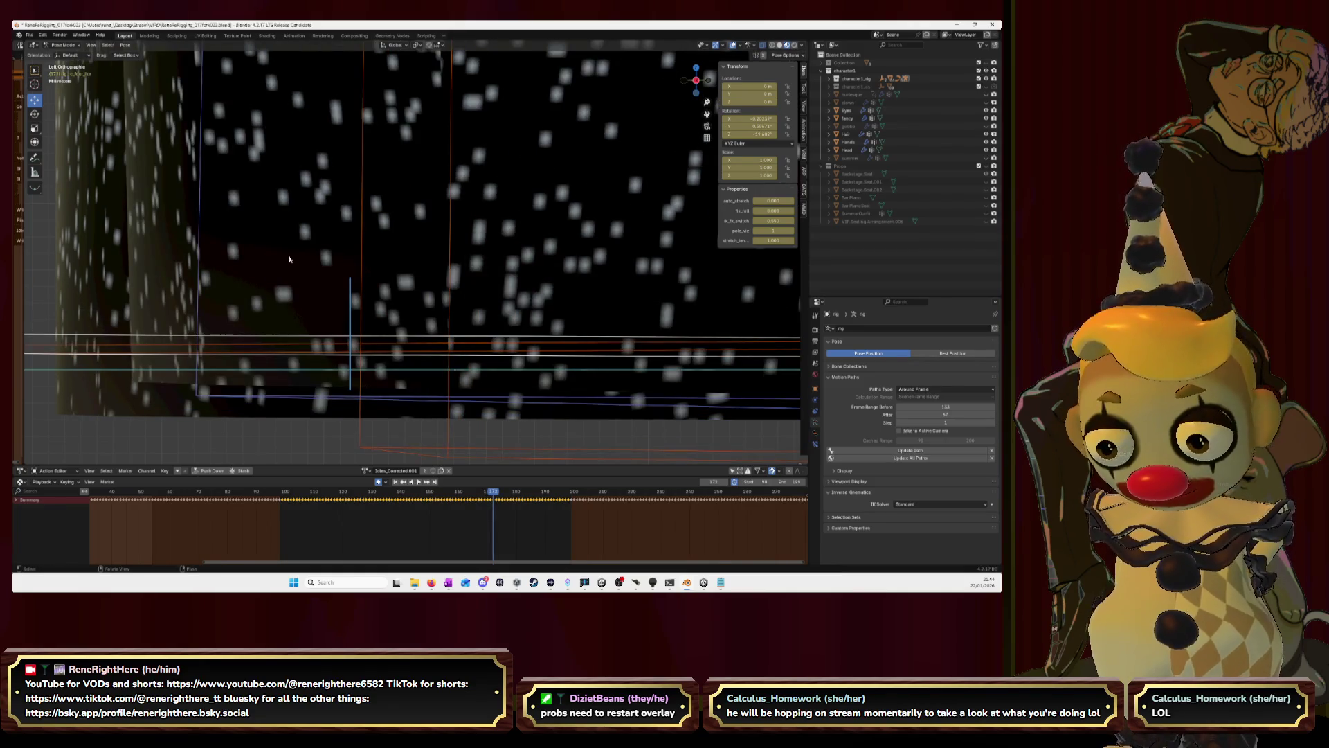
key(g)
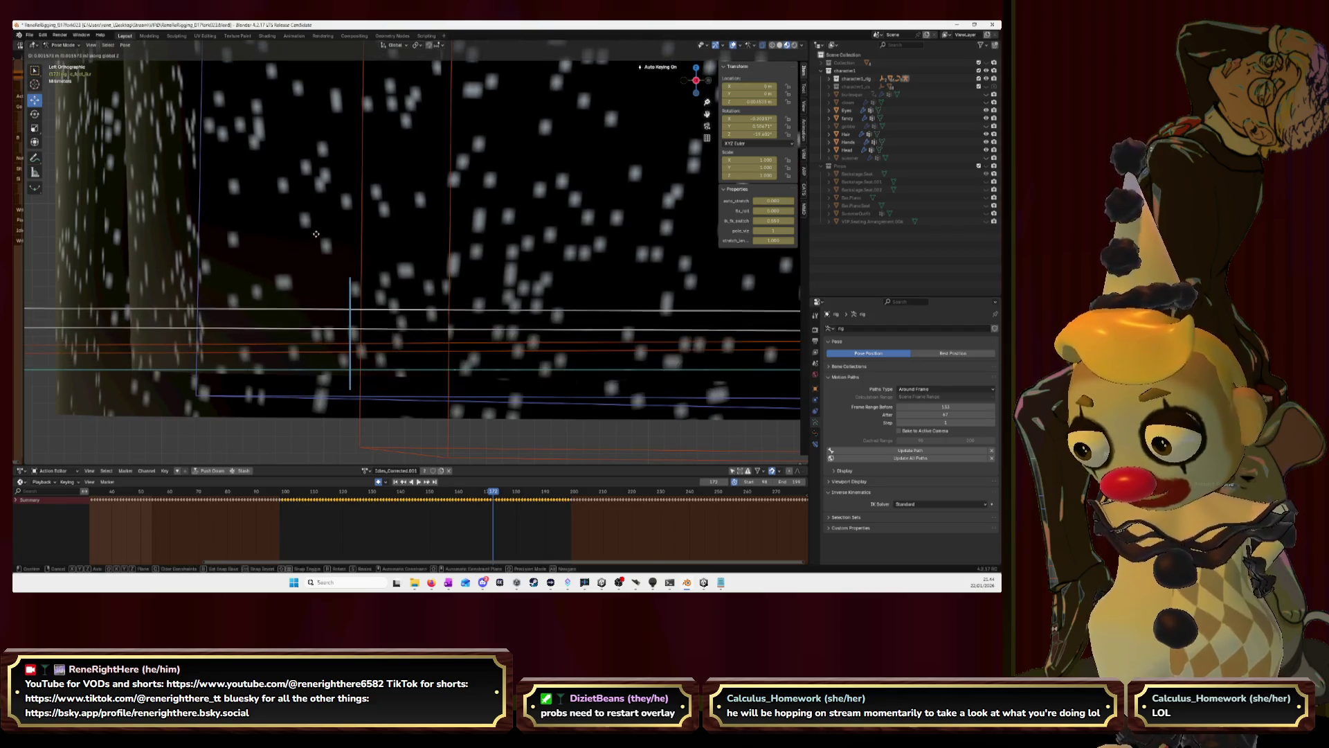
click(317, 237)
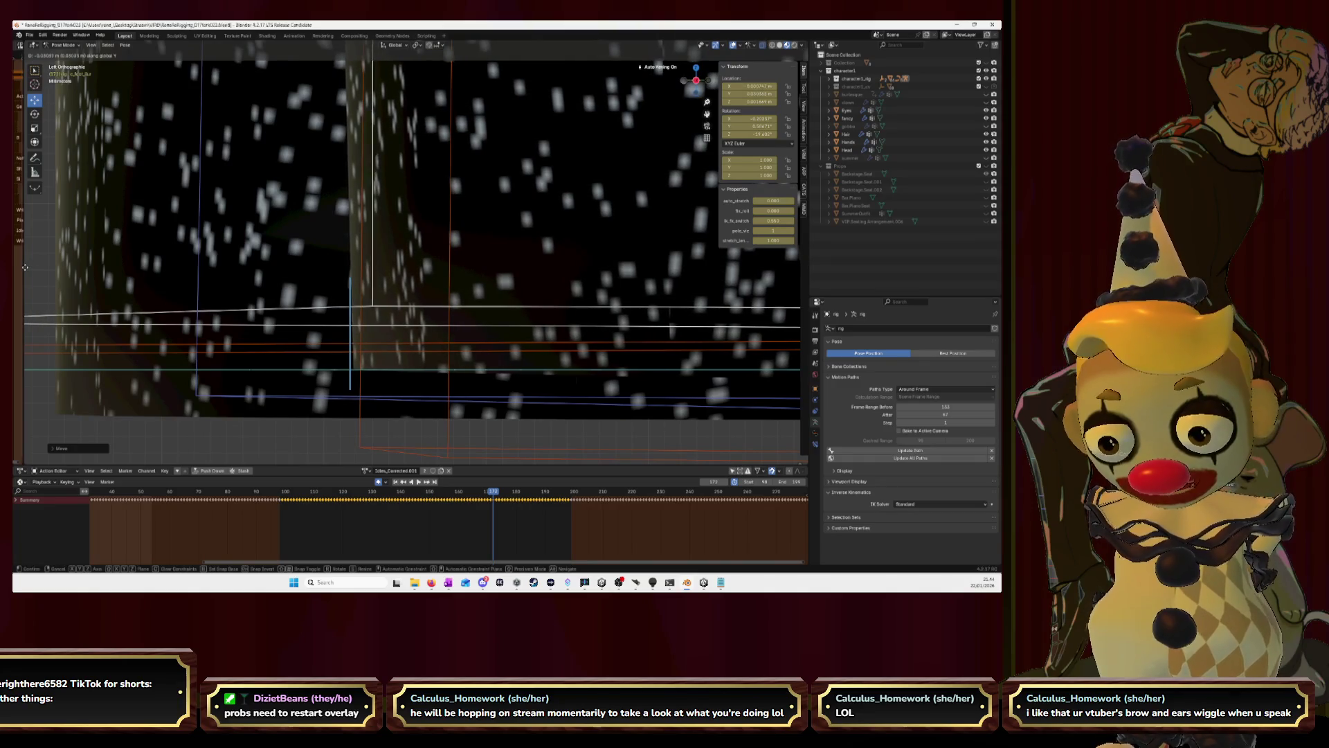
click(292, 222)
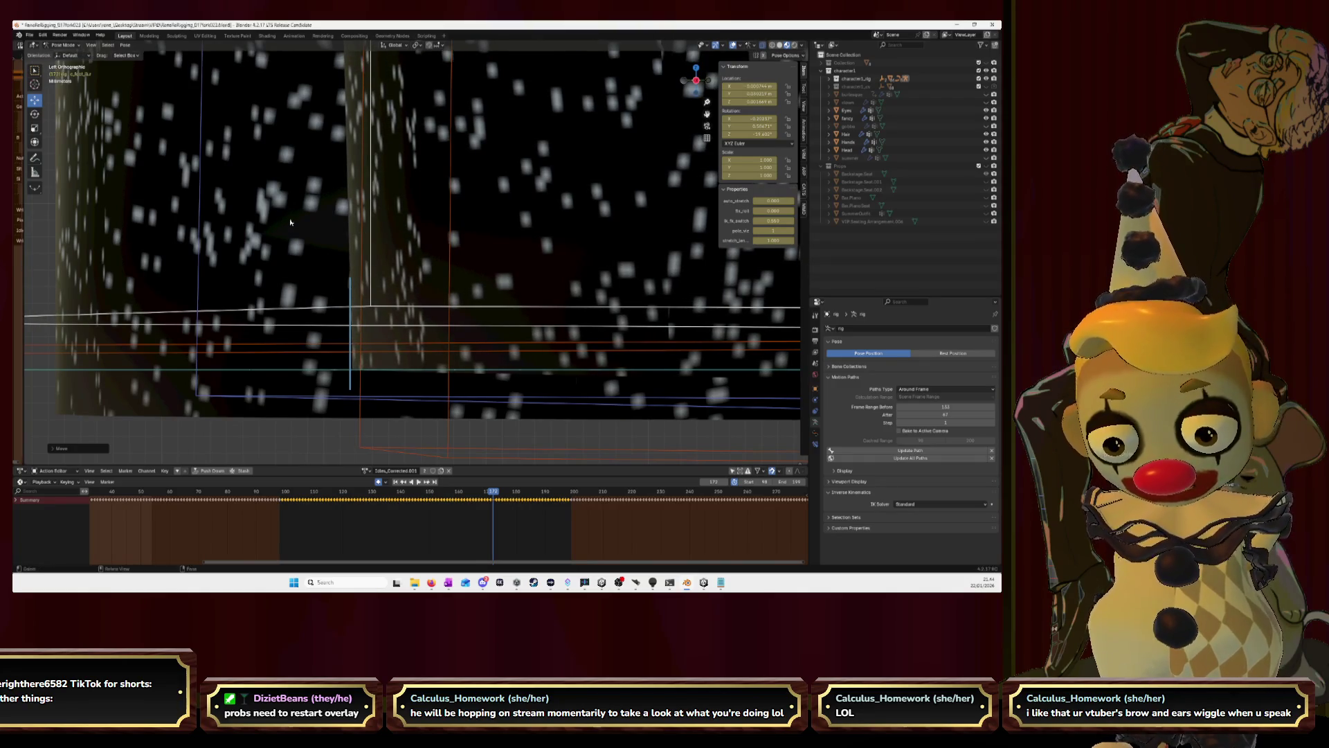
key(Right)
Try several foot positions on the current frame, keeping one and cancelling the other attempts.
key(g)
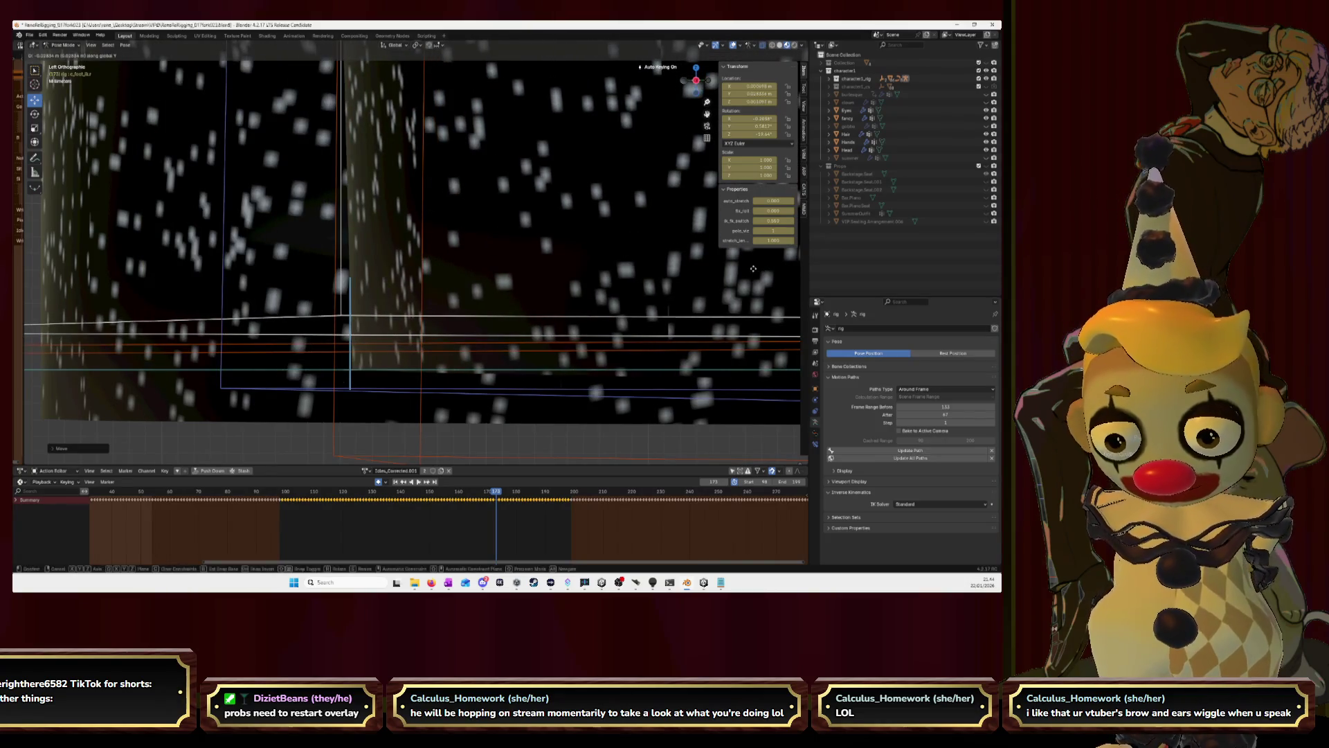
key(Escape)
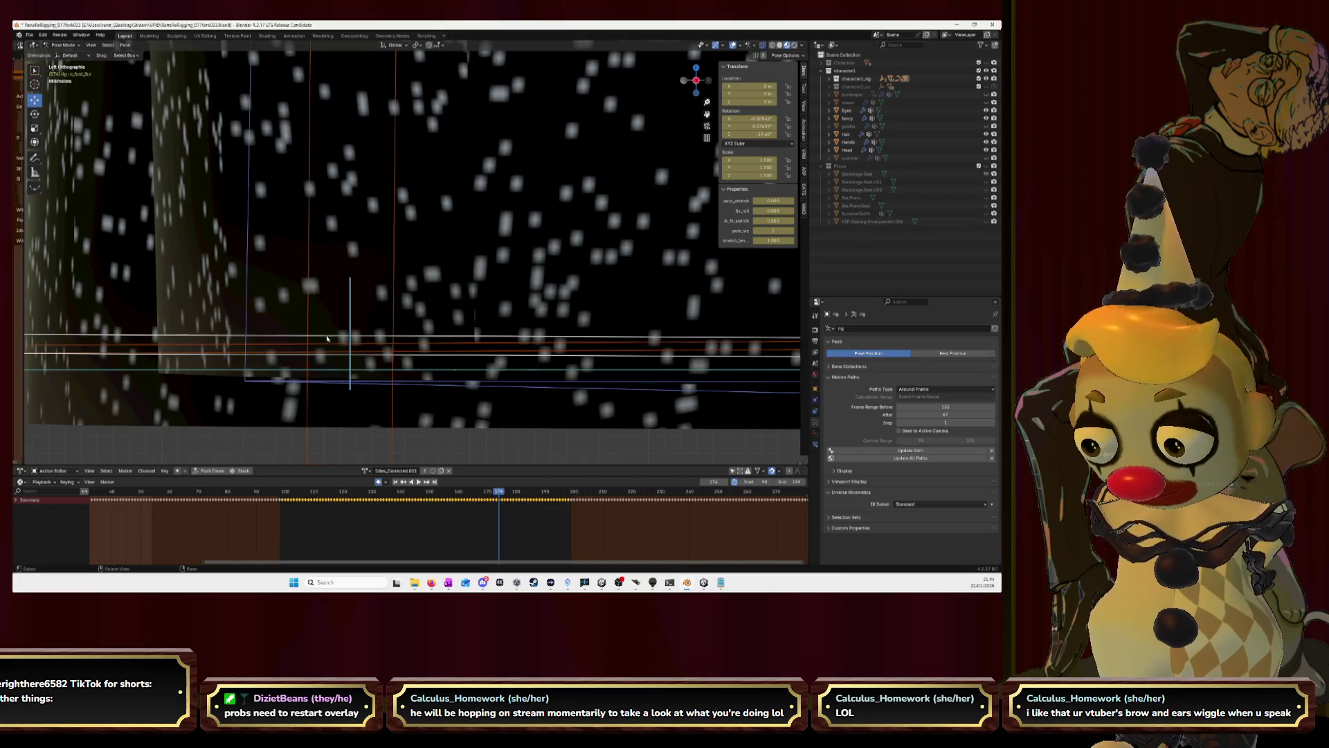
key(g)
click(279, 336)
key(g)
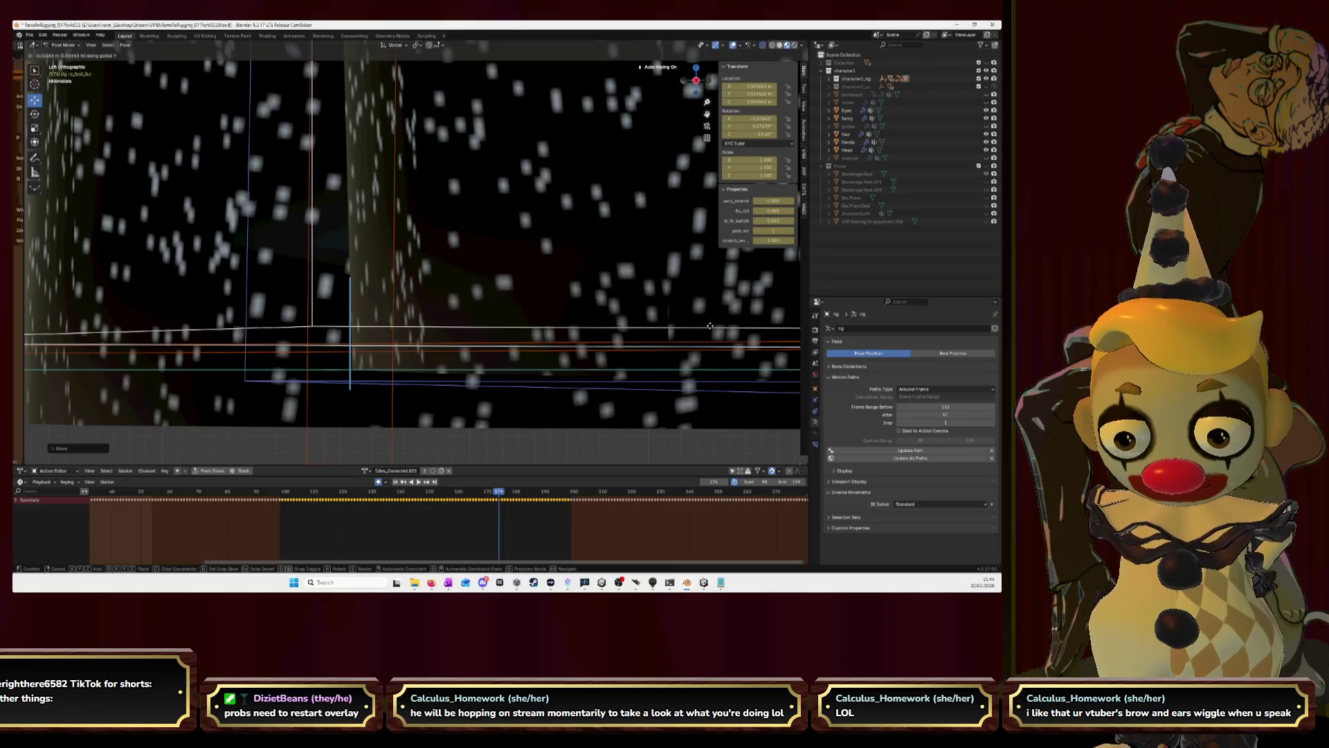
key(Escape)
key(g)
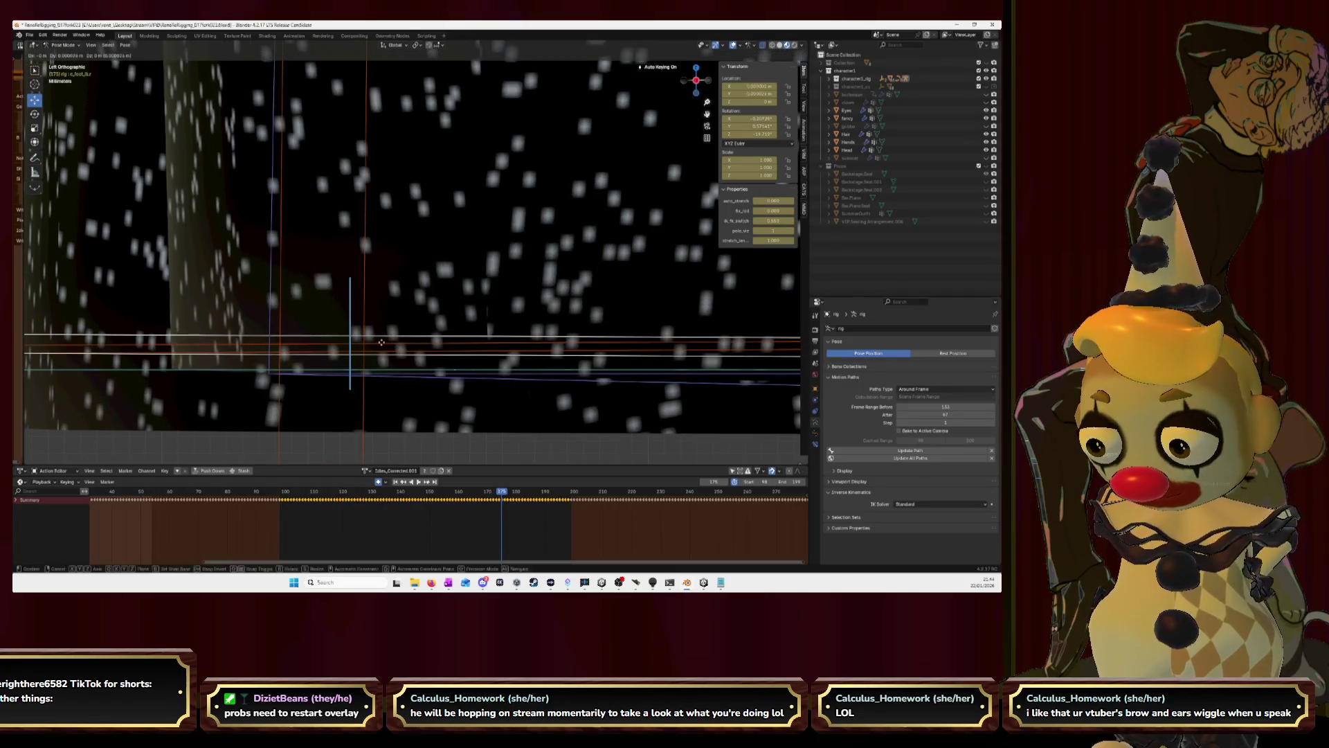
key(y)
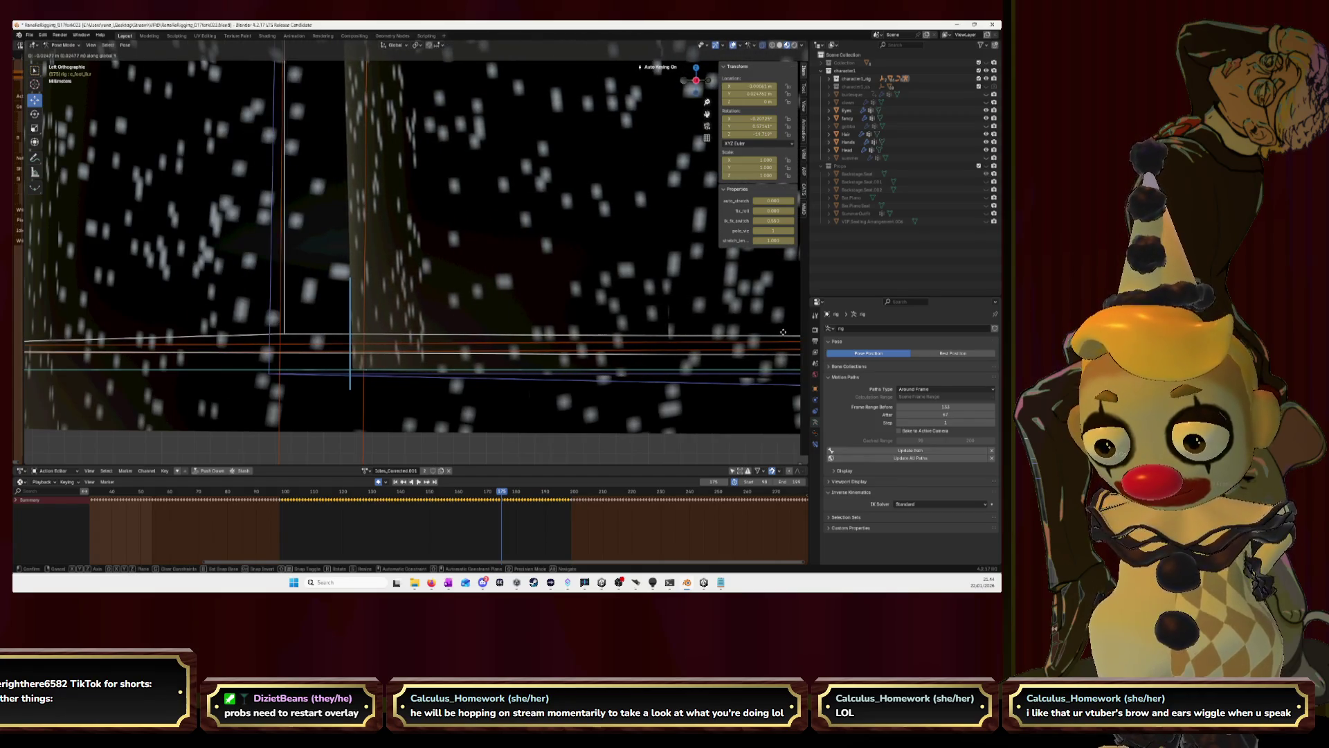
key(Escape)
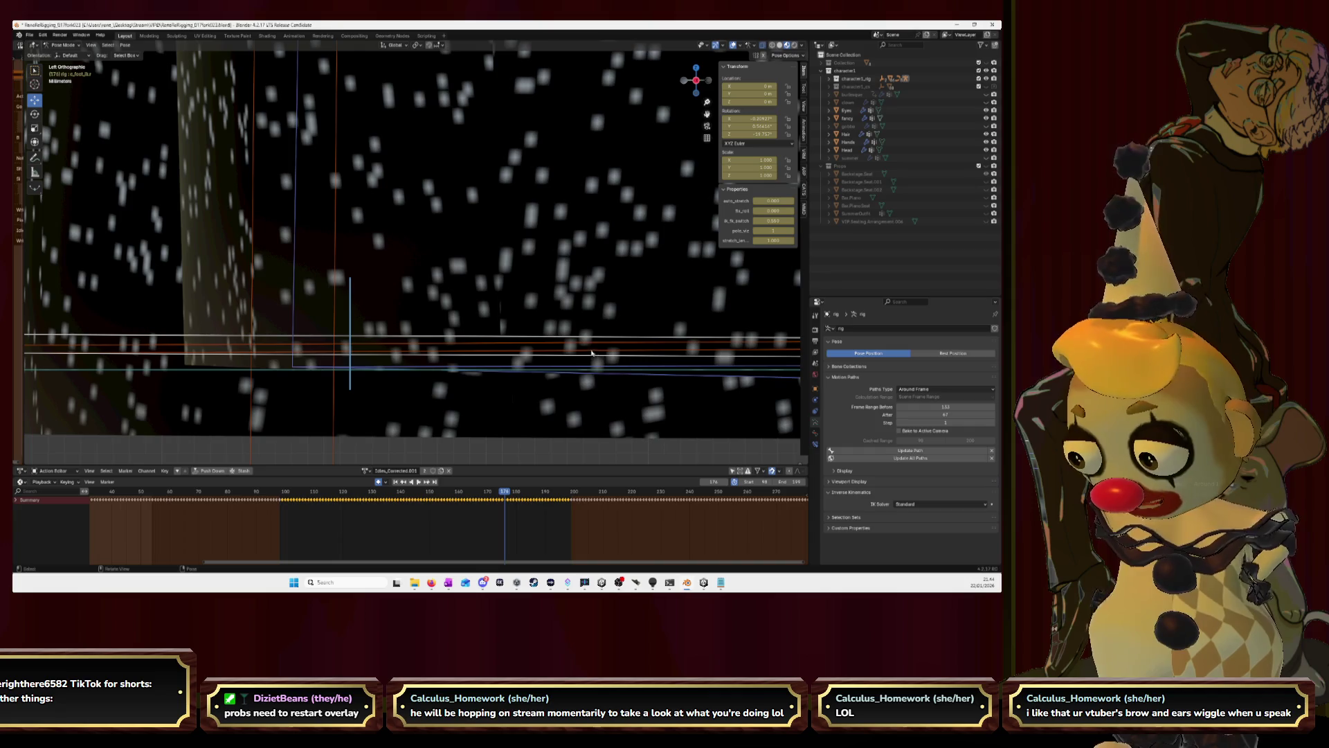
Slide the foot bone along global Y and key it on two consecutive frames.
key(g)
key(y)
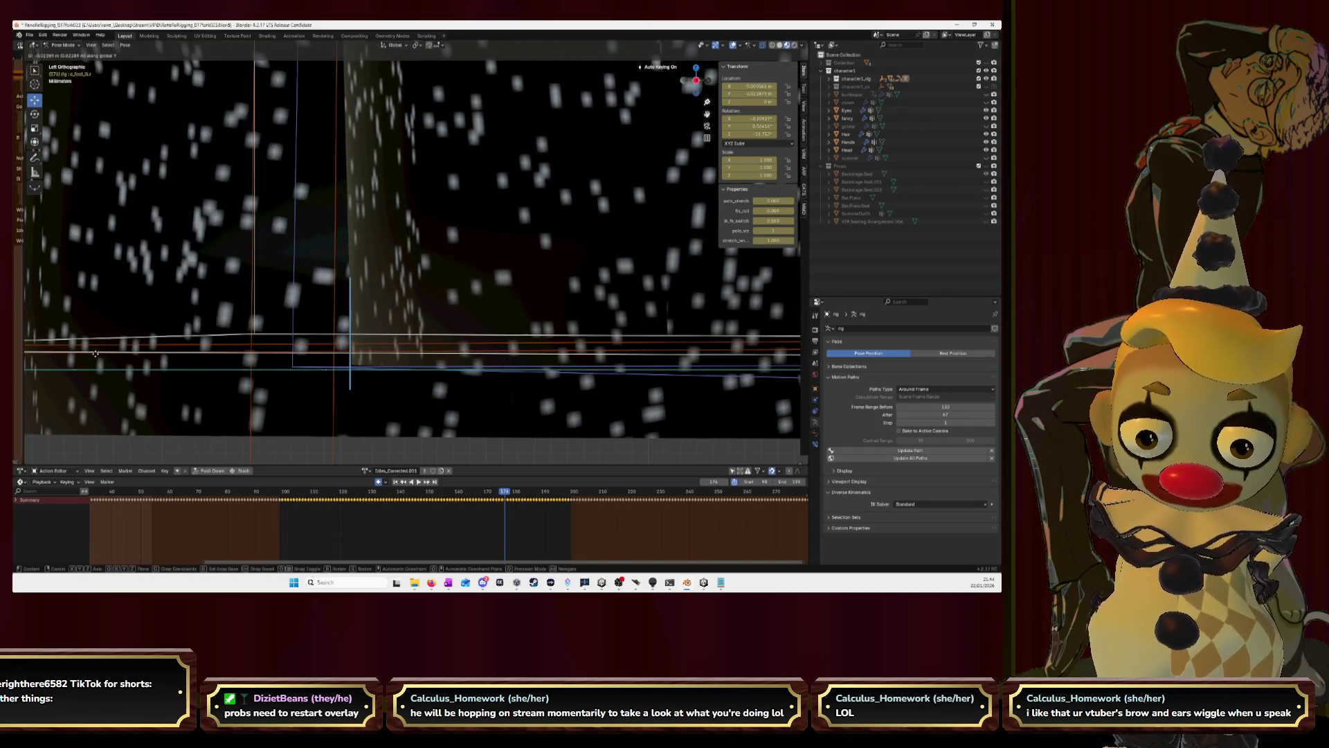
click(80, 350)
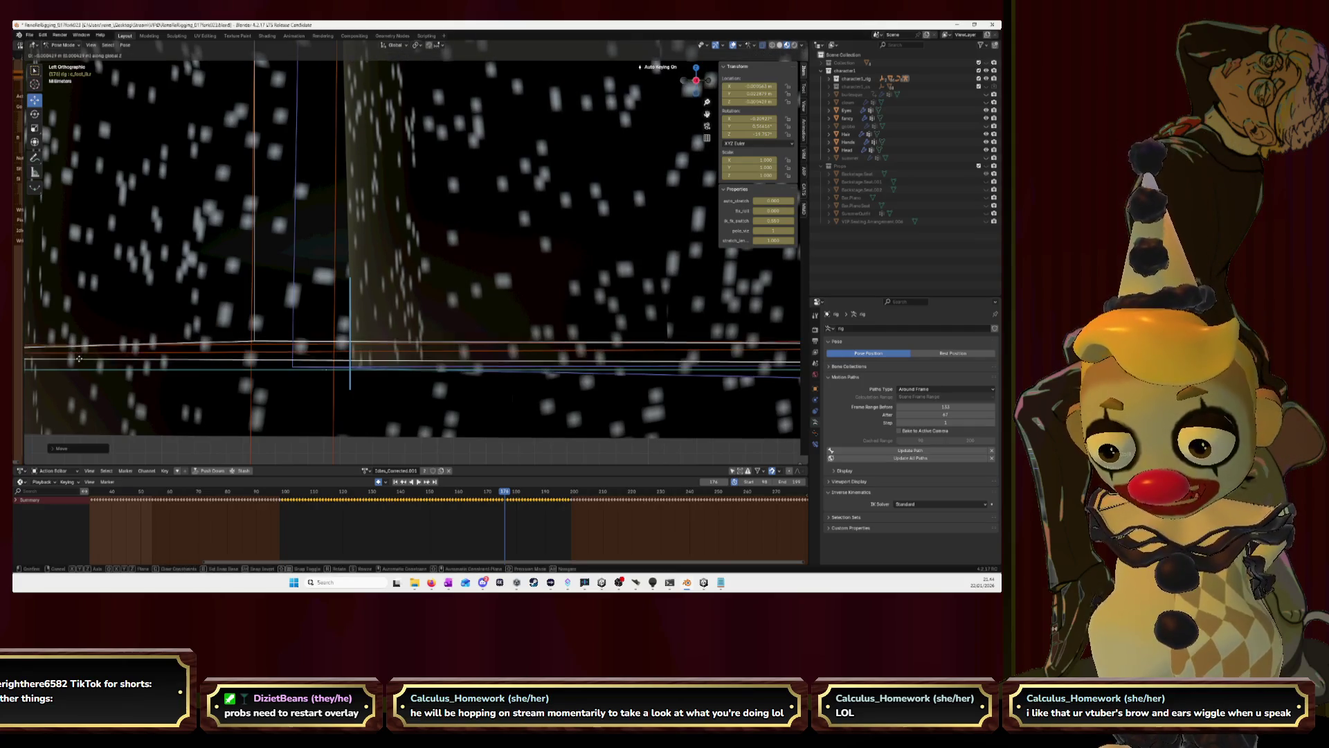
click(79, 362)
key(Right)
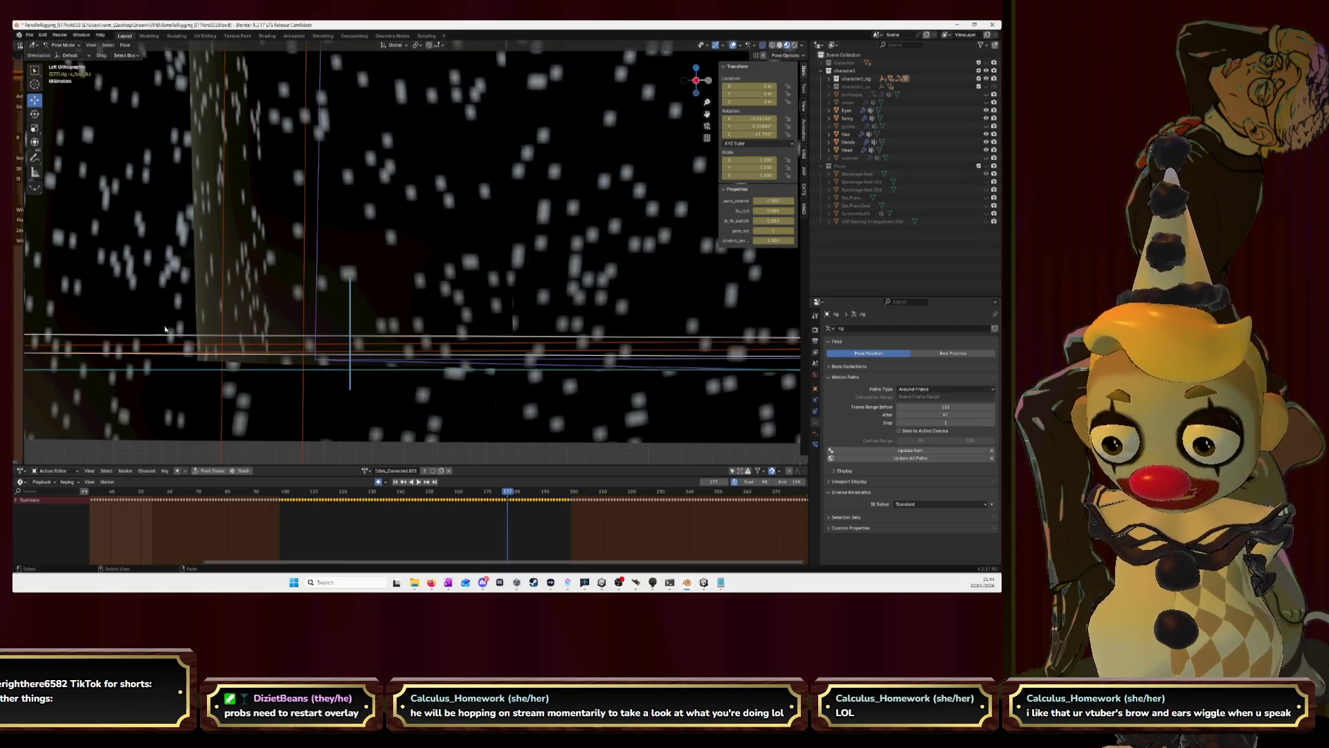
key(g)
key(y)
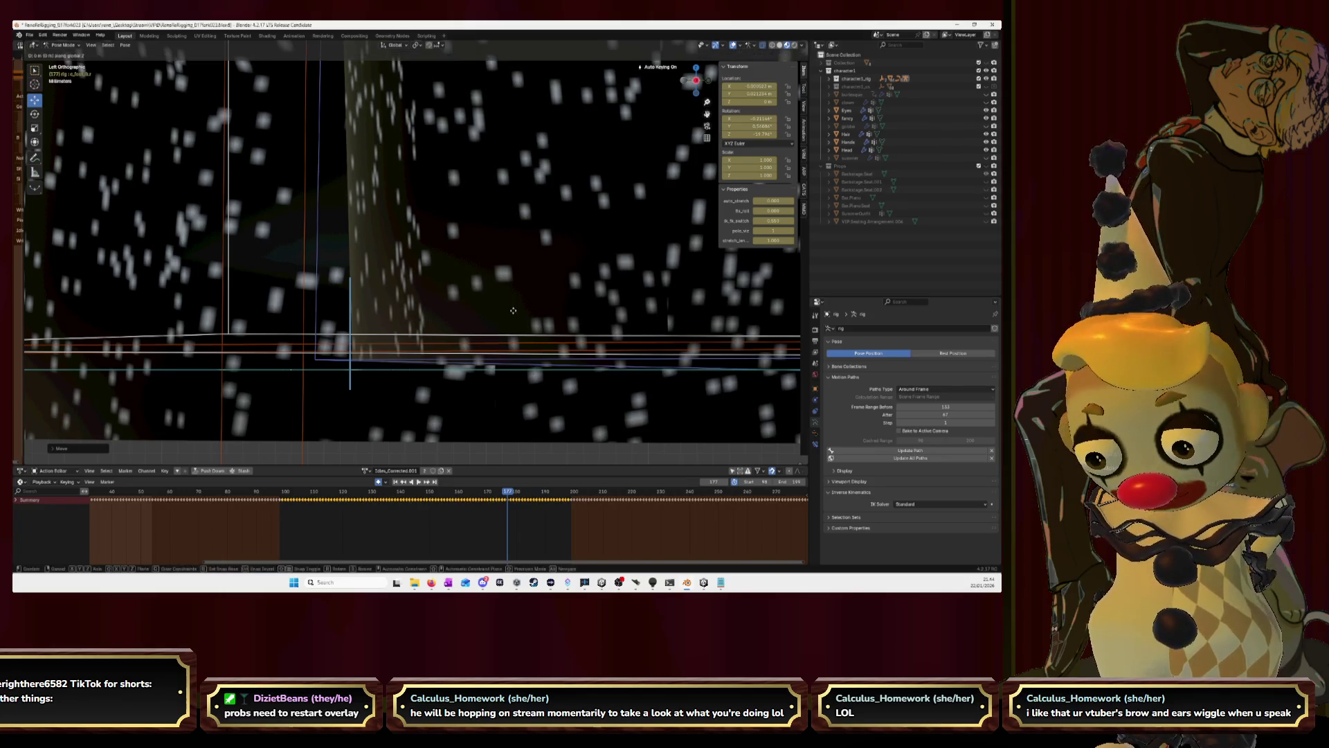
click(512, 321)
Key another Y-axis foot position on the following frame and start the next frame's Y move.
key(Right)
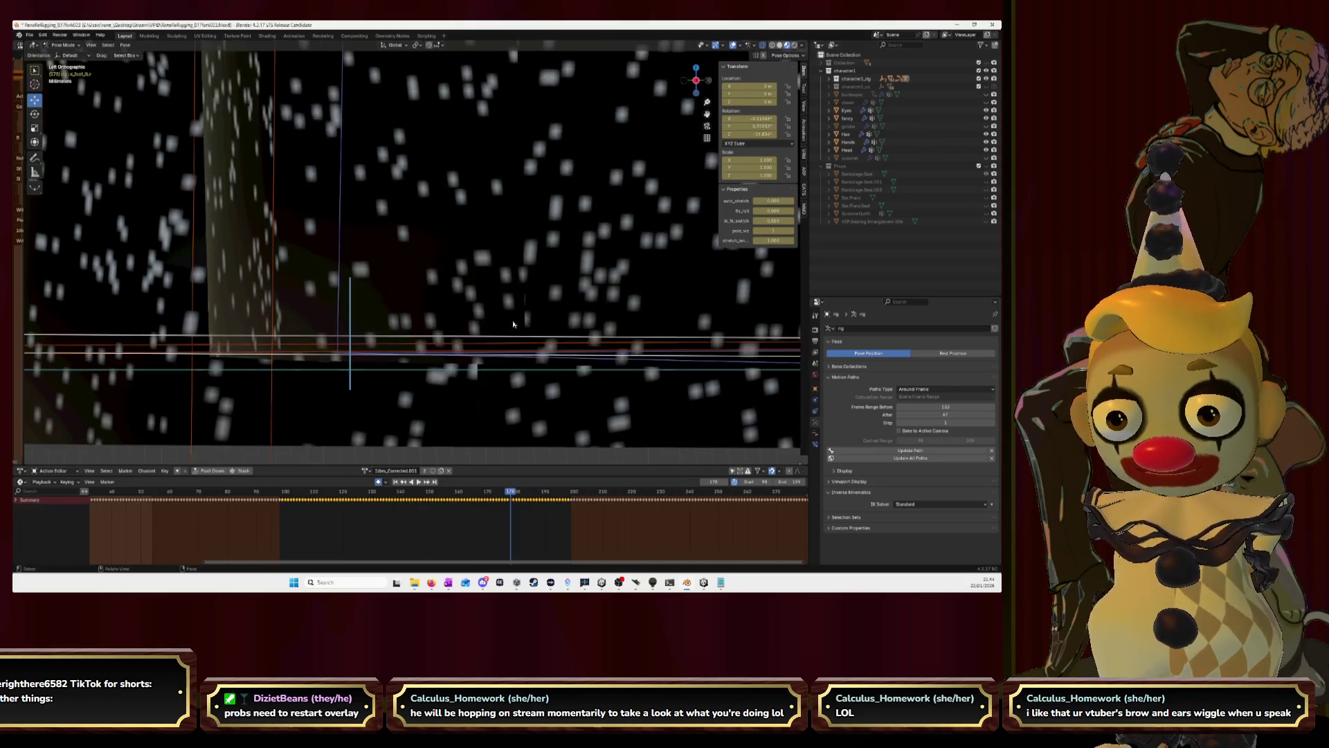
key(g)
key(y)
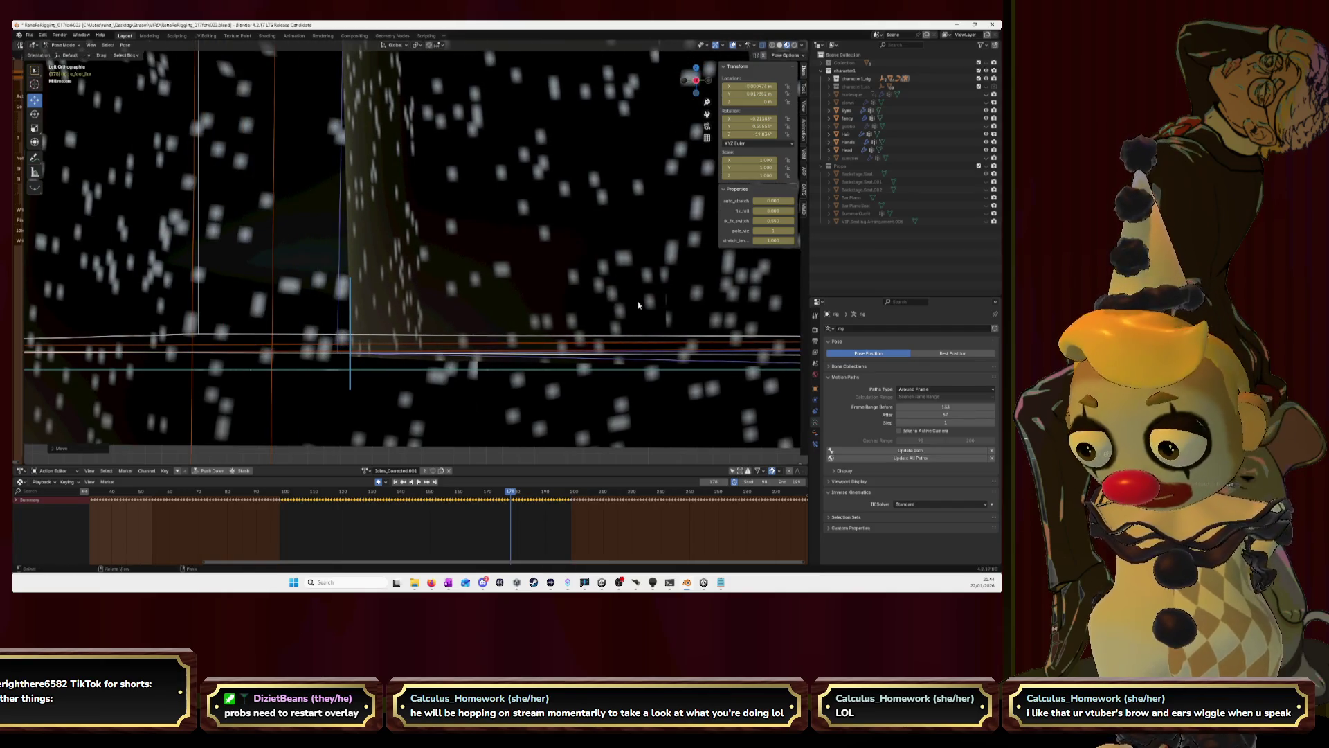
click(638, 328)
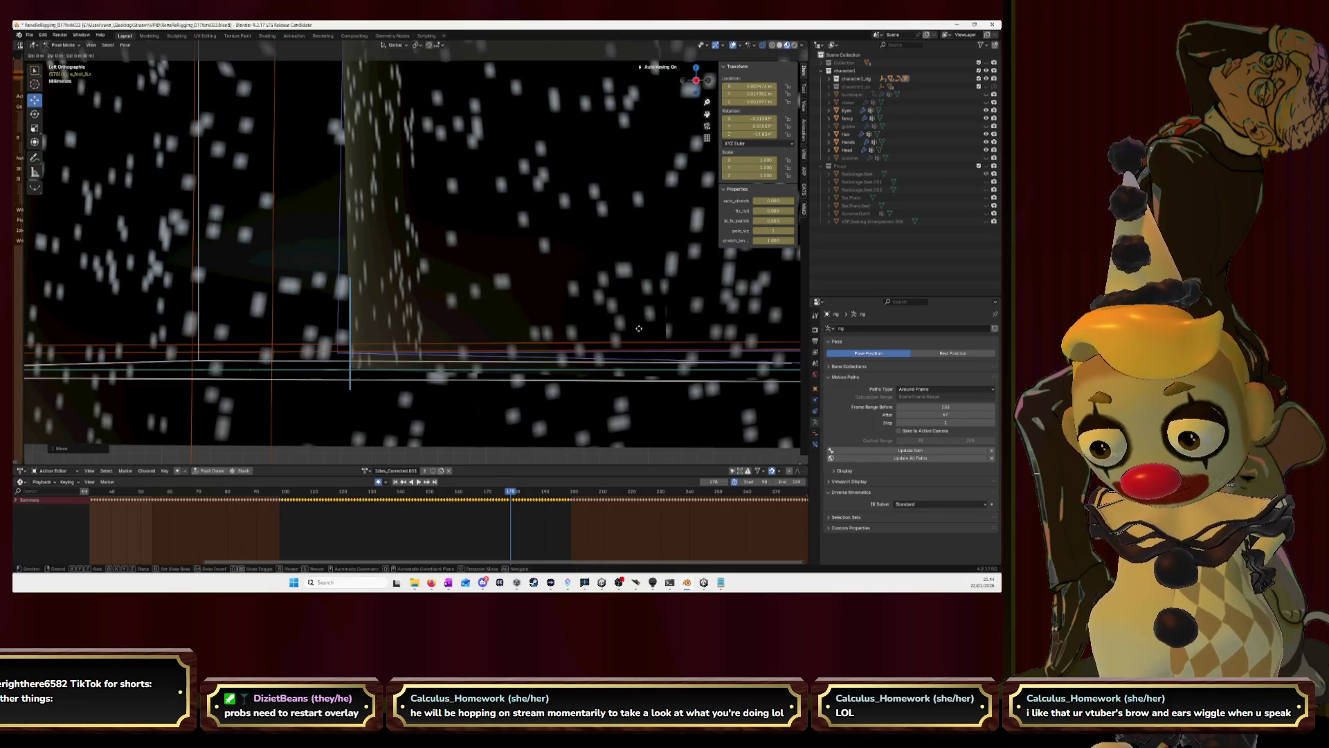
key(Right)
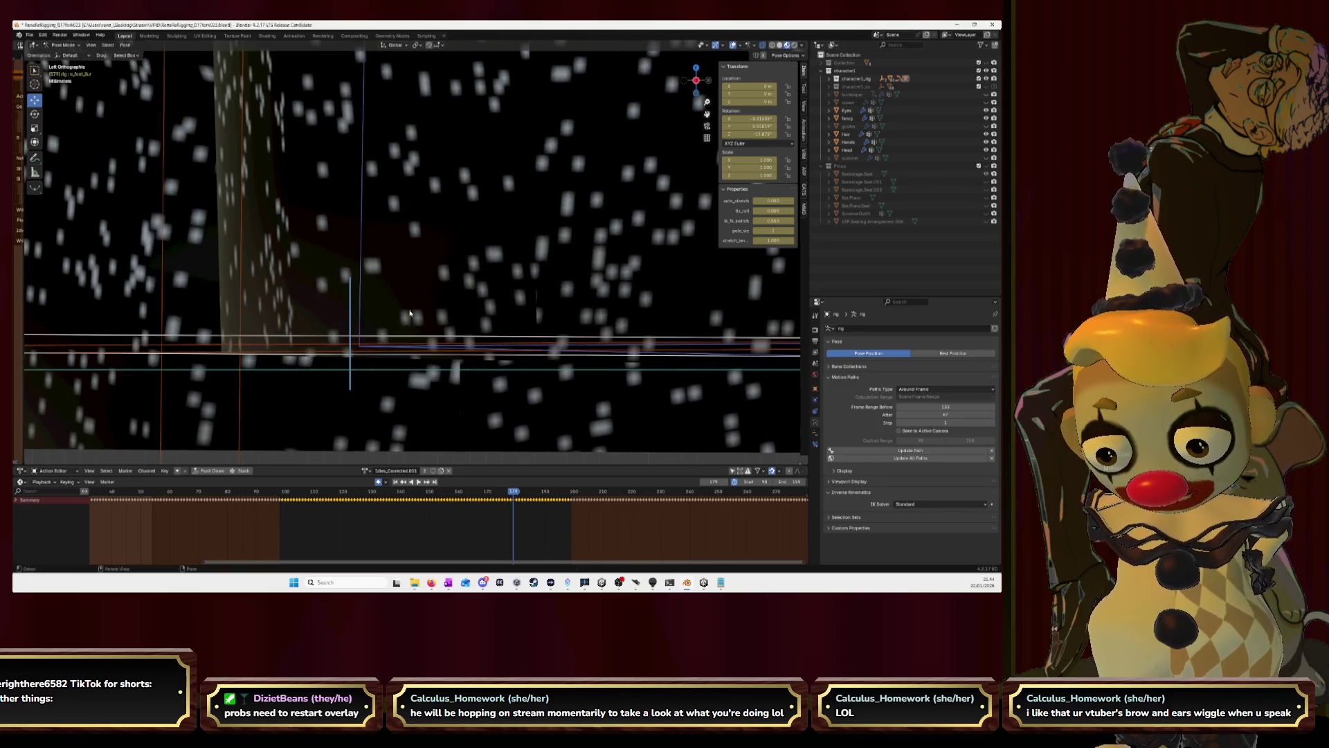
key(g)
key(y)
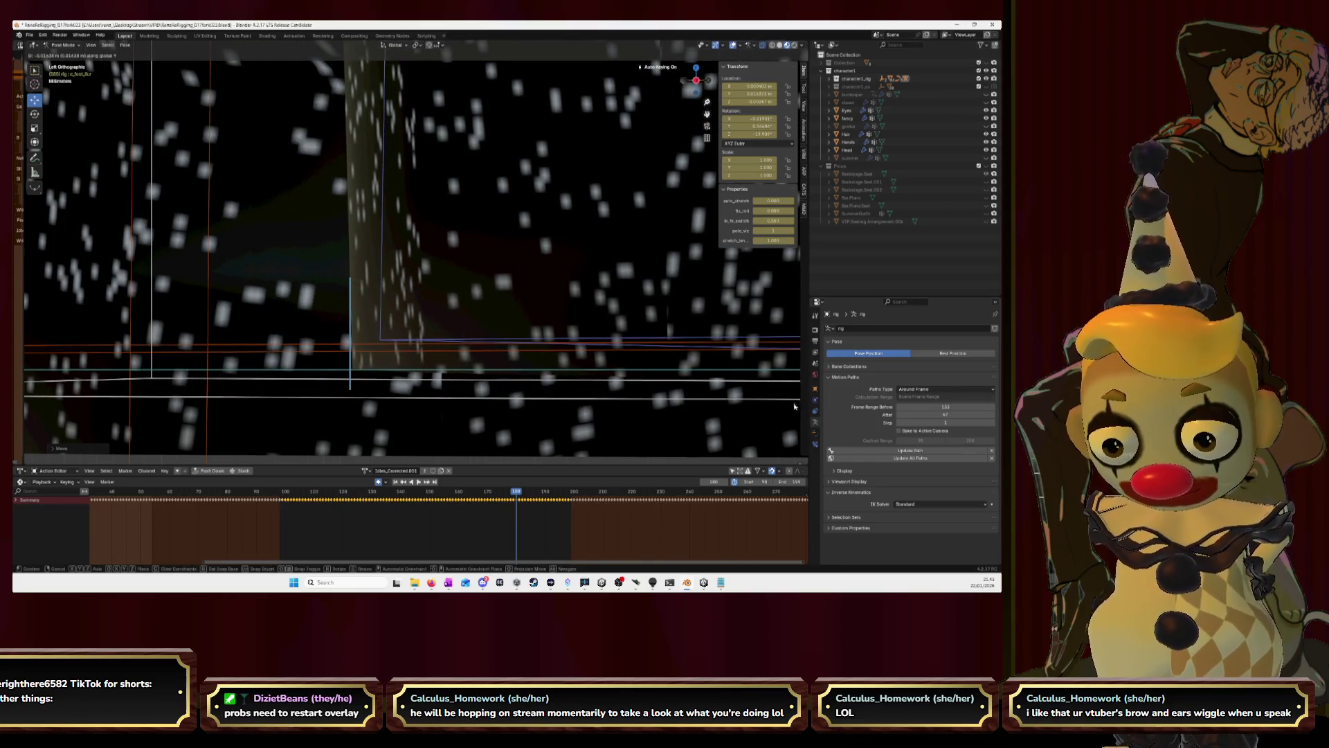
Discard the pending move, re-place the foot bone freely and key it, then advance a frame.
right_click(797, 405)
key(g)
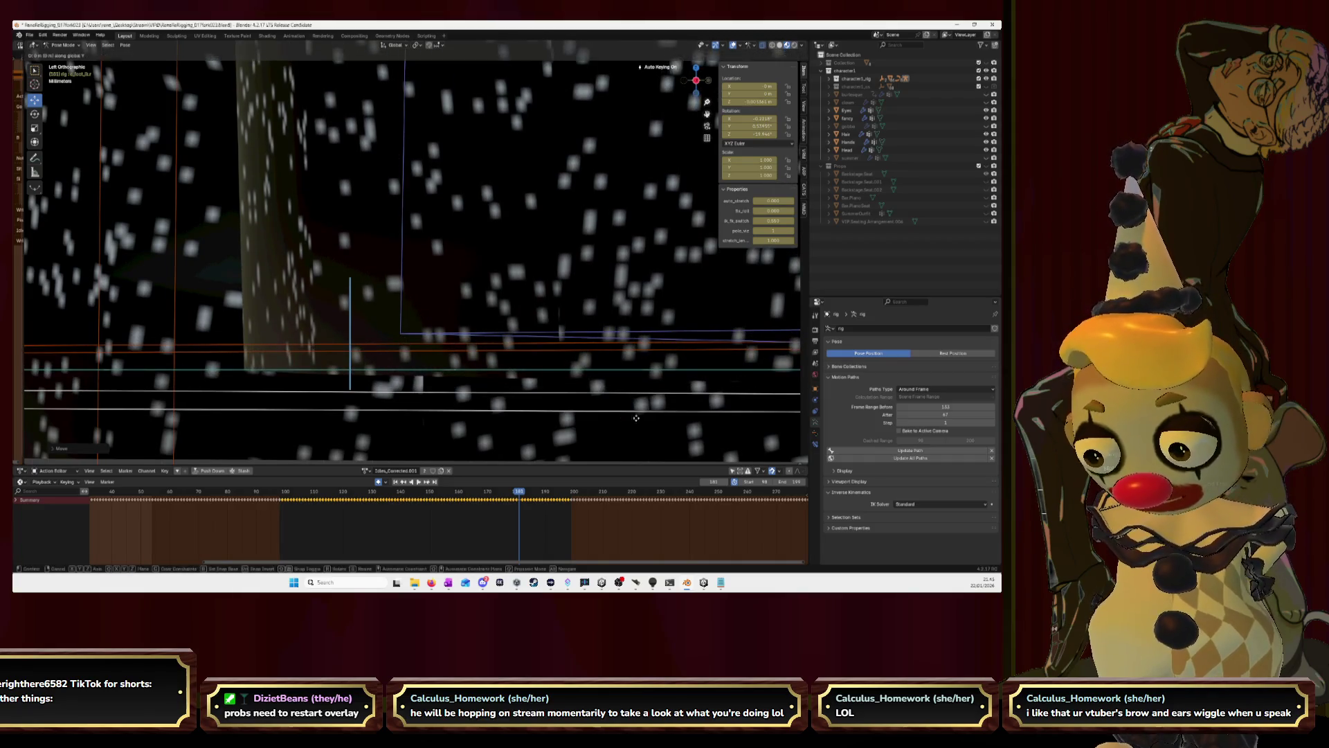
click(75, 433)
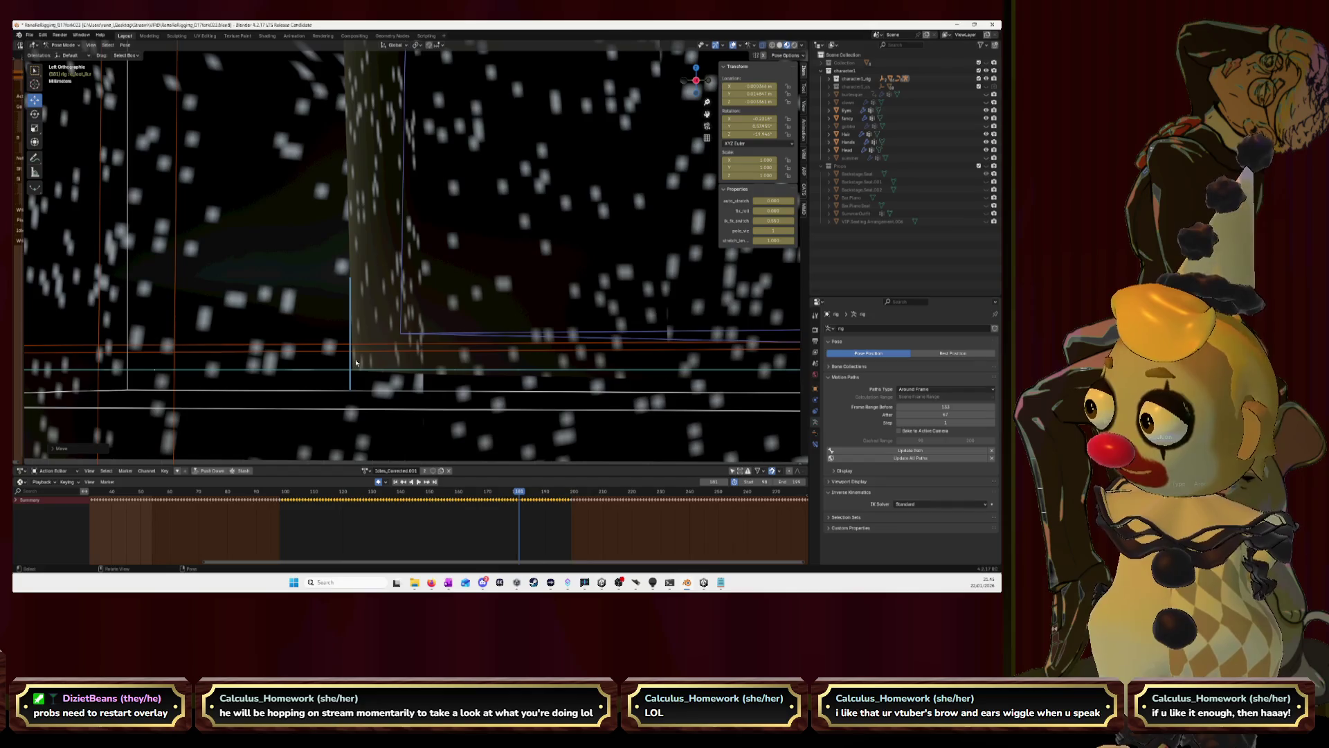
key(Right)
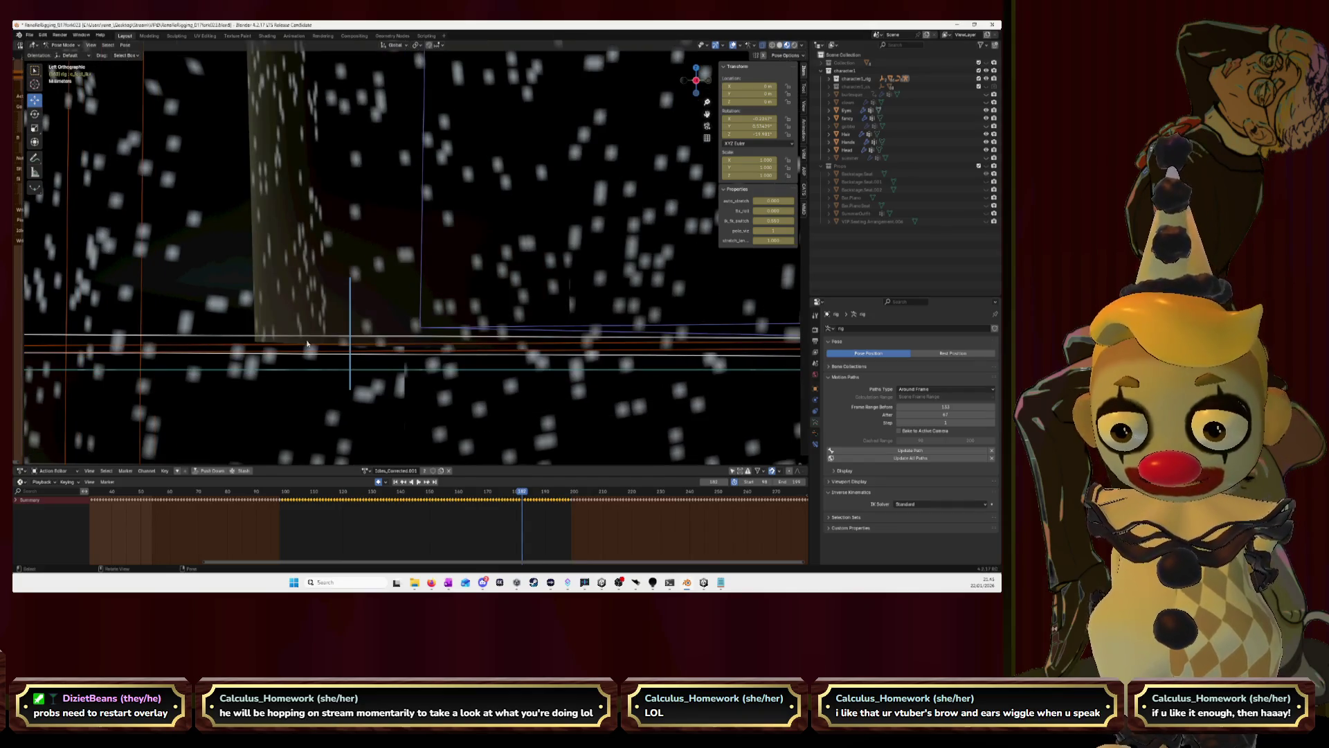
Key the foot bone's Z-axis position on two successive frames.
key(g)
key(z)
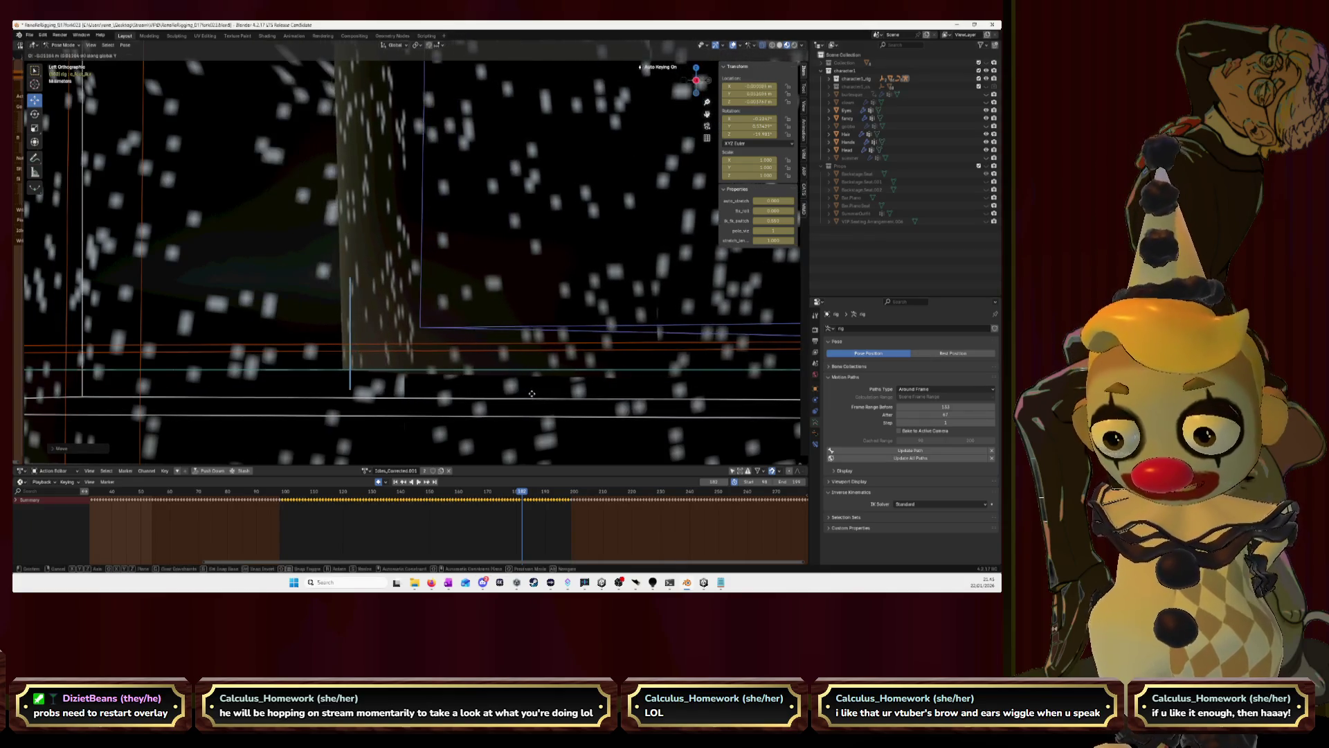
click(548, 394)
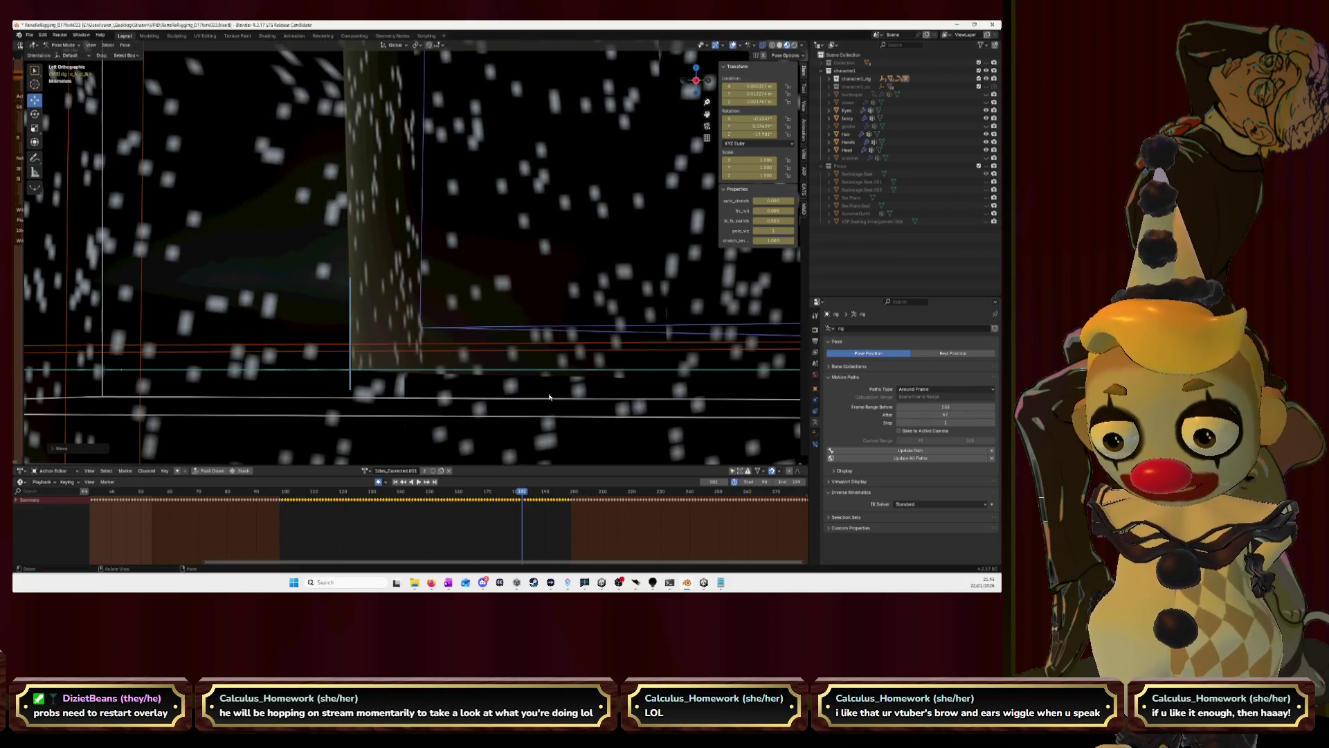
key(Right)
key(g)
key(z)
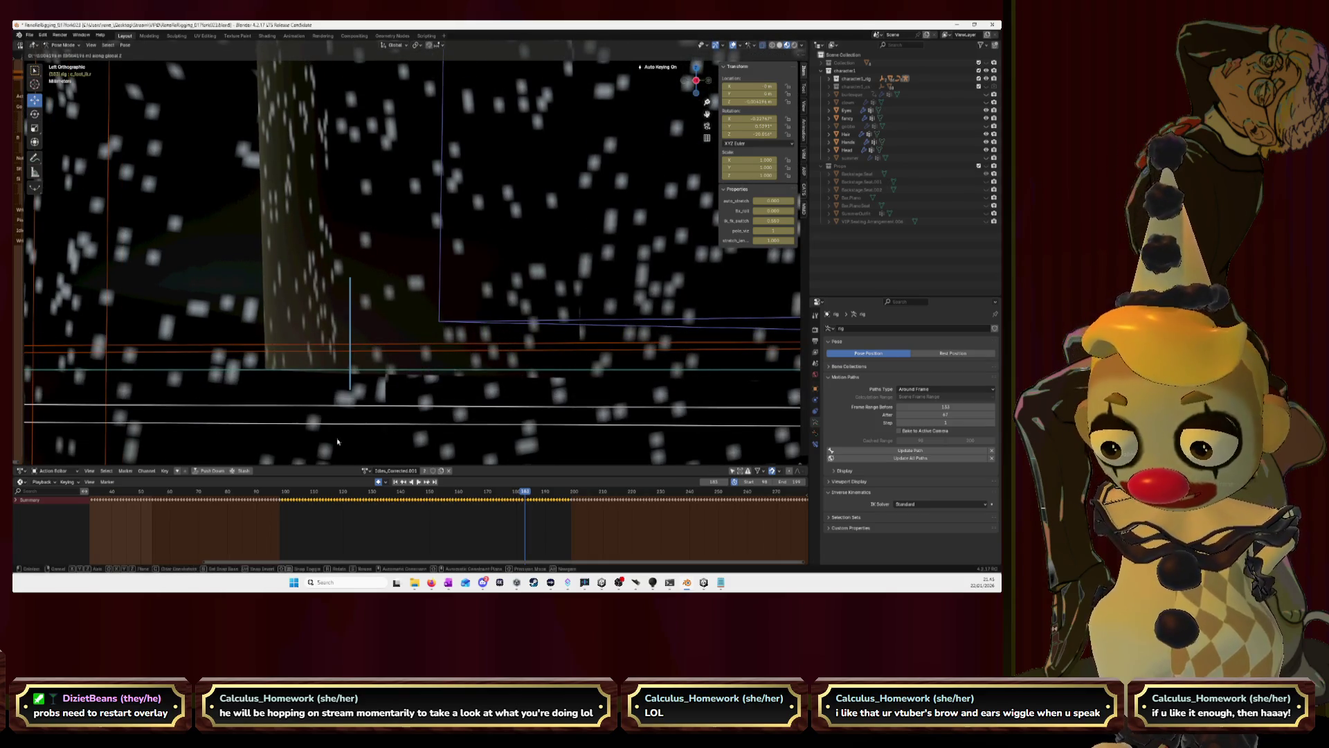
click(526, 432)
Nudge the foot bone further, undoing the adjustments that don't look right.
key(g)
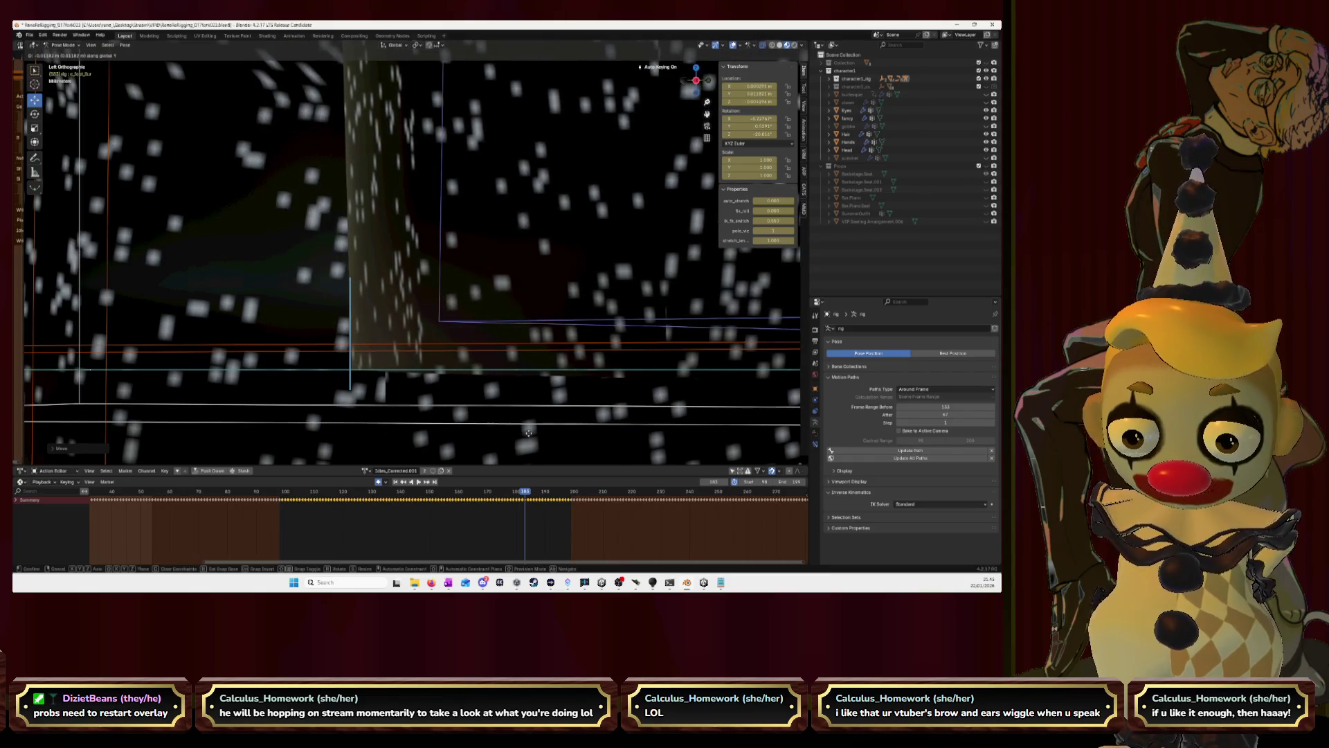
click(529, 434)
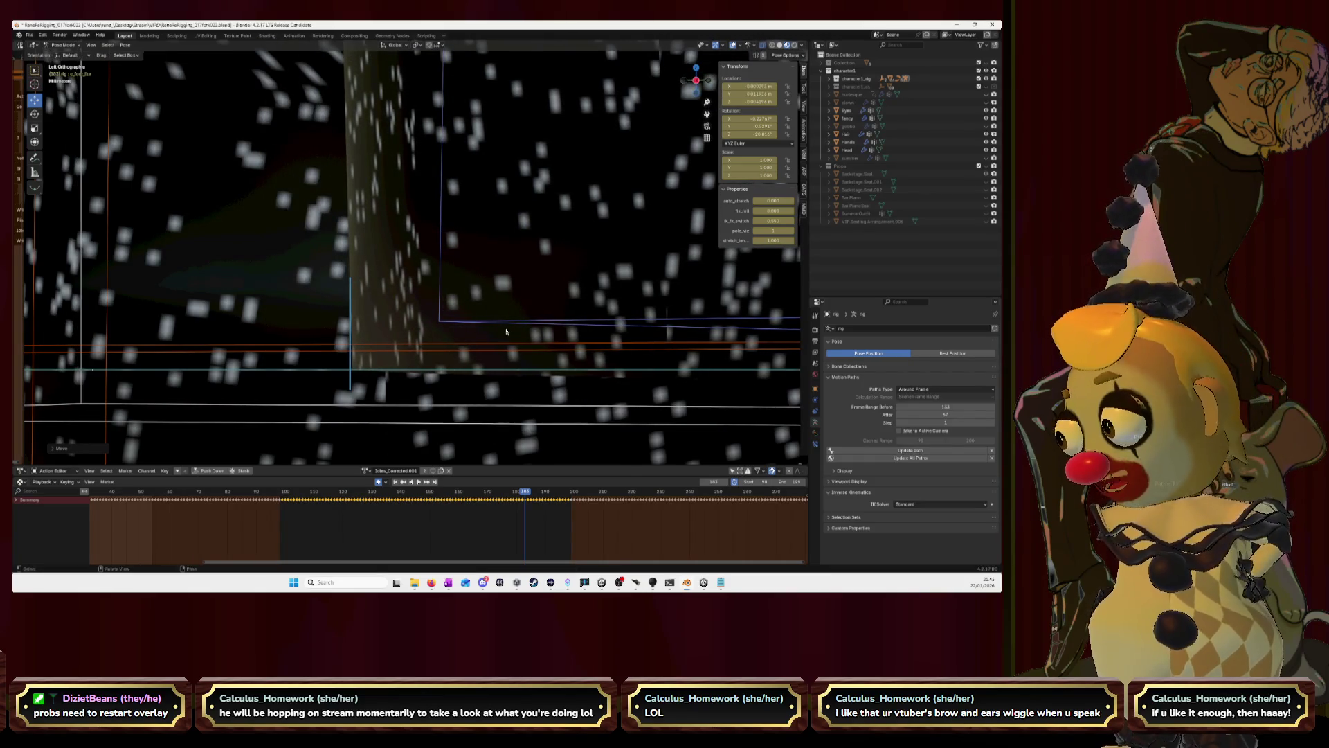
key(ctrl+z)
key(g)
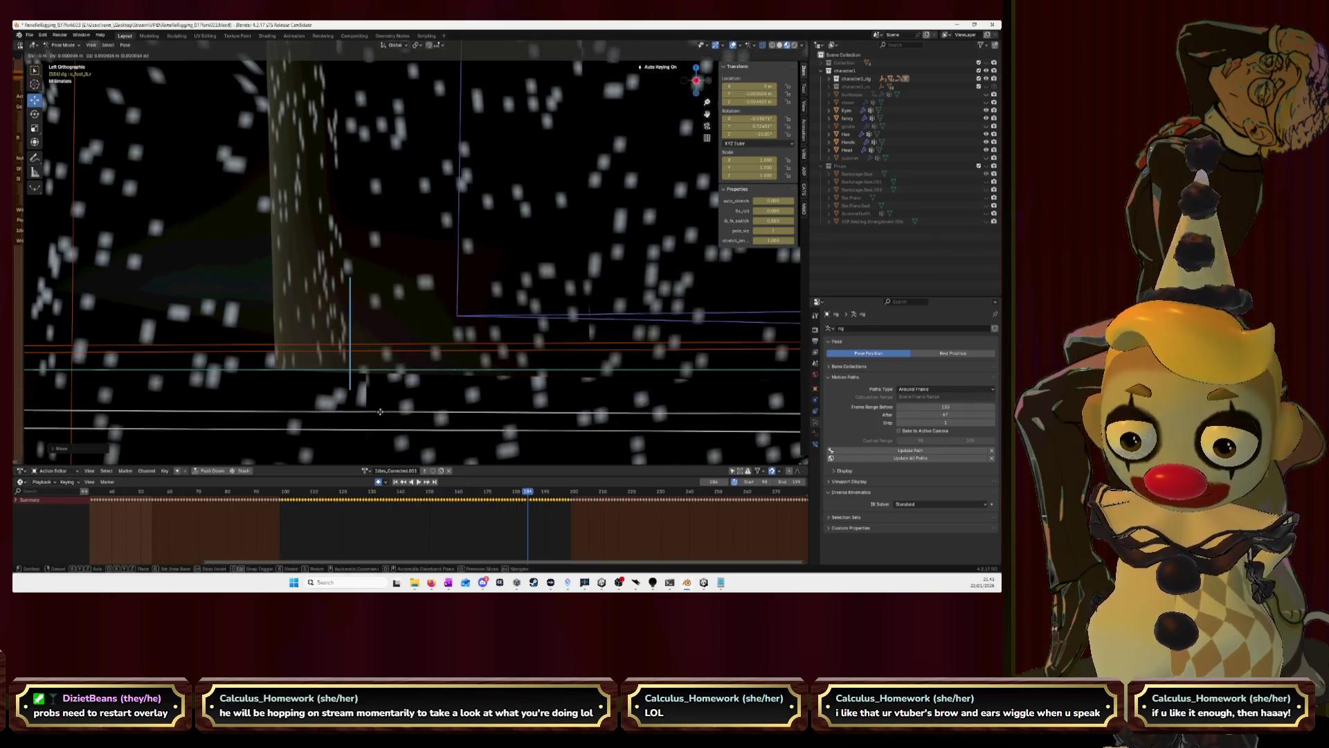
click(551, 414)
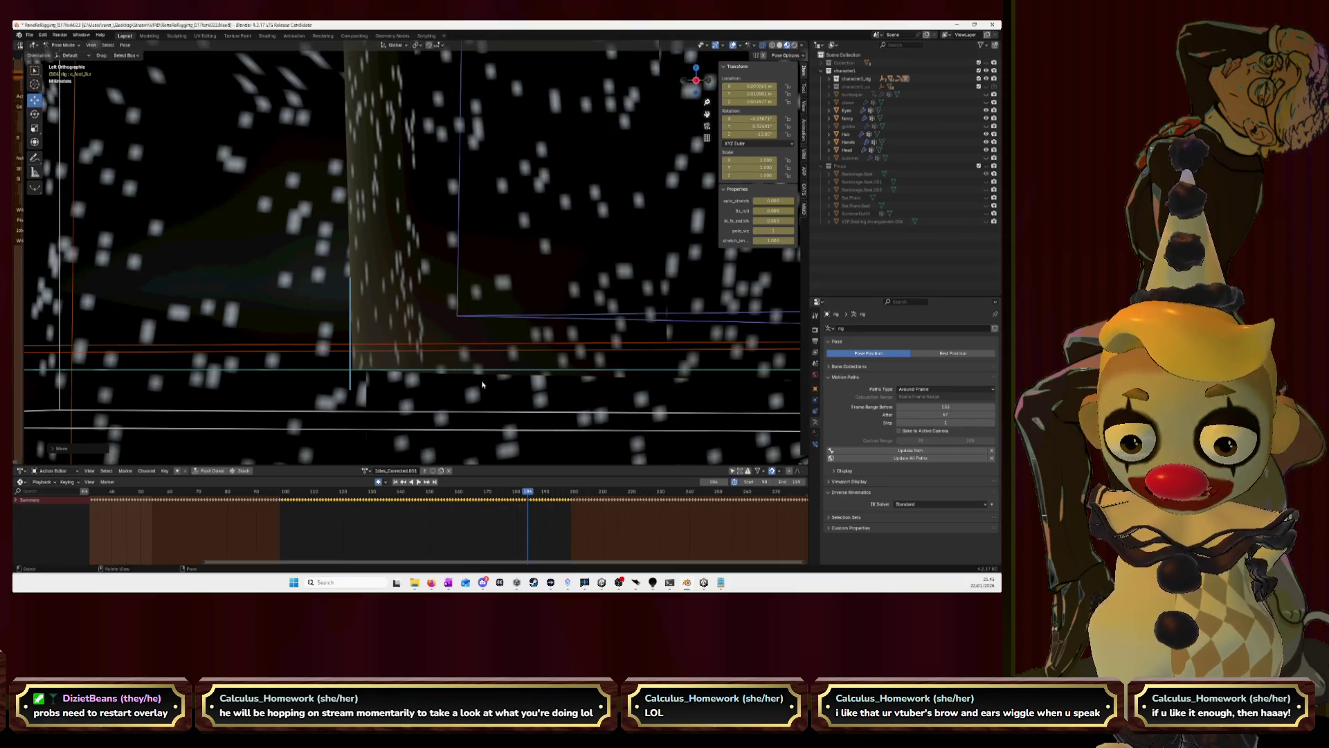
key(ctrl+z)
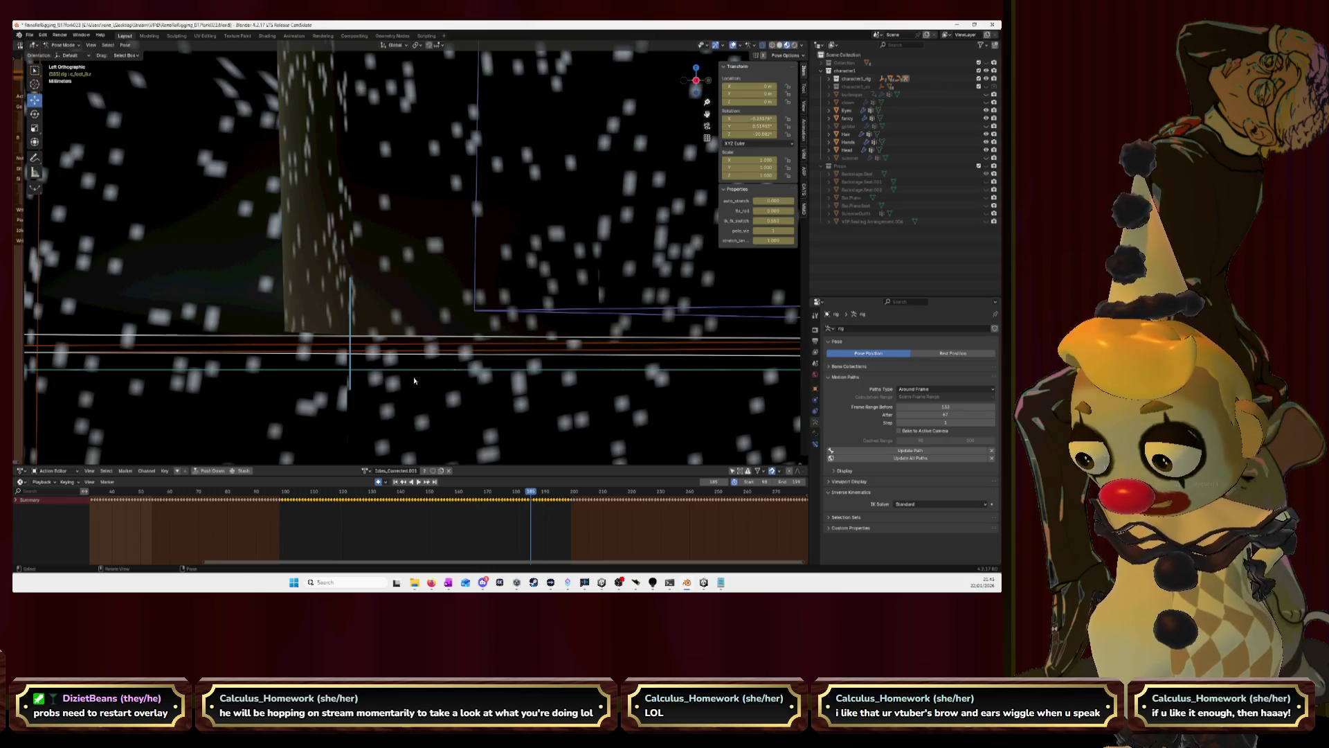
Key the foot bone's position on this frame and the next, refining the second placement.
key(g)
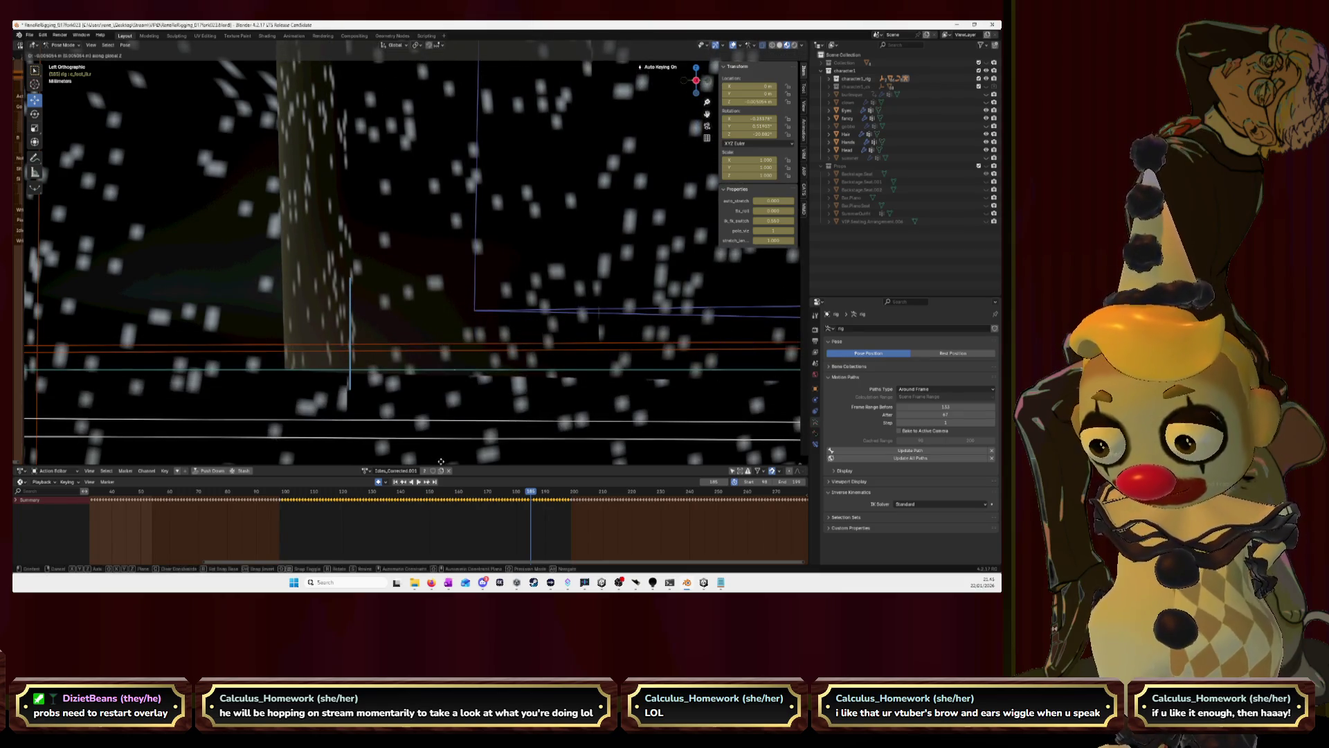
click(544, 349)
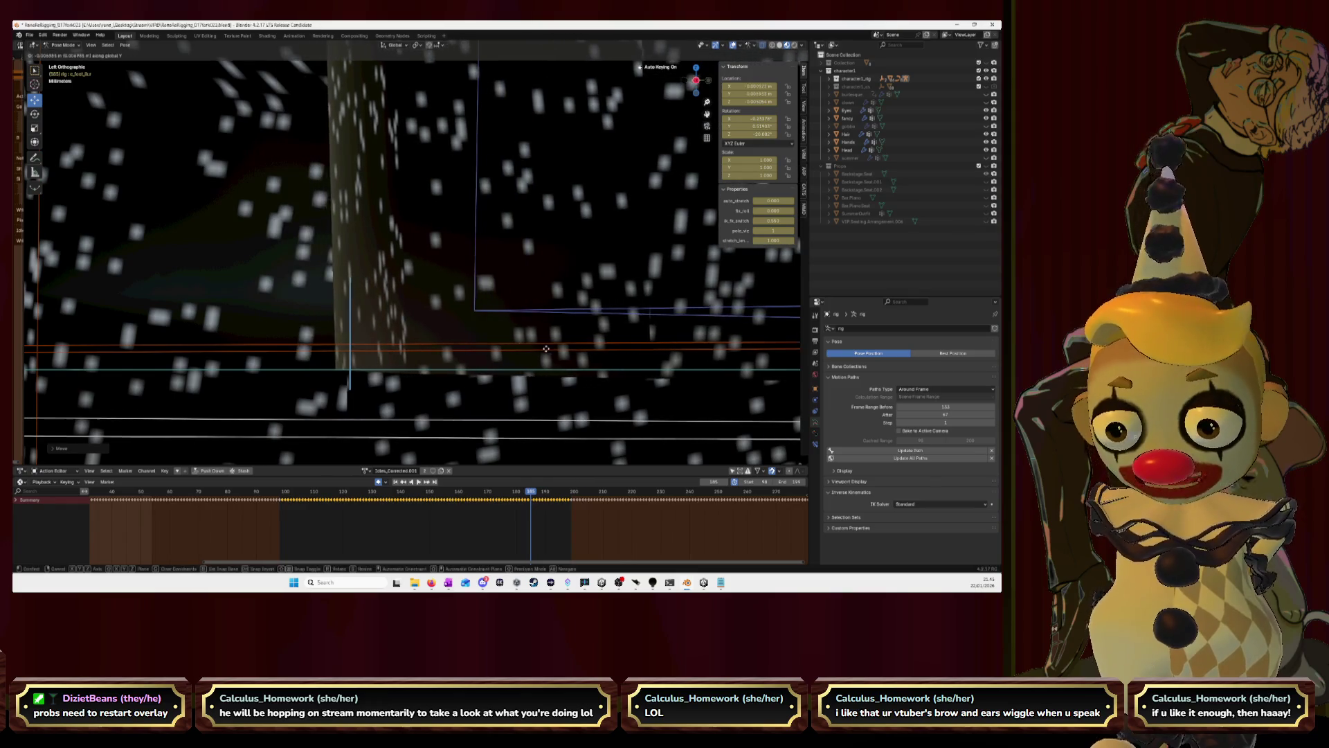
click(560, 355)
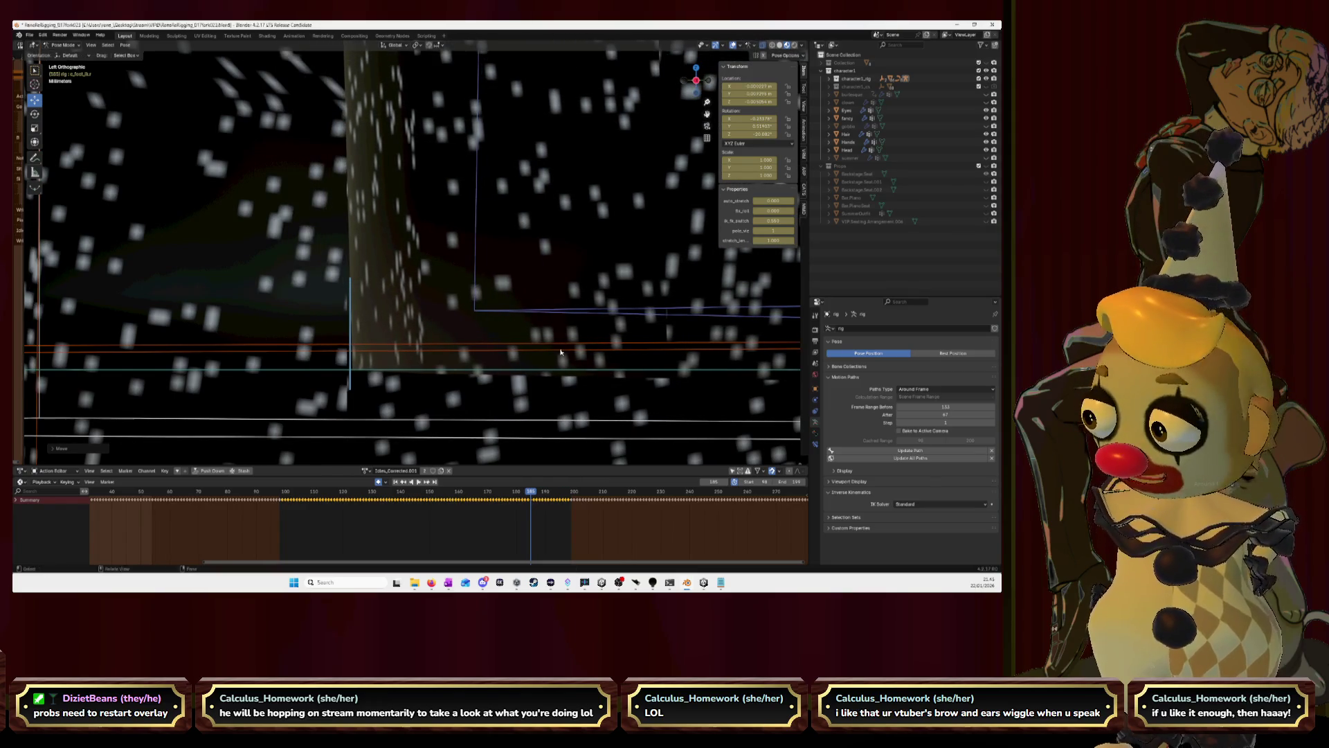
key(Right)
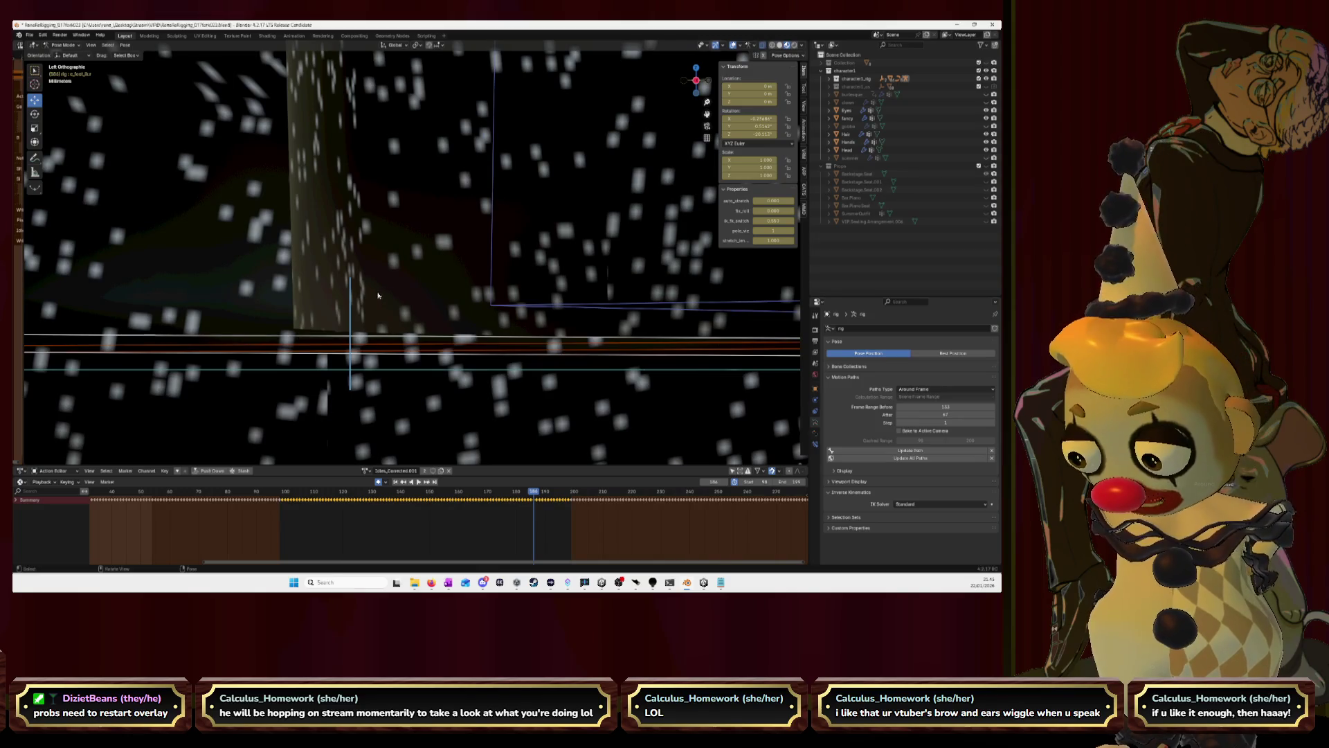
key(g)
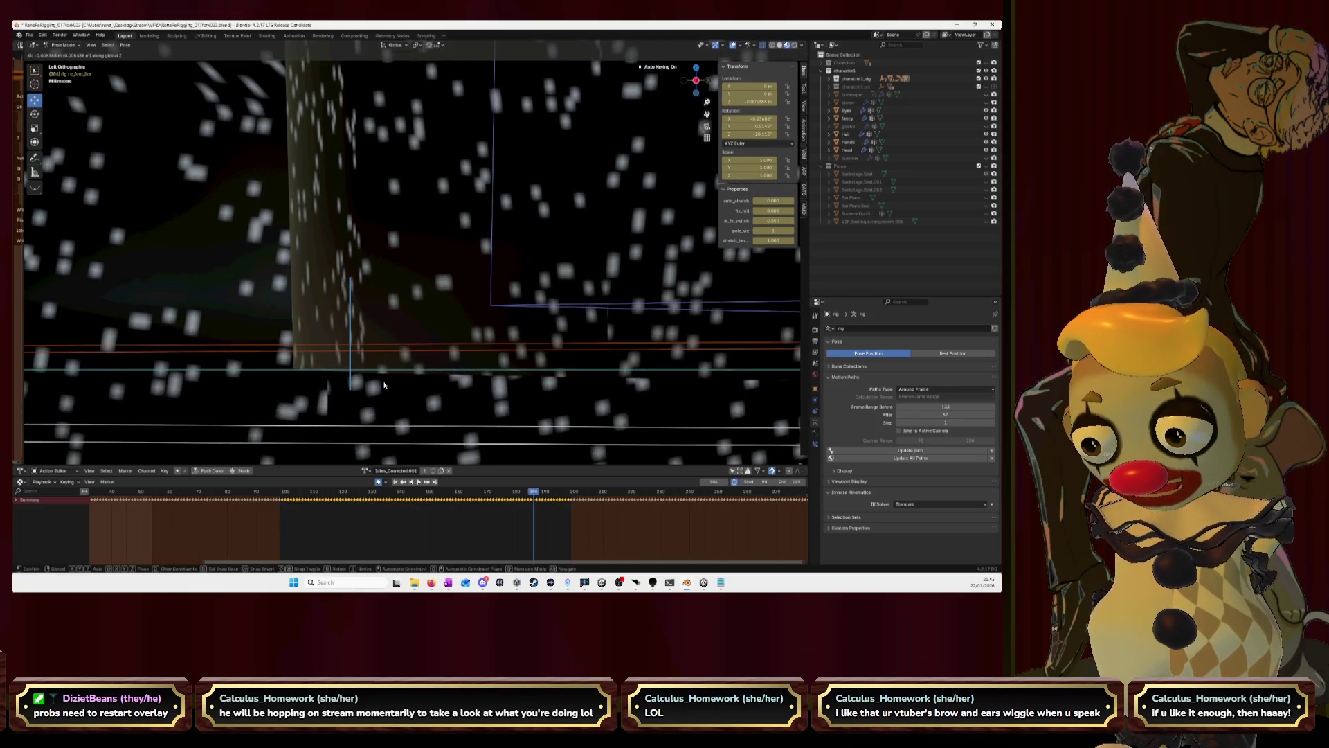
click(384, 387)
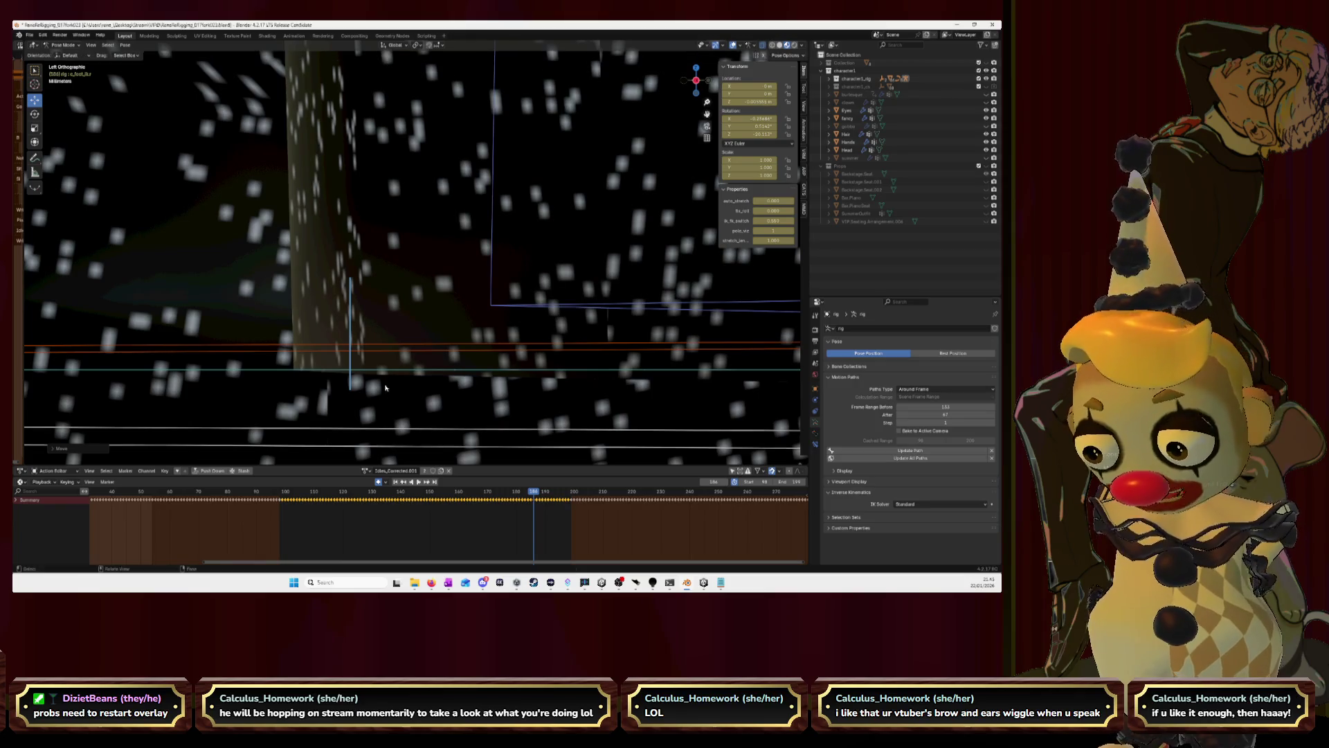
key(g)
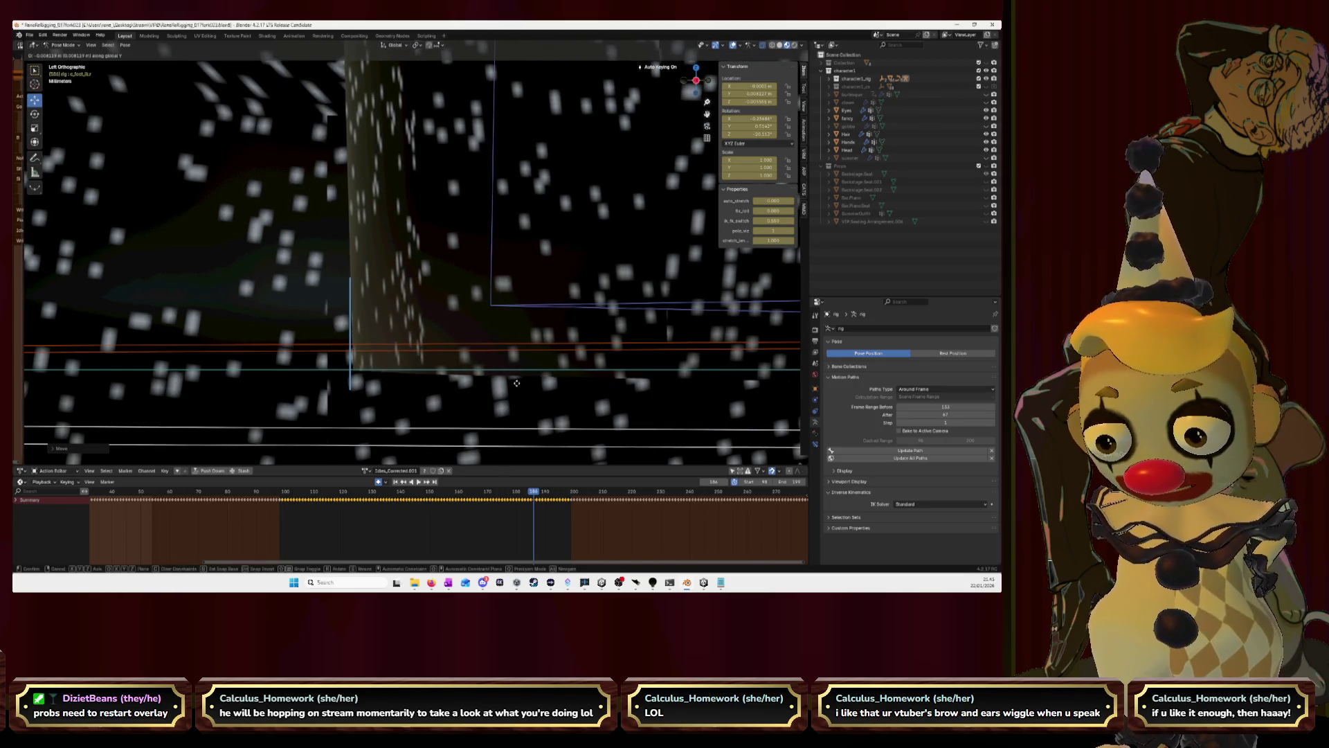
click(516, 383)
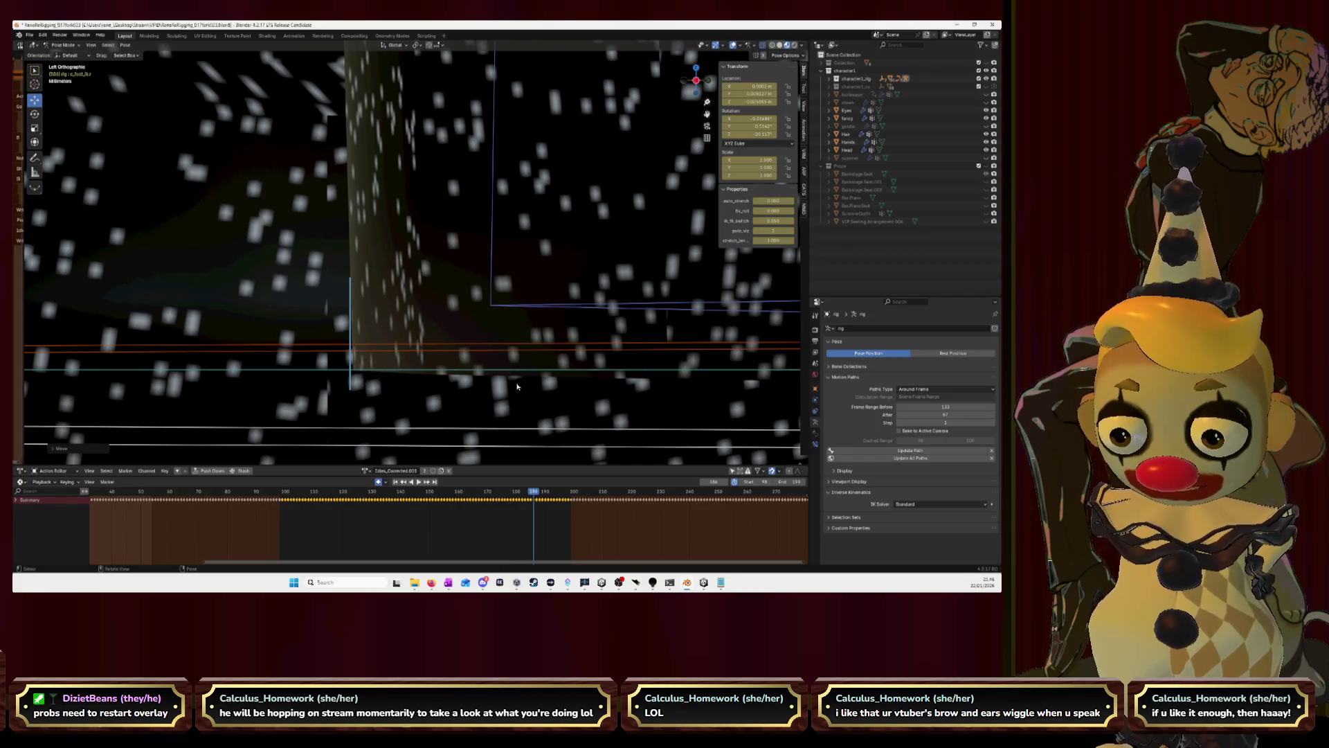
key(Right)
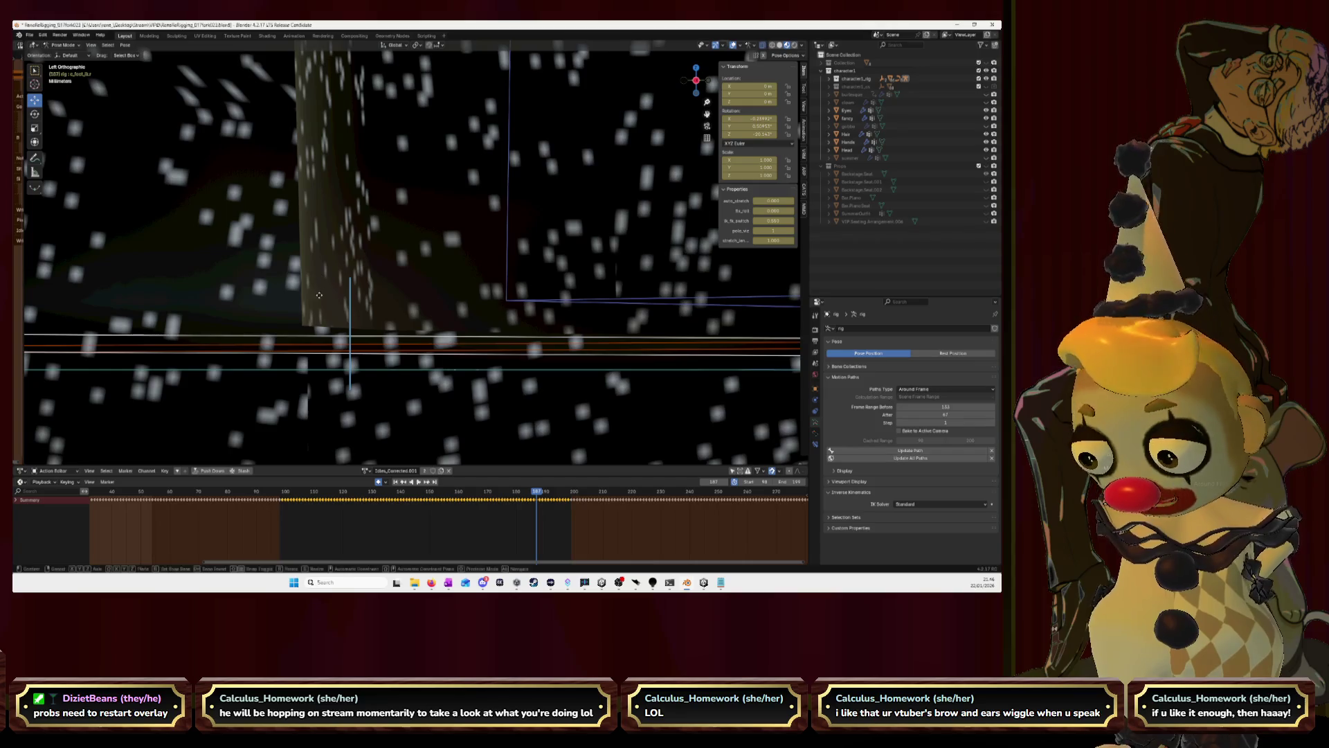
Retry the foot move after cancelling once, key the chosen spot and step forward a frame.
key(g)
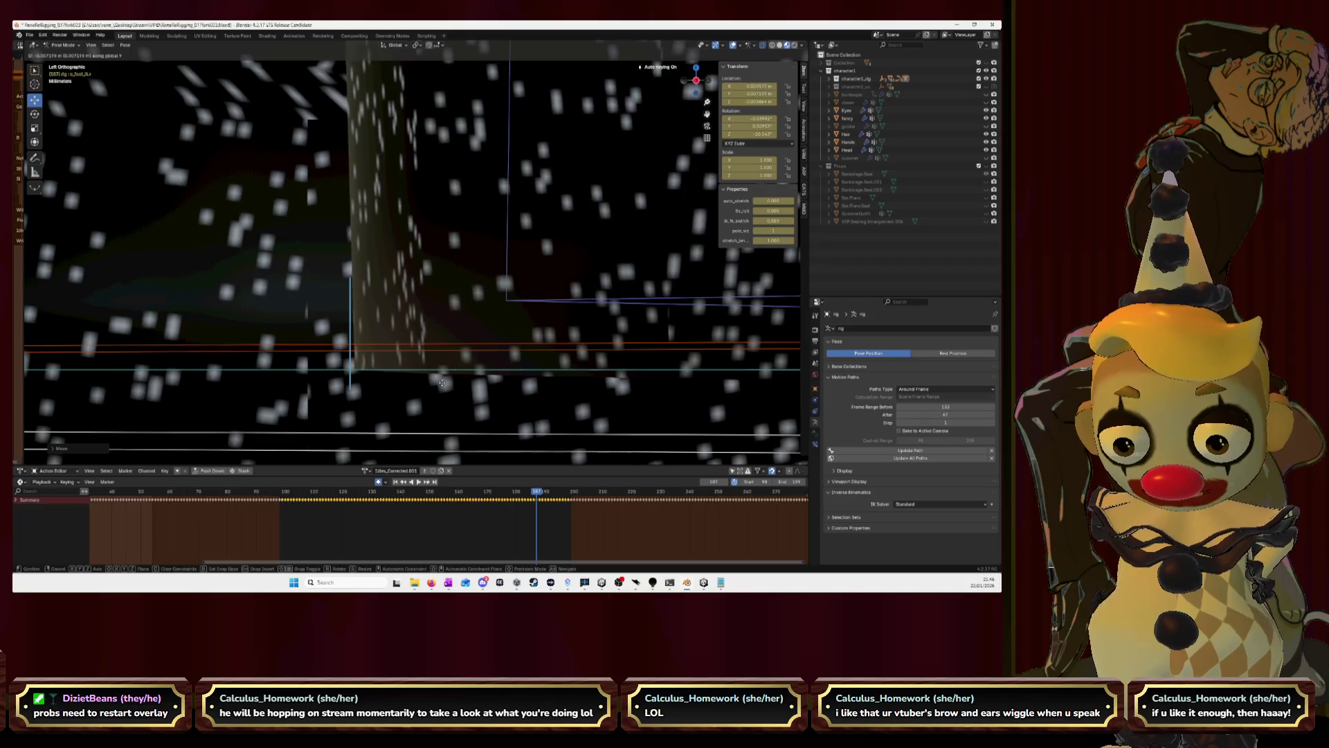
right_click(436, 385)
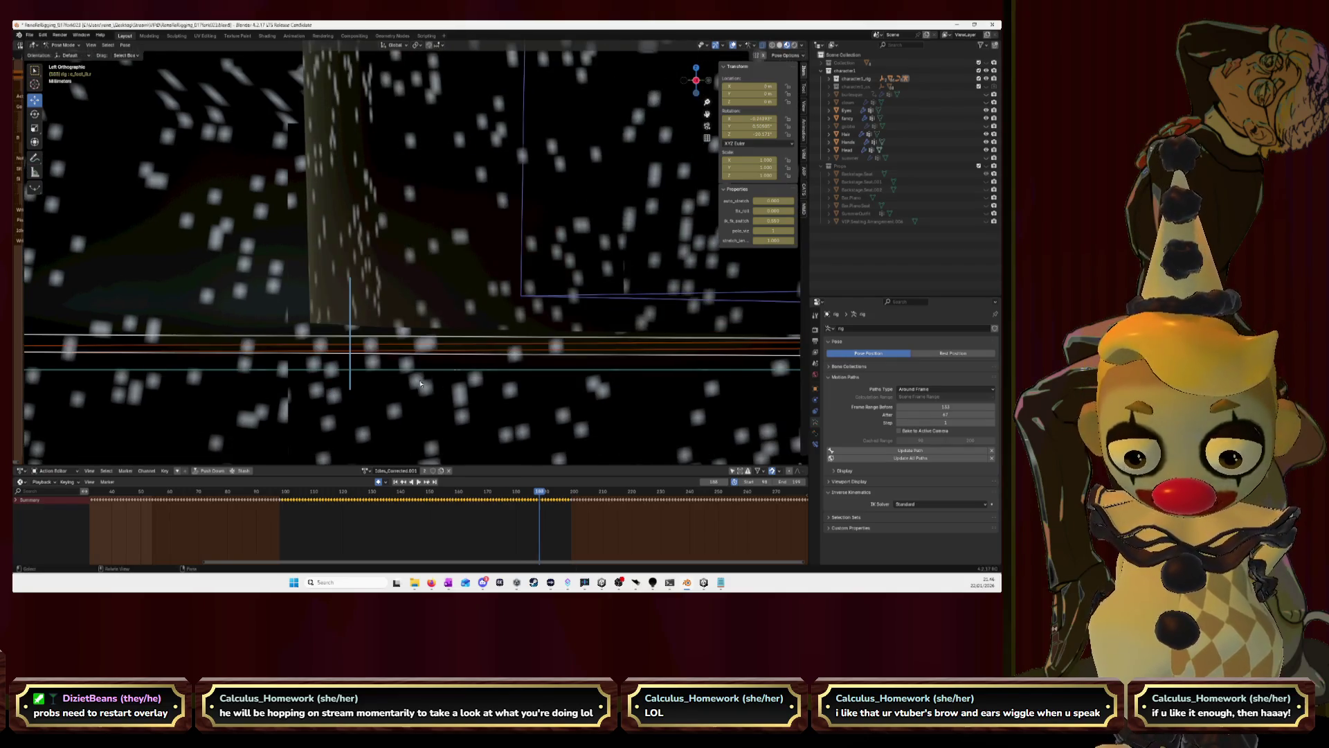
key(g)
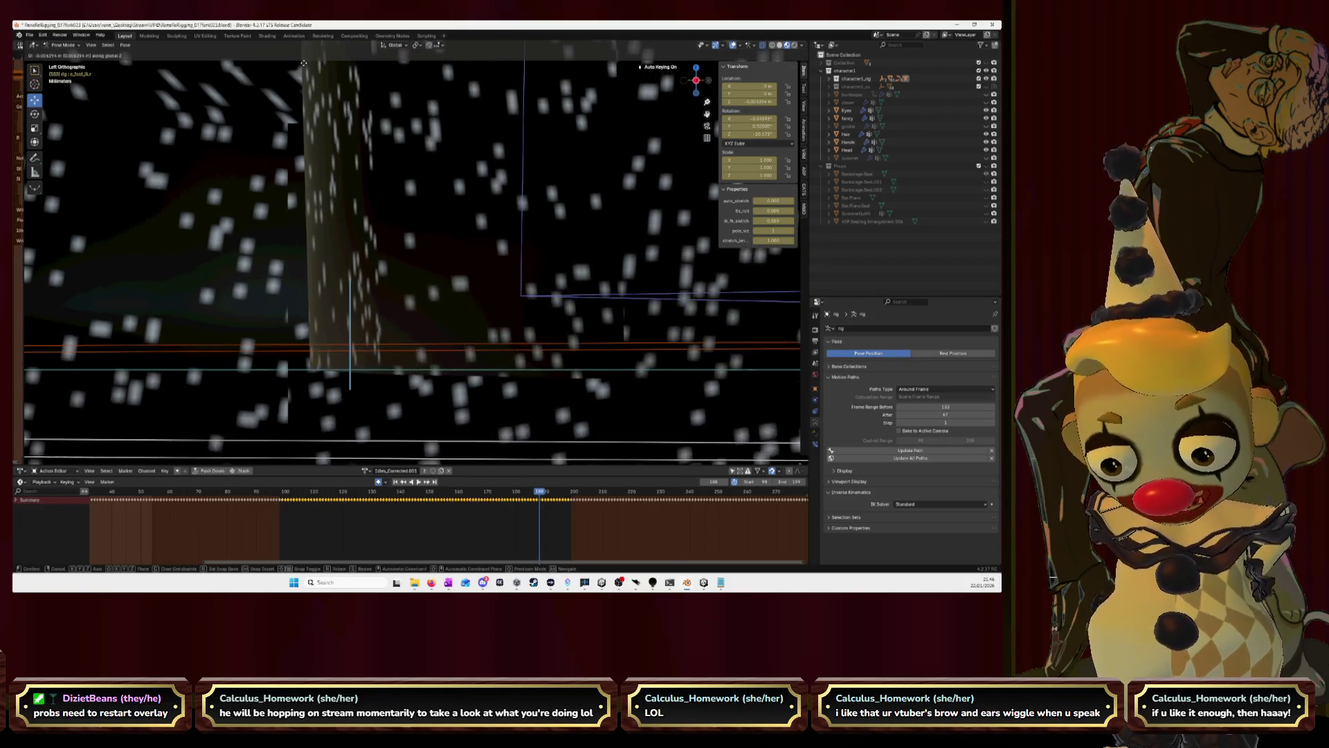
click(304, 62)
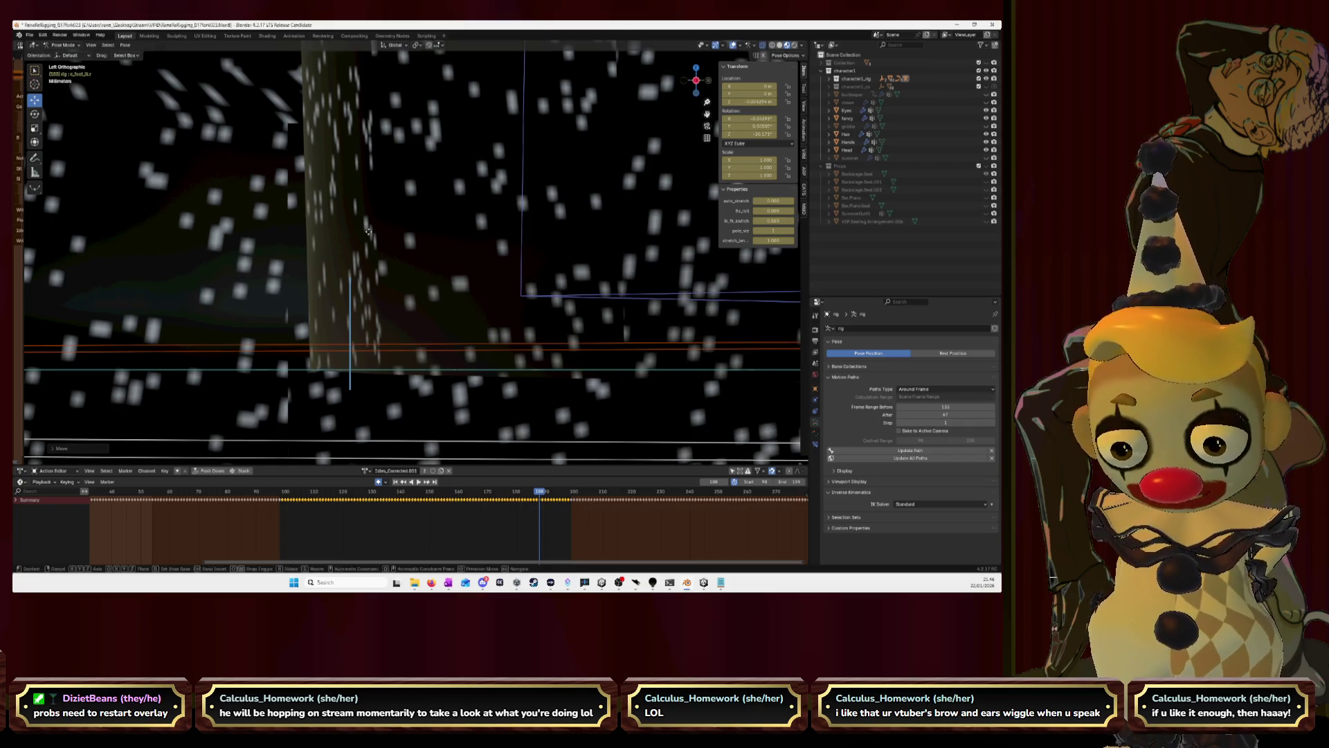
click(463, 242)
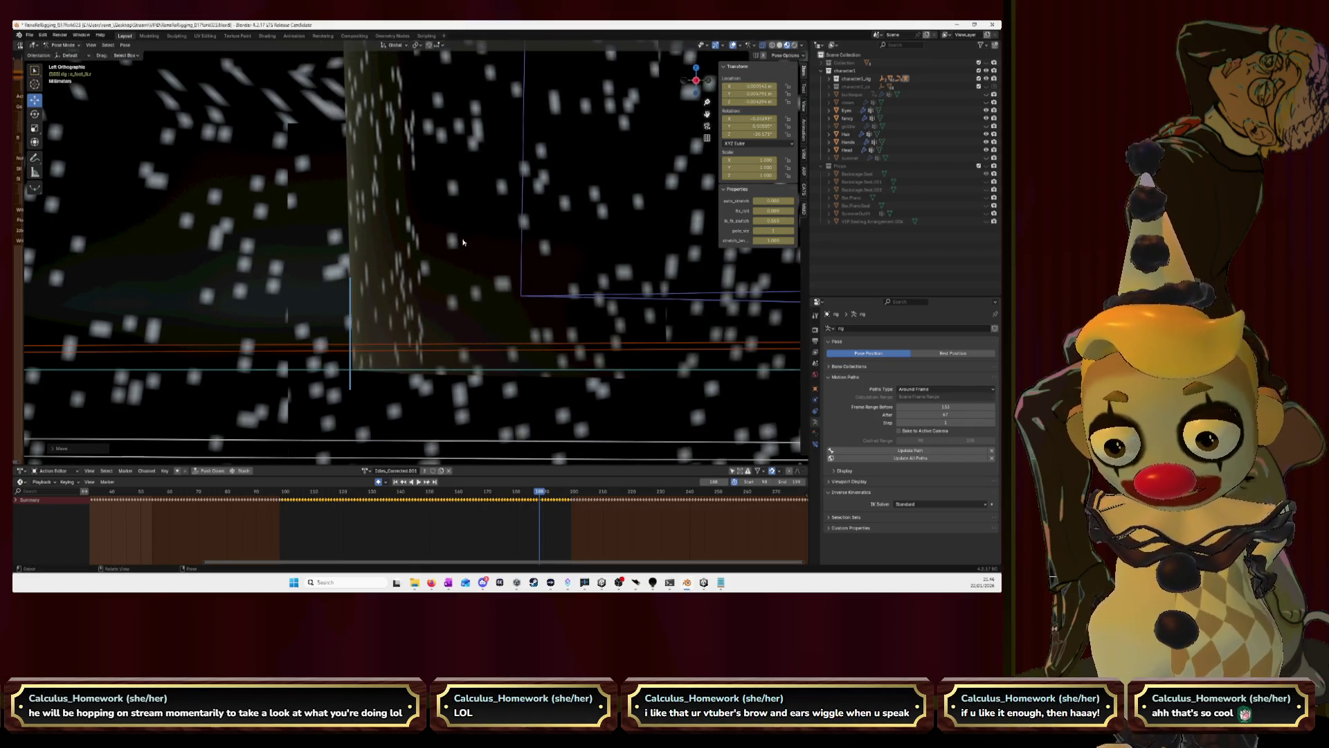
key(Right)
Key the foot on the next frame, then slide it along global Y and key the frame after.
key(g)
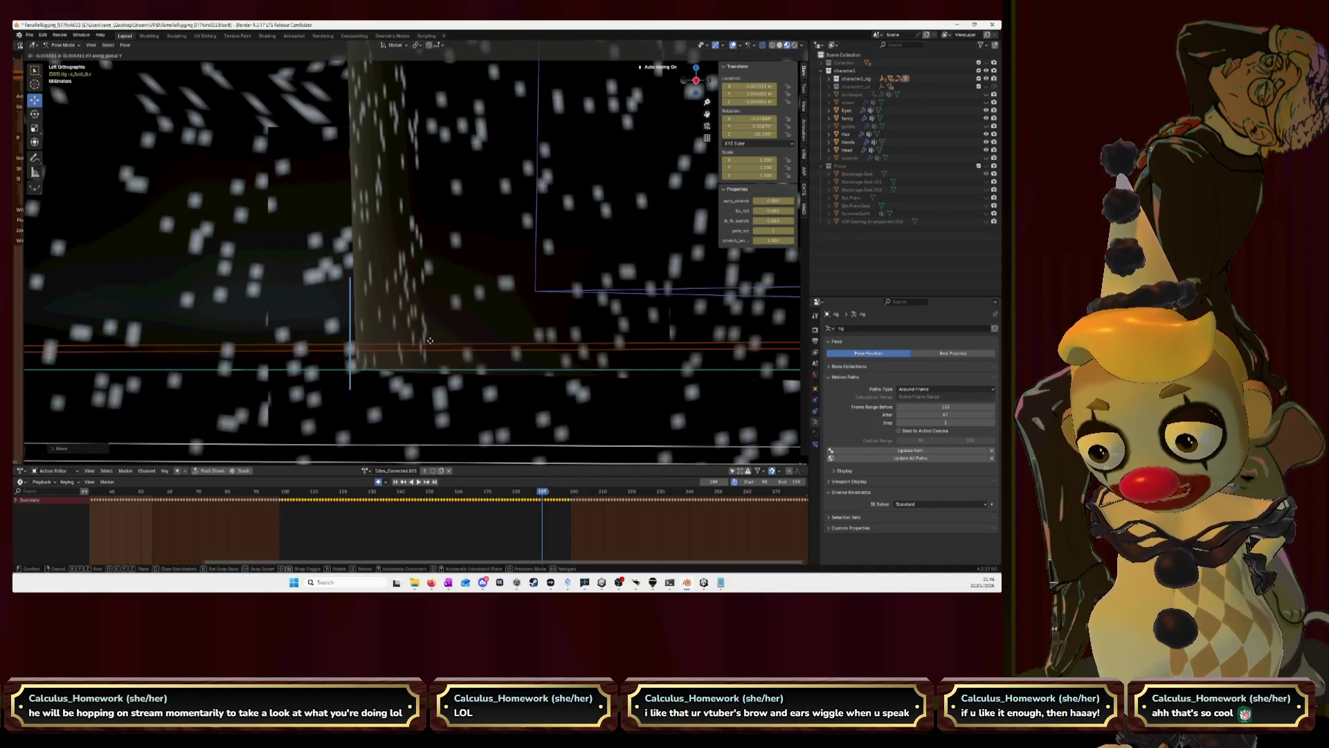
click(426, 342)
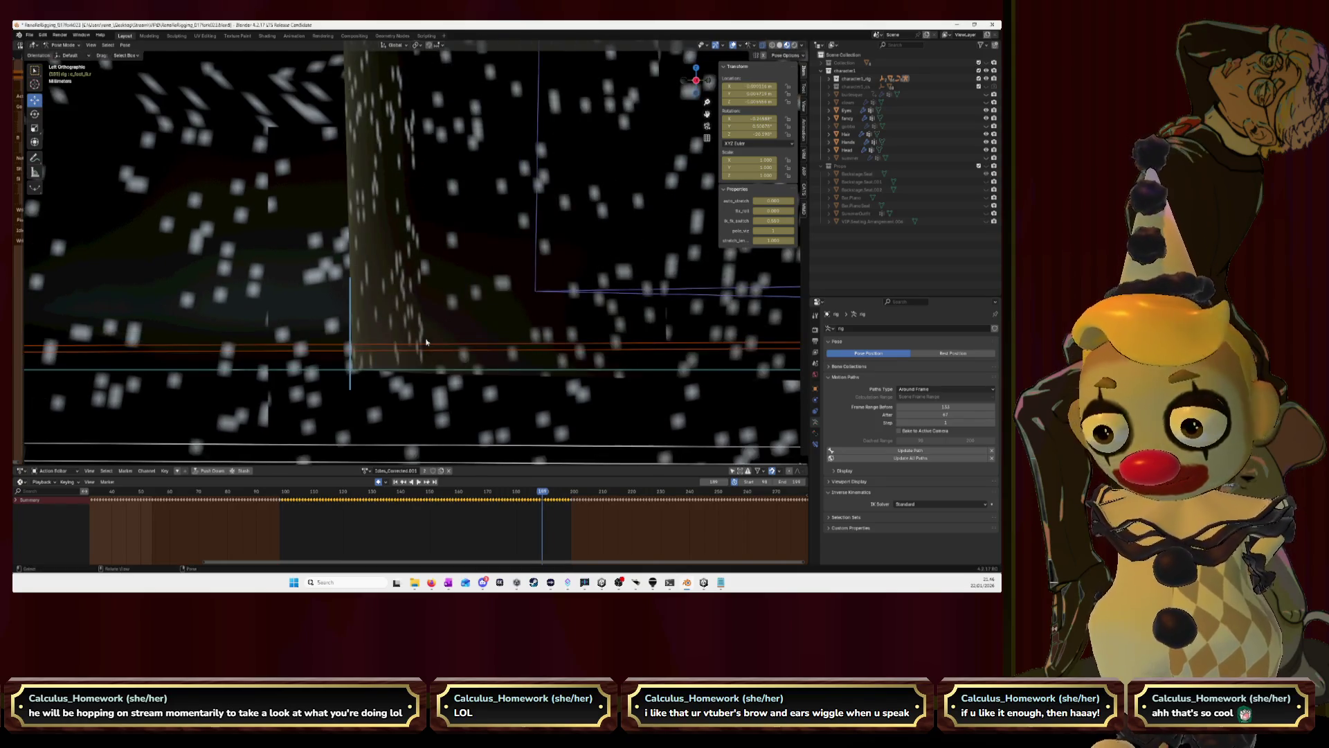
key(Right)
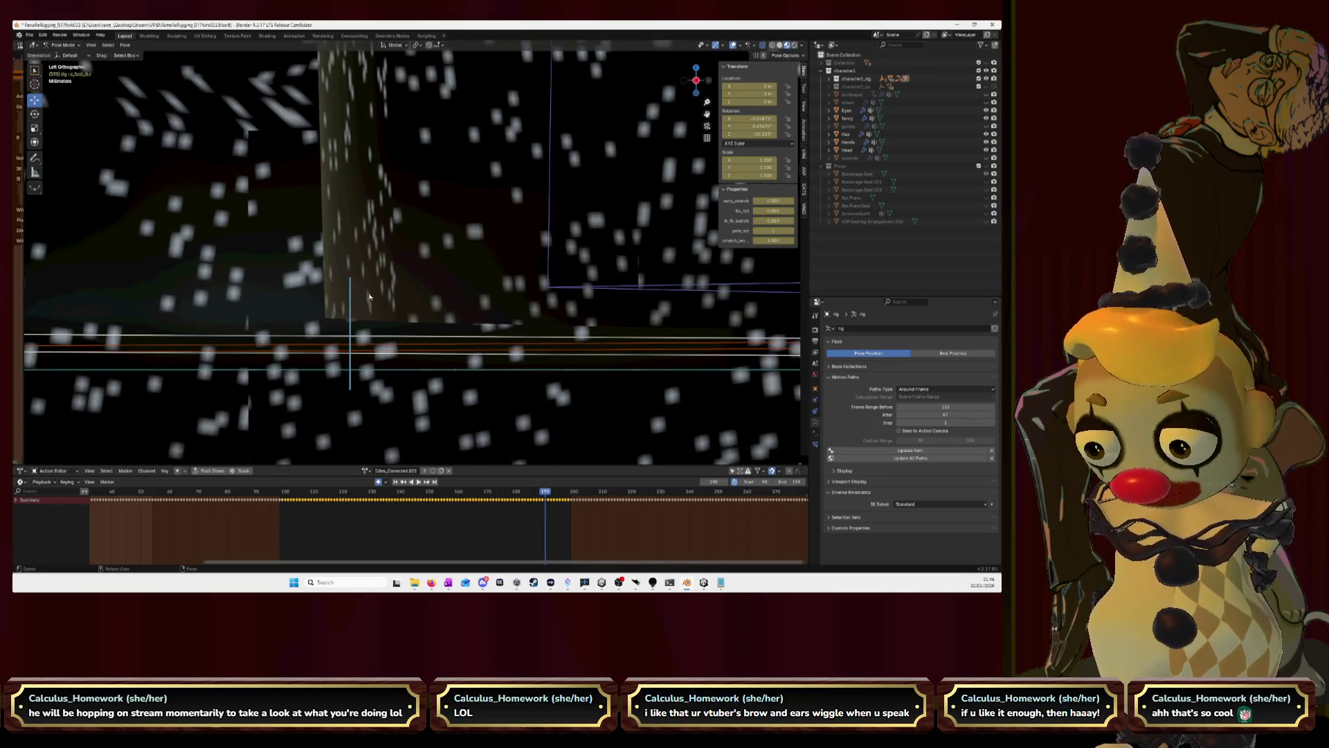
key(g)
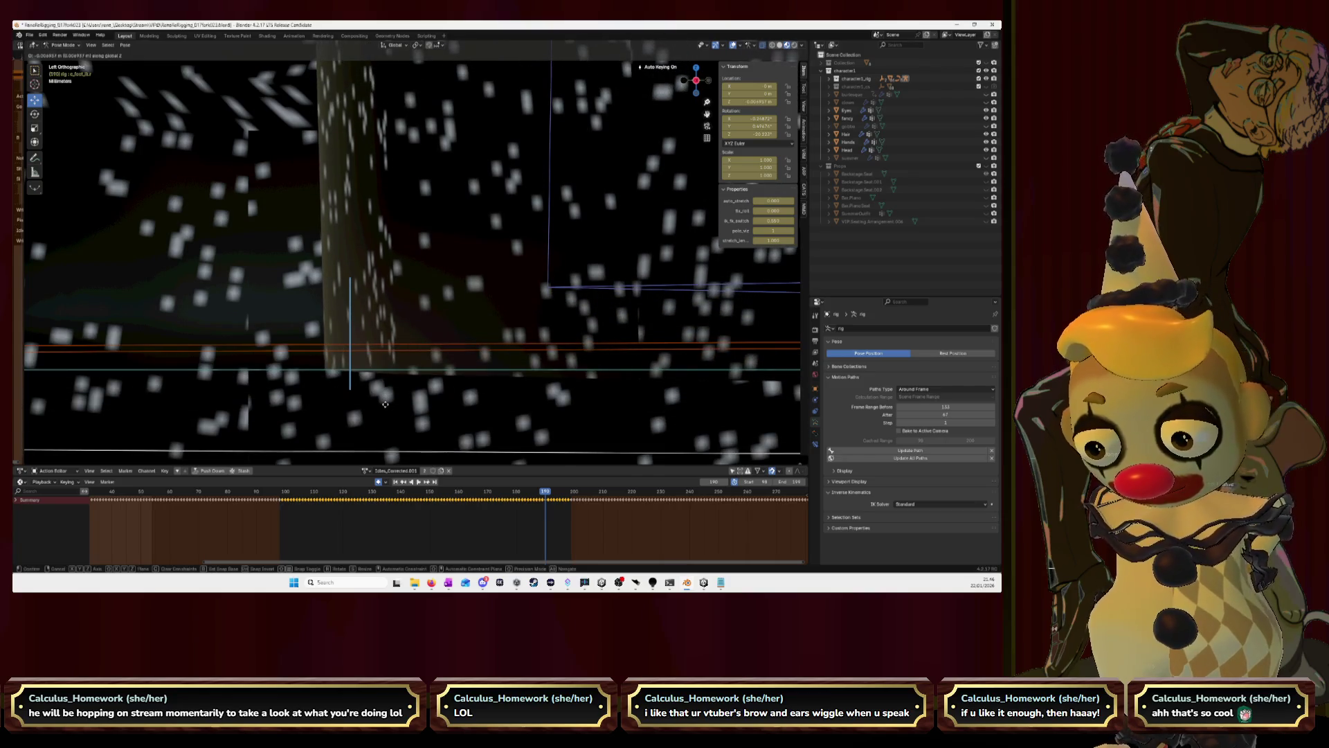
key(y)
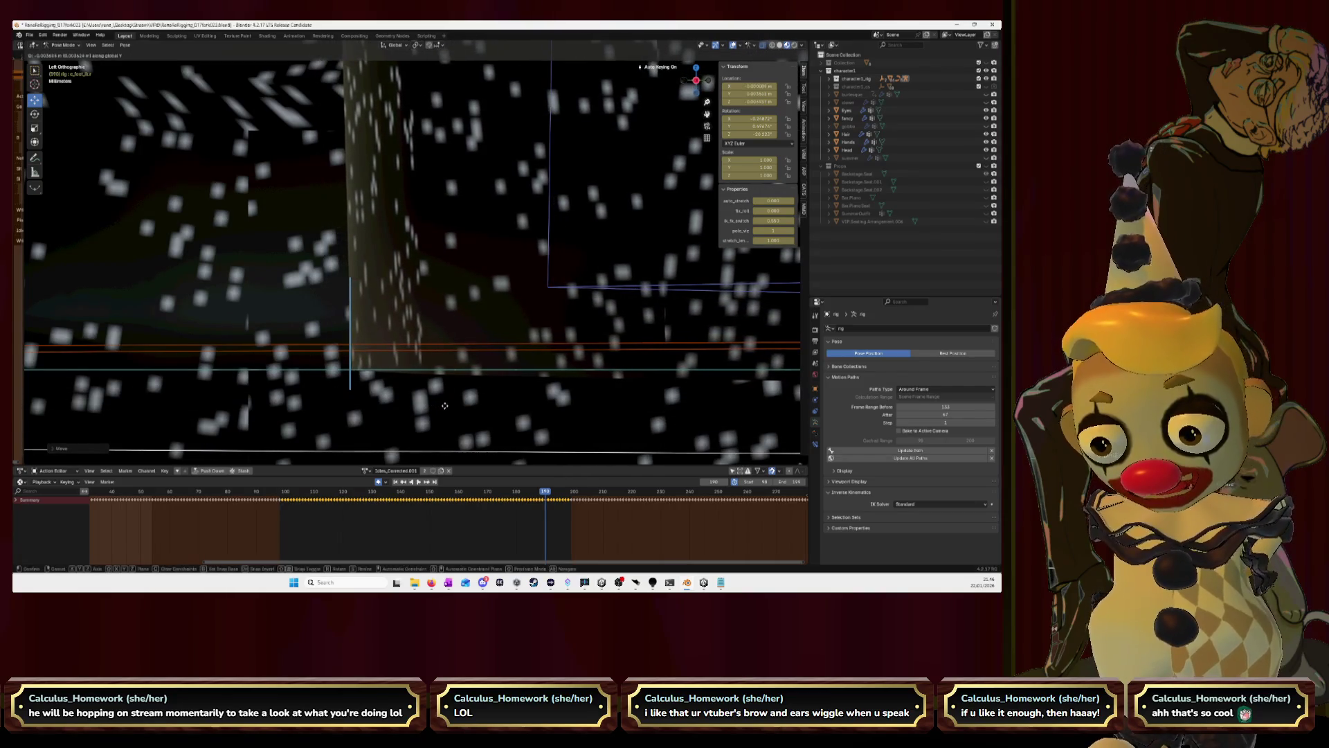
click(446, 409)
Key a Y-axis foot position and a free placement on the next two frames of the step.
key(Right)
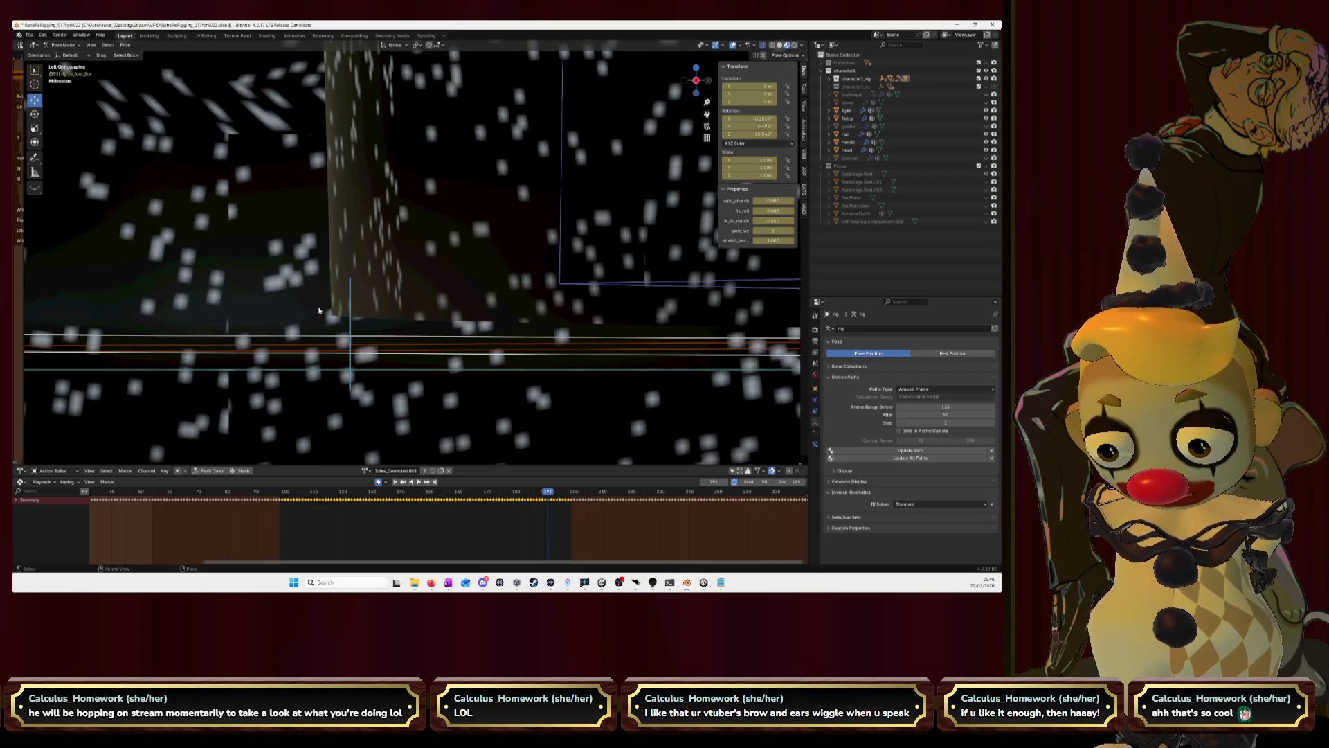
key(g)
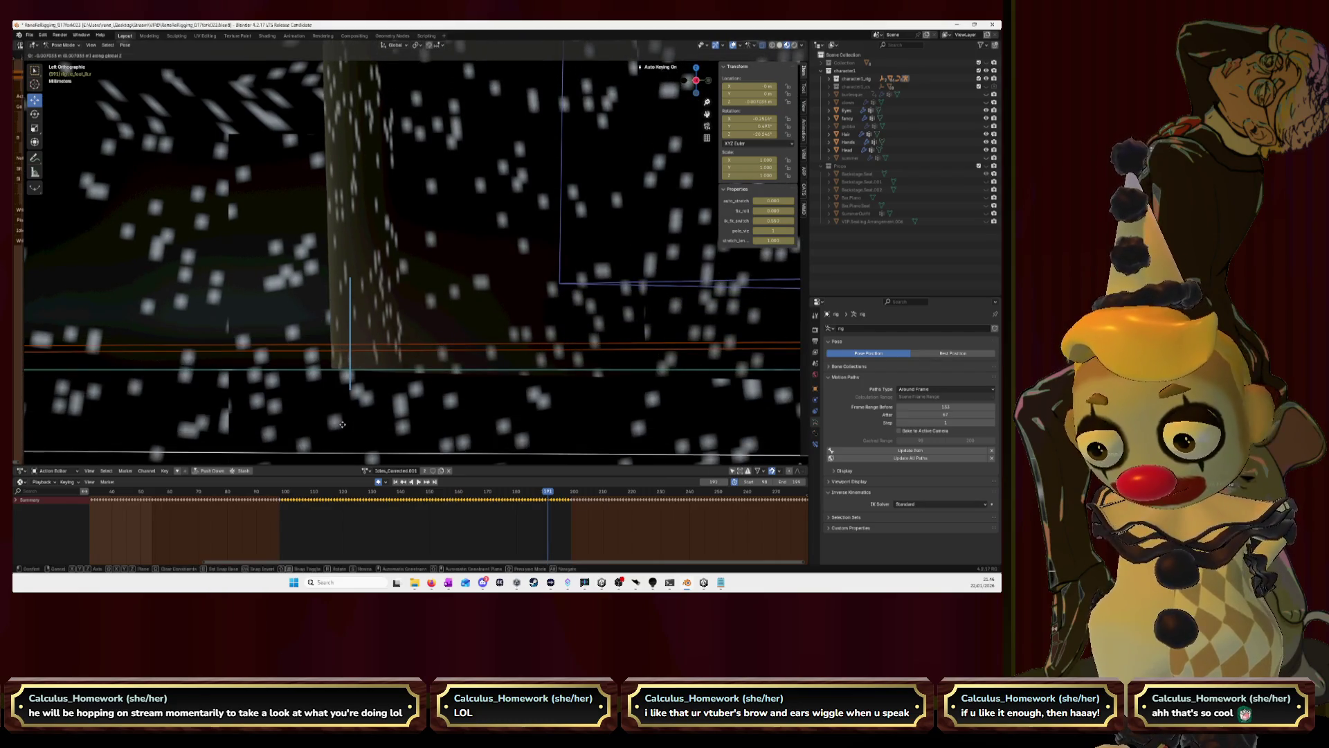
key(y)
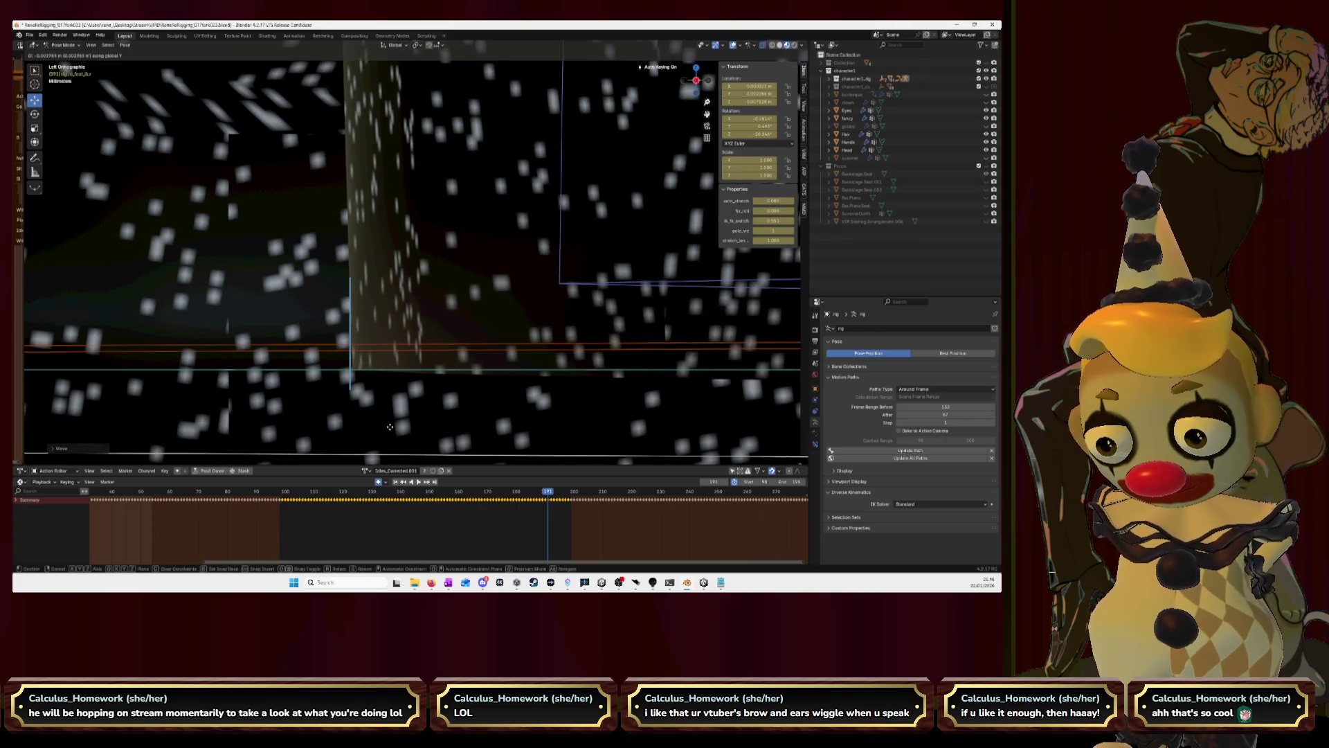
click(390, 429)
key(Right)
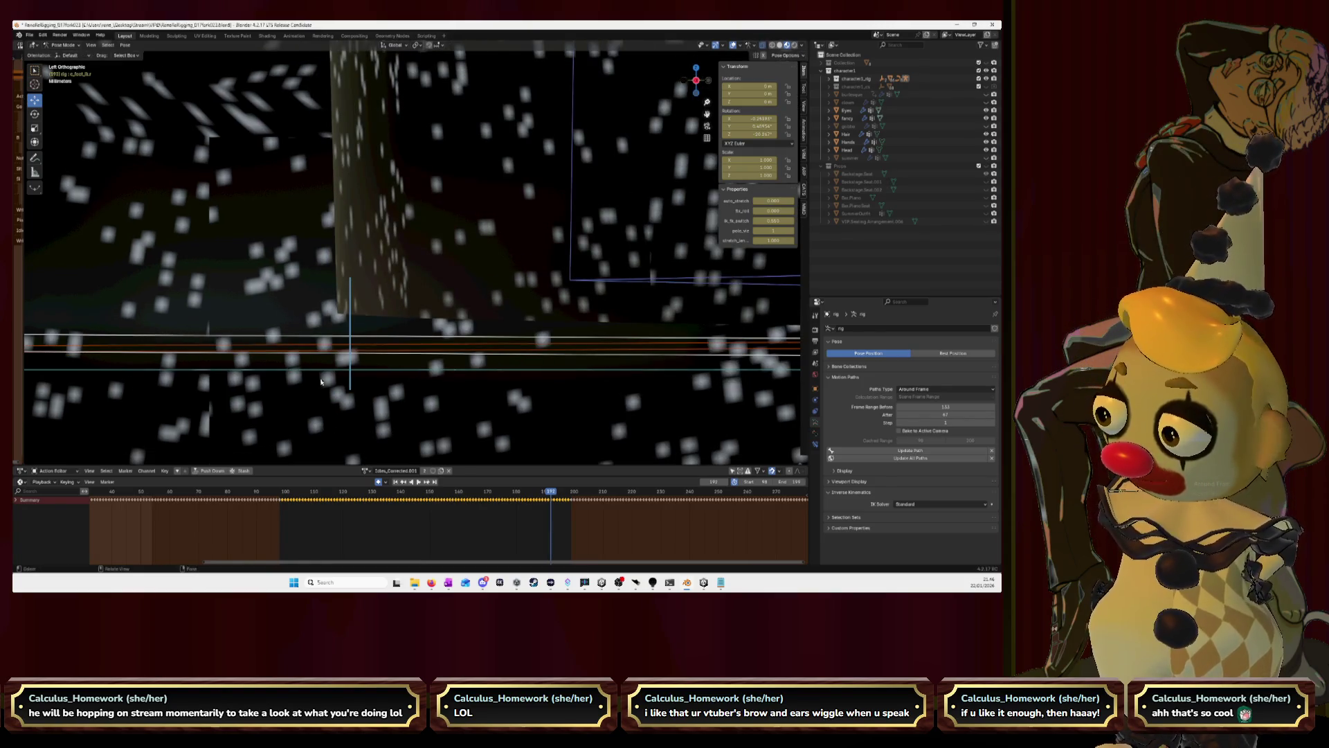
key(g)
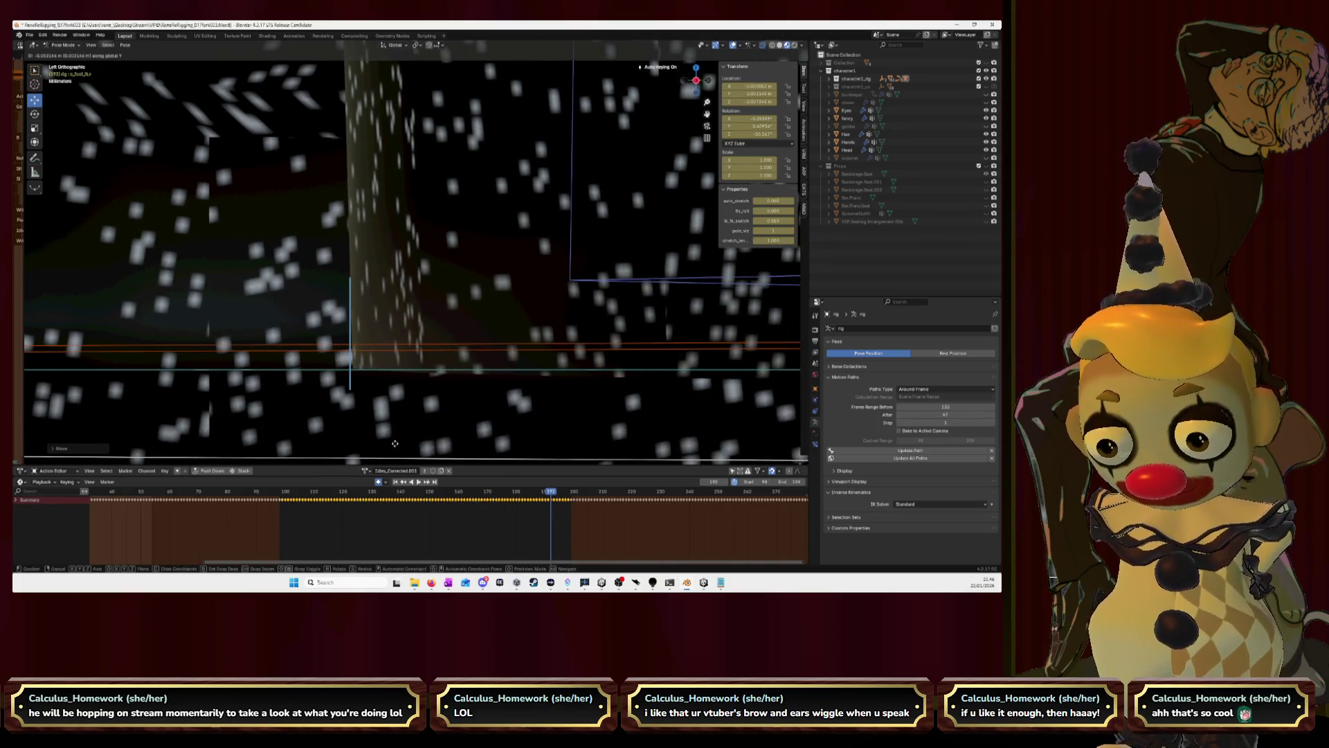
click(396, 446)
key(Right)
Experiment with several foot placements on this frame, cancelling the ones that miss.
key(g)
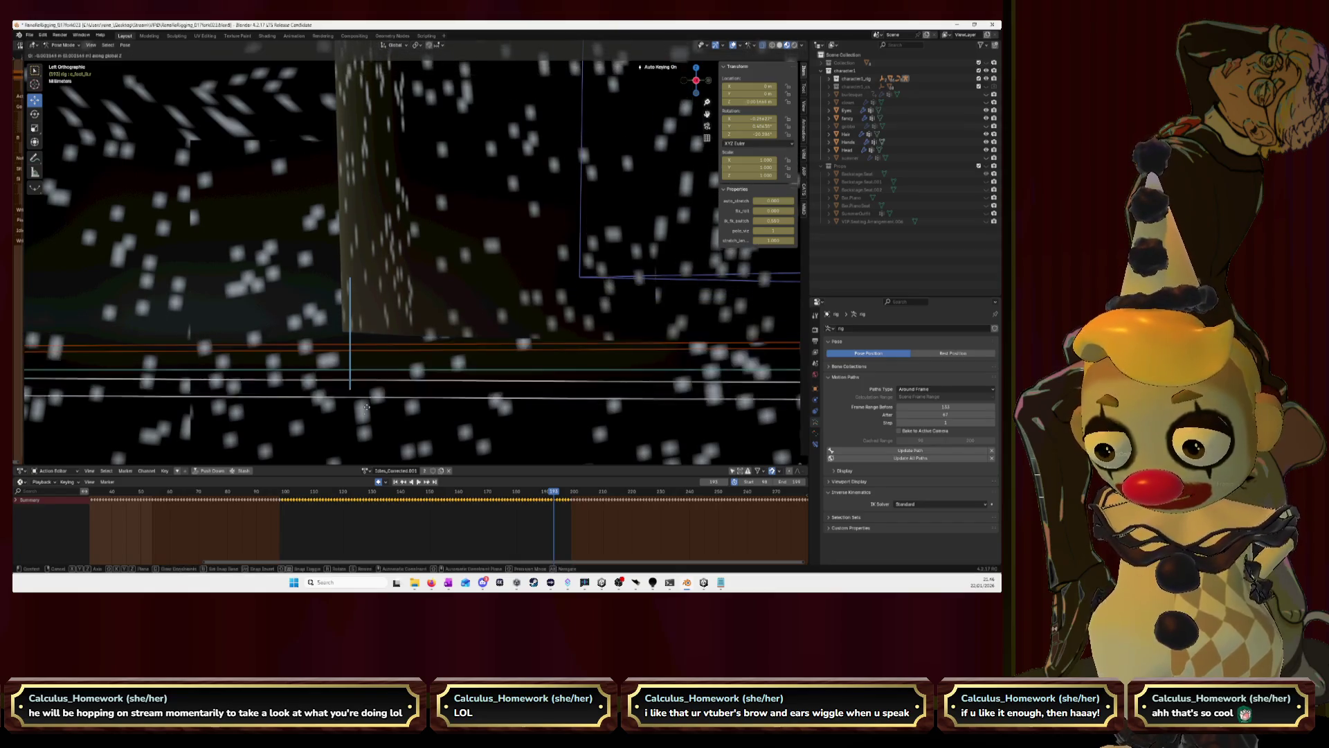
click(364, 52)
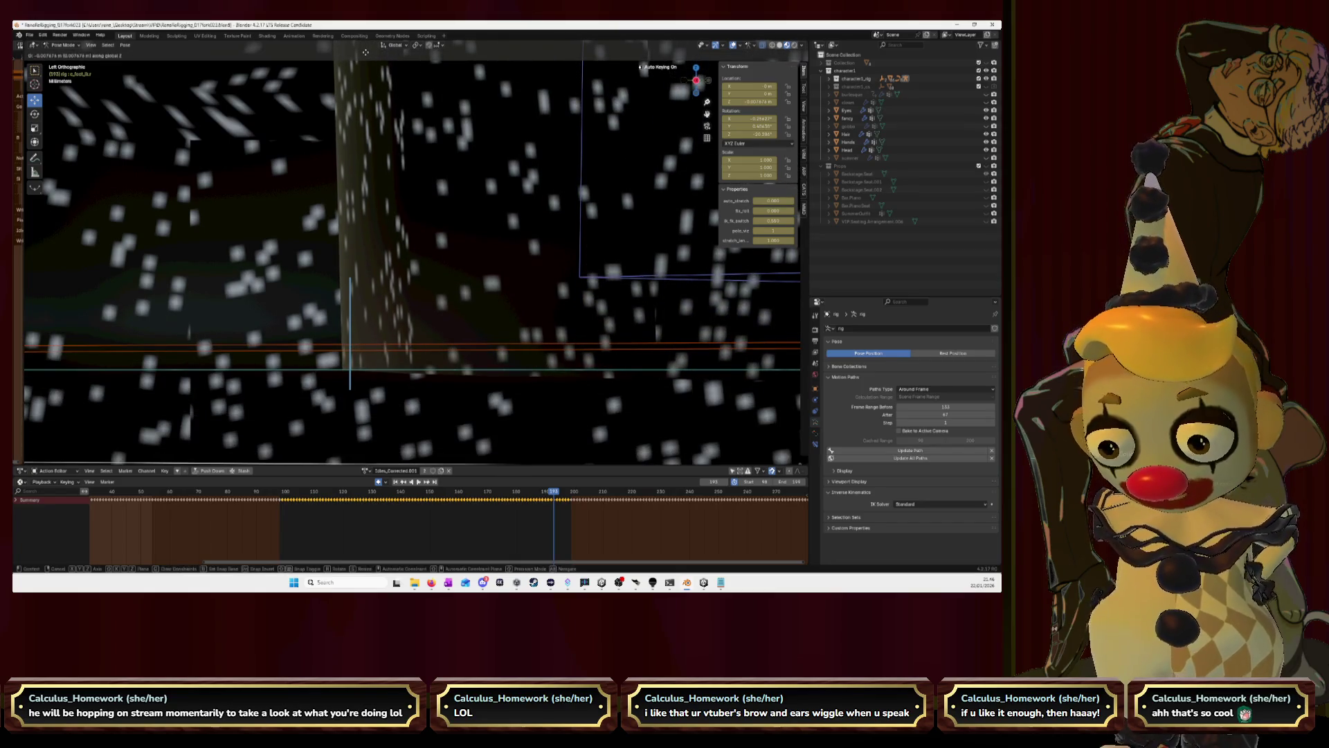
key(g)
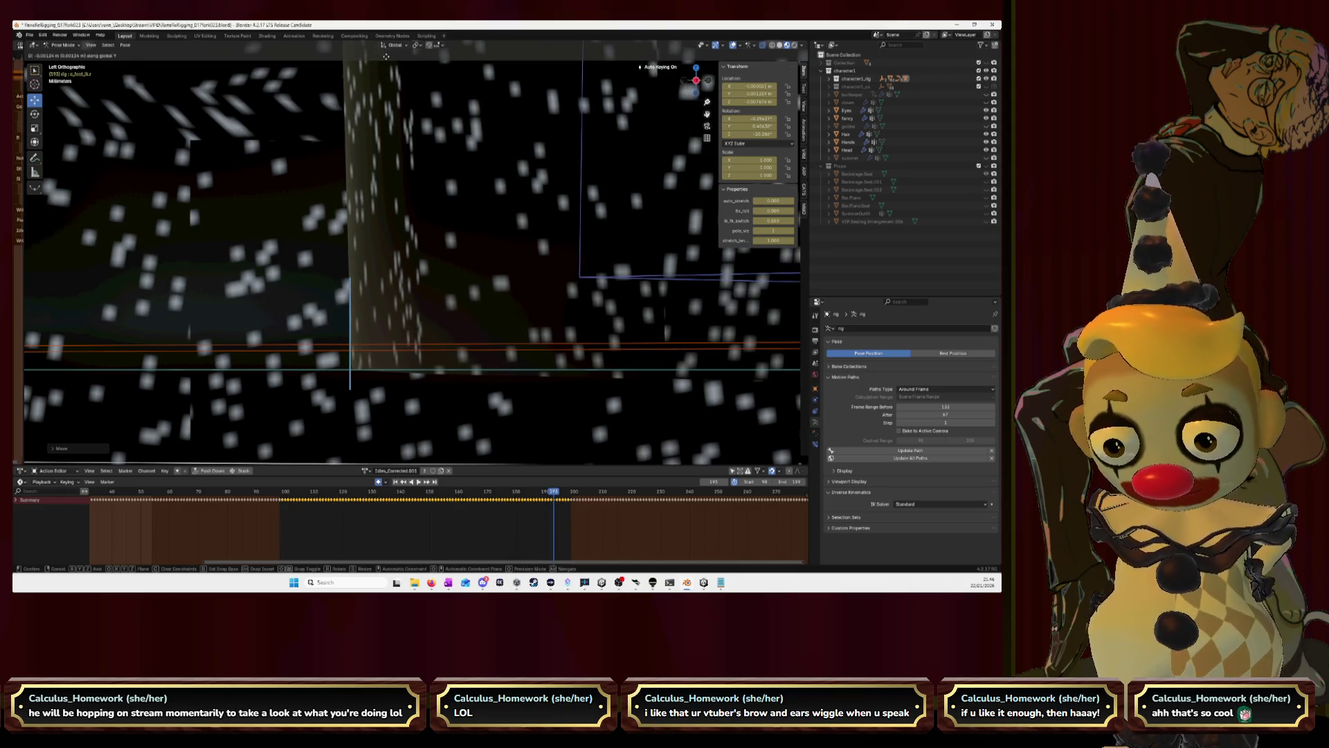
key(g)
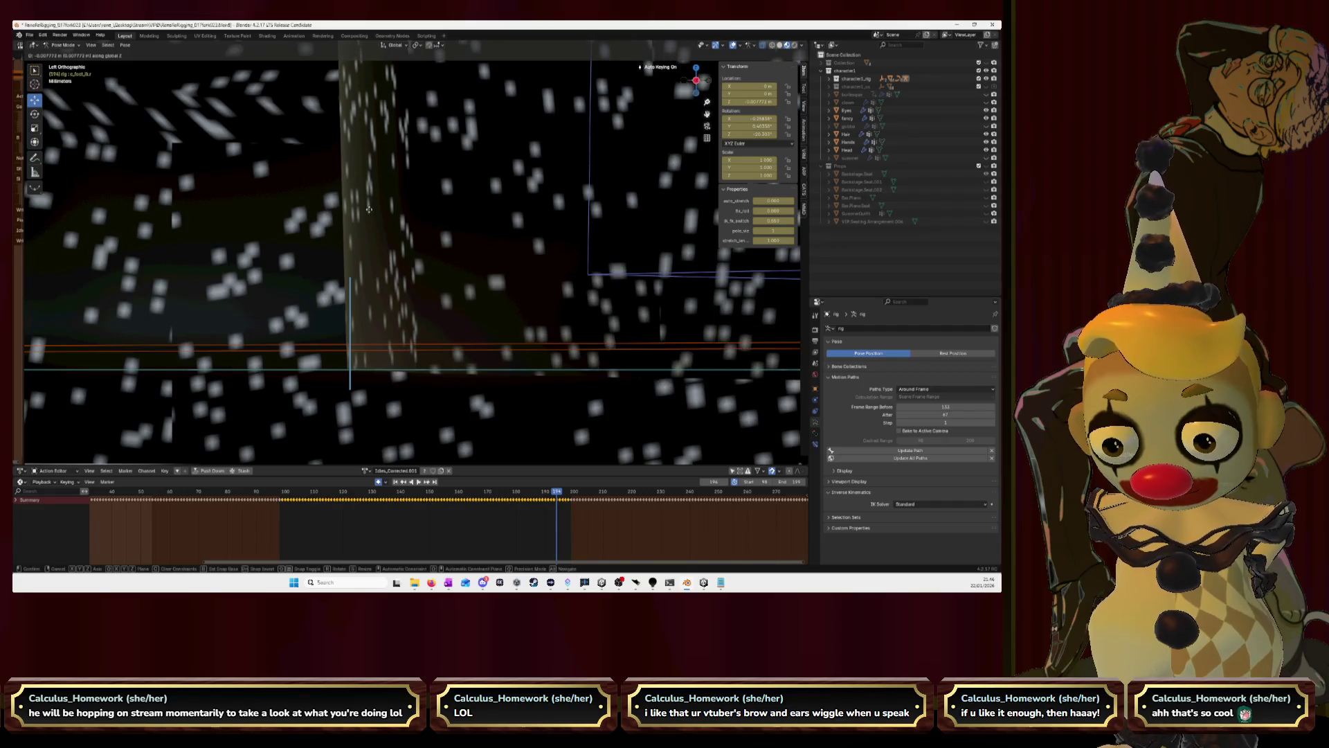
click(383, 216)
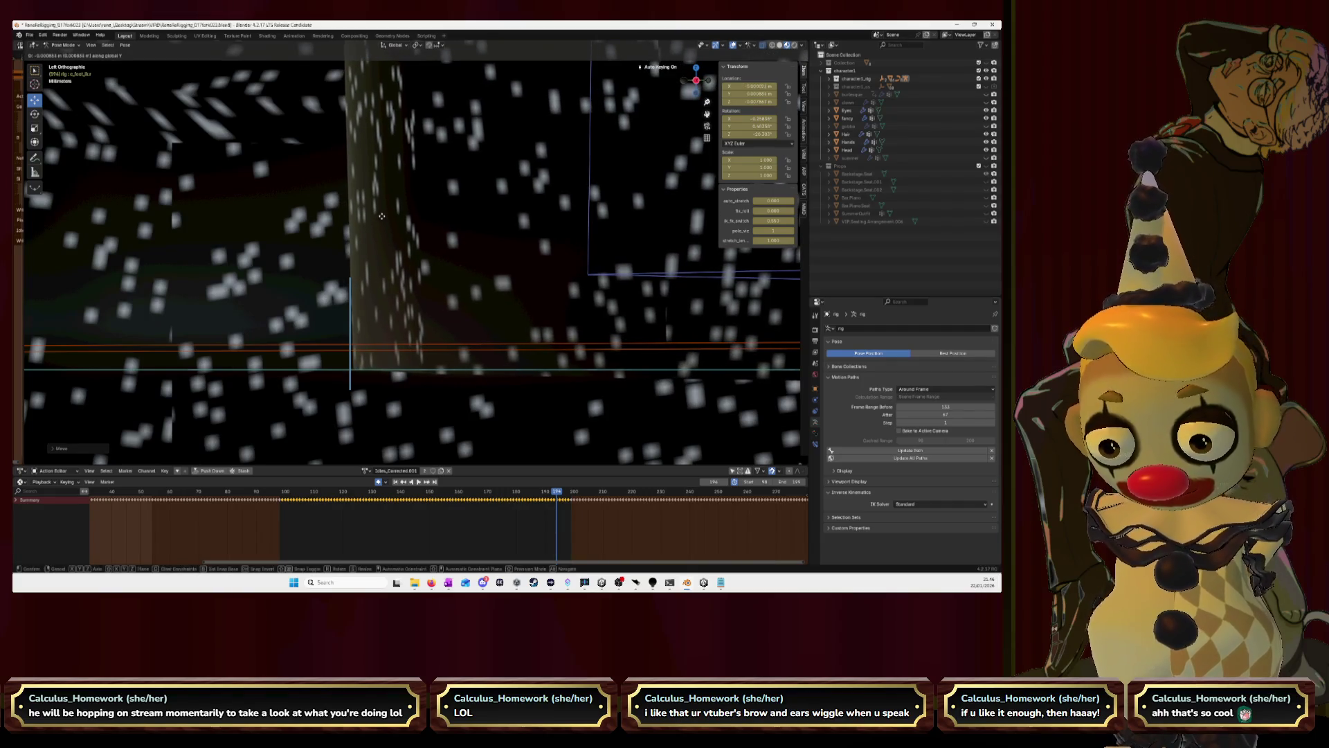
key(Escape)
key(g)
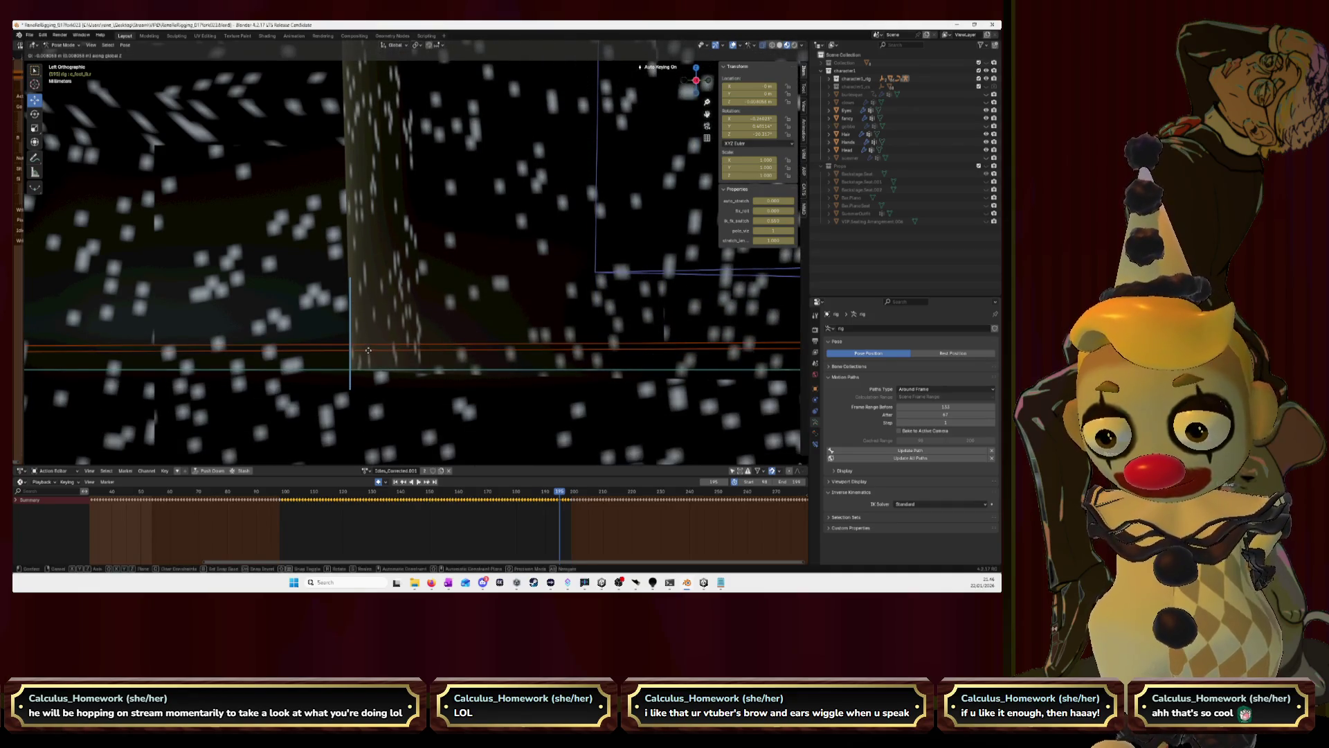
key(Escape)
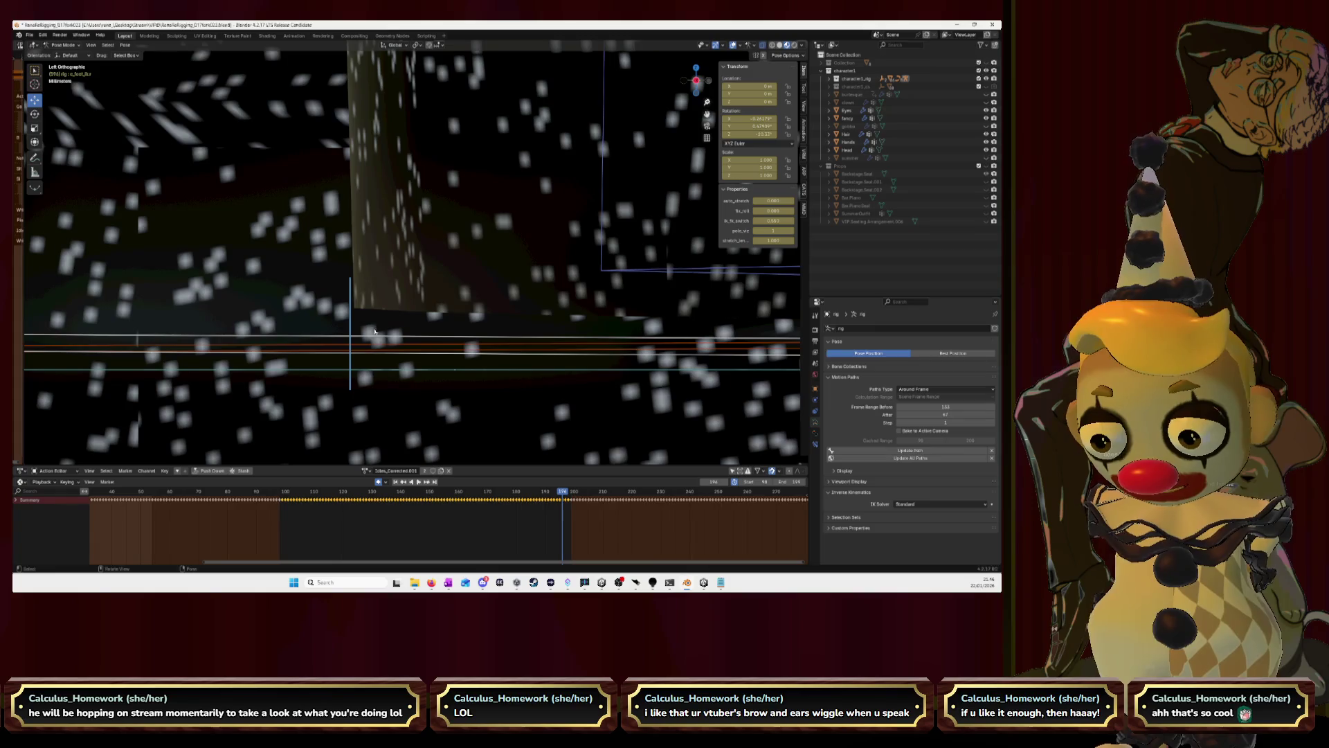
key(g)
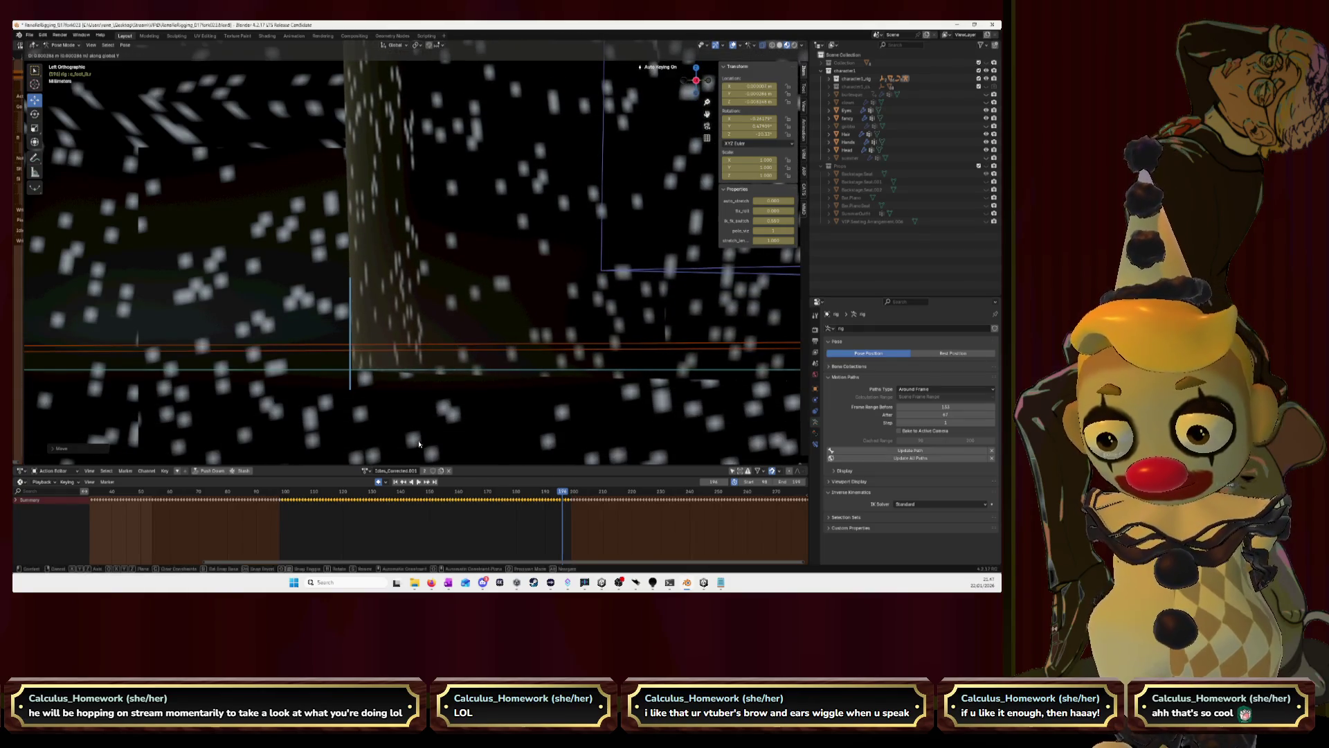
key(Escape)
Key the foot, reset its location with Alt+G, and place it afresh on this frame.
key(g)
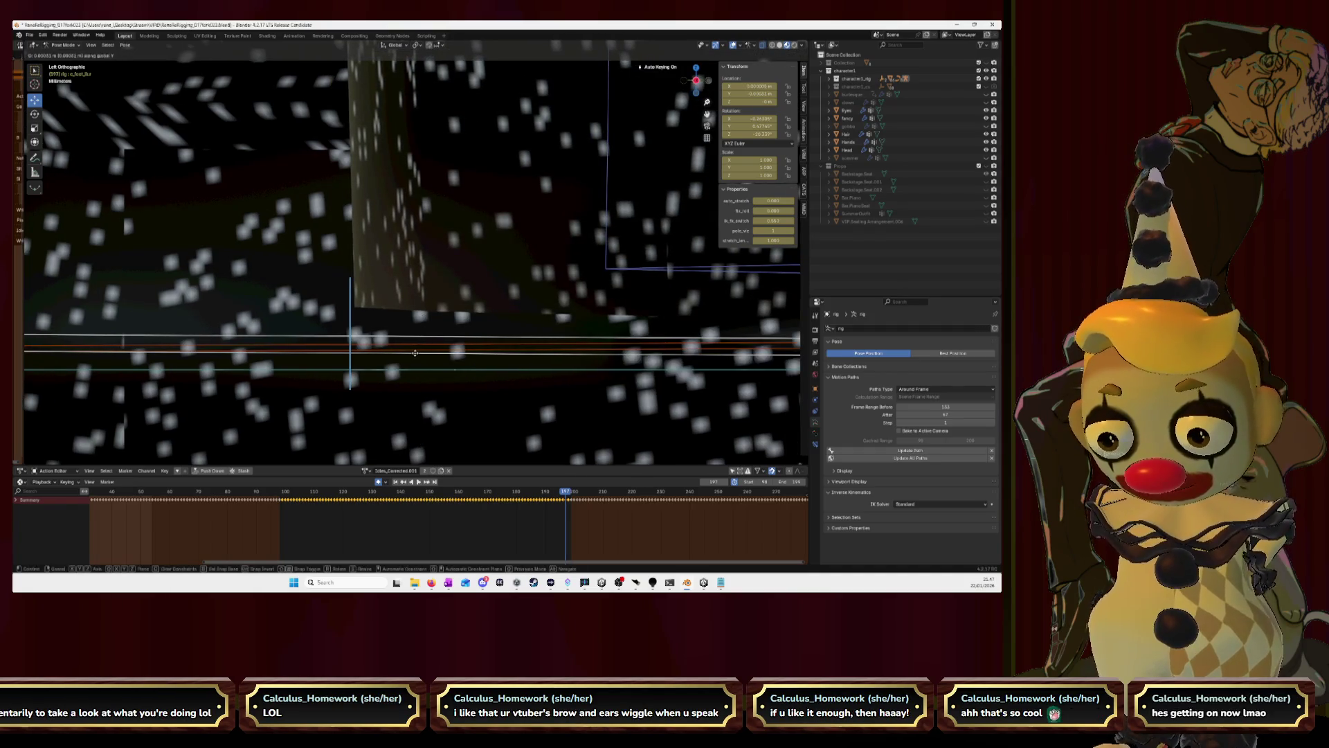
click(414, 351)
key(g)
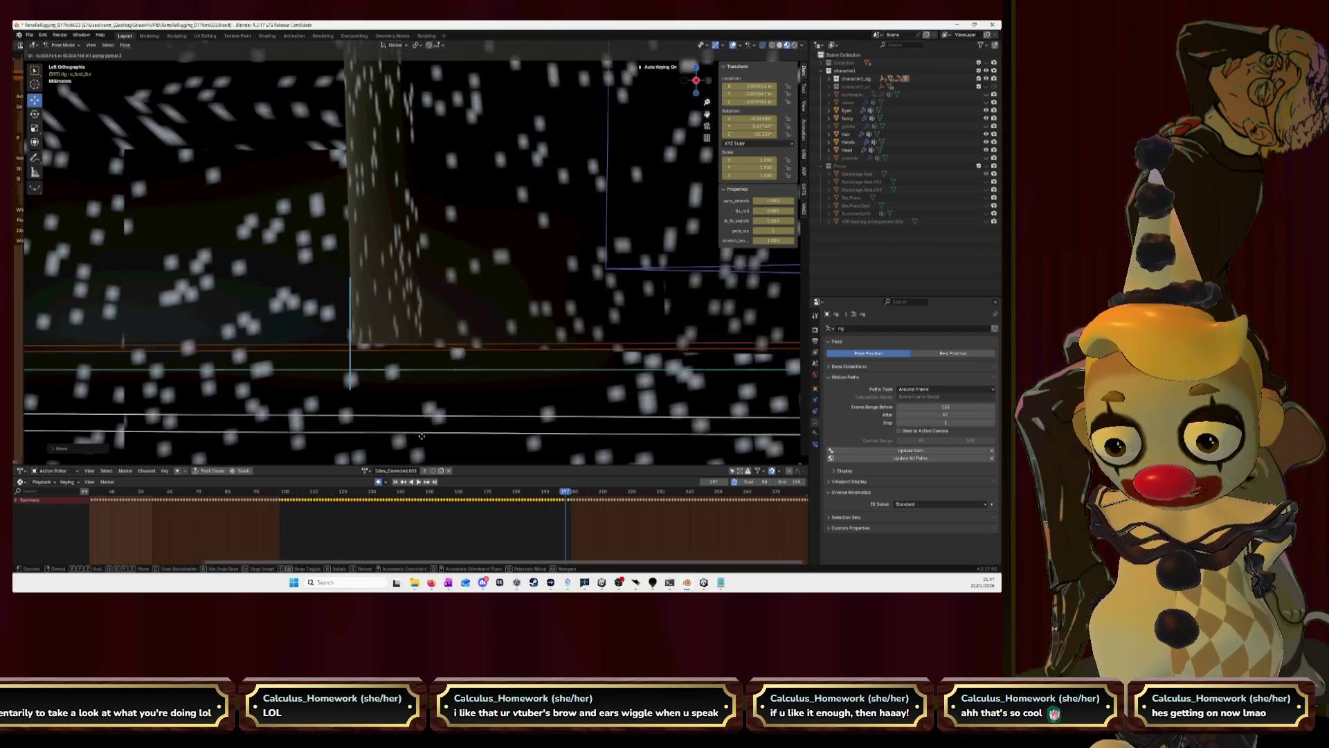
click(436, 69)
key(alt+g)
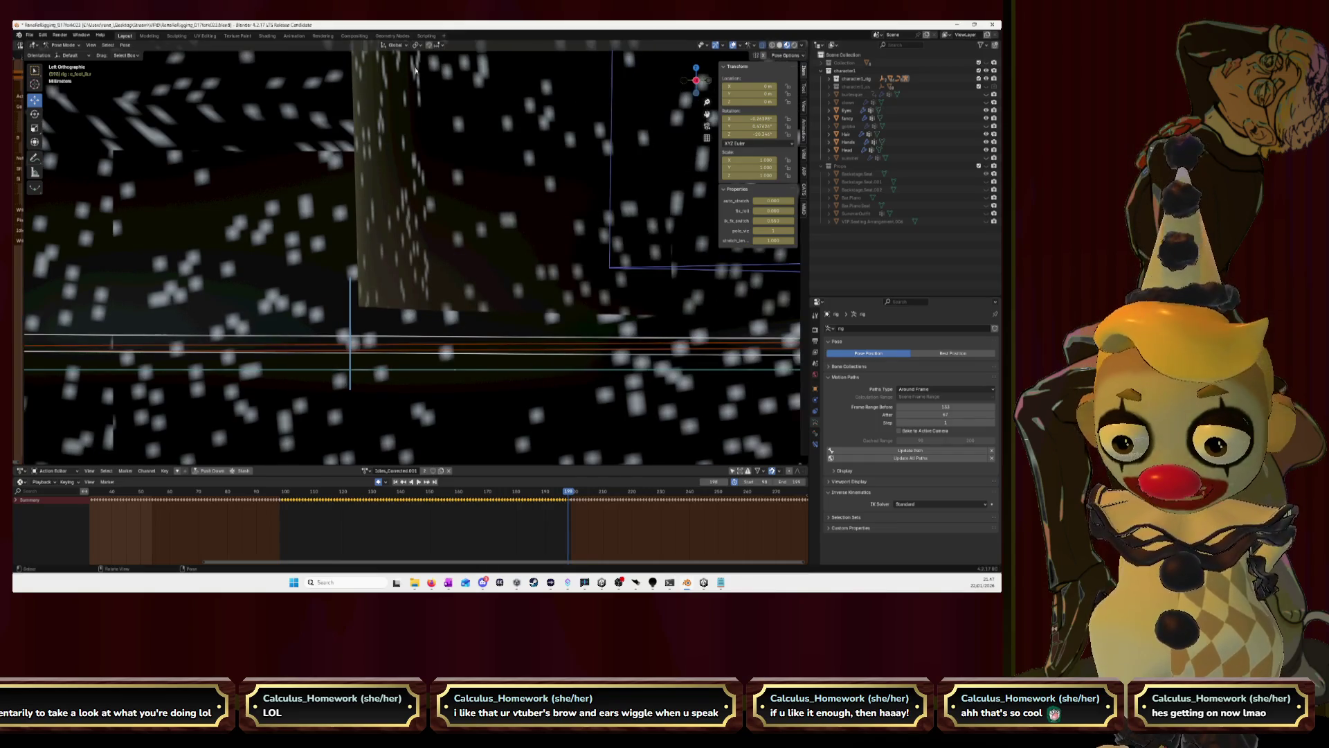
key(g)
click(426, 202)
key(g)
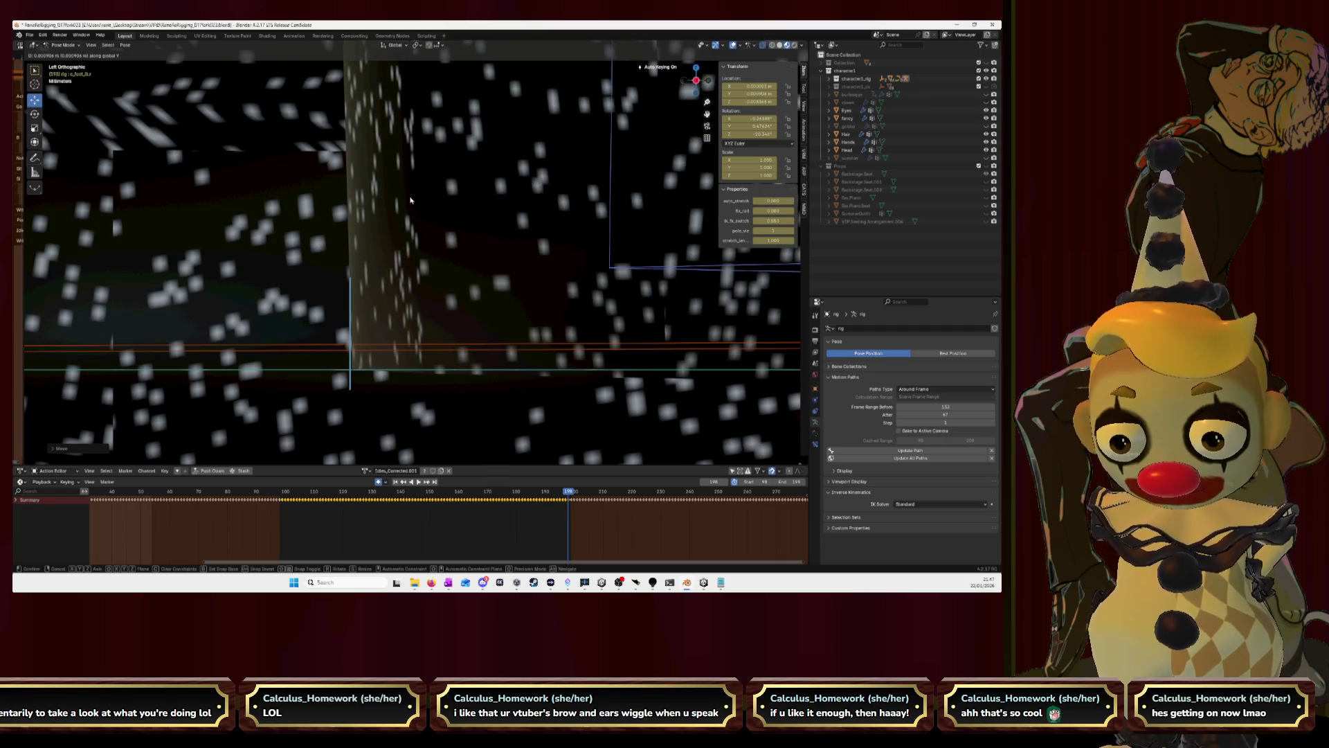
Settle the final foot position and orbit into User Perspective showing both shoes and rig circles.
click(409, 196)
scroll(409, 195, down, 5)
scroll(519, 187, down, 4)
scroll(641, 177, down, 3)
middle_drag(641, 177, 613, 185)
scroll(609, 185, down, 4)
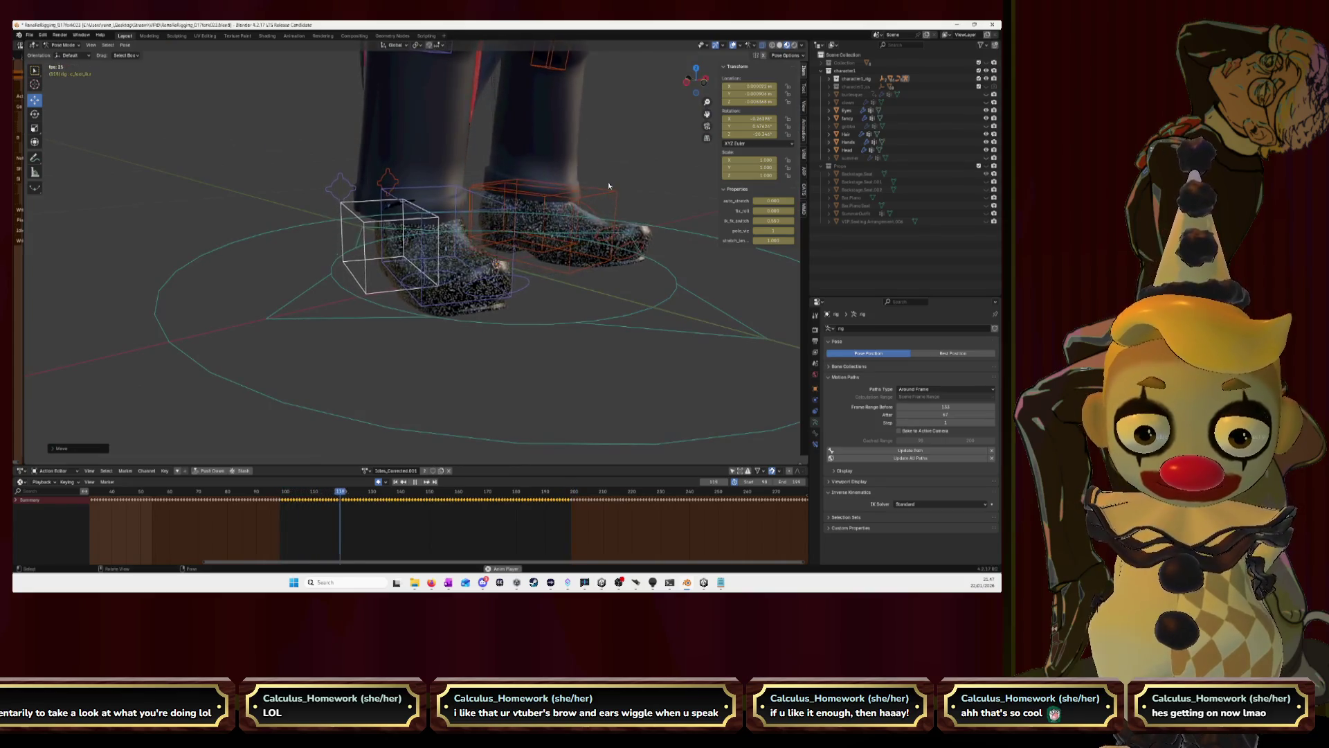
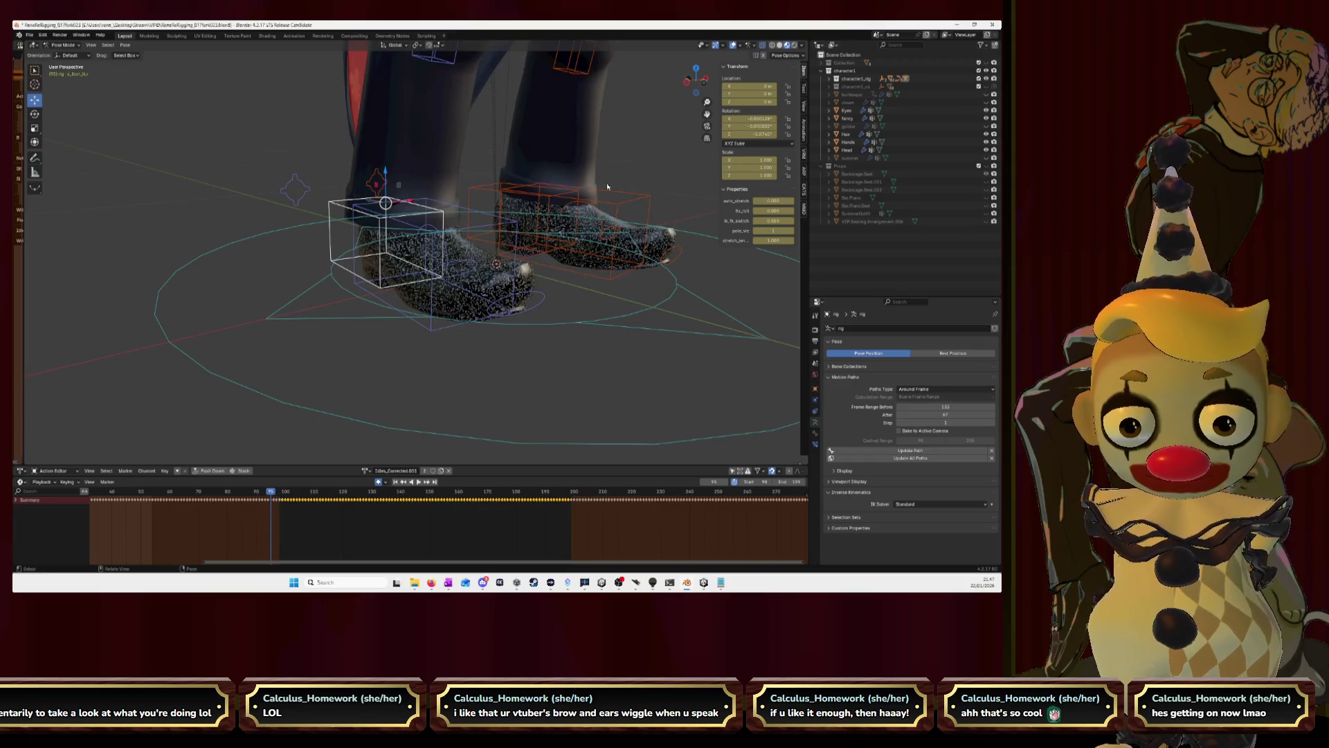
From a left side view, lower the foot control vertically so the boot rests on the ground line, auto-keyed.
key(Right)
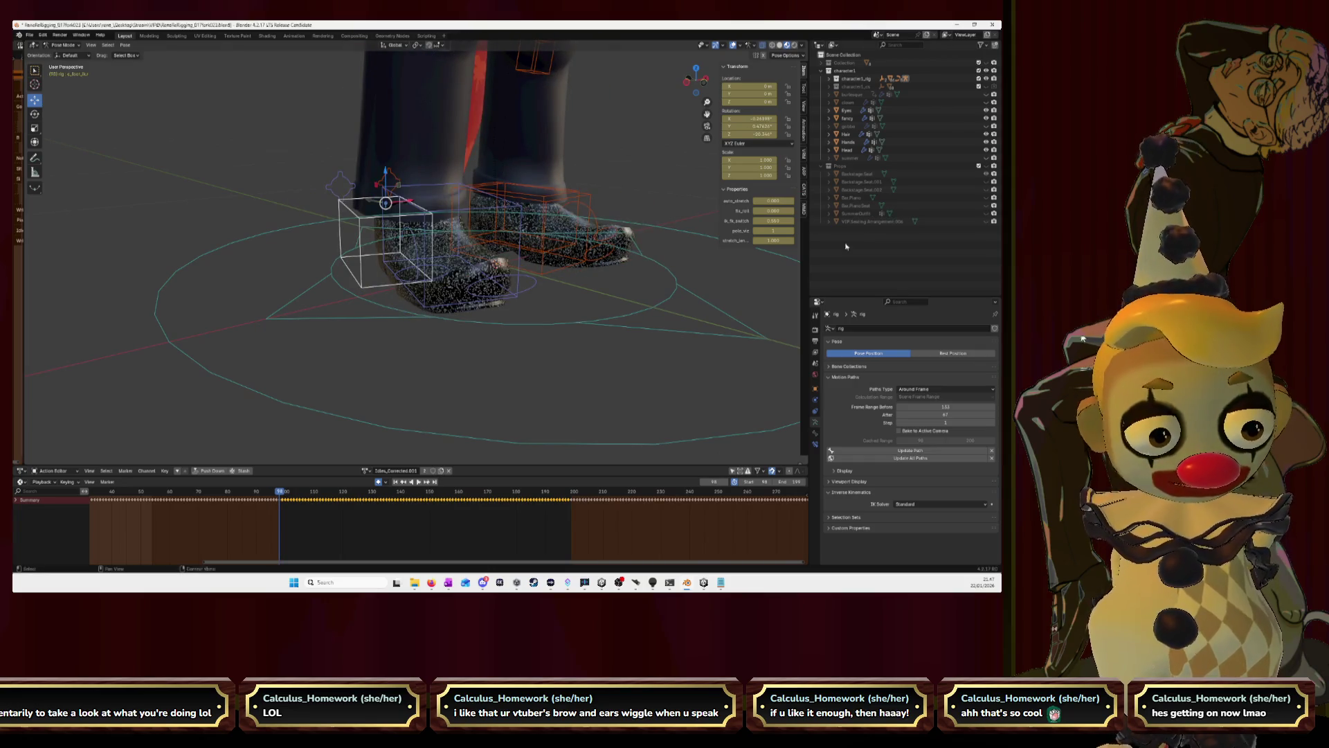
scroll(526, 276, up, 2)
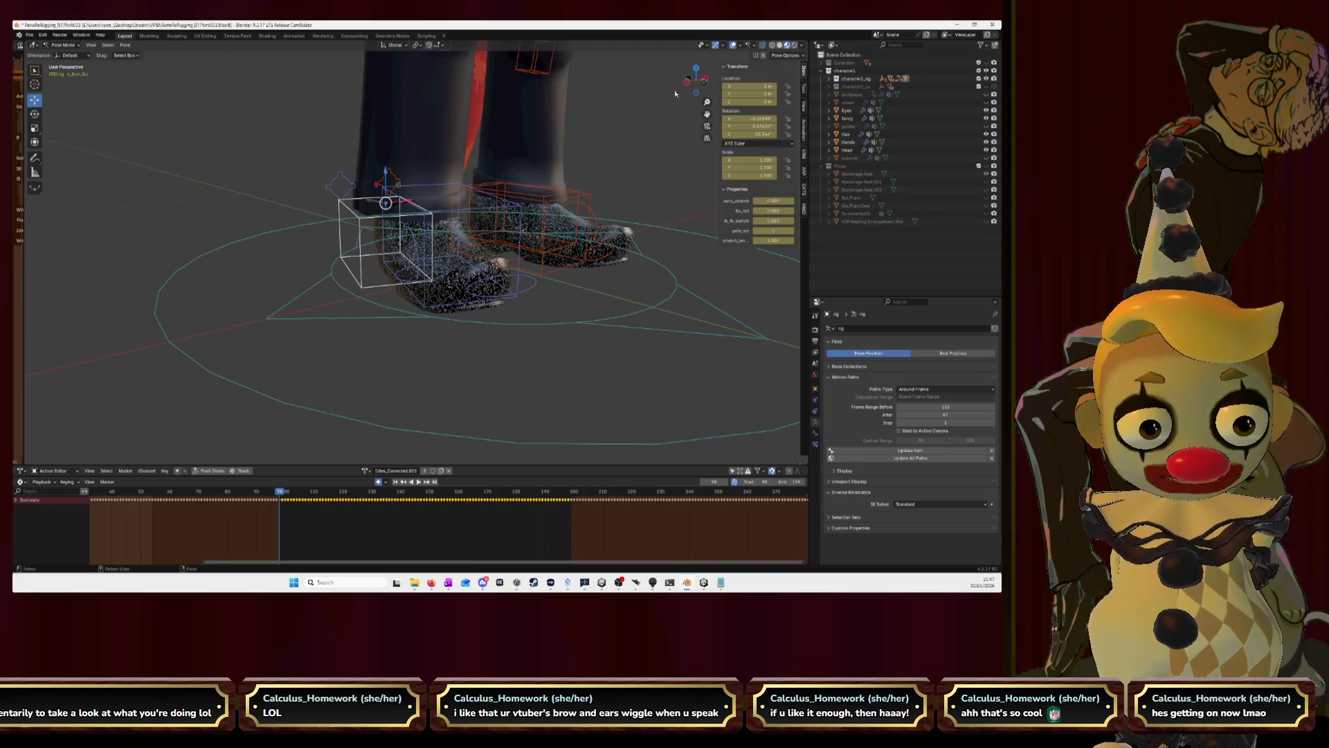
key(ctrl+KP_3)
scroll(437, 272, up, 2)
scroll(438, 273, up, 2)
scroll(436, 273, up, 2)
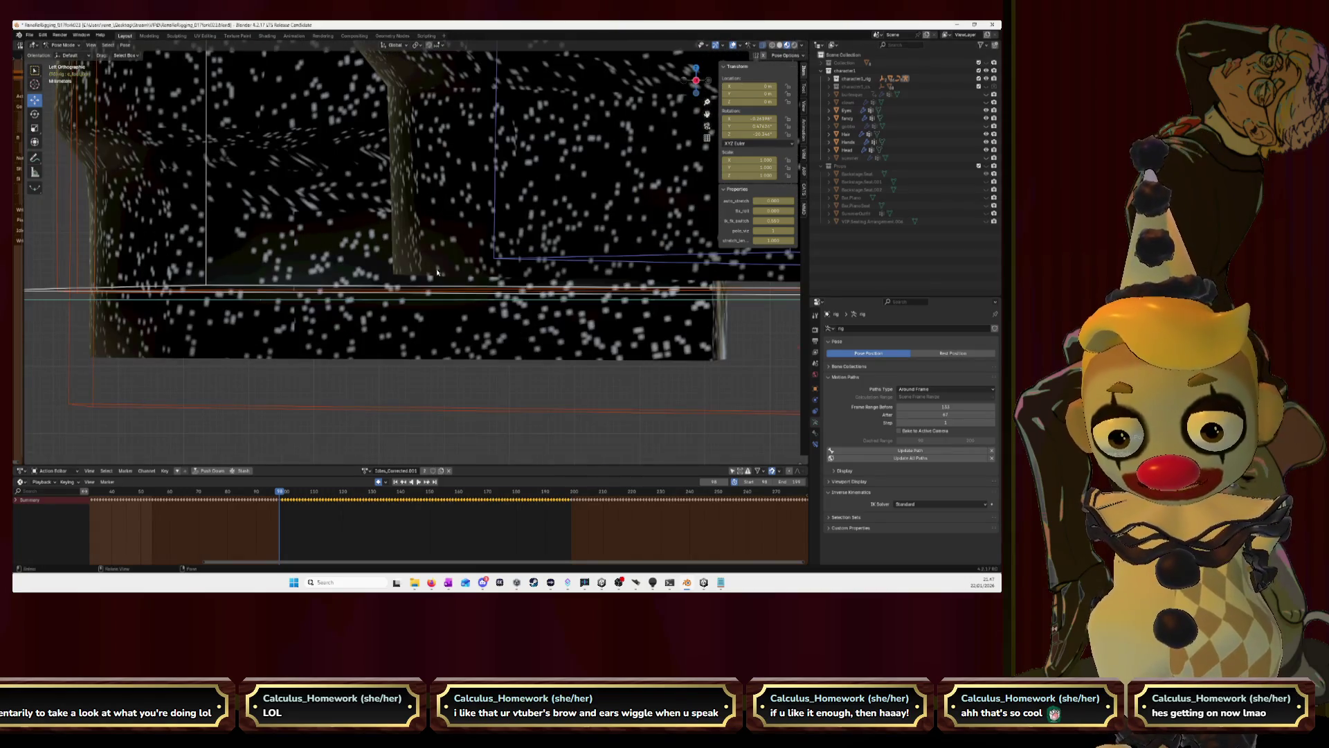
key(Right)
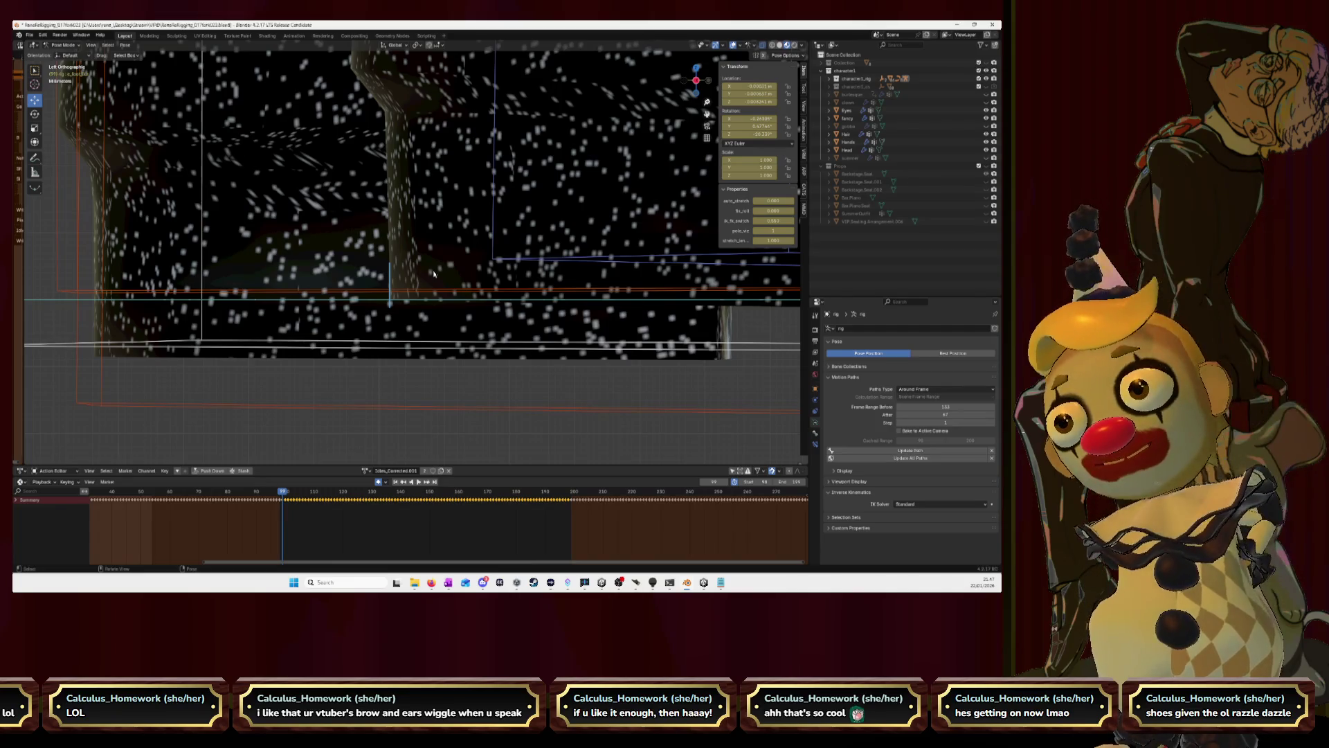
scroll(463, 302, up, 3)
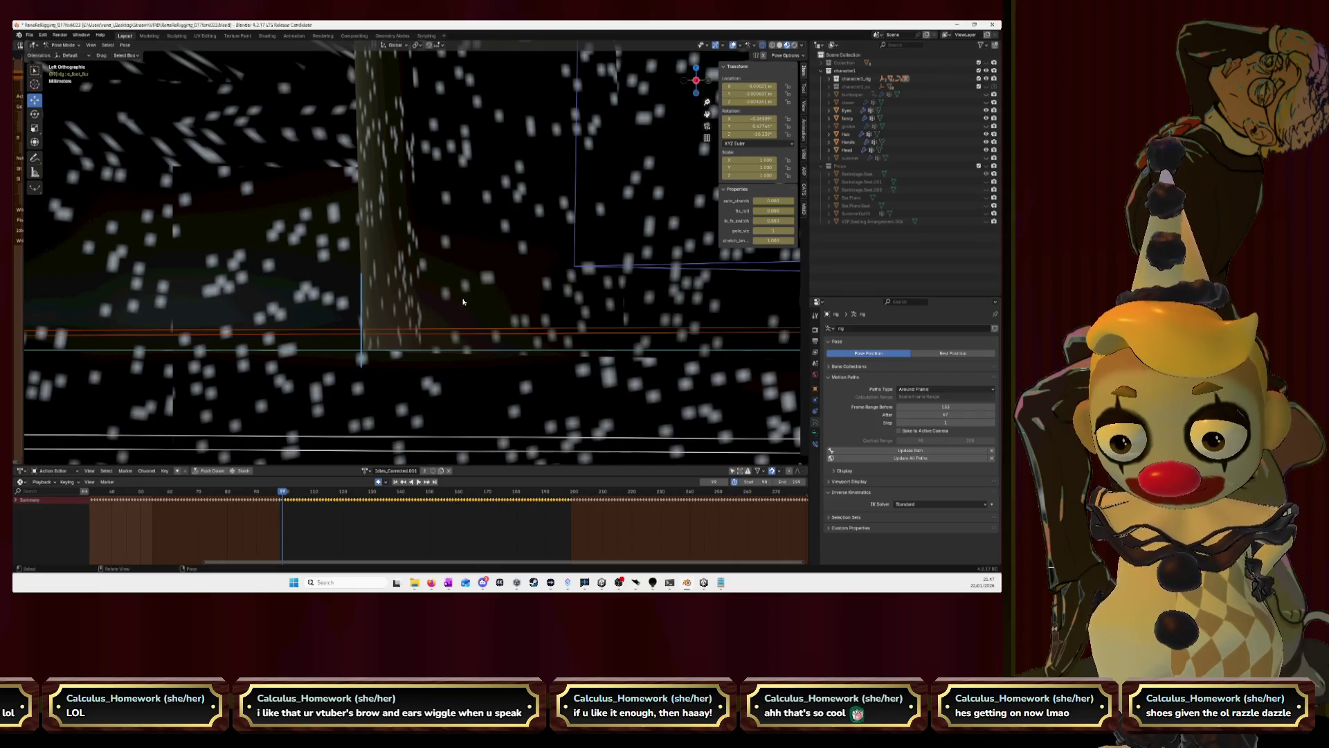
key(Left)
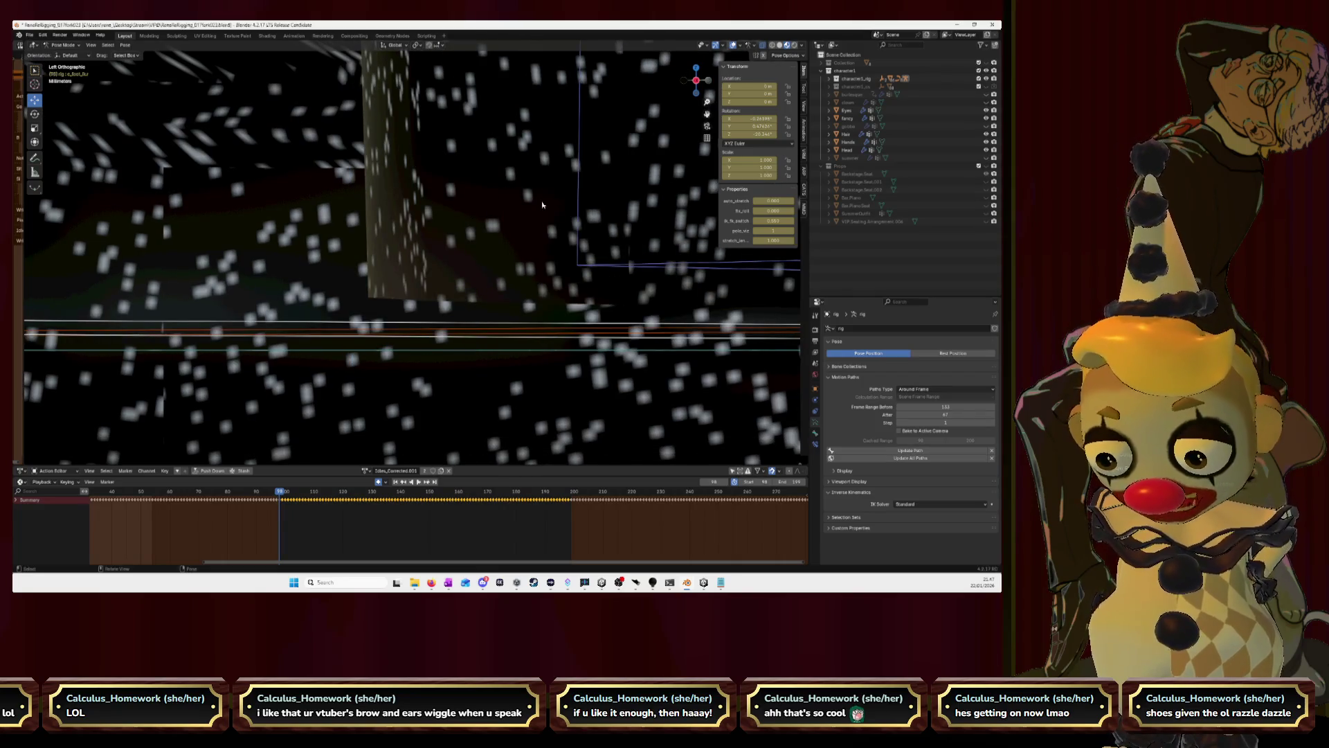
key(g)
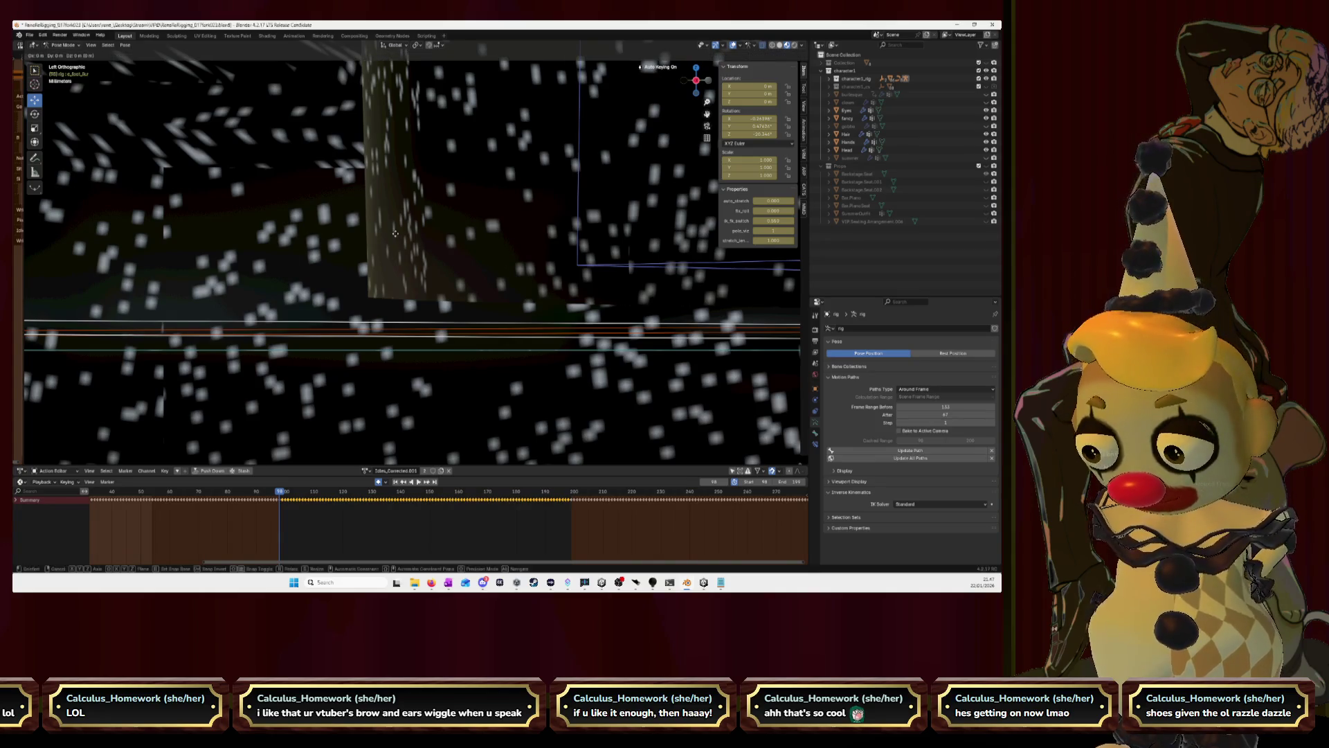
key(z)
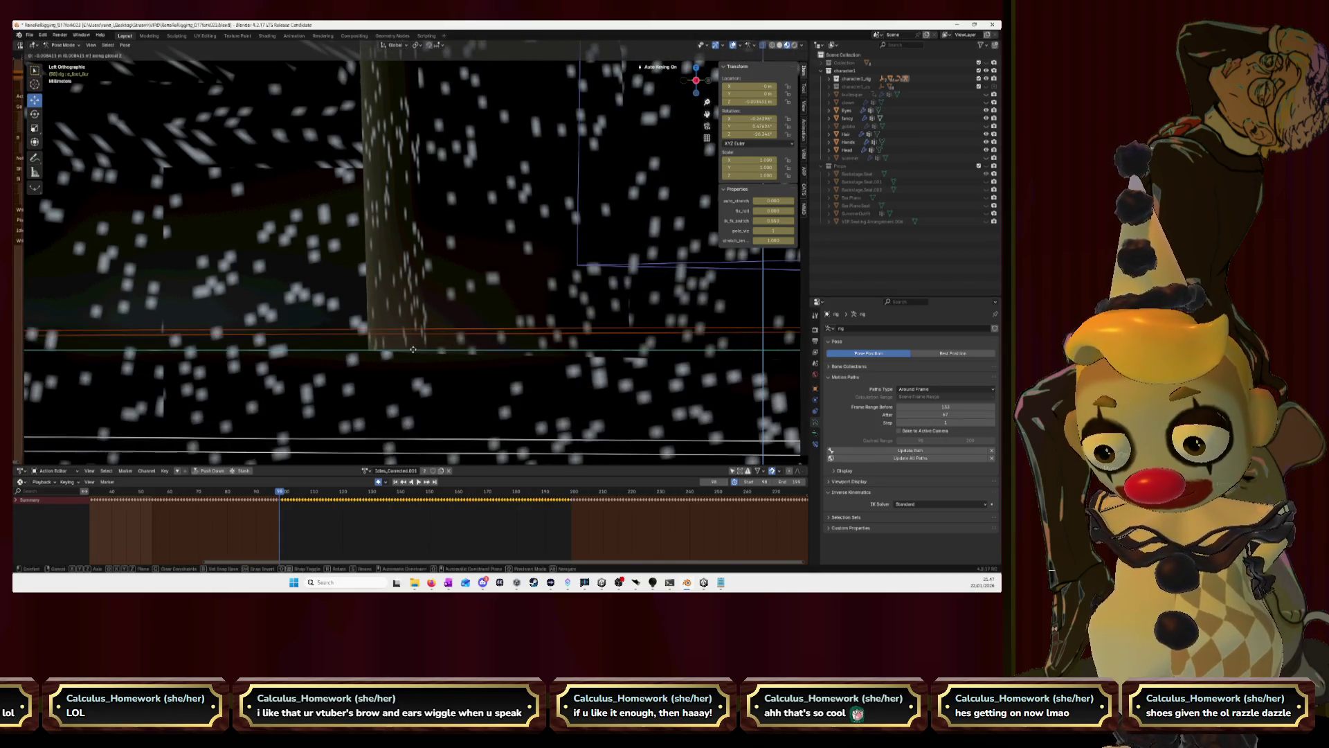
click(413, 351)
Try further moves of the foot control on this and a later frame, cancelling both to keep the pose.
key(g)
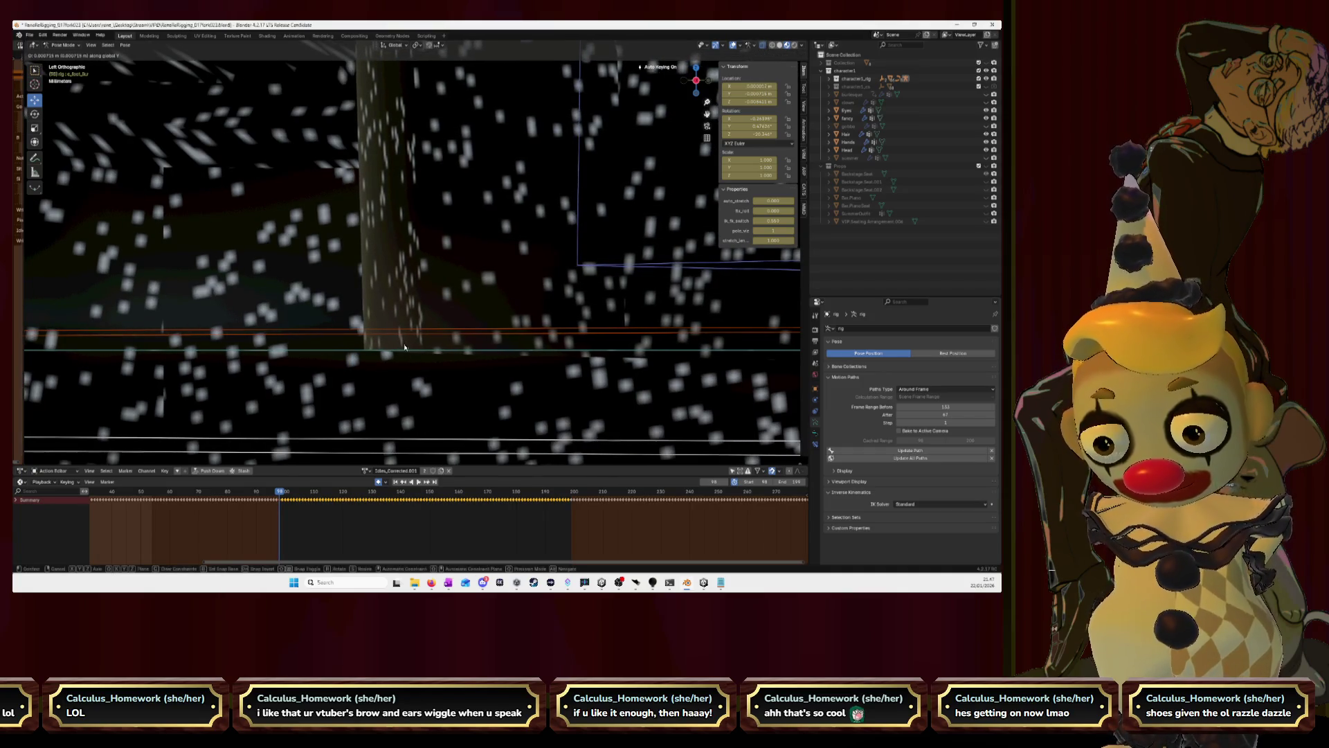
right_click(407, 347)
key(Right)
key(Right)
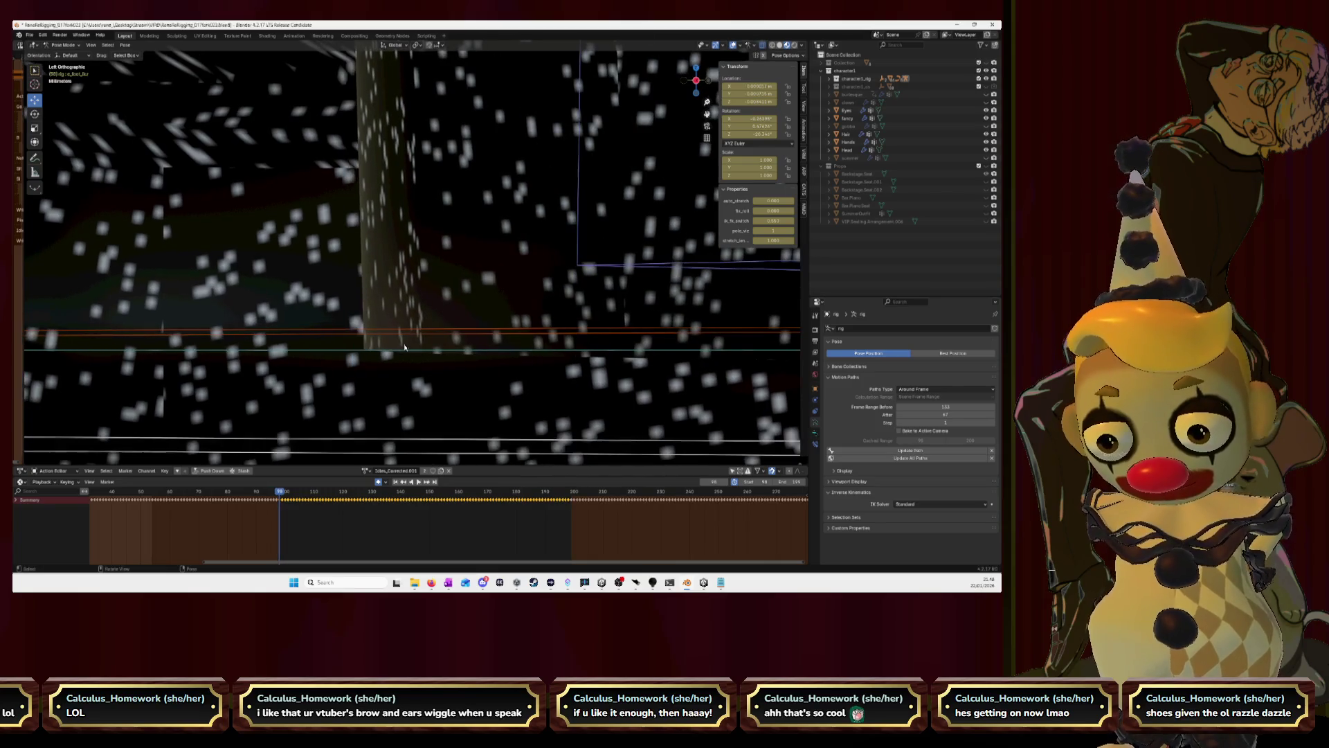
key(g)
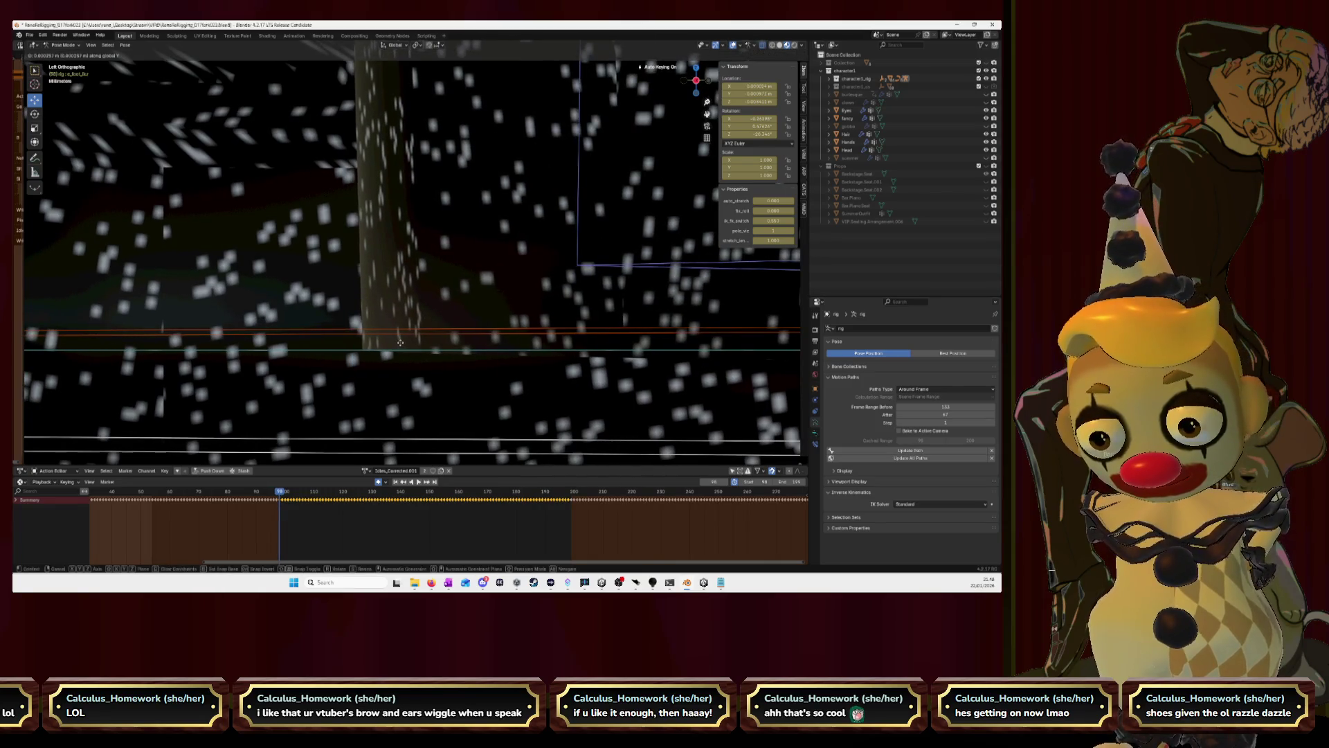
right_click(400, 342)
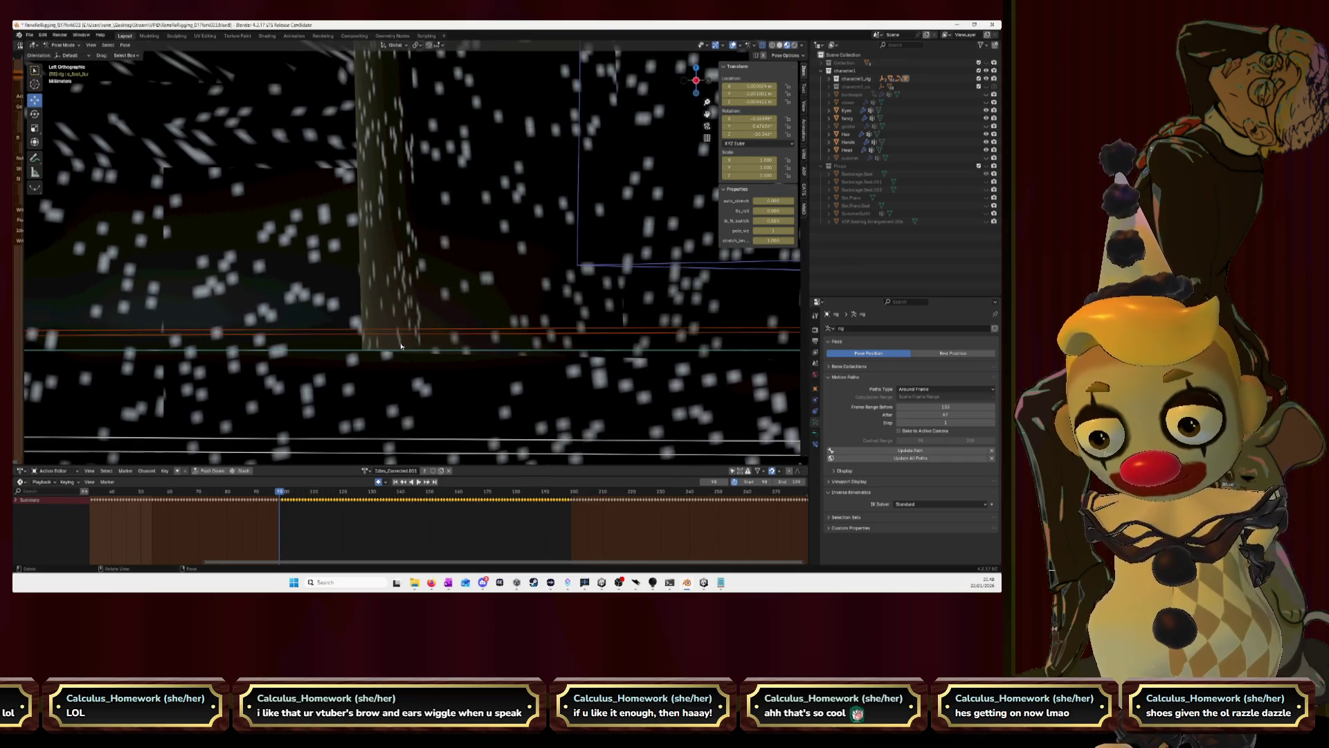
Step through the neighbouring frames and play the walk to check the planted foot.
key(Left)
key(Right)
key(Left)
key(space)
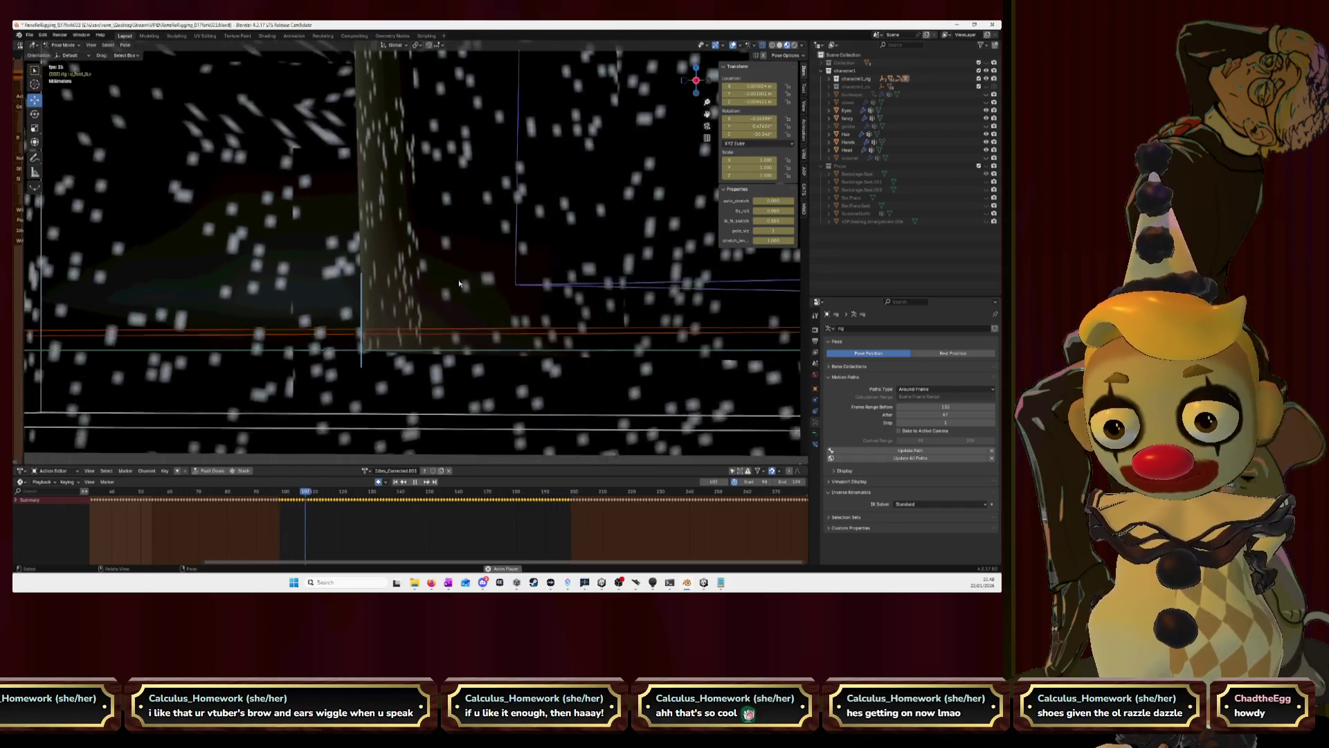
key(space)
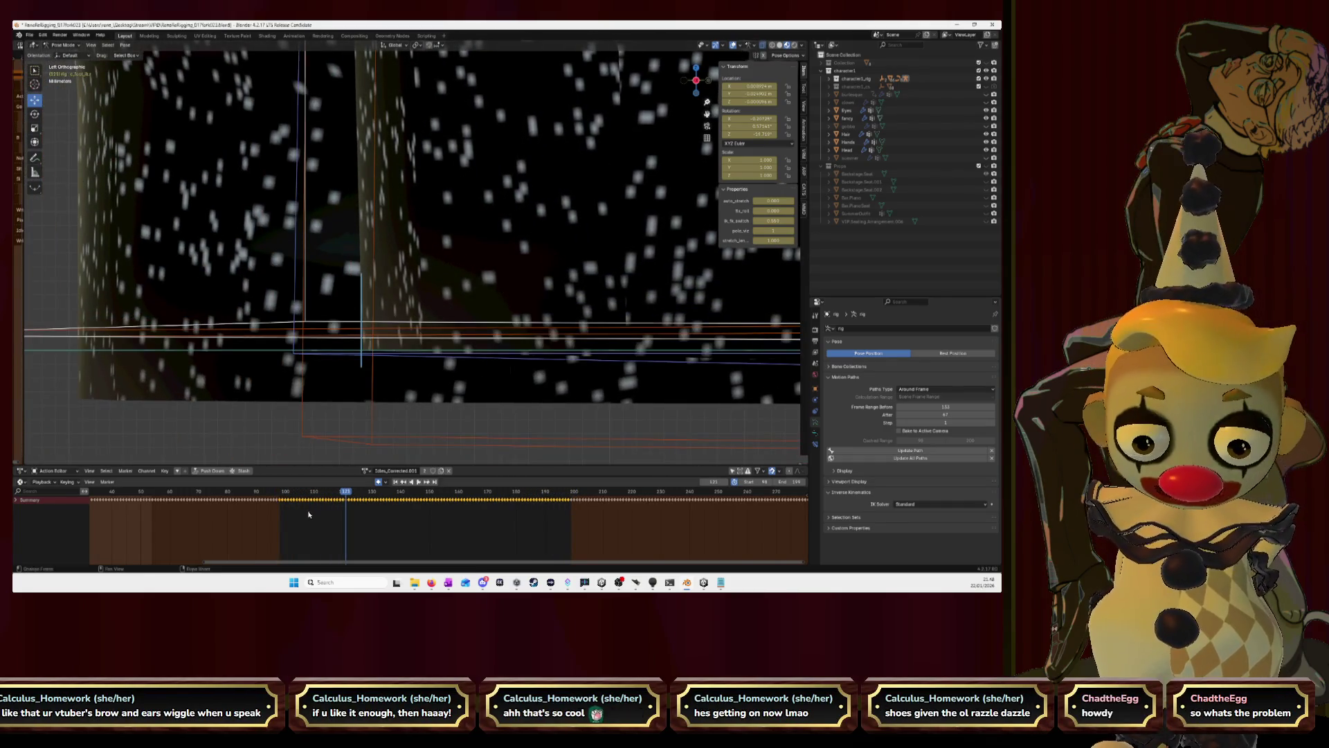
click(324, 503)
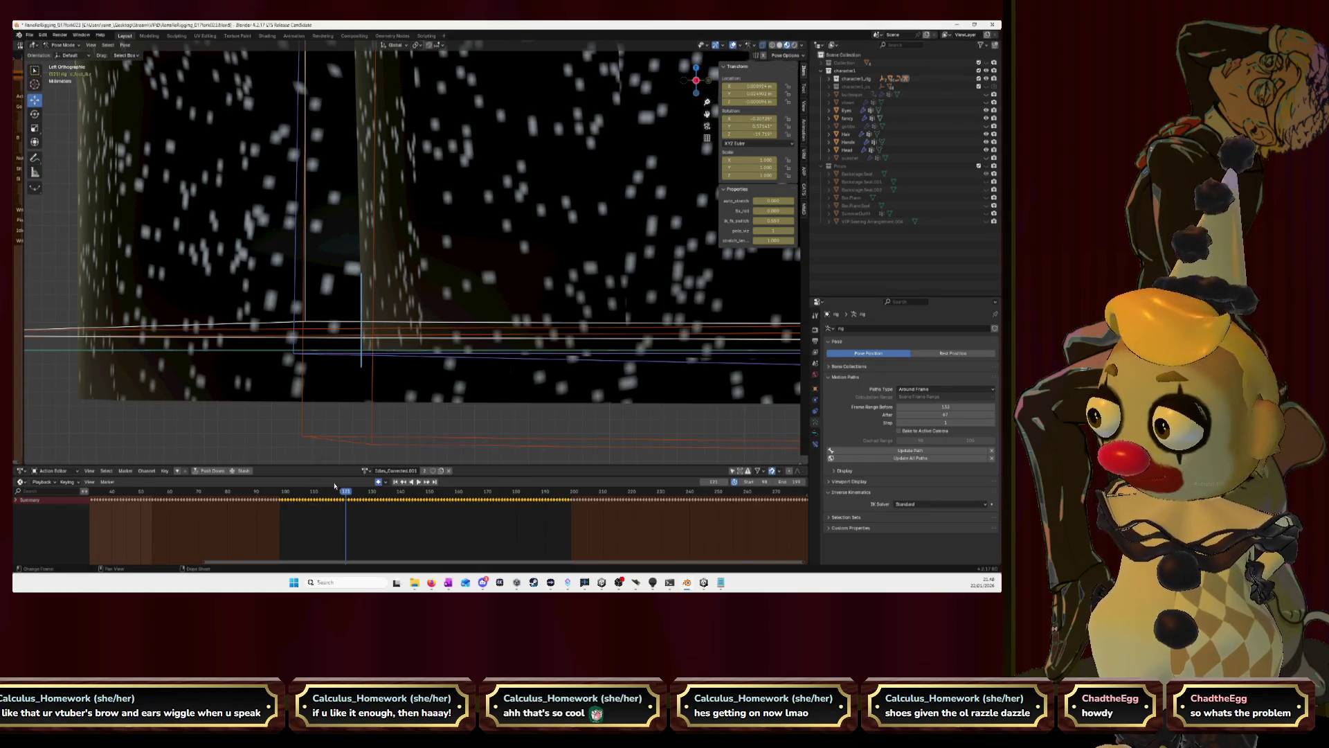
scroll(390, 360, down, 5)
scroll(389, 360, down, 3)
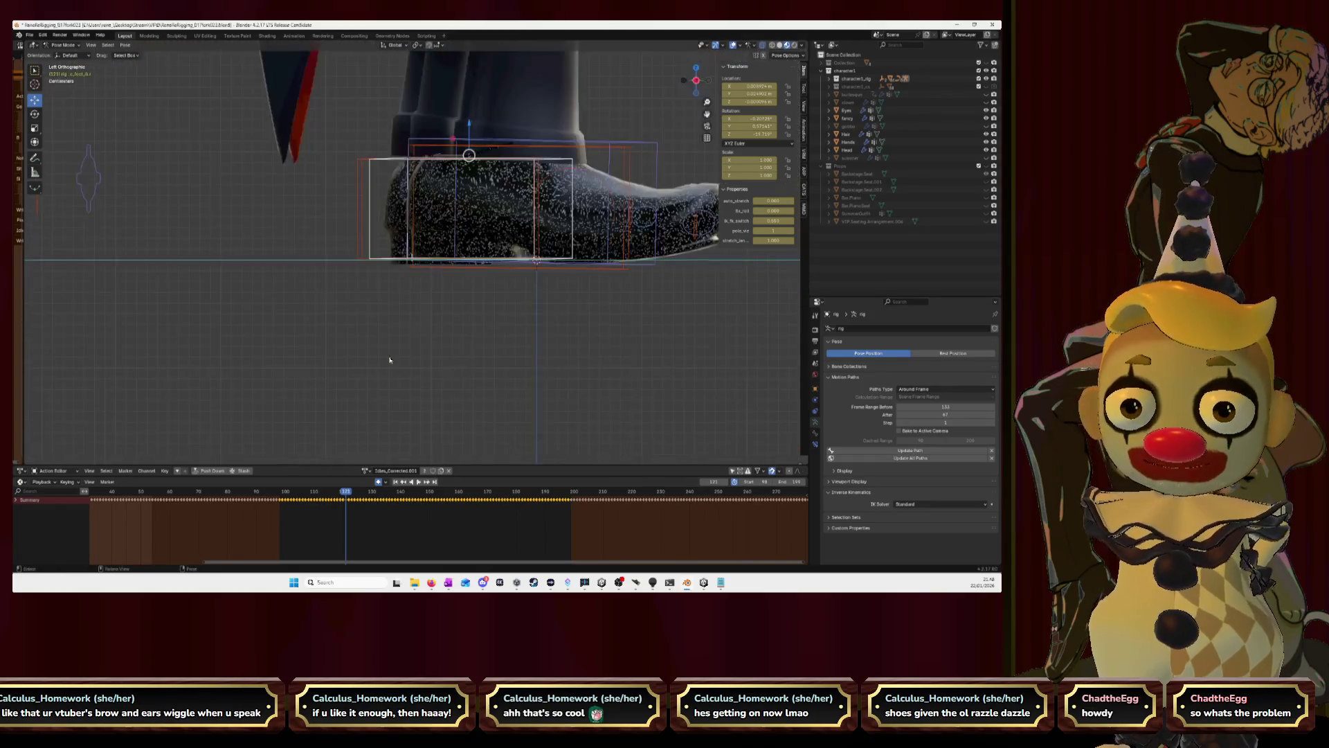
scroll(390, 360, down, 3)
scroll(390, 359, down, 2)
scroll(389, 360, down, 2)
Orbit into a perspective view of the whole character, then switch over to the Unity project.
mouse_move(444, 362)
middle_down()
mouse_move(578, 273)
mouse_move(561, 270)
mouse_move(620, 157)
middle_up()
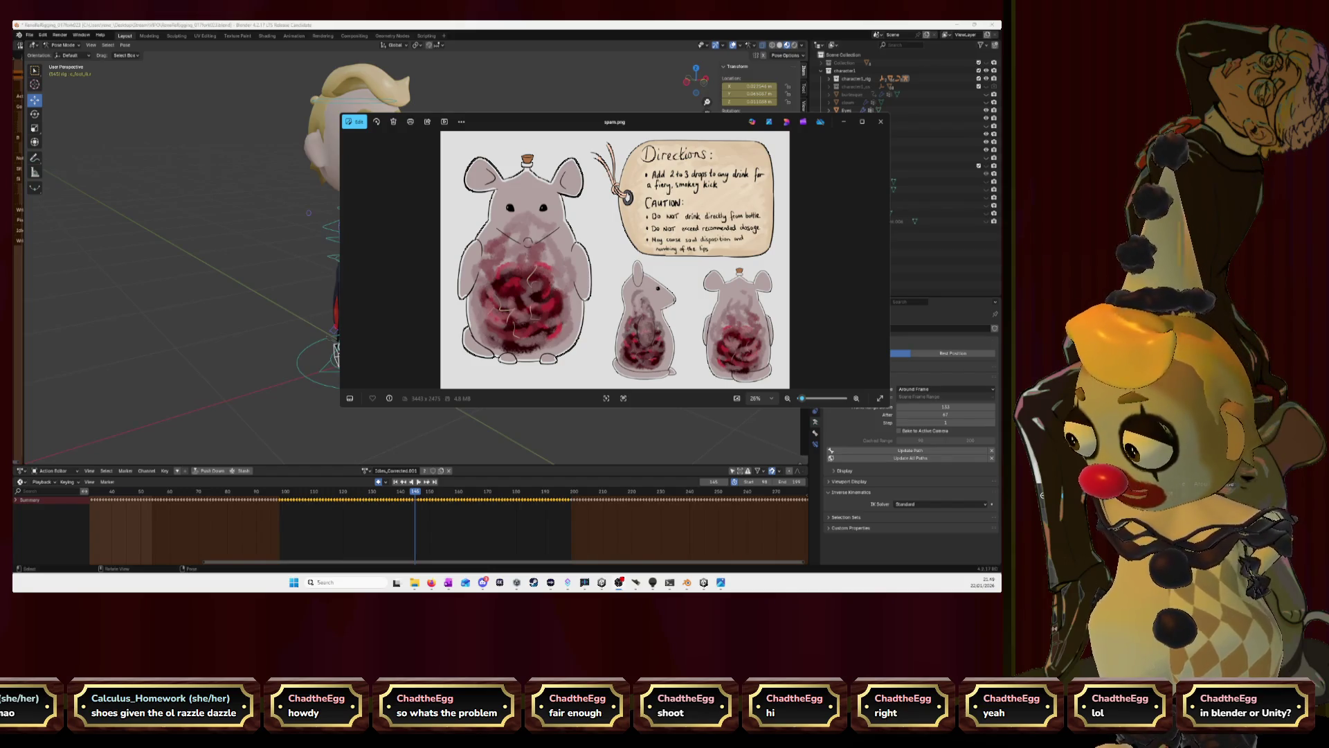
key(alt+Tab)
Orbit and pan the Unity Scene view over the theatre from above, then return to Blender.
right_drag(455, 230, 454, 229)
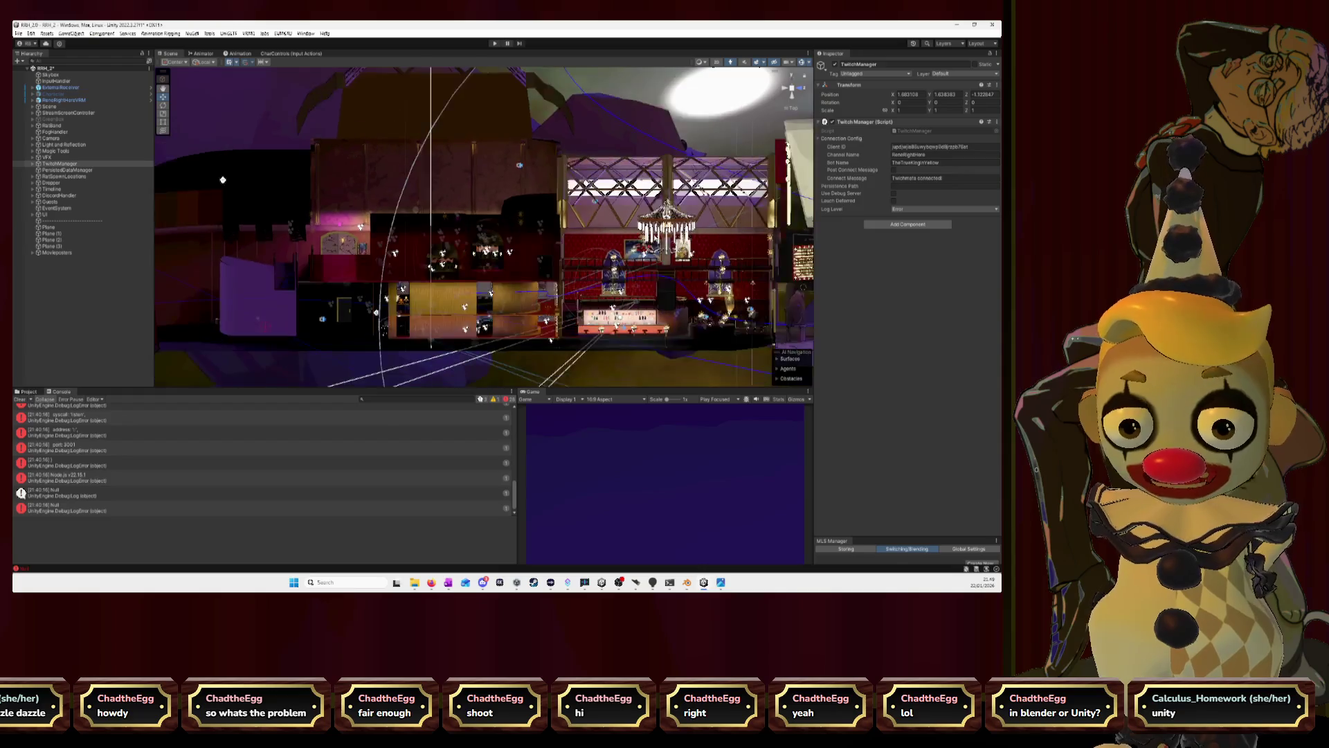
middle_drag(454, 231, 612, 202)
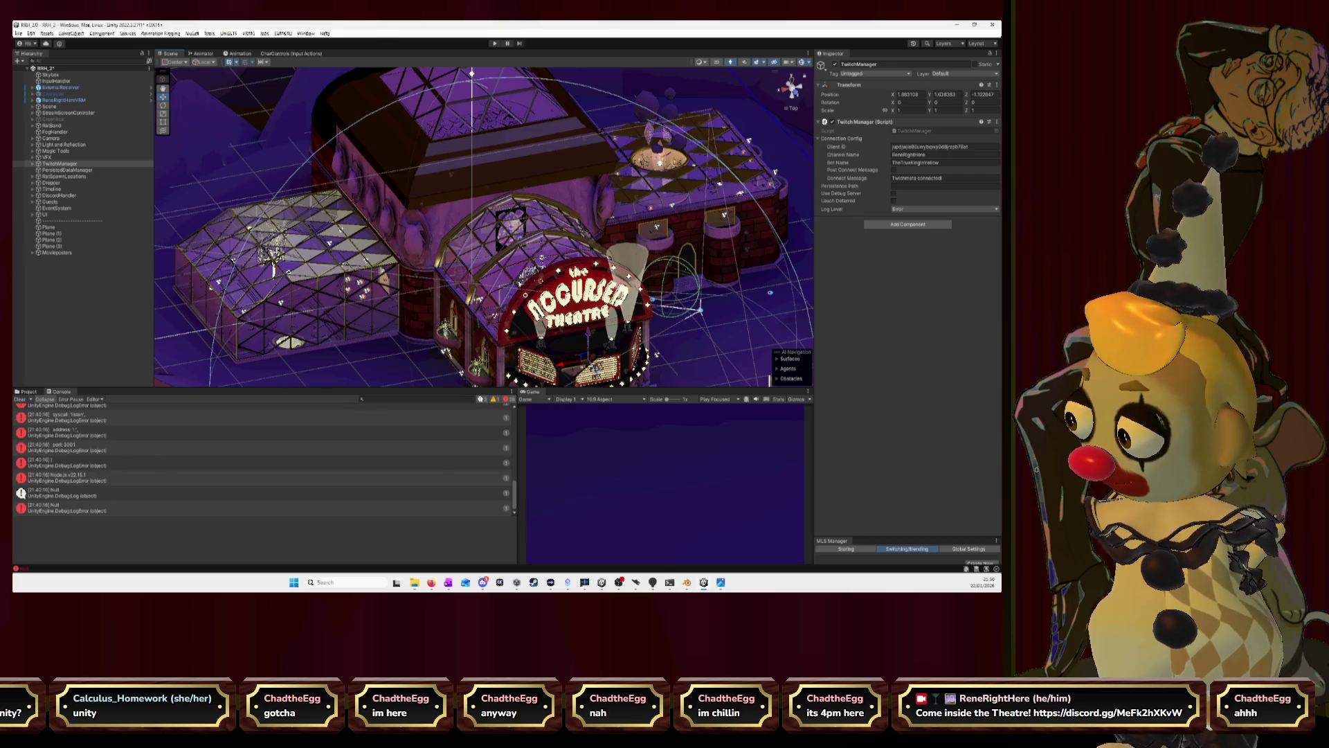
key(alt+Tab)
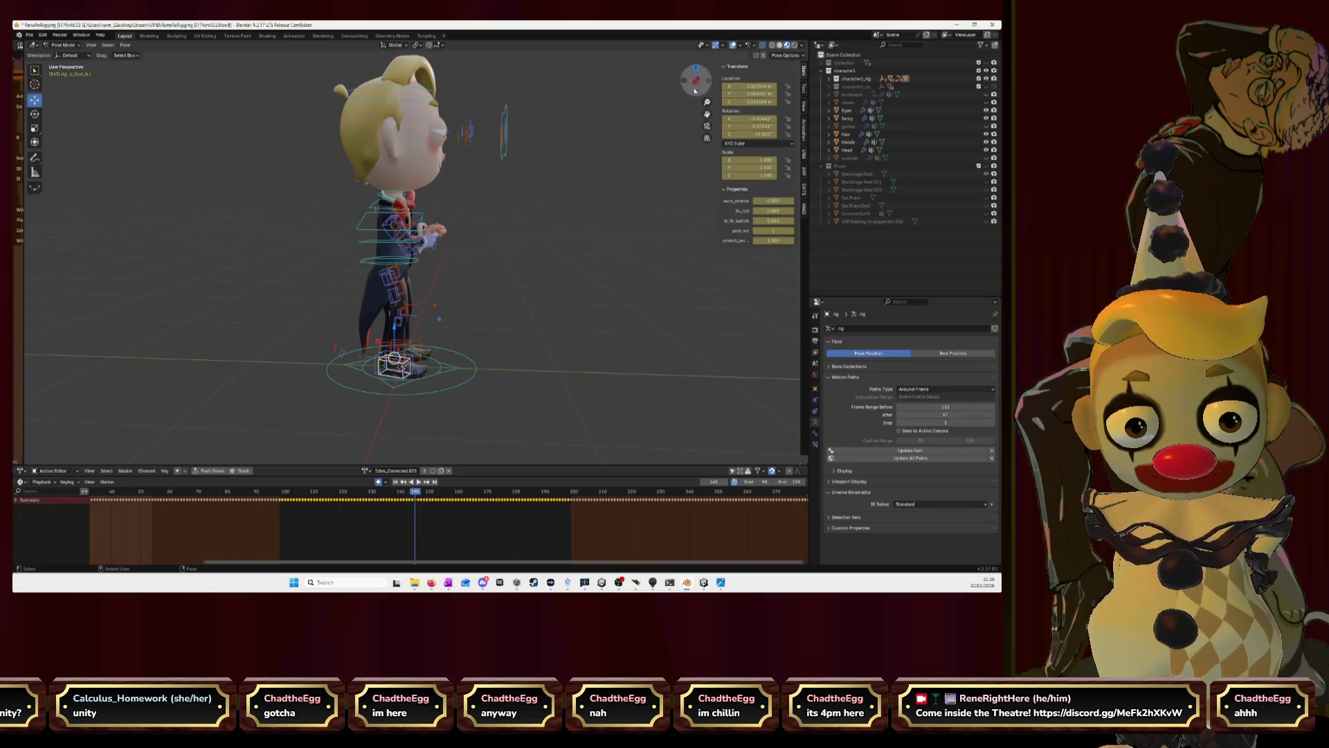
From the left side view on the next frame, nudge the foot control down so the shoe sits flat on the ground.
click(696, 85)
scroll(502, 249, up, 2)
scroll(502, 249, up, 2)
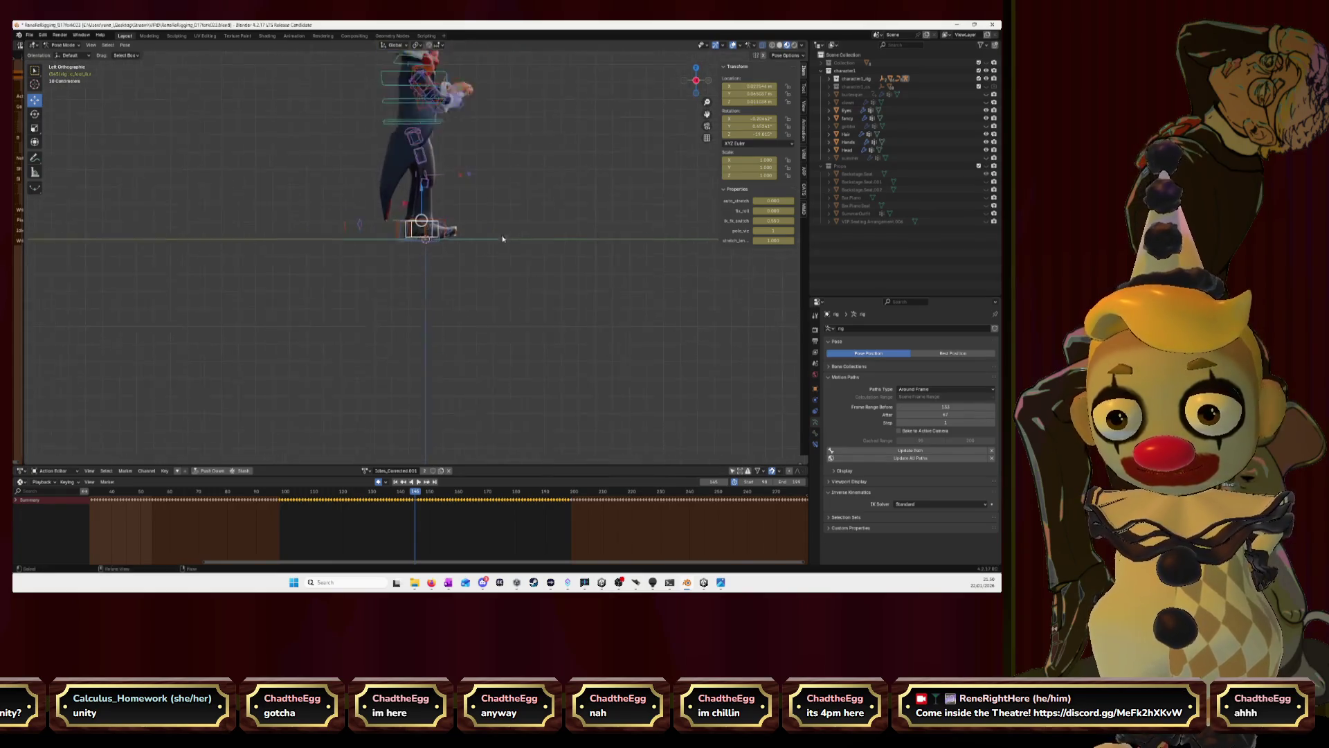
scroll(502, 249, up, 4)
scroll(621, 219, up, 2)
scroll(621, 219, up, 2)
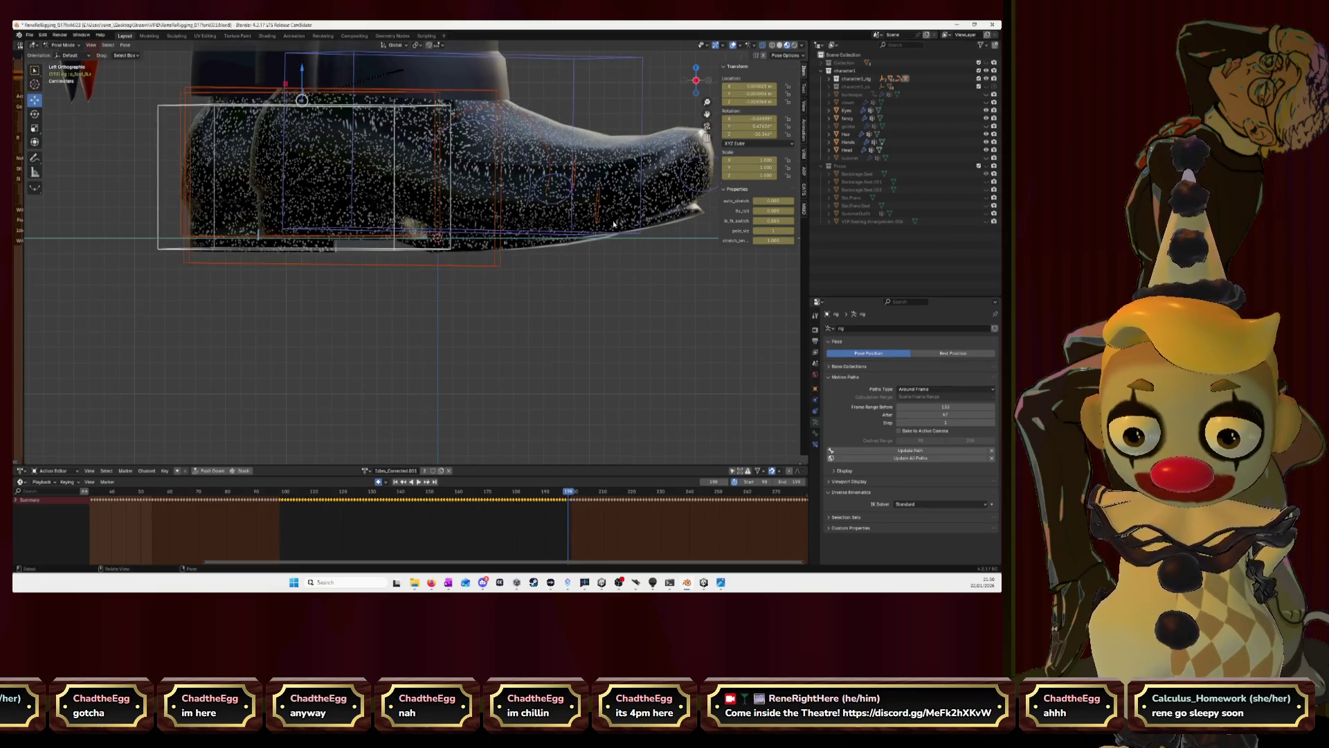
scroll(499, 269, down, 2)
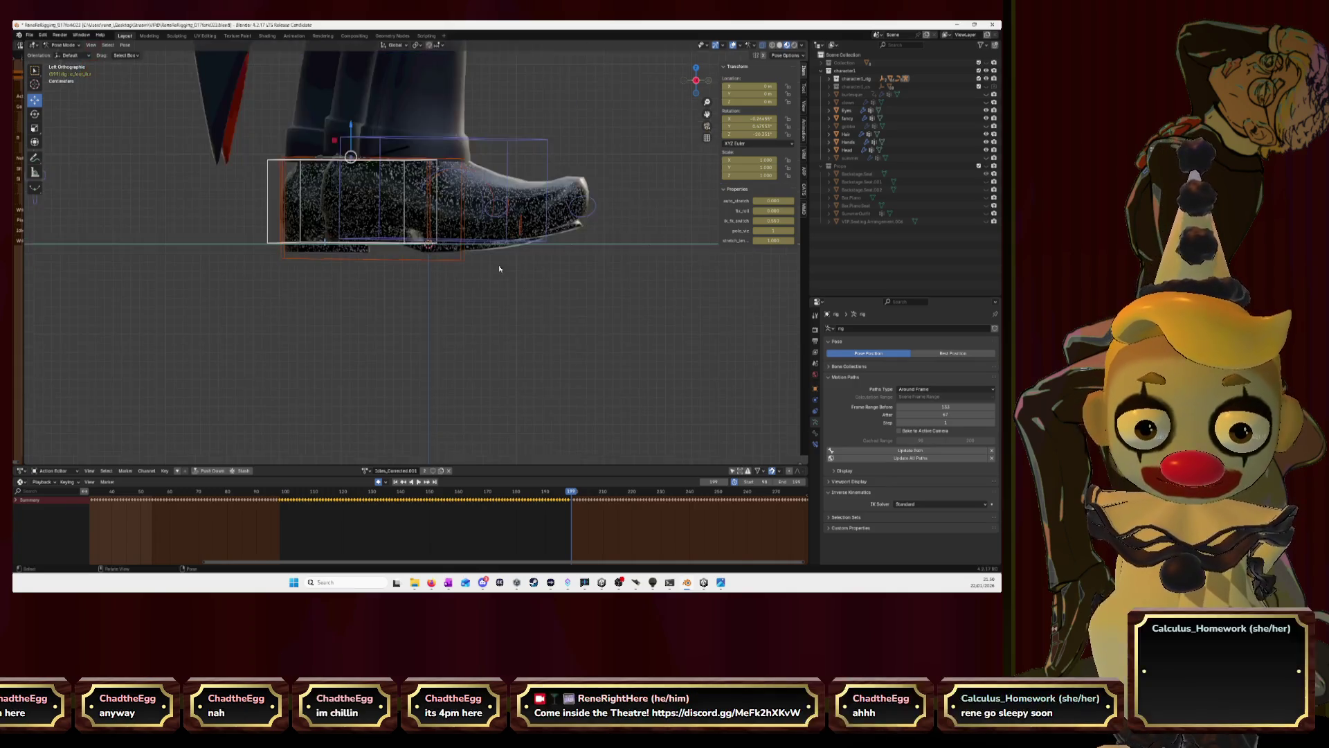
scroll(499, 268, down, 3)
scroll(499, 268, down, 3)
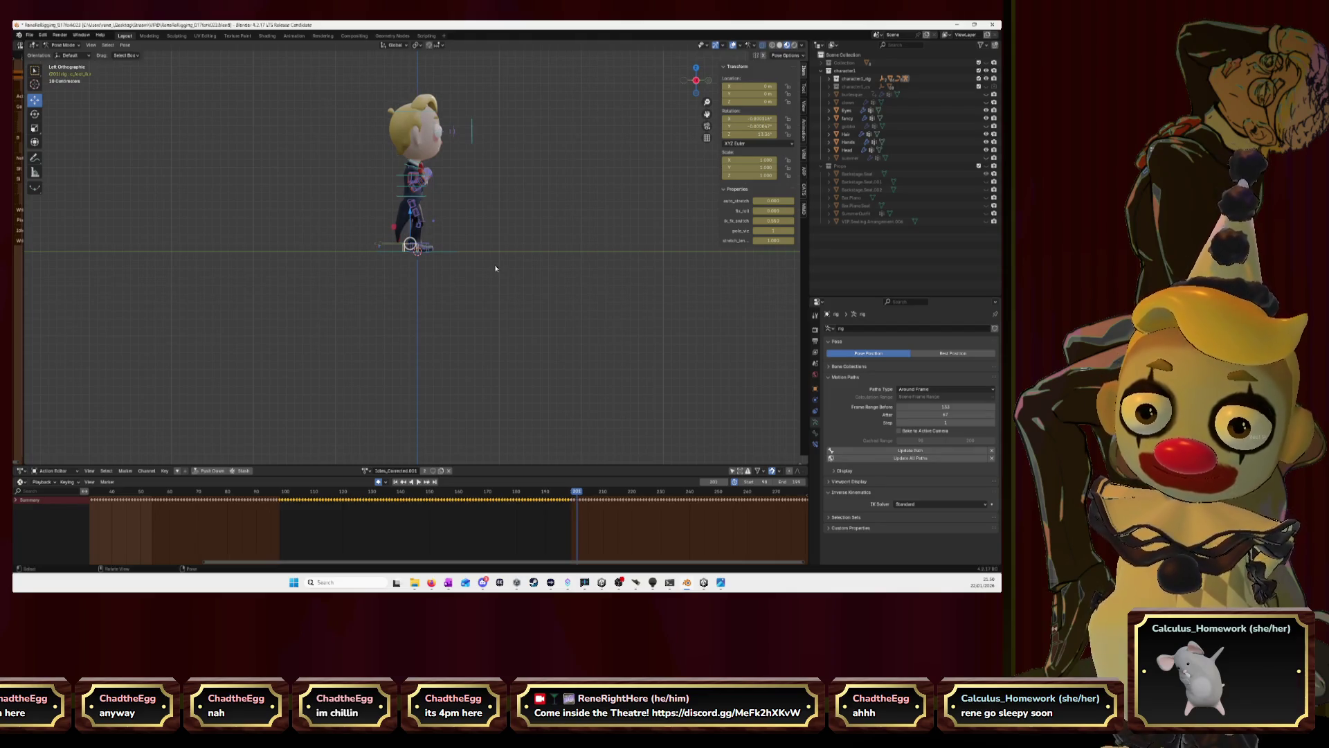
key(Right)
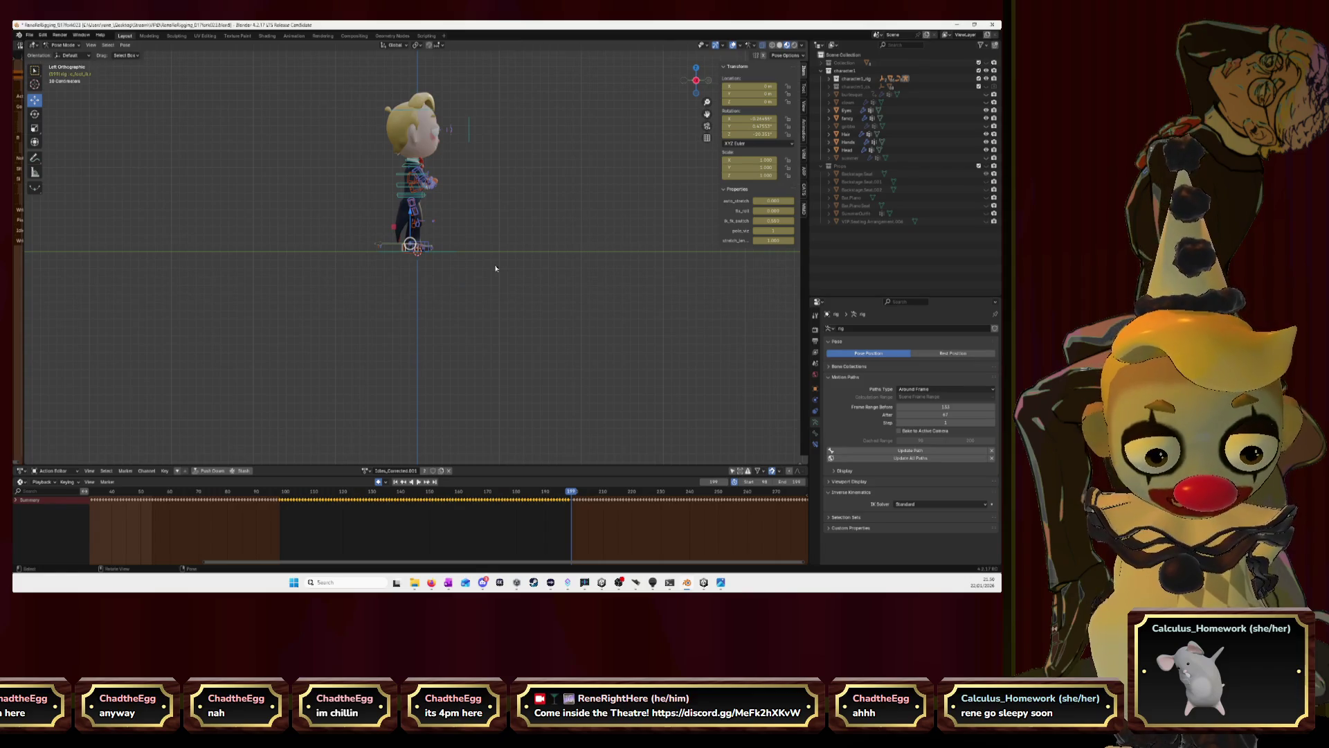
scroll(446, 272, up, 5)
scroll(381, 278, up, 8)
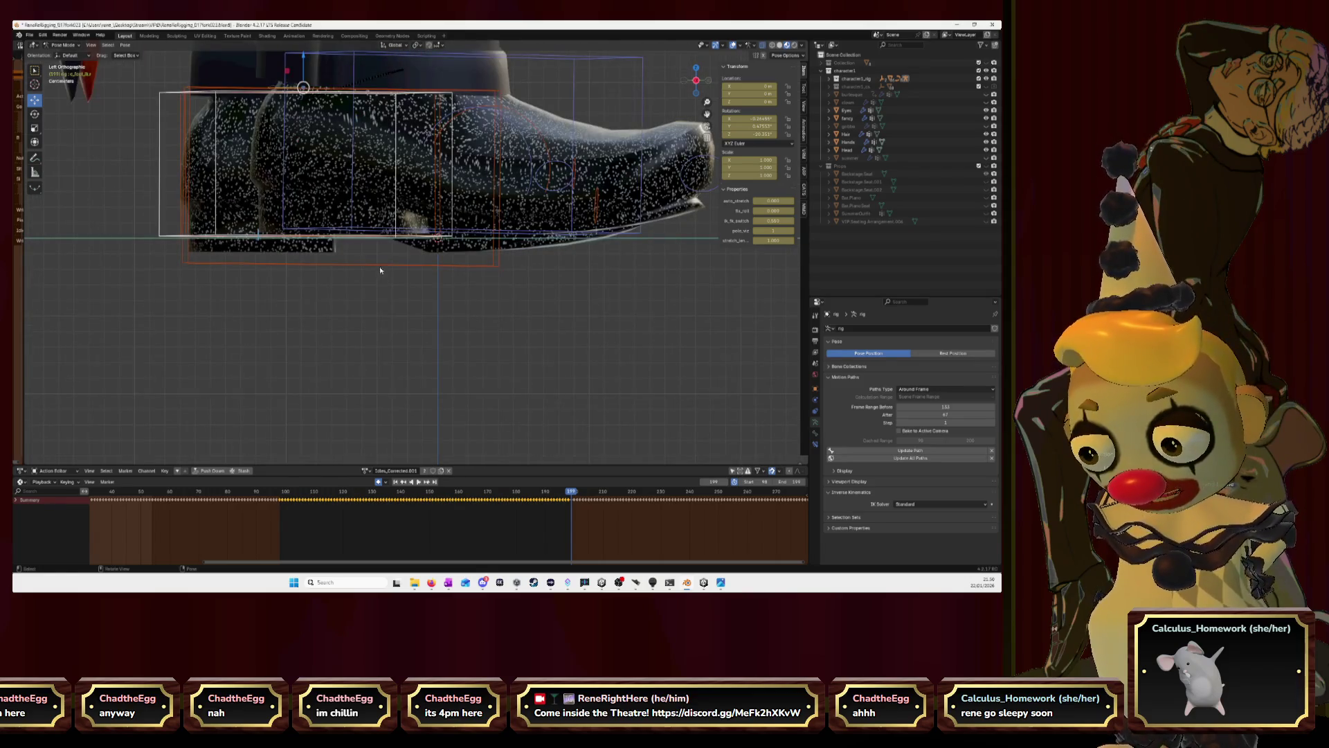
scroll(381, 278, up, 2)
scroll(381, 279, up, 2)
scroll(381, 279, up, 2)
scroll(680, 109, up, 2)
scroll(676, 114, up, 3)
scroll(658, 125, up, 2)
scroll(659, 125, up, 3)
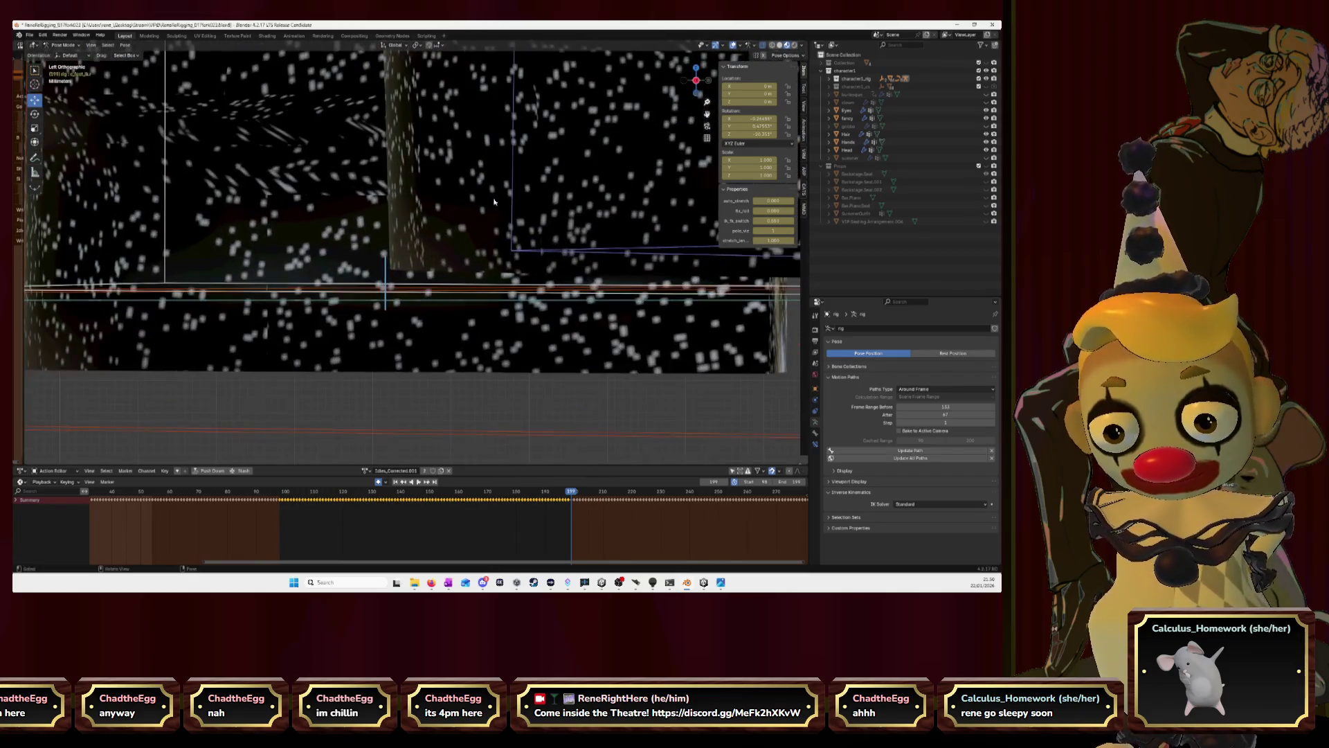
key(g)
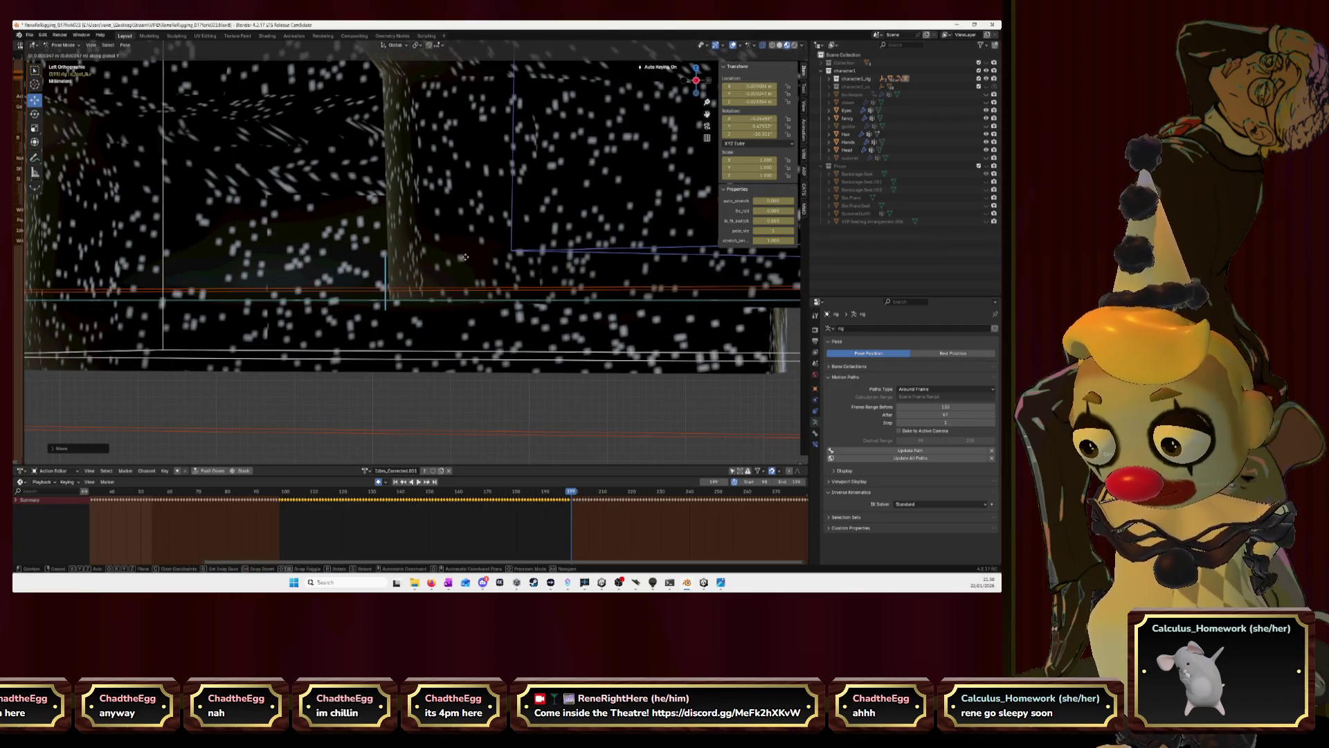
click(460, 257)
scroll(460, 257, down, 5)
scroll(461, 255, down, 5)
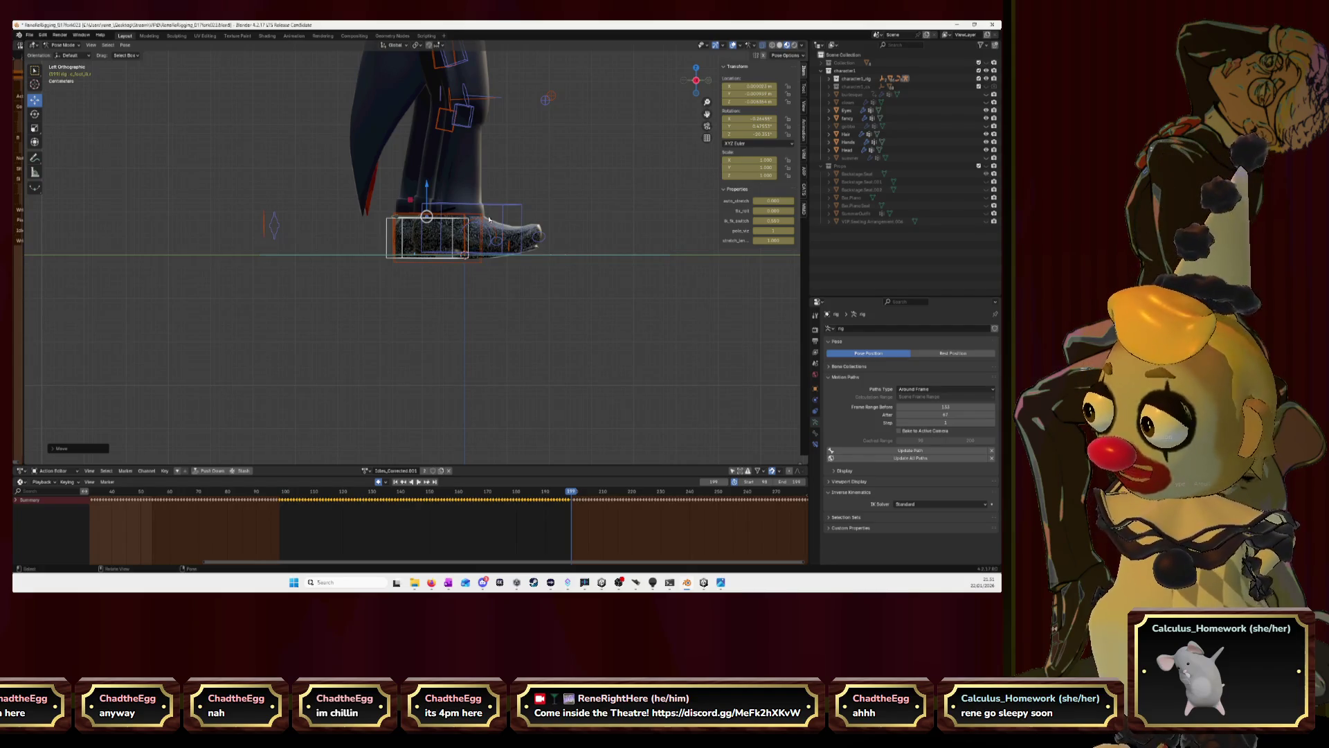
middle_drag(489, 188, 576, 188)
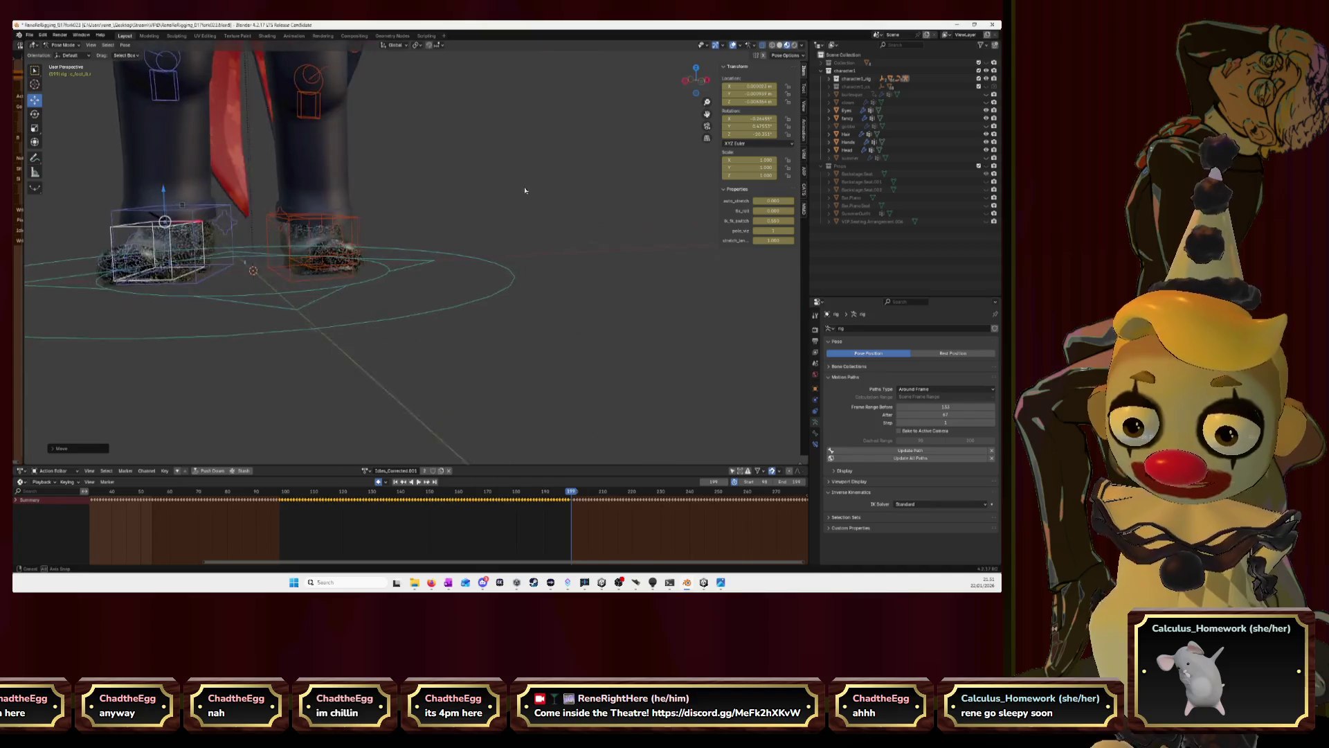
Play the walk in a side orthographic view of the shoe, stopping on the planted foot.
key(space)
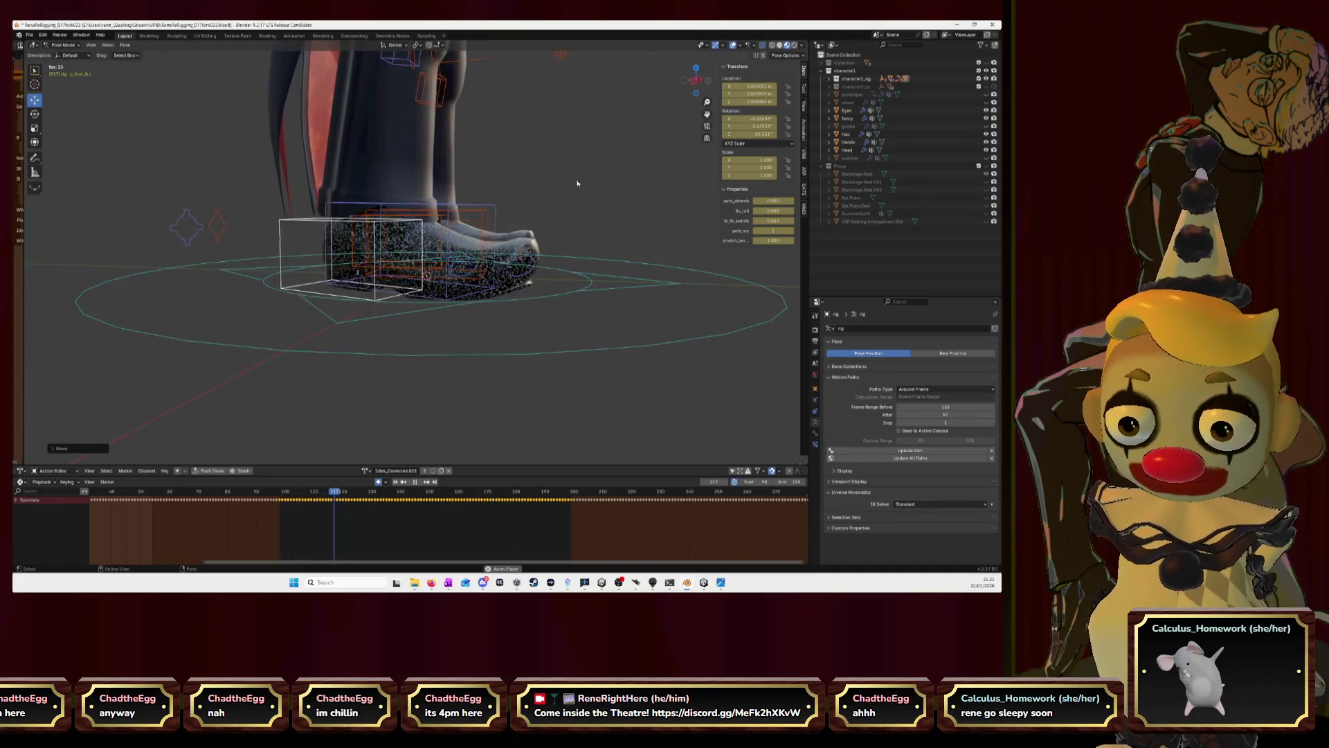
key(ctrl+KP_3)
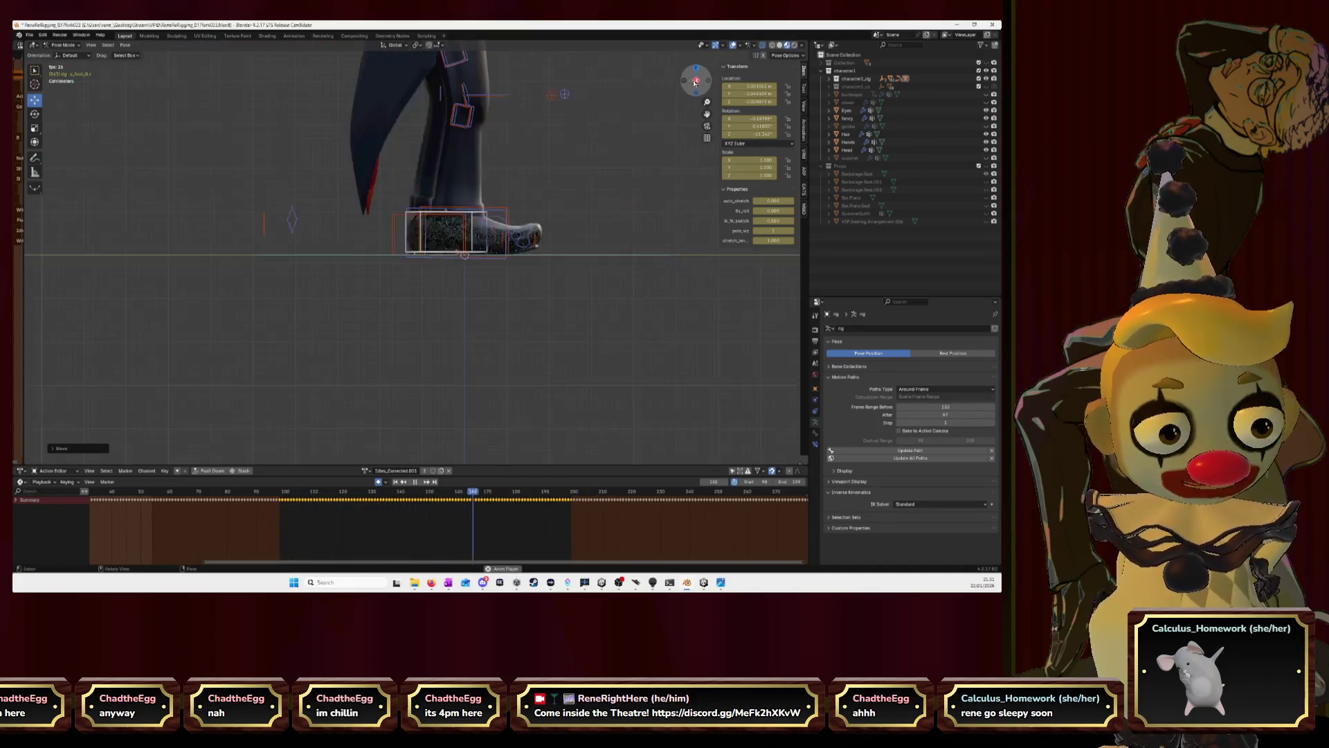
scroll(601, 153, up, 3)
scroll(592, 162, up, 3)
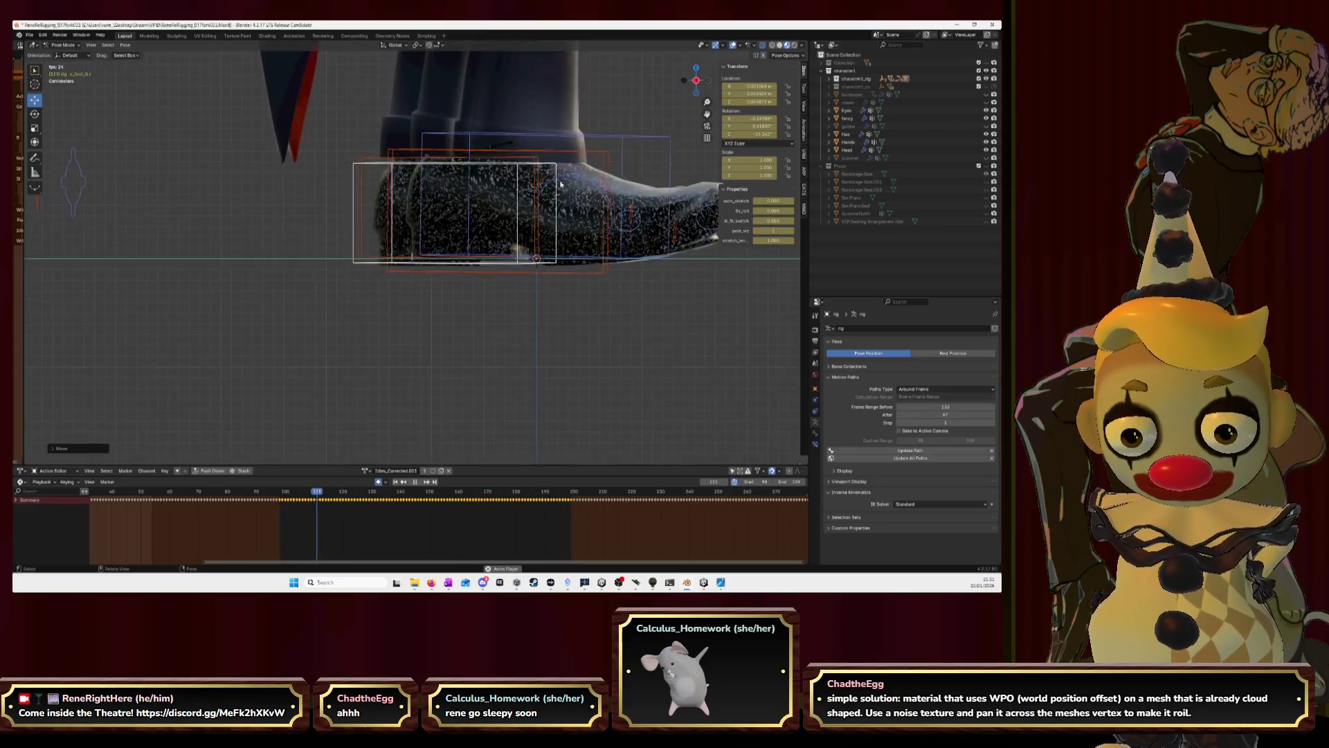
scroll(582, 171, up, 3)
scroll(561, 183, up, 3)
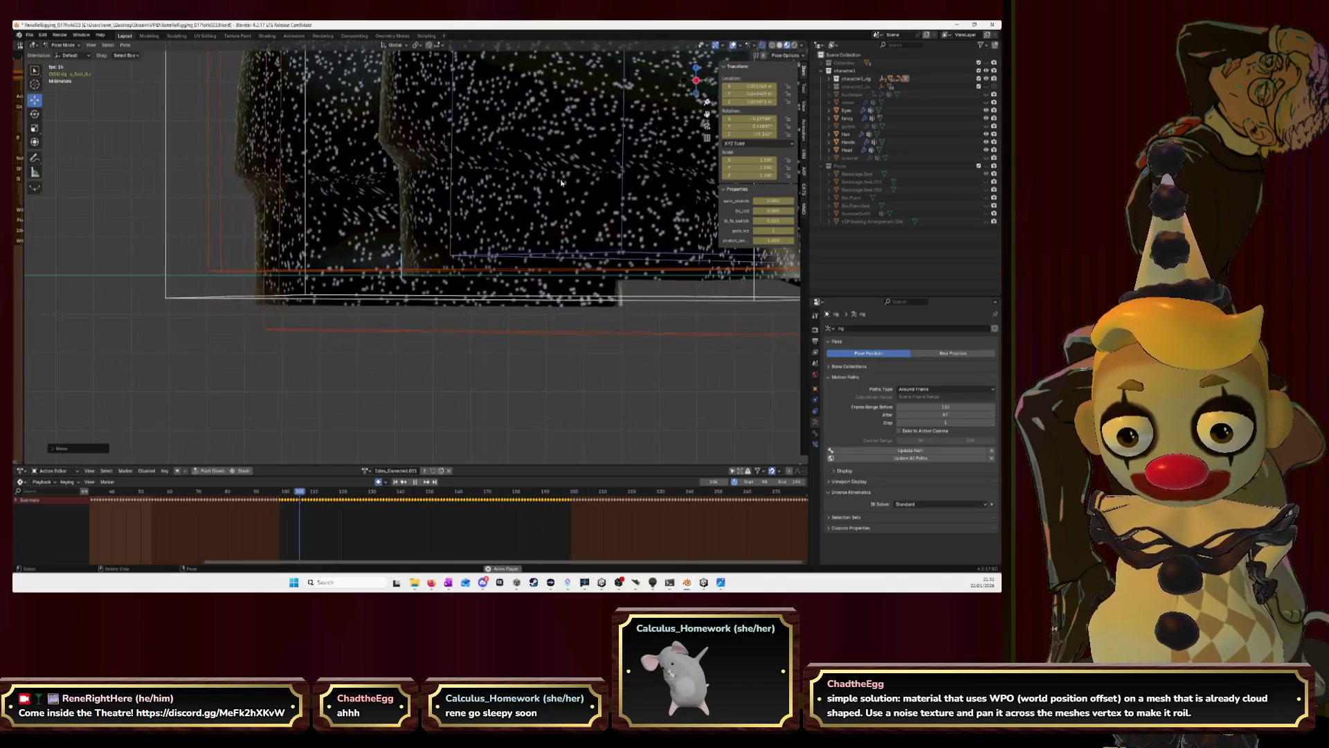
key(space)
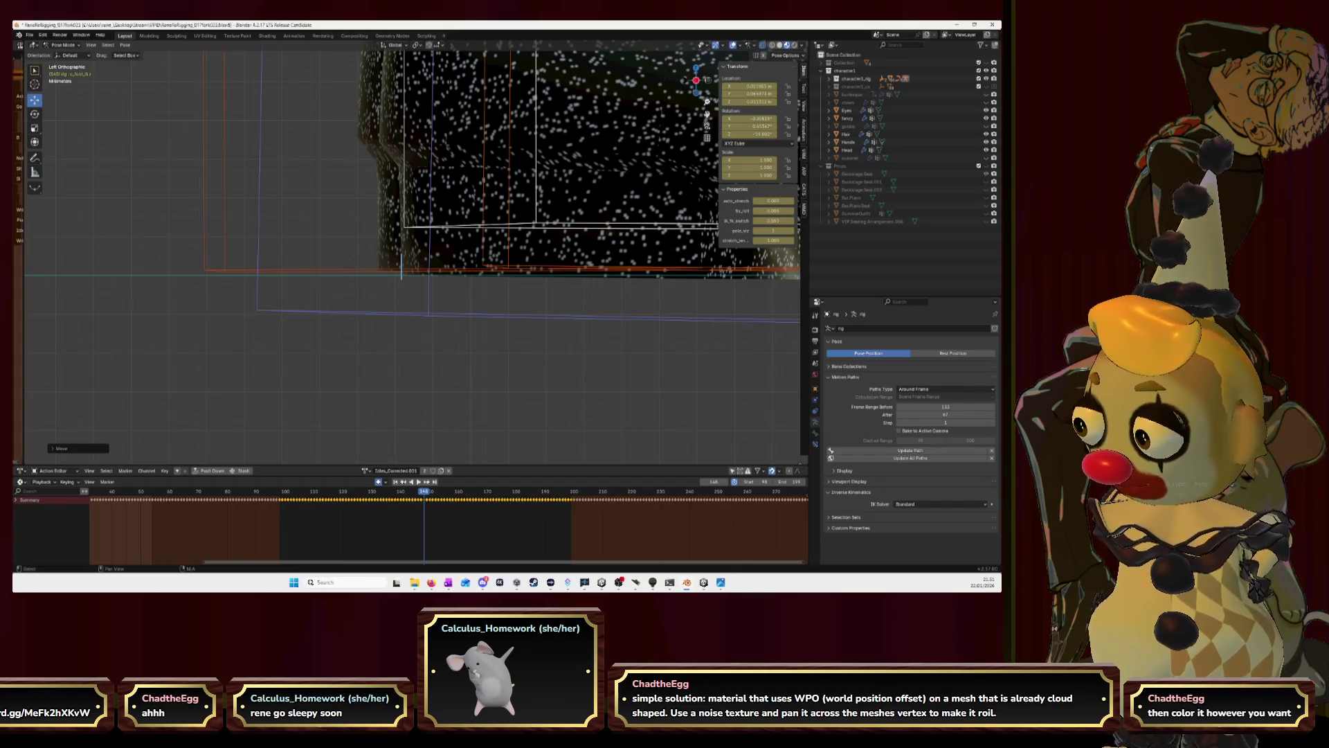
scroll(565, 222, down, 3)
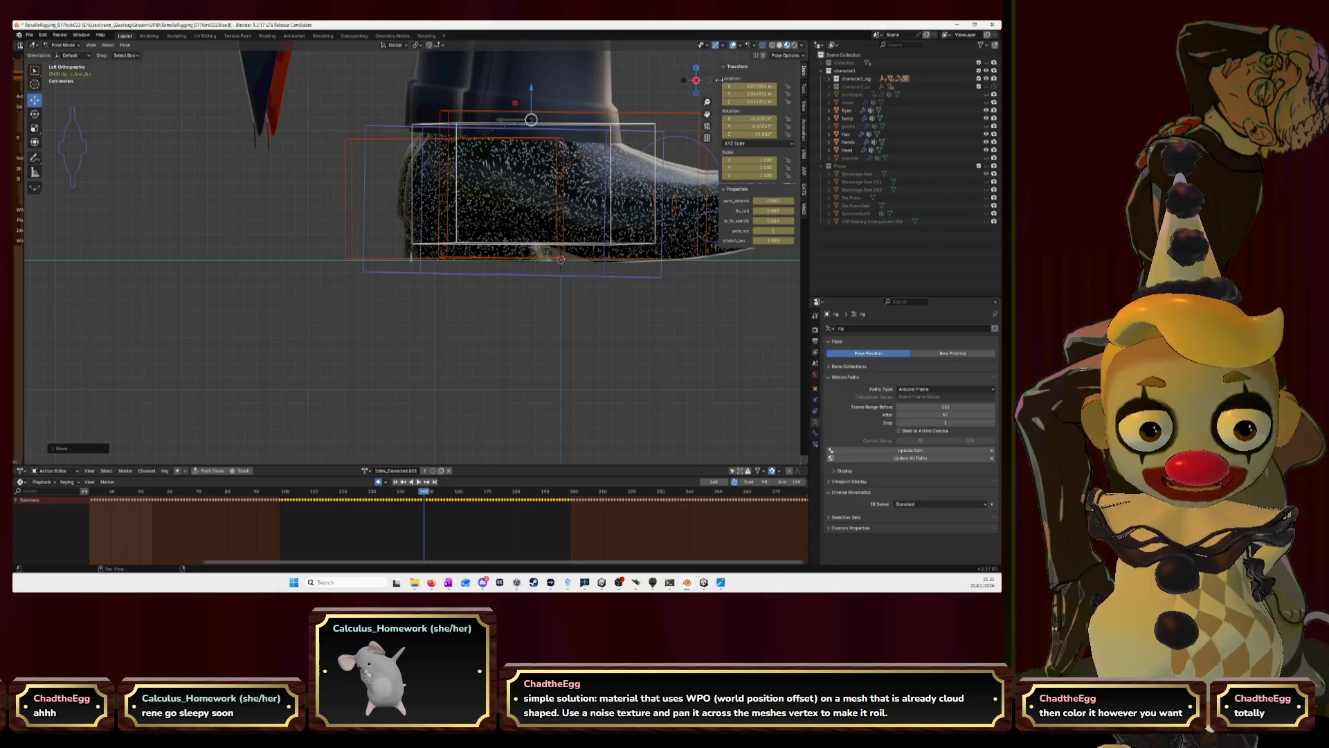
From a framed front view, play the walk then shift the foot control sideways along X.
key(KP_1)
key(KP_Decimal)
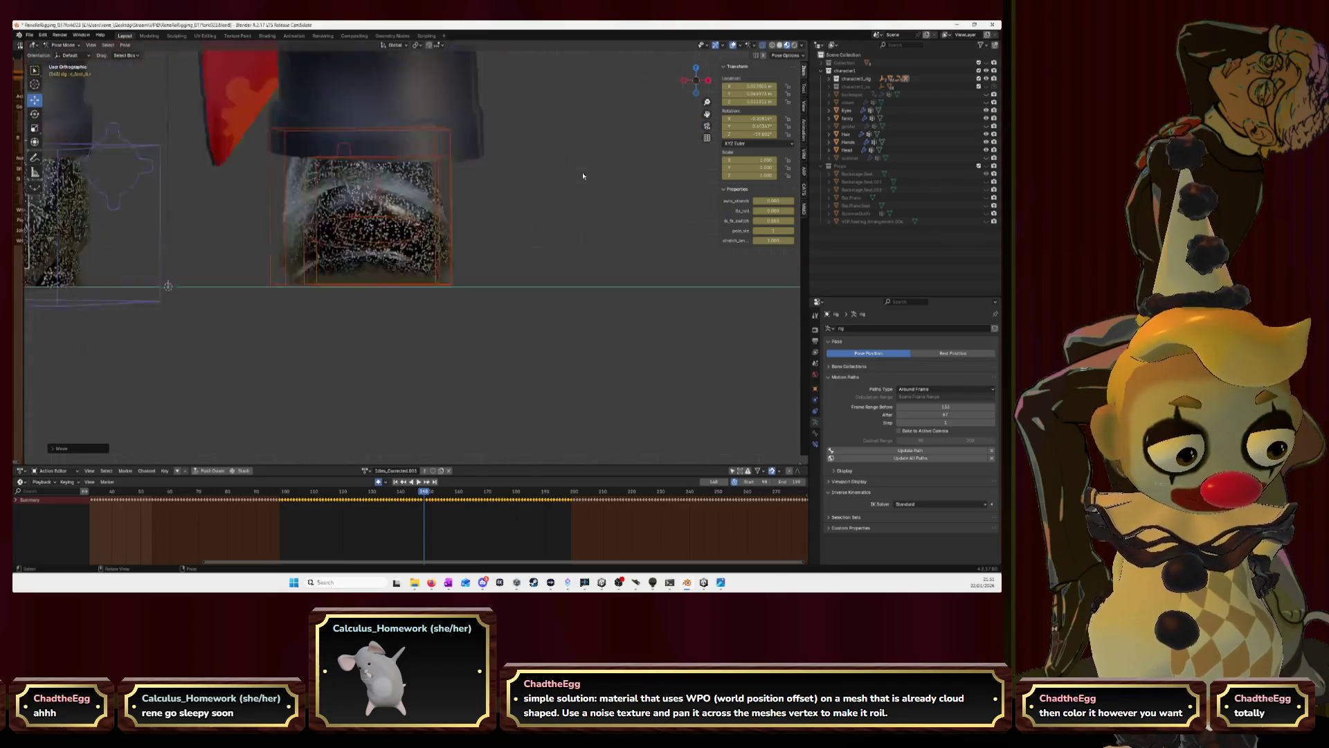
key(space)
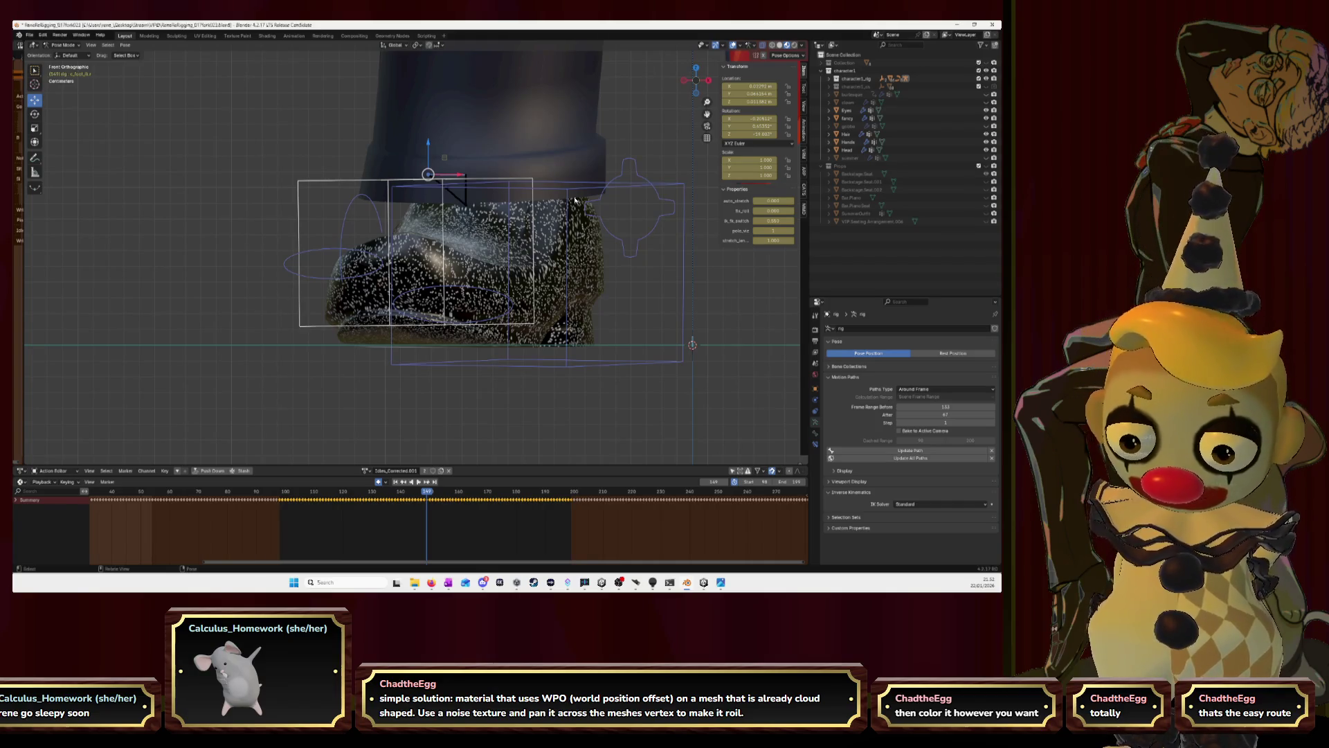
key(g)
key(x)
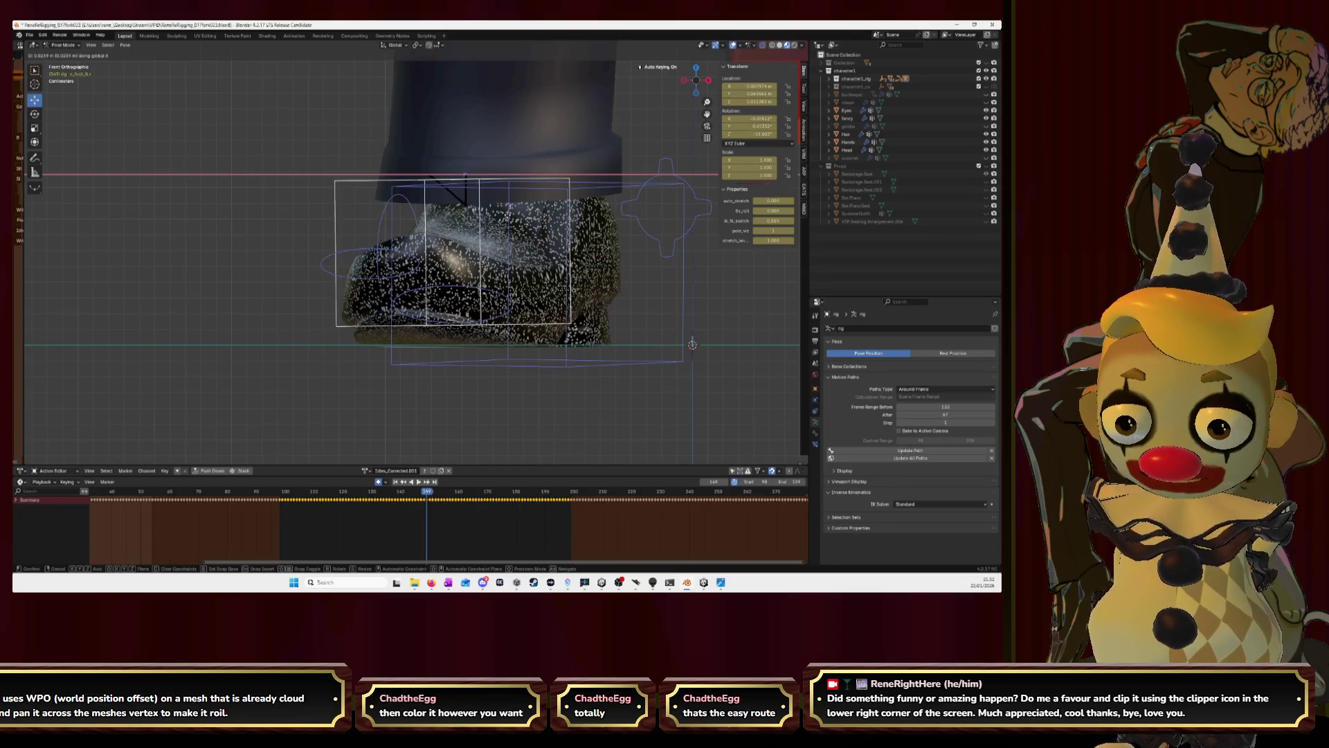
click(640, 123)
Check the shoe from the side and front and on the neighbouring frames.
click(686, 81)
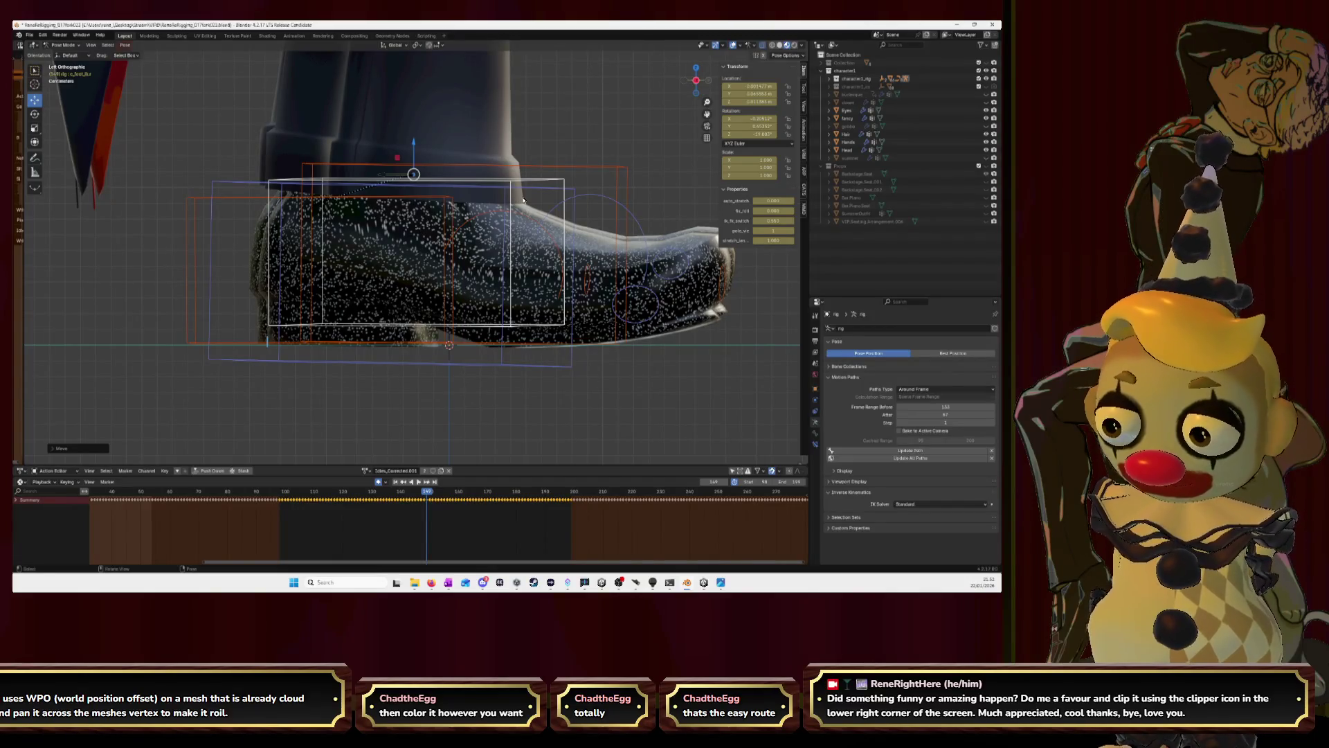
click(703, 80)
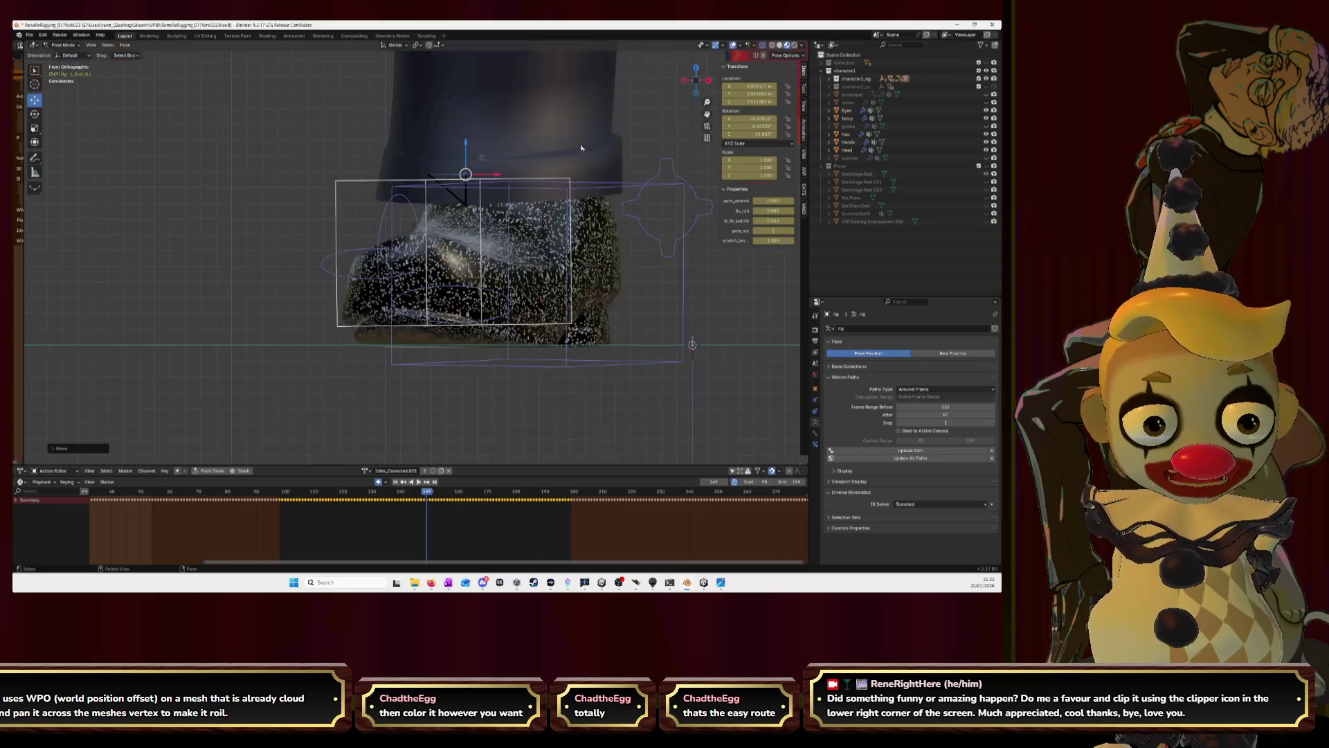
key(Left)
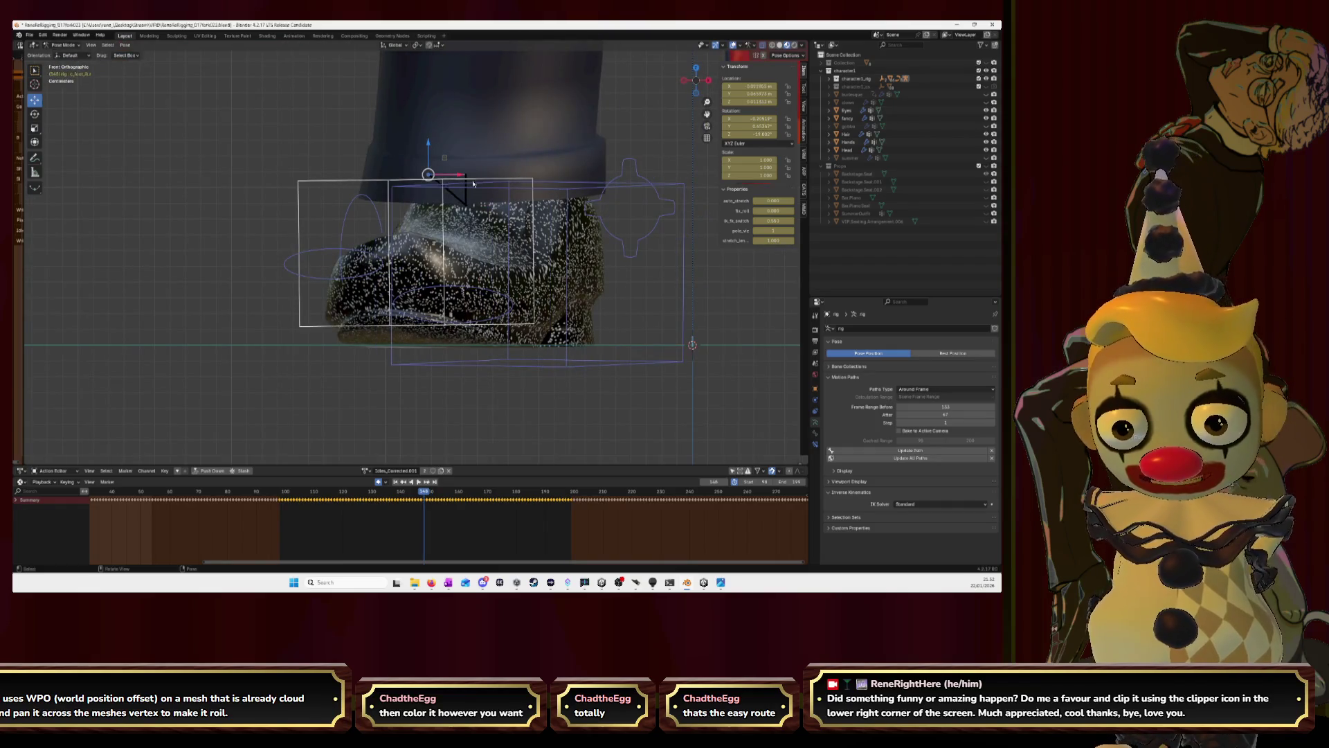
scroll(474, 185, up, 4)
scroll(476, 178, up, 2)
scroll(481, 178, down, 9)
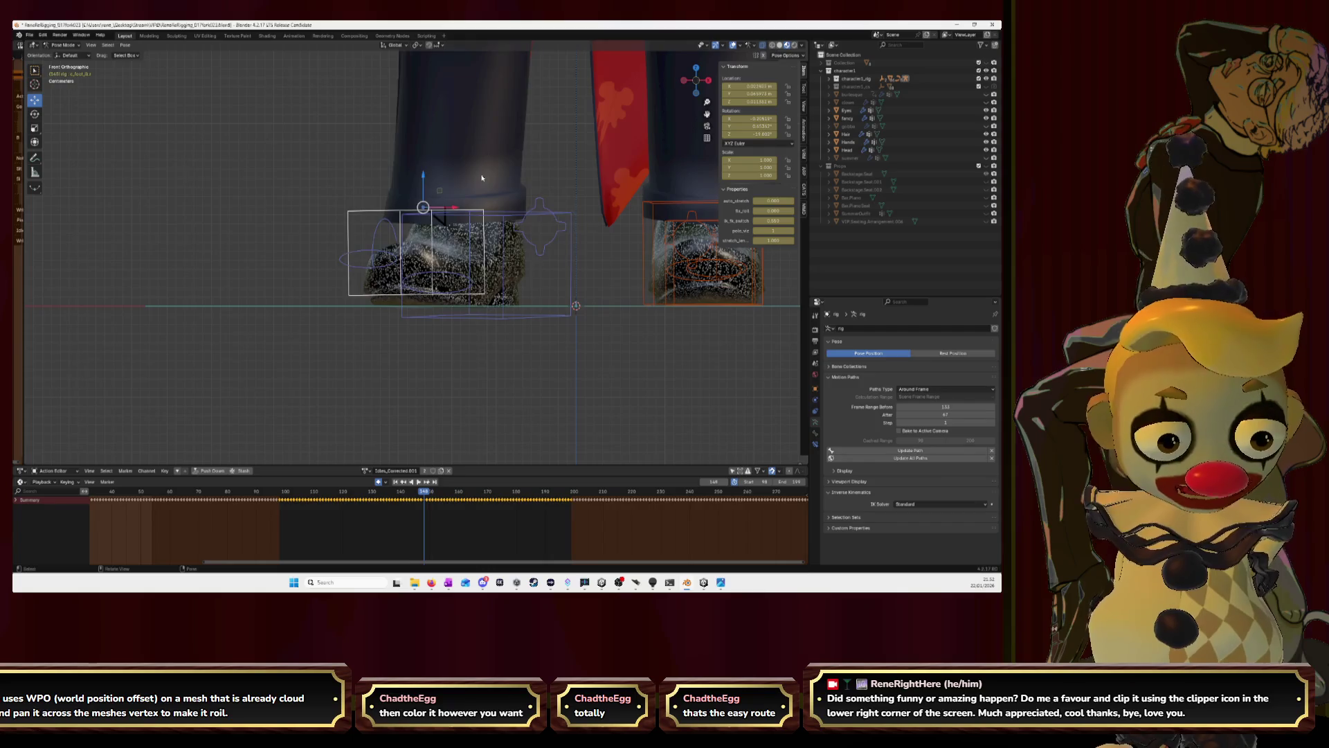
key(Right)
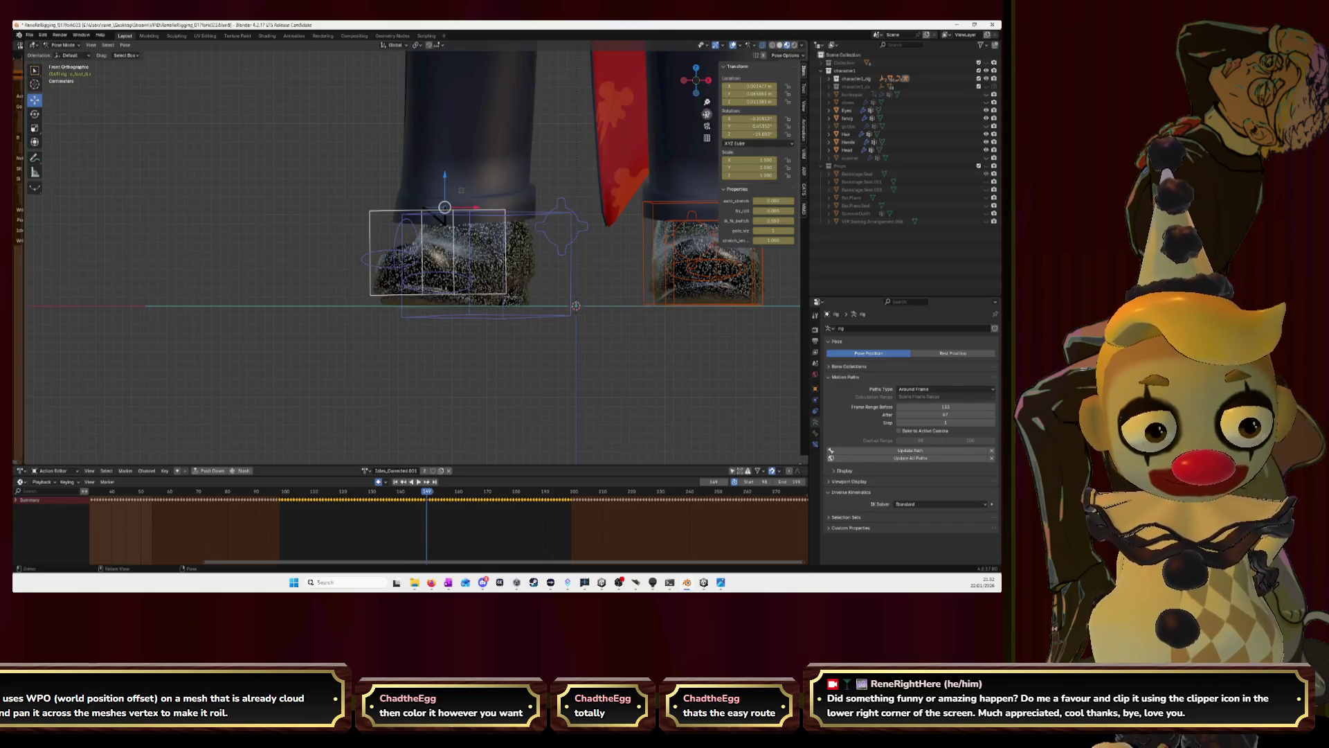
scroll(555, 190, up, 3)
scroll(554, 189, up, 3)
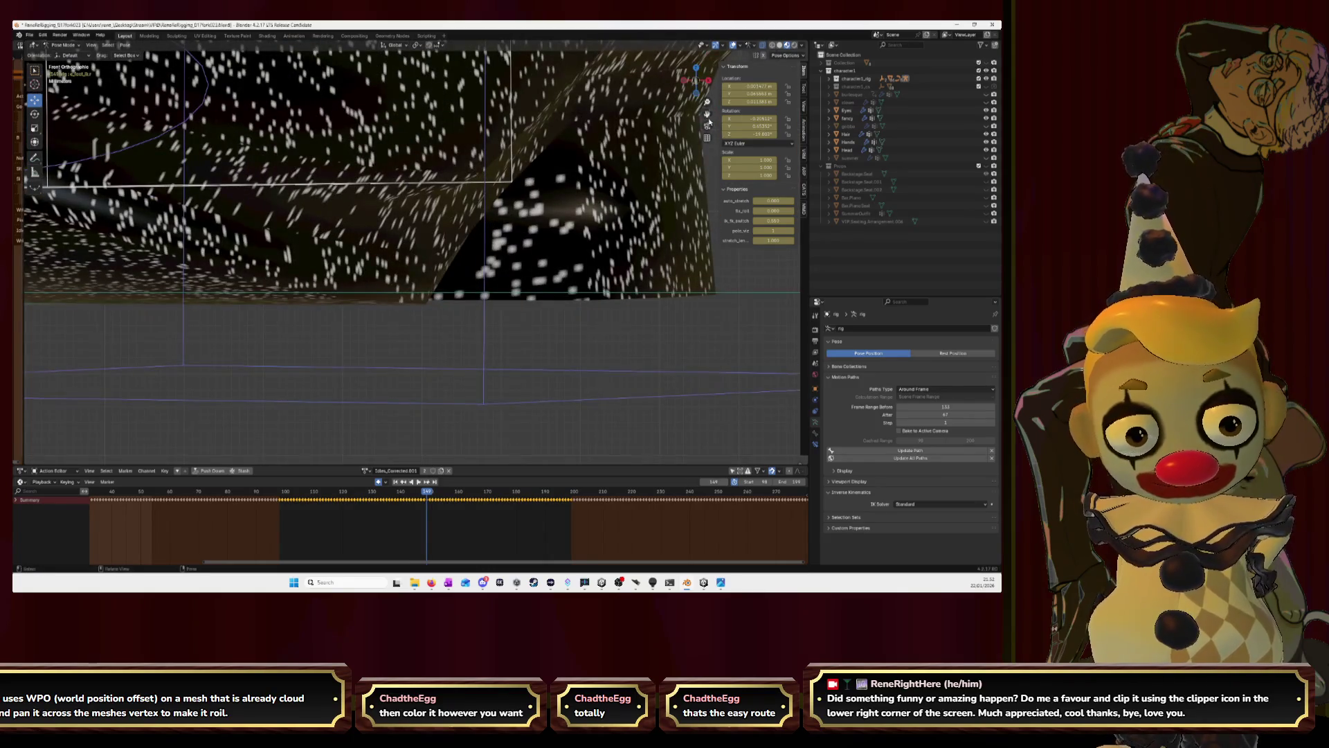
Return to a front view with the select tool and step between frames to compare the foot placement.
middle_drag(554, 190, 696, 132)
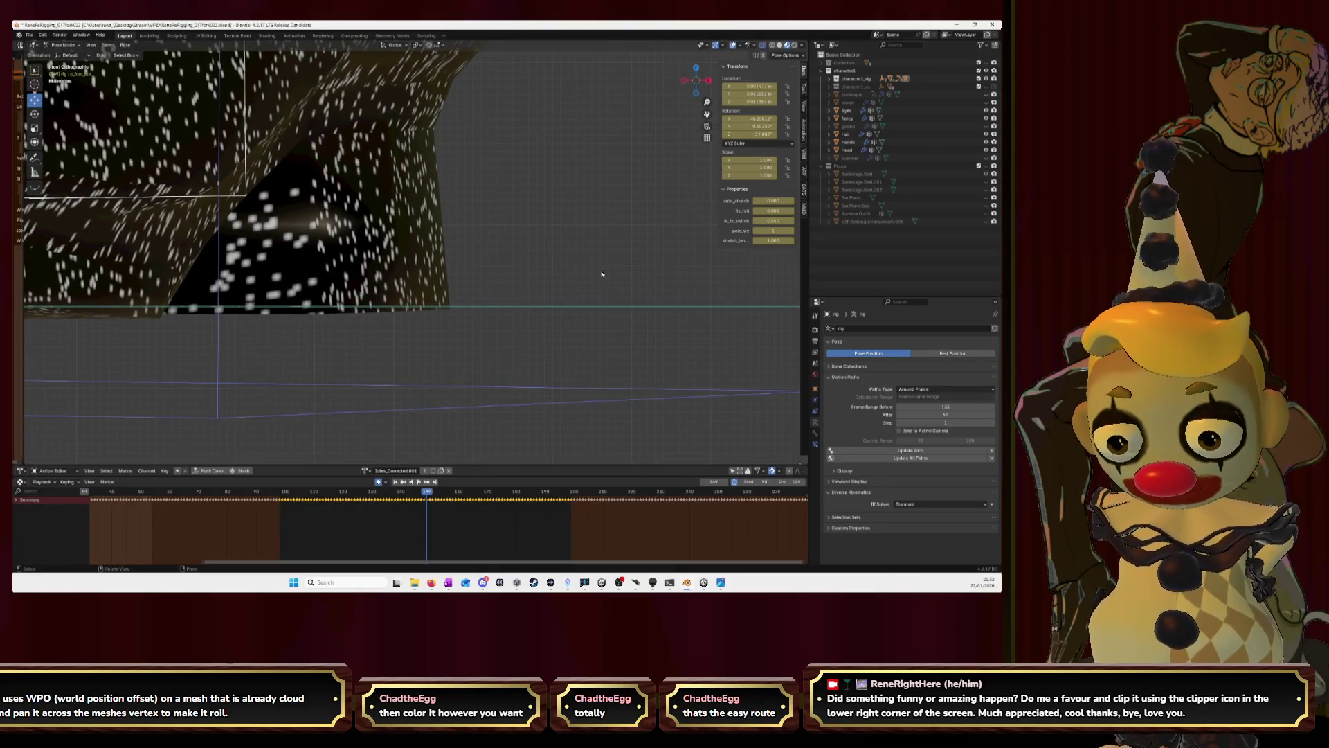
click(34, 159)
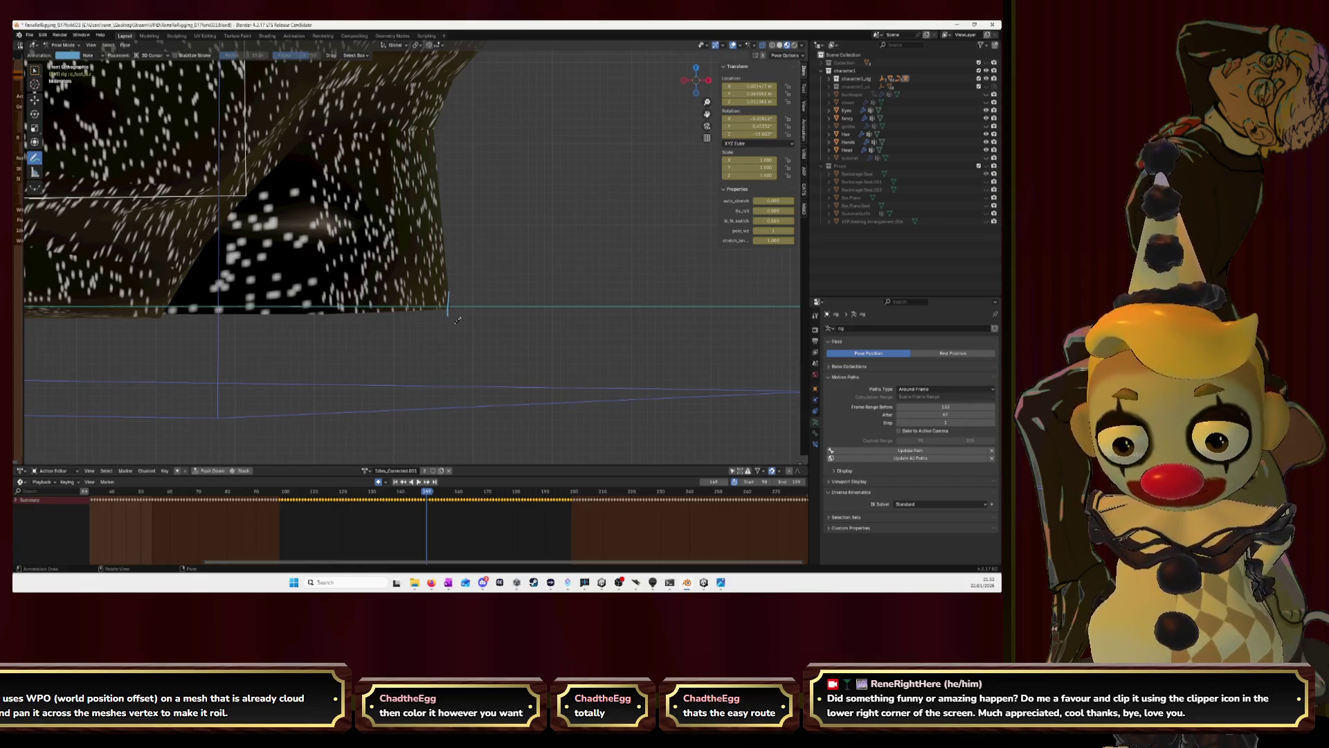
key(KP_1)
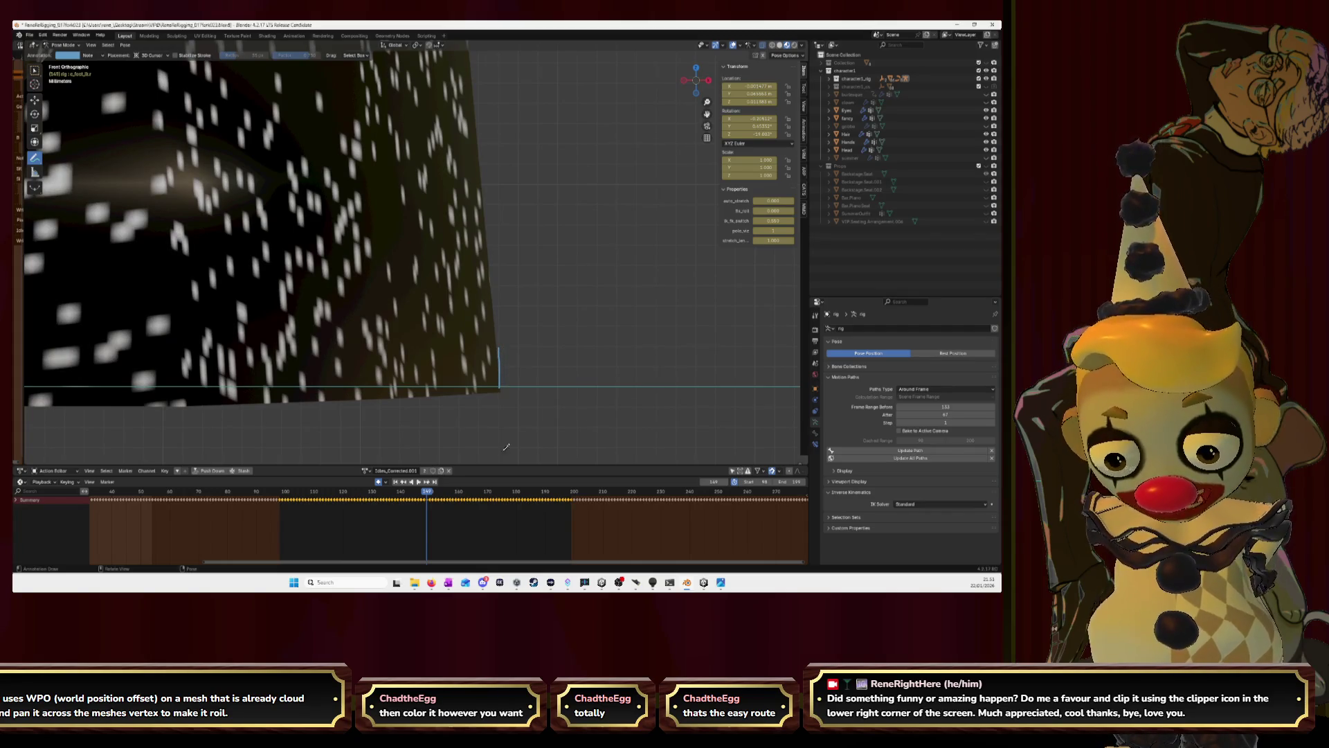
click(34, 99)
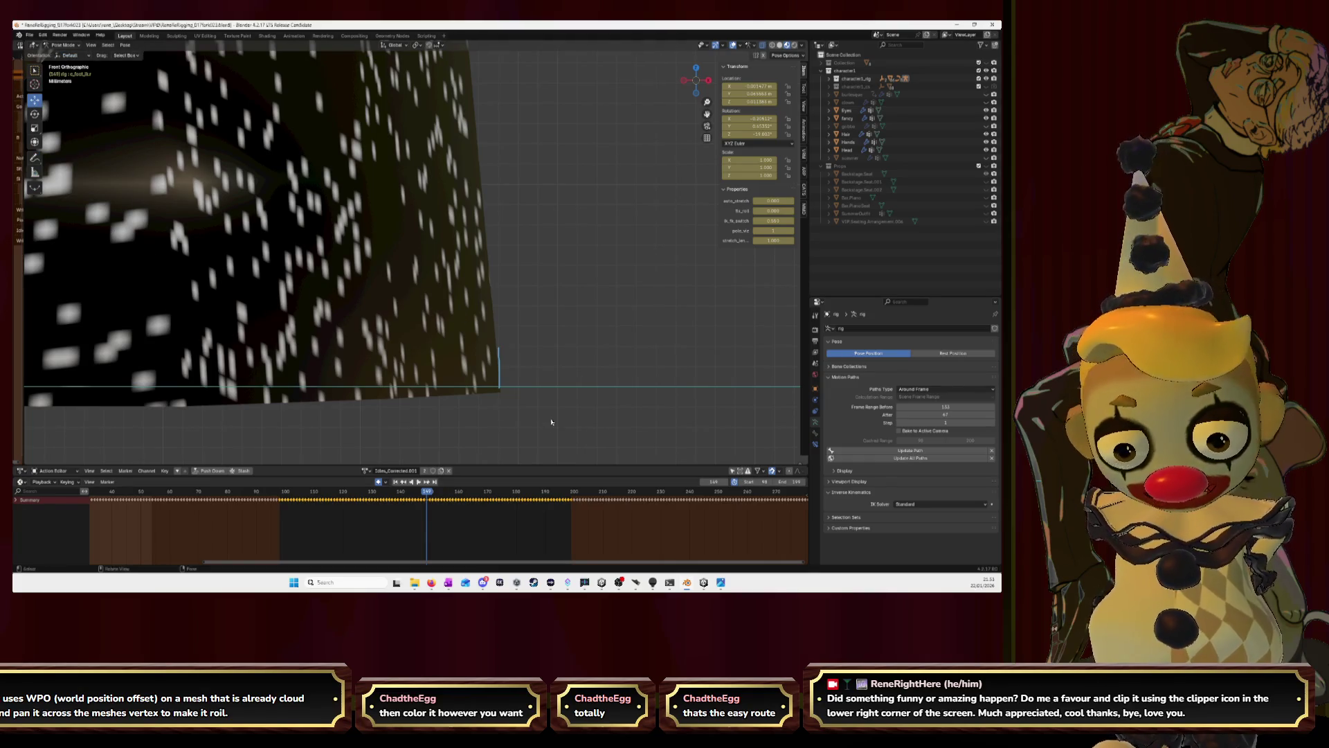
key(Left)
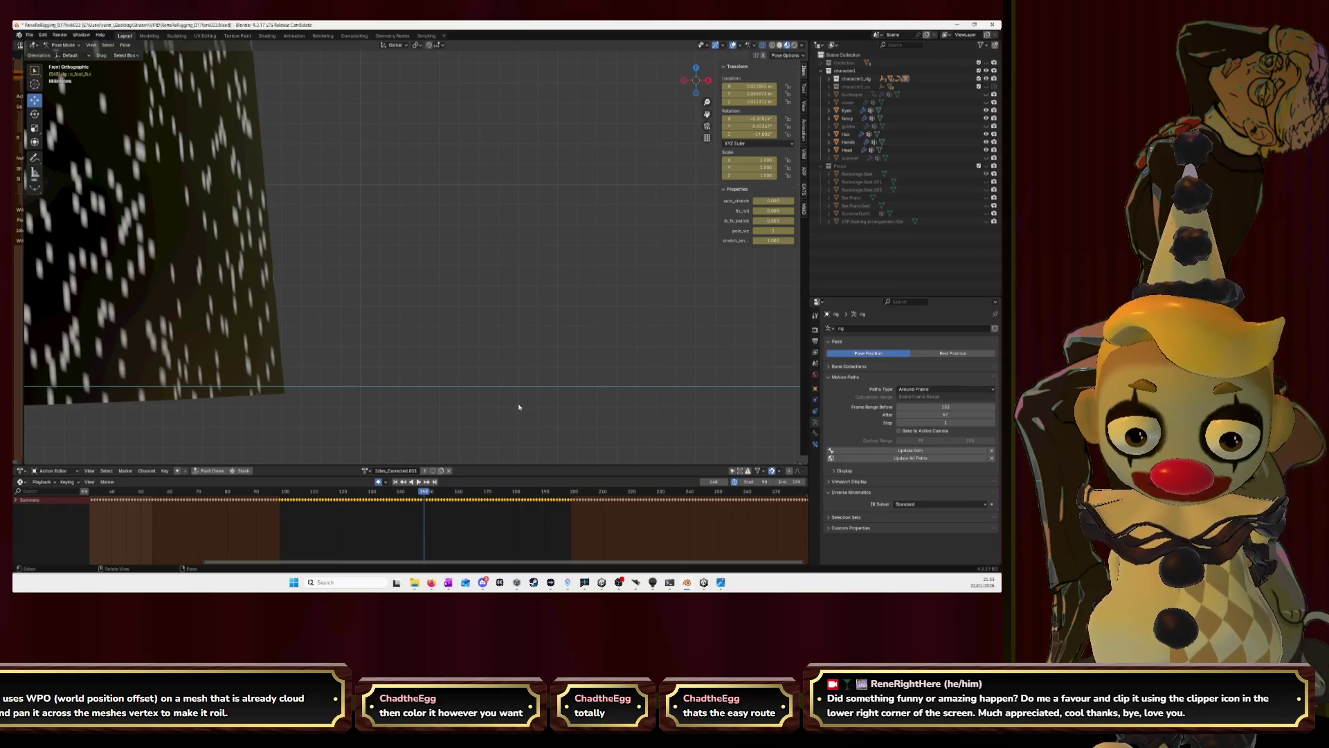
key(Right)
key(Left)
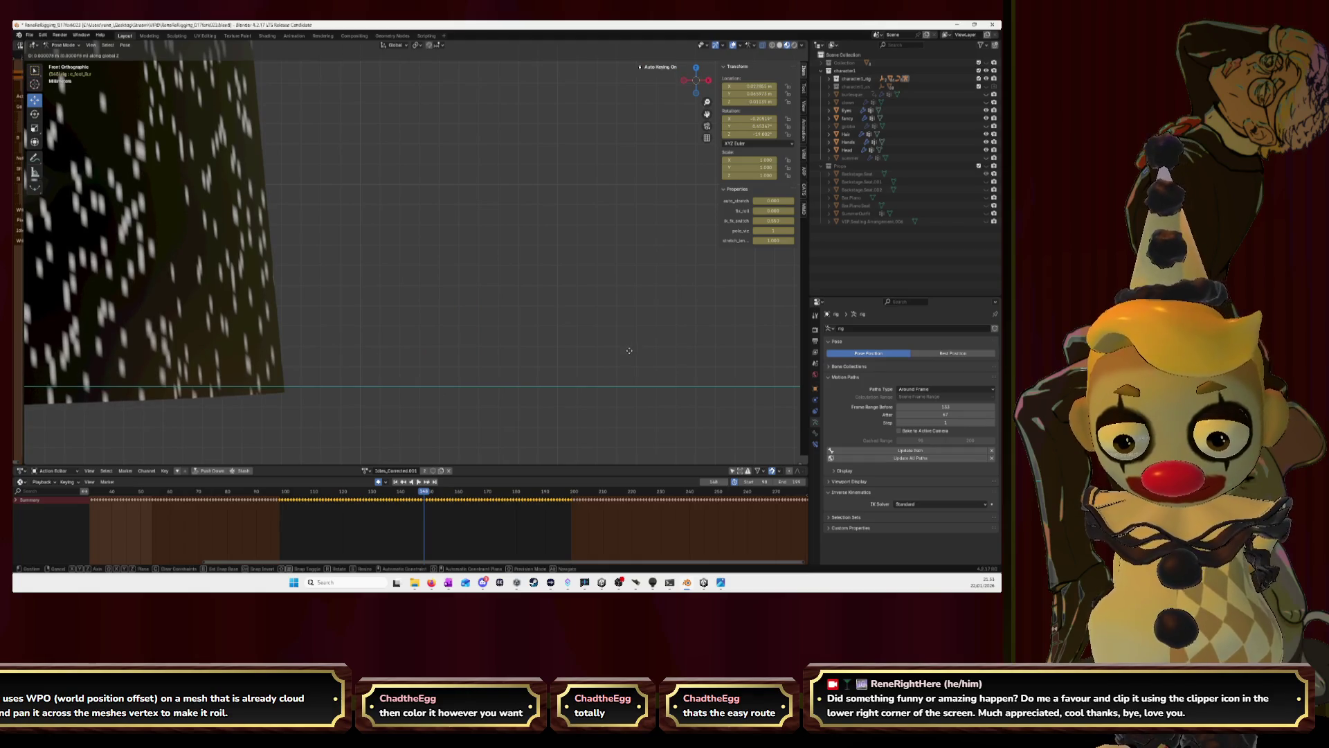
Shift the foot control along global X once more, then pull back toward the character's hands.
key(g)
key(x)
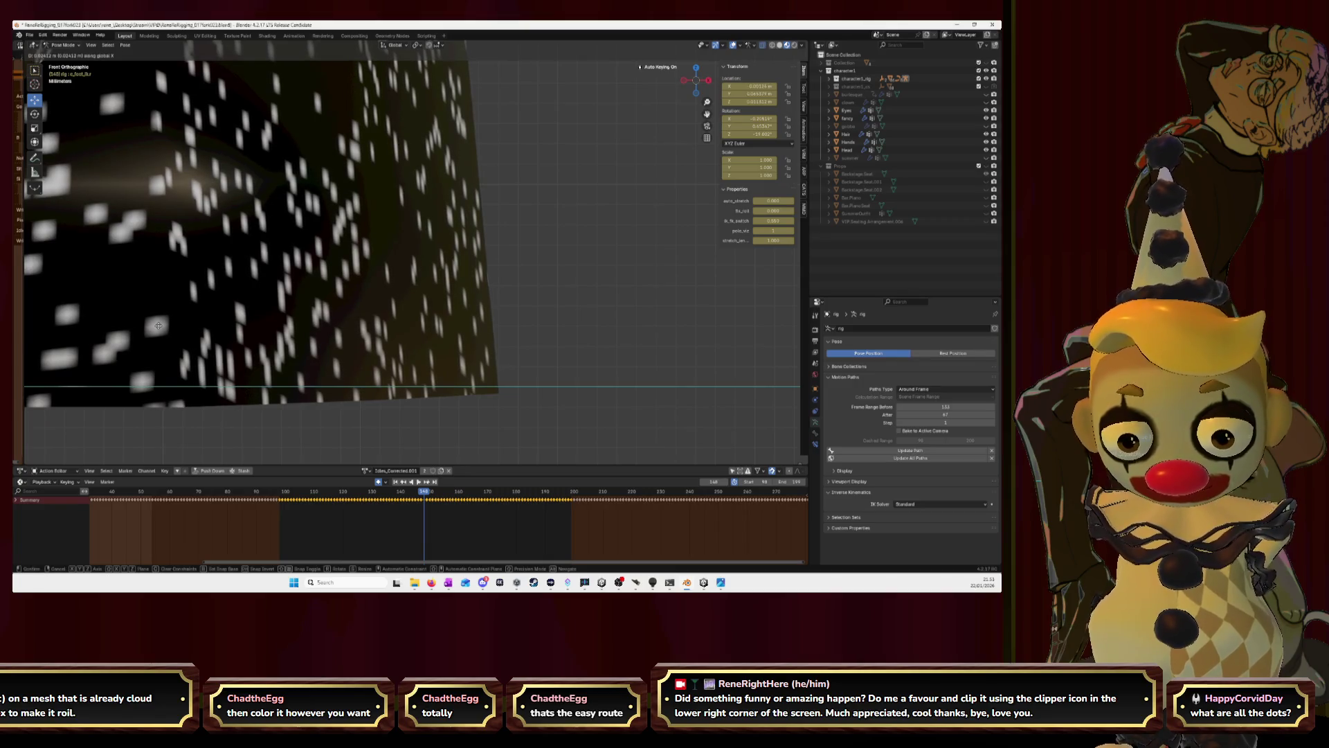
click(158, 329)
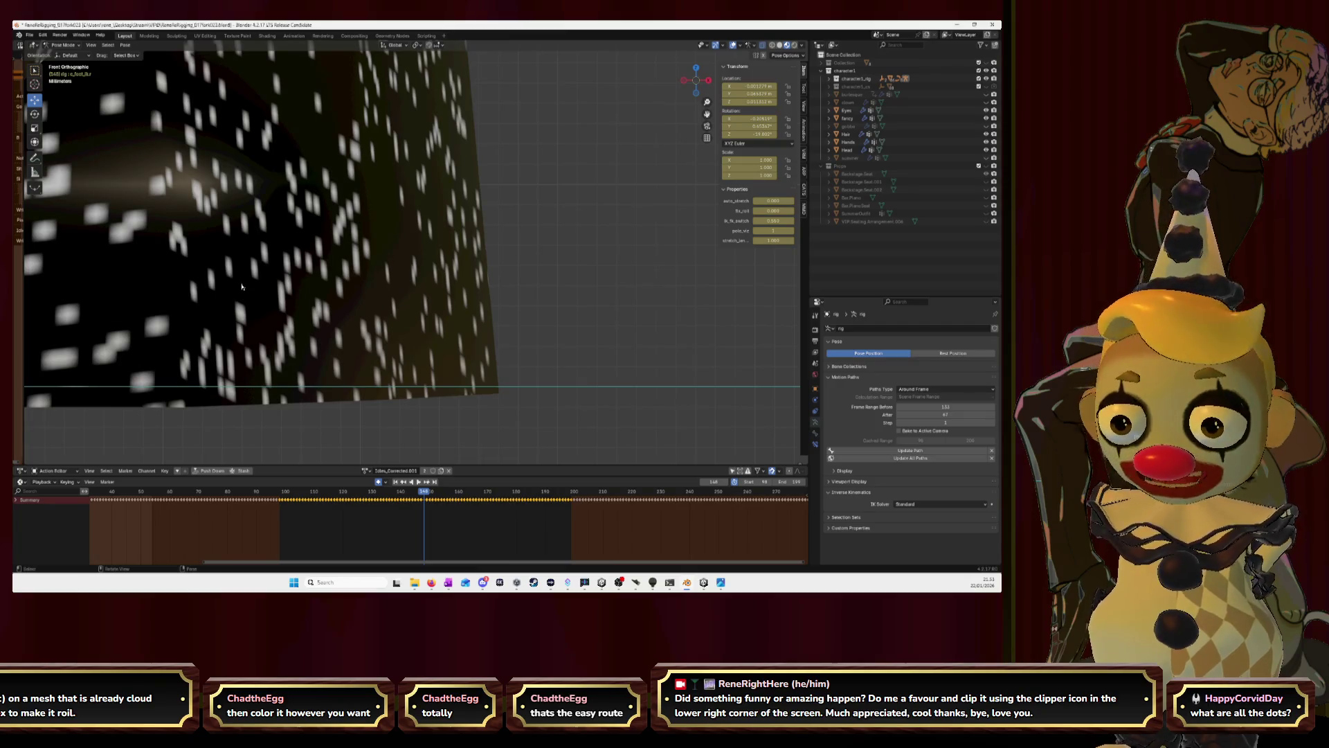
scroll(212, 291, down, 3)
scroll(414, 258, down, 3)
scroll(412, 271, down, 3)
scroll(412, 272, down, 2)
middle_drag(411, 270, 457, 239)
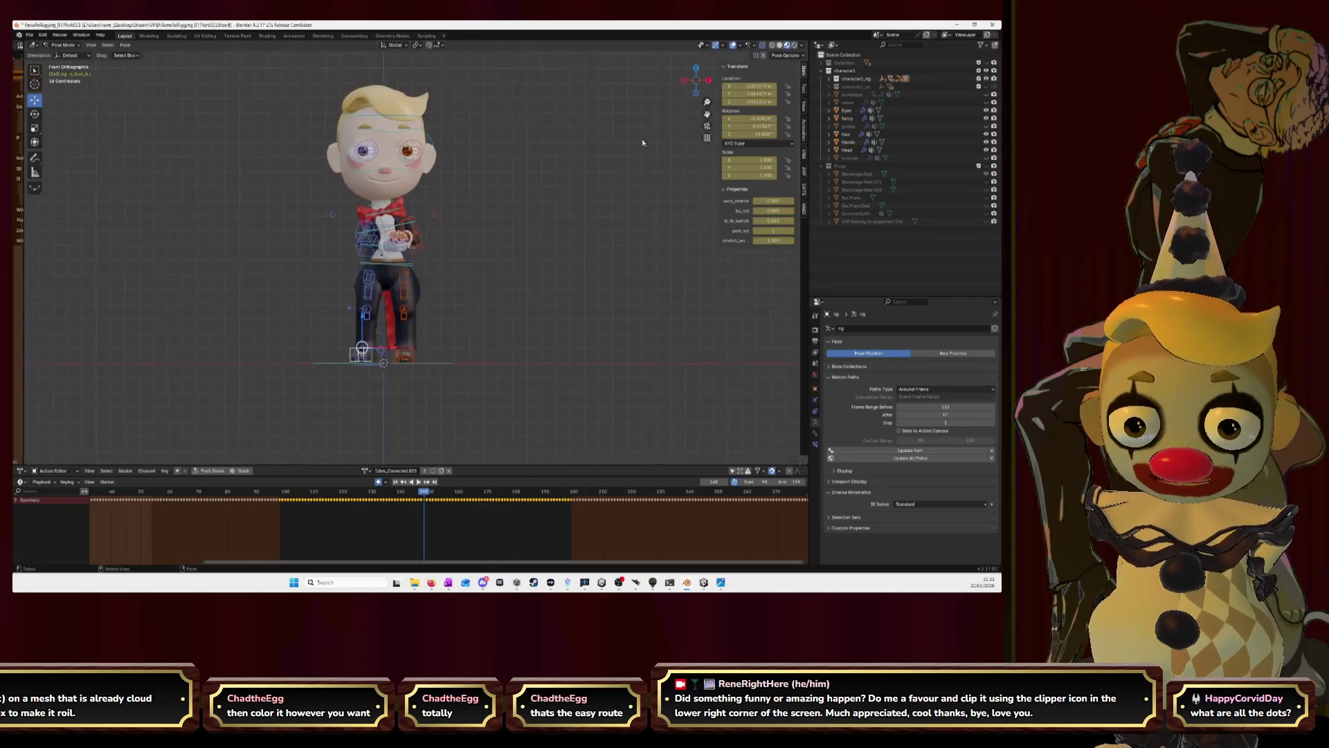
scroll(489, 215, up, 5)
scroll(451, 190, up, 3)
middle_drag(451, 190, 488, 229)
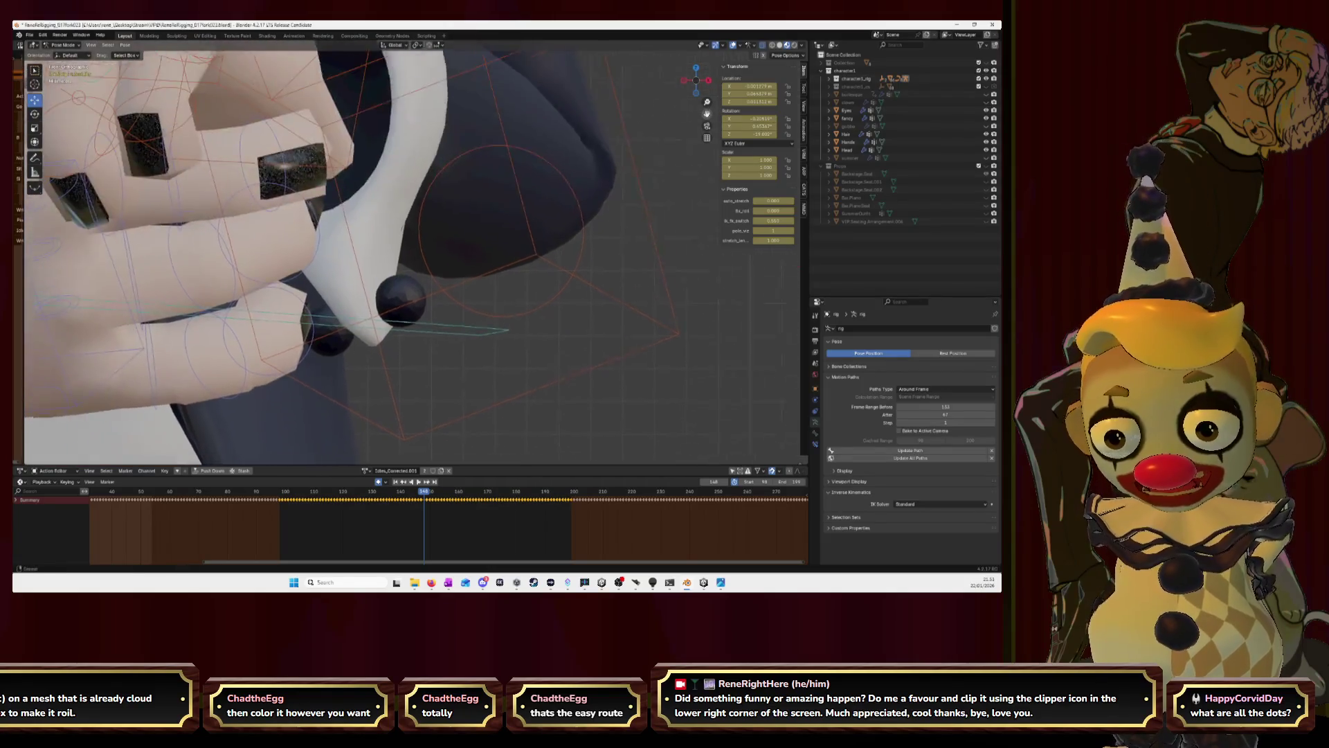
scroll(416, 249, up, 3)
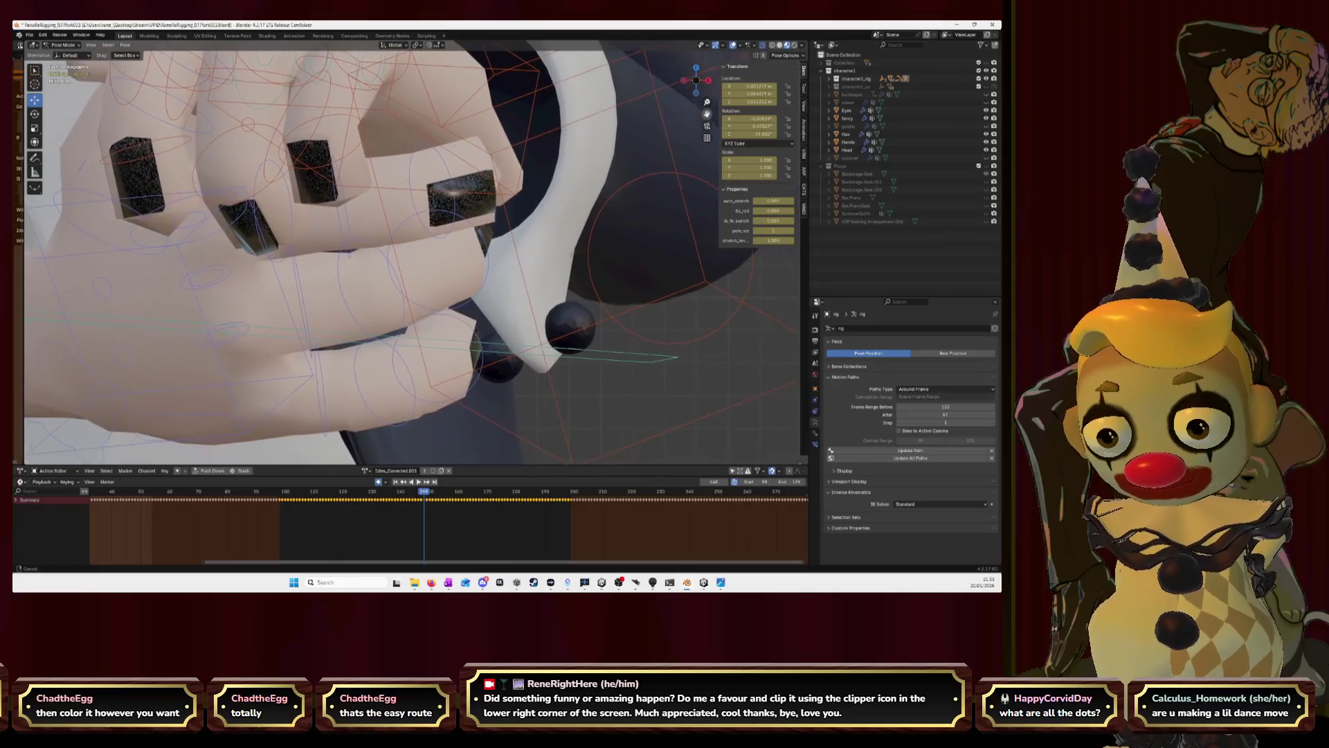
middle_drag(582, 187, 623, 148)
scroll(624, 149, up, 2)
scroll(623, 149, down, 2)
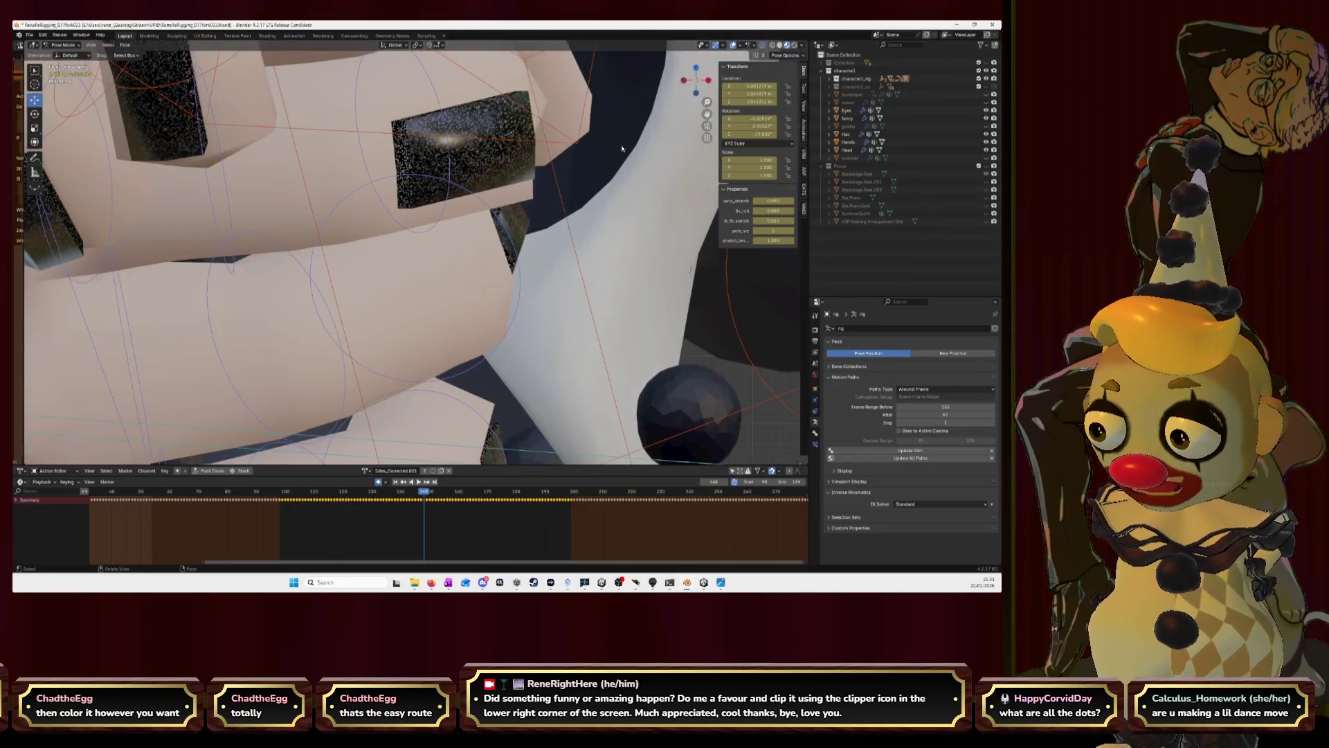
scroll(621, 153, down, 3)
key(KP_1)
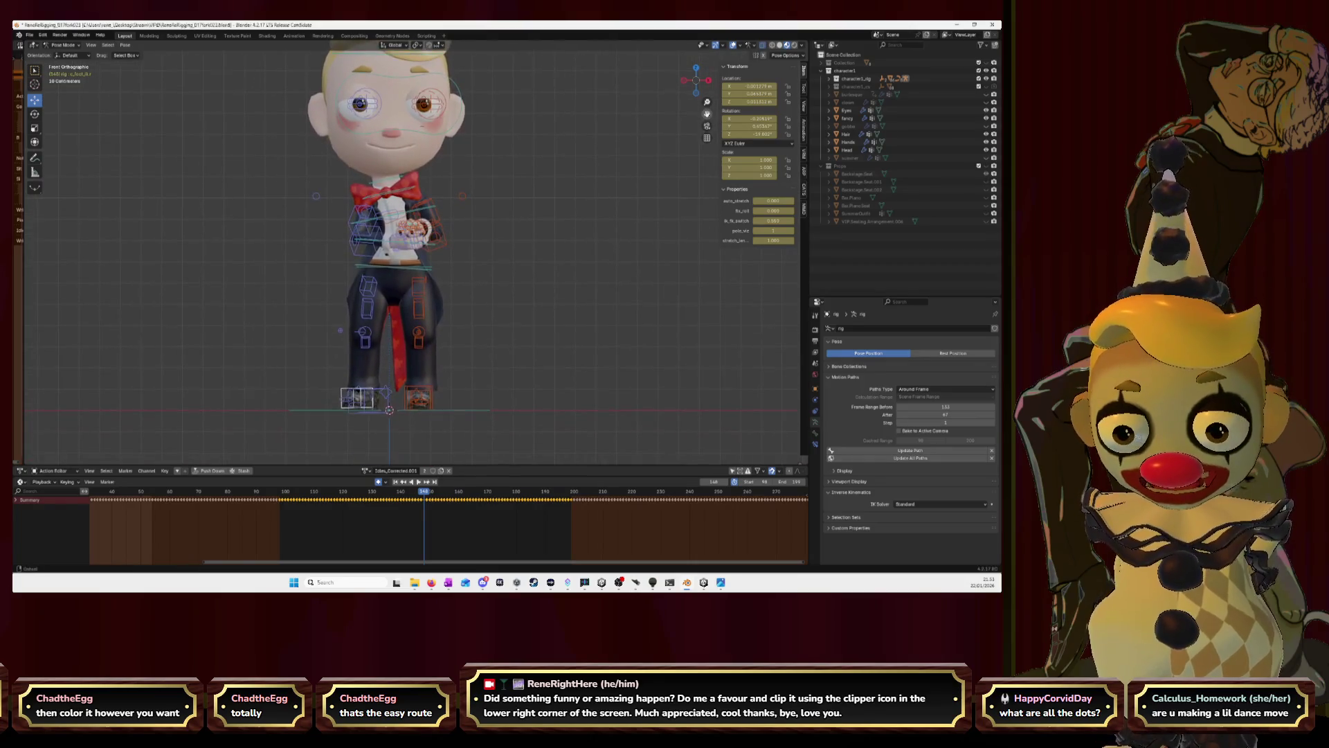
mouse_move(505, 131)
middle_down()
mouse_move(519, 166)
mouse_move(365, 173)
middle_up()
scroll(519, 166, up, 3)
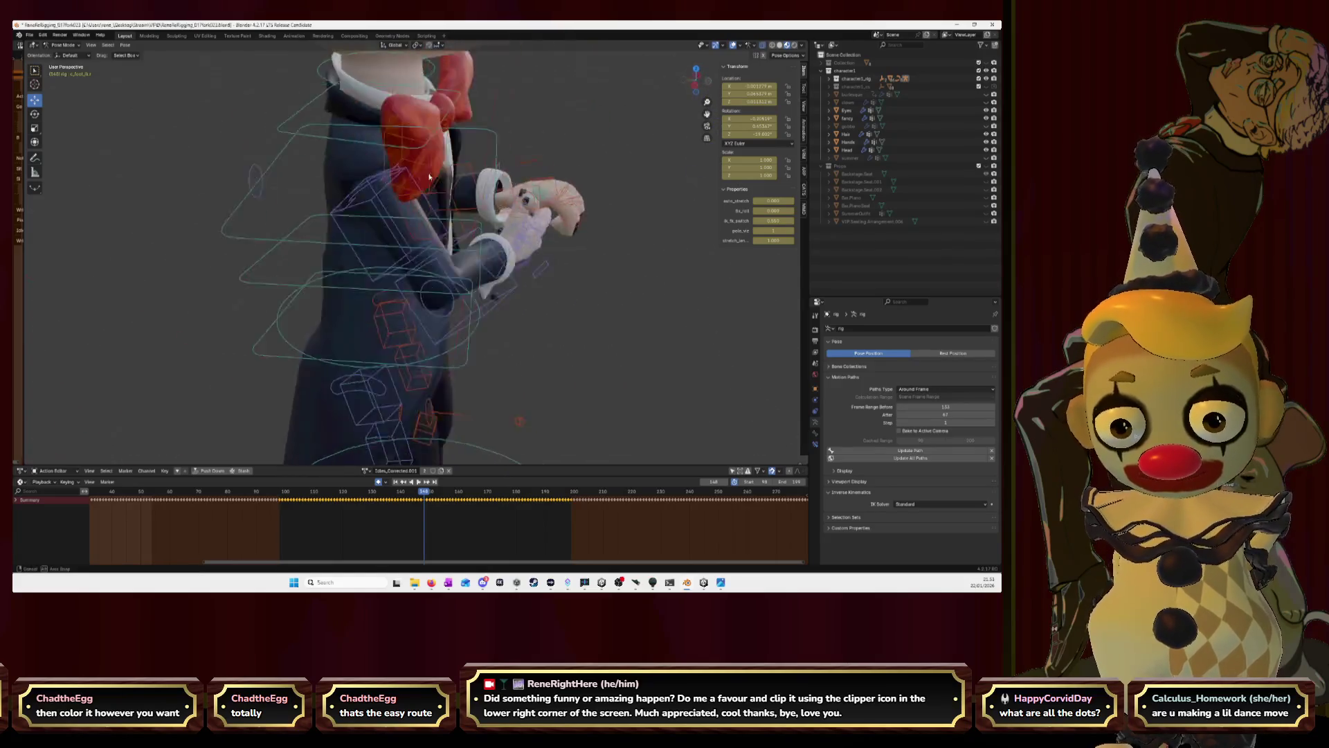
scroll(366, 174, up, 2)
Select the chest control, clear its location offset and move it up and left.
click(383, 164)
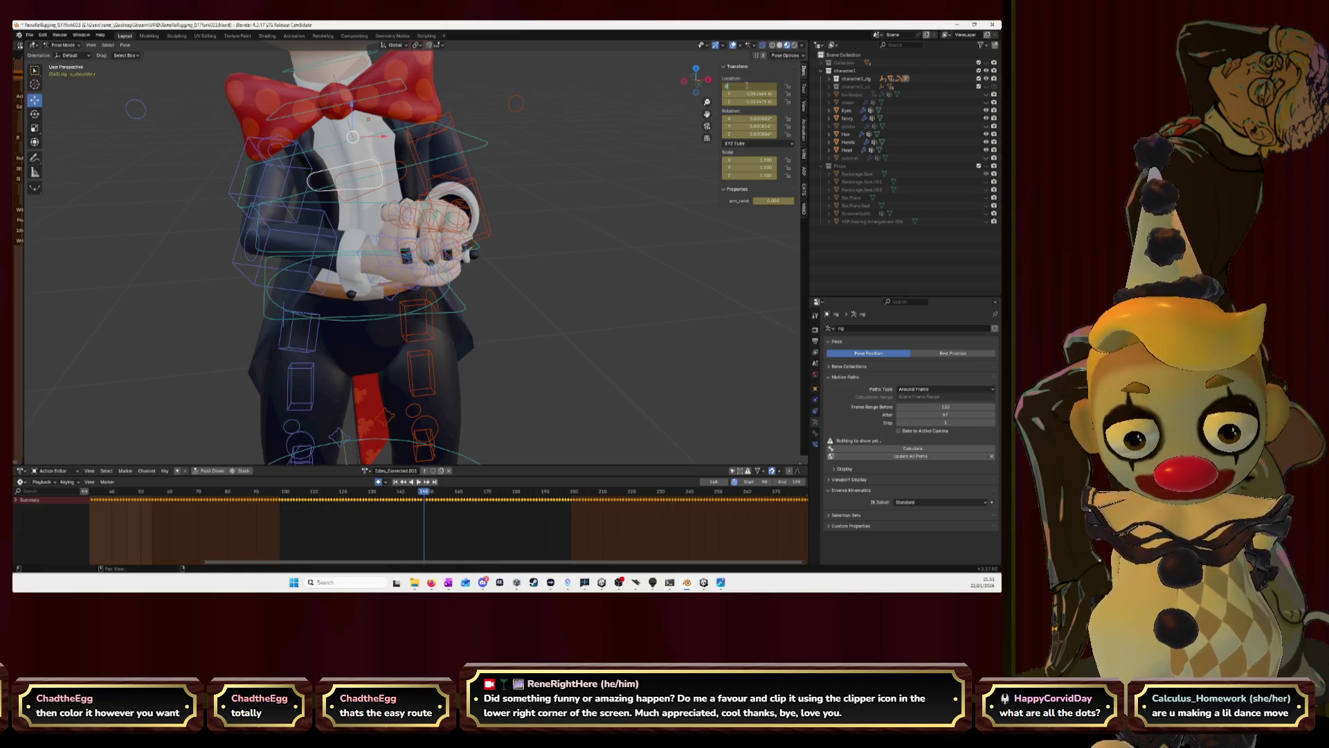
key(BackSpace)
key(BackSpace)
key(BackSpace)
click(736, 117)
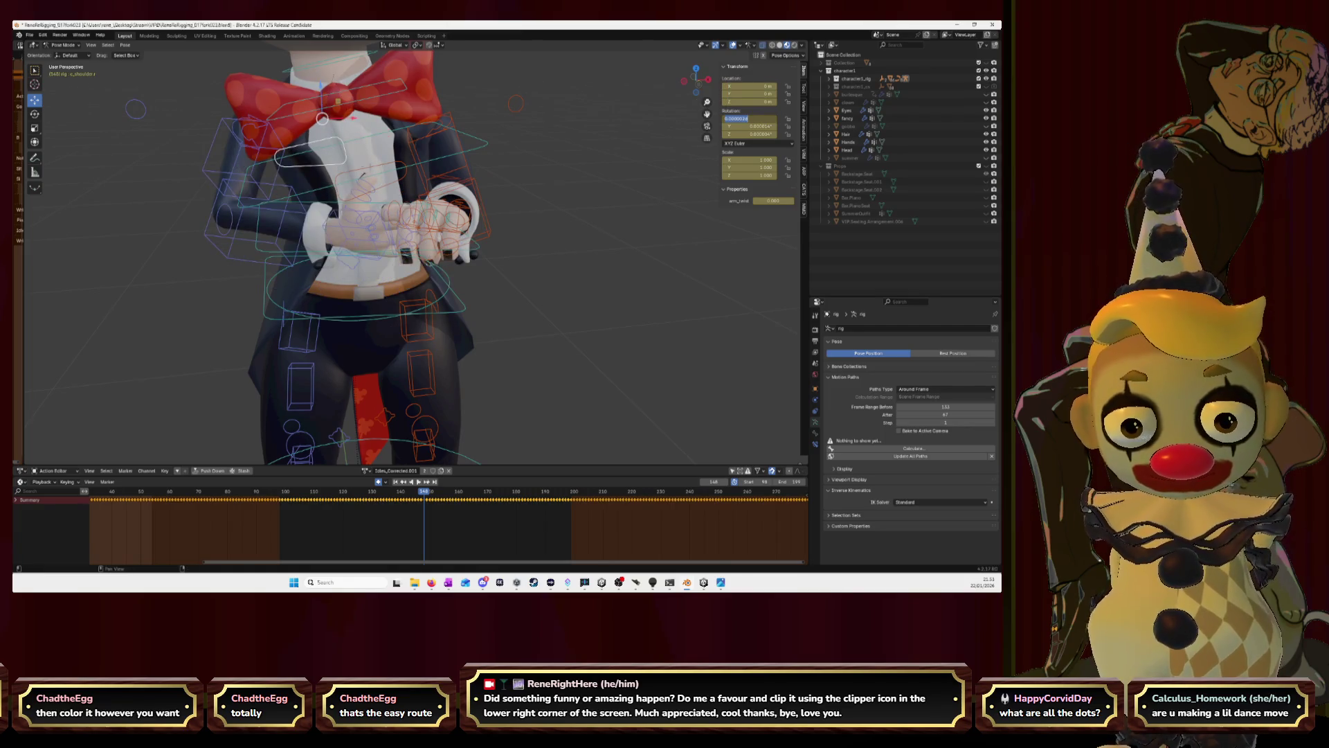
key(g)
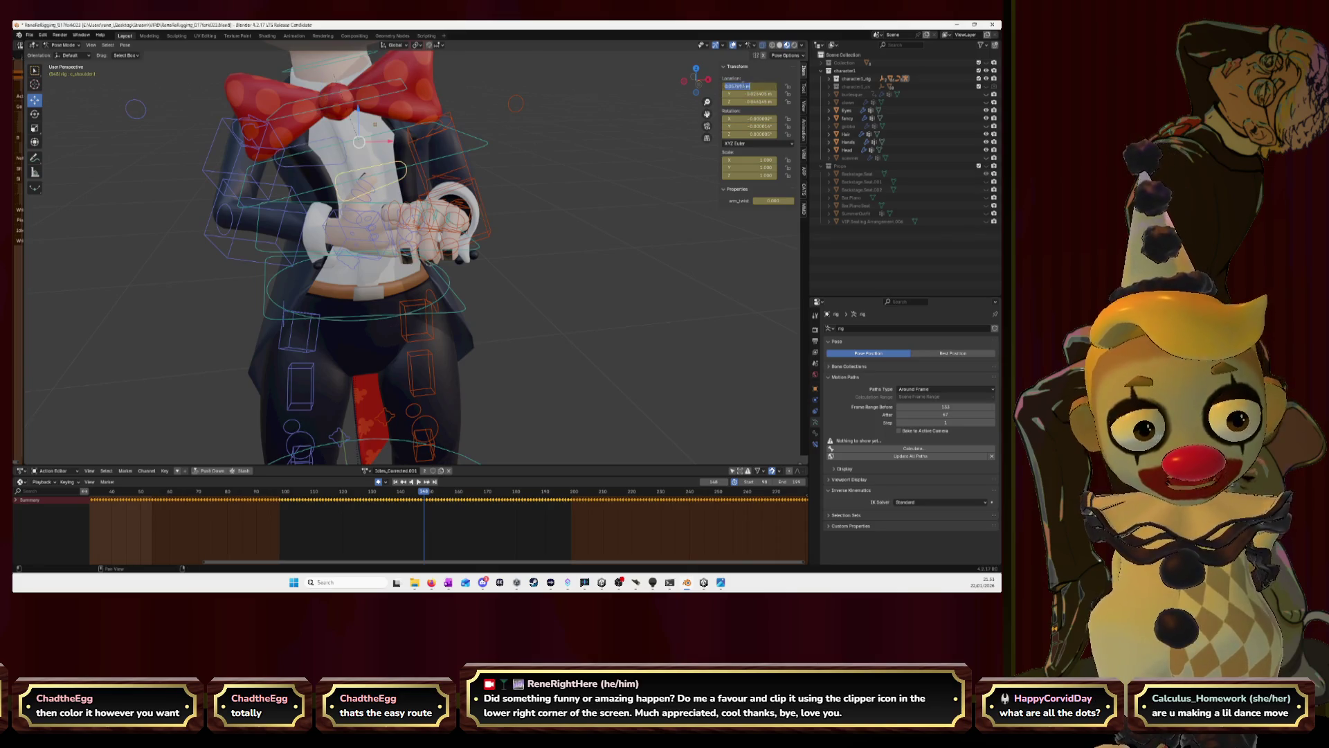
key(Escape)
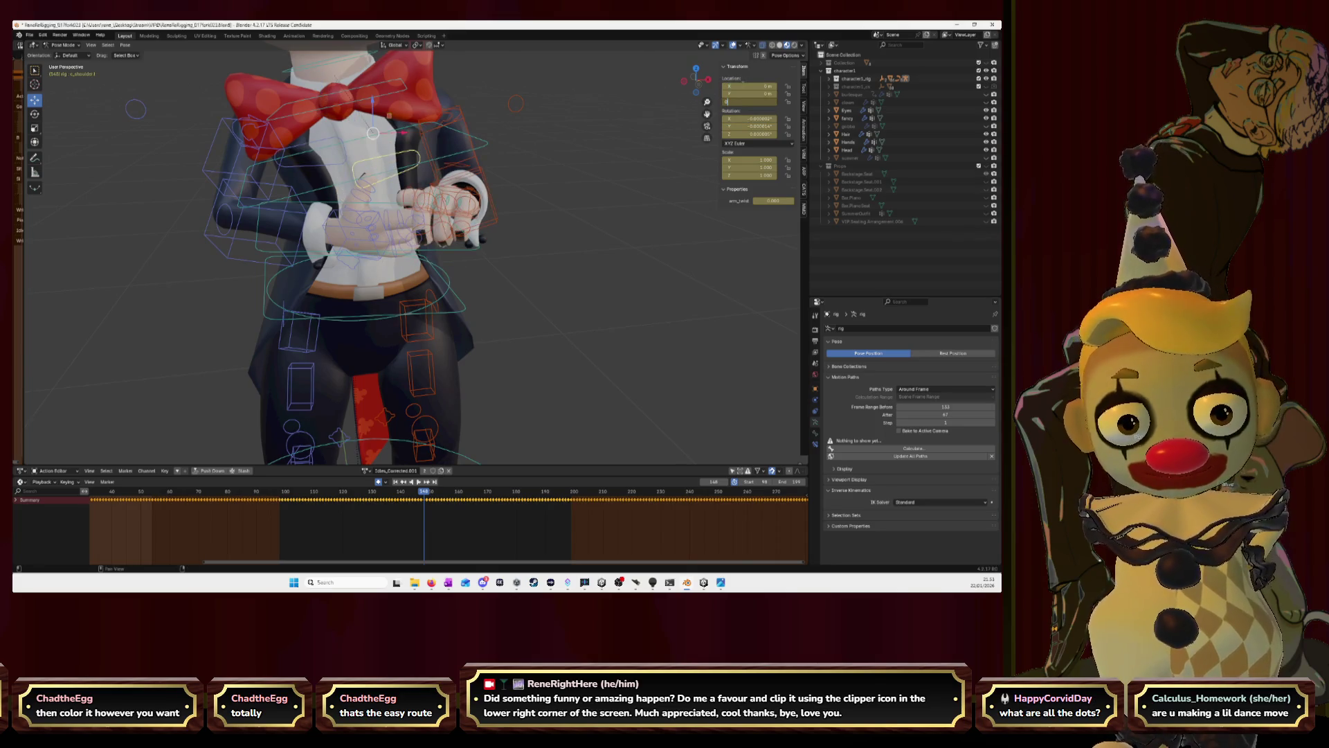
key(g)
Rotate the chest bone to twist the torso, then shift it so the hands sit in front of the chest.
mouse_move(441, 212)
middle_down()
mouse_move(515, 202)
mouse_move(393, 205)
middle_up()
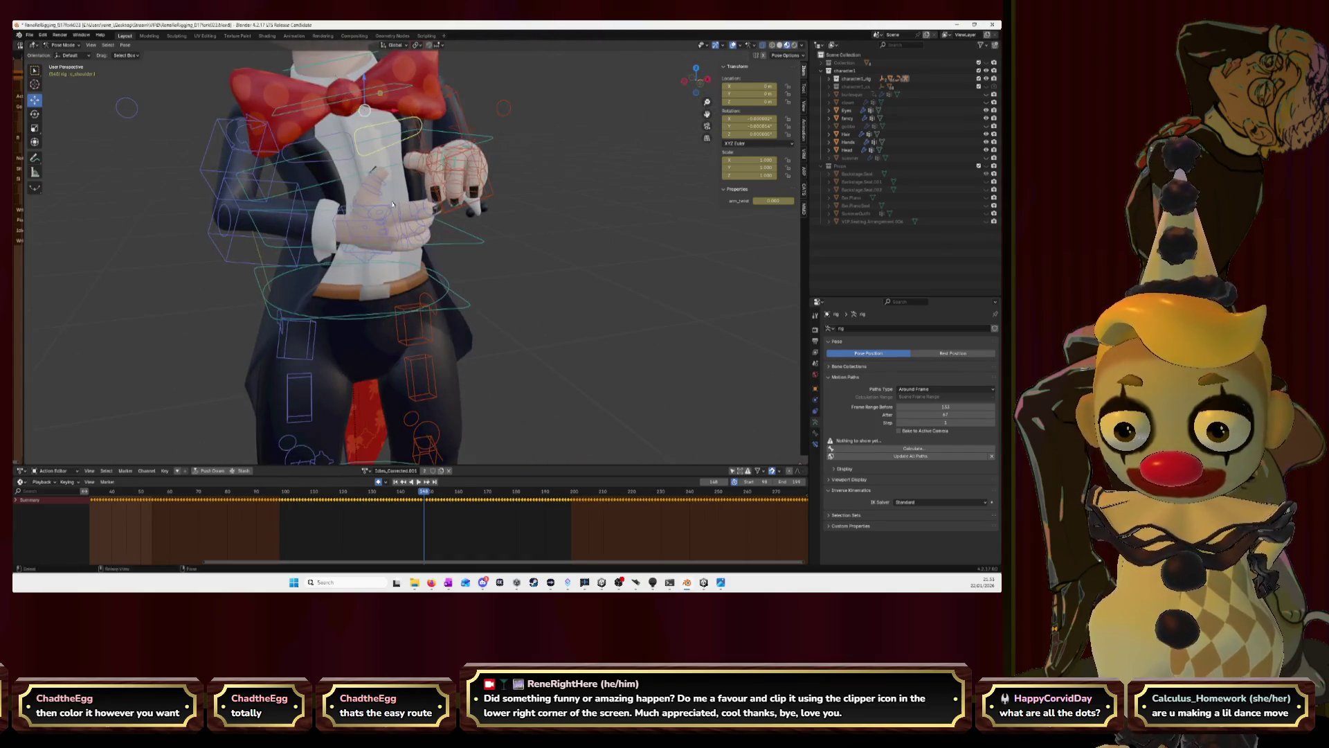
key(r)
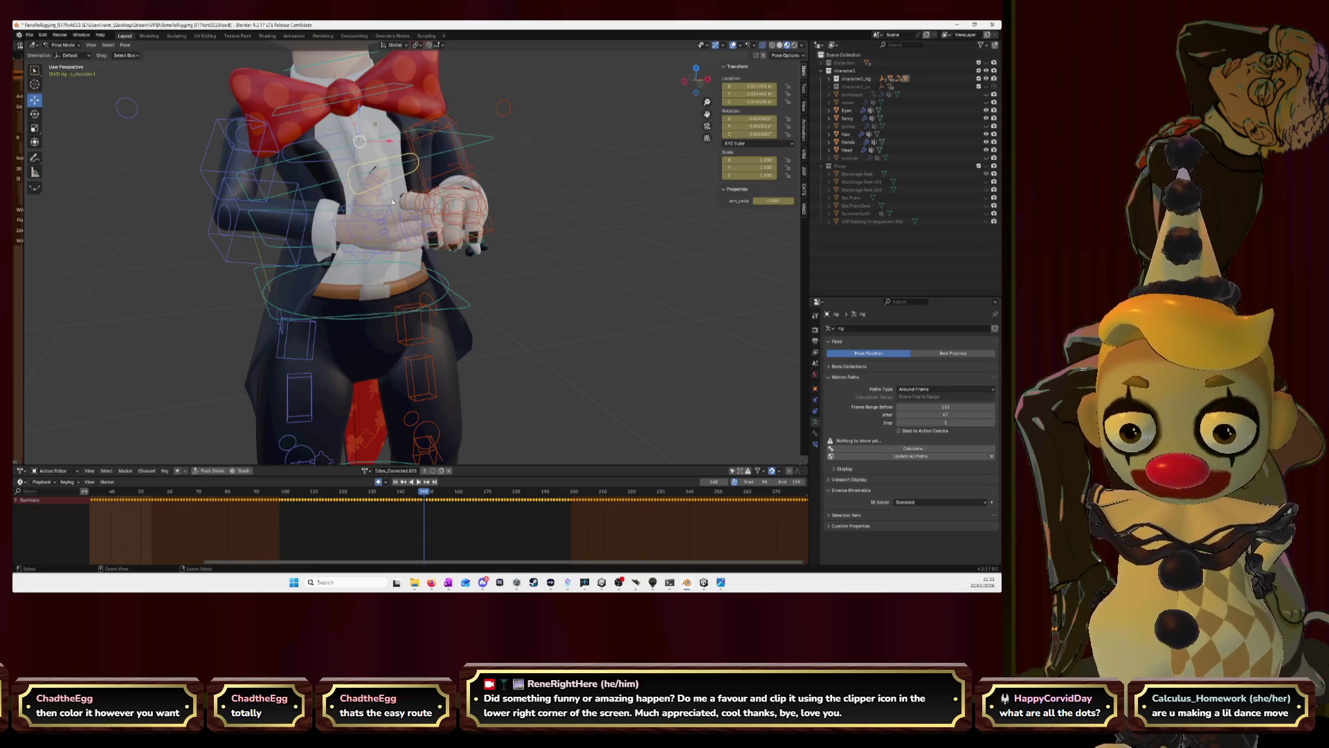
click(394, 200)
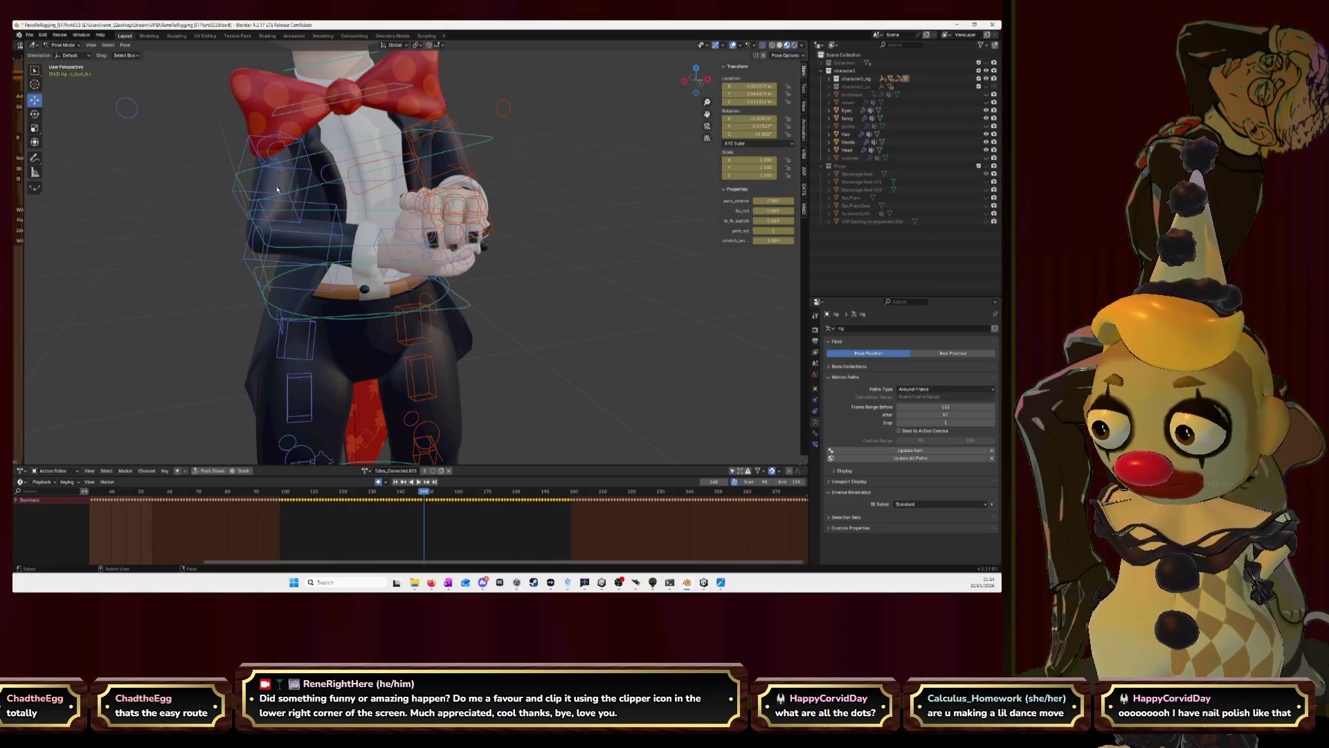
mouse_move(319, 189)
middle_down()
mouse_move(360, 204)
mouse_move(321, 200)
middle_up()
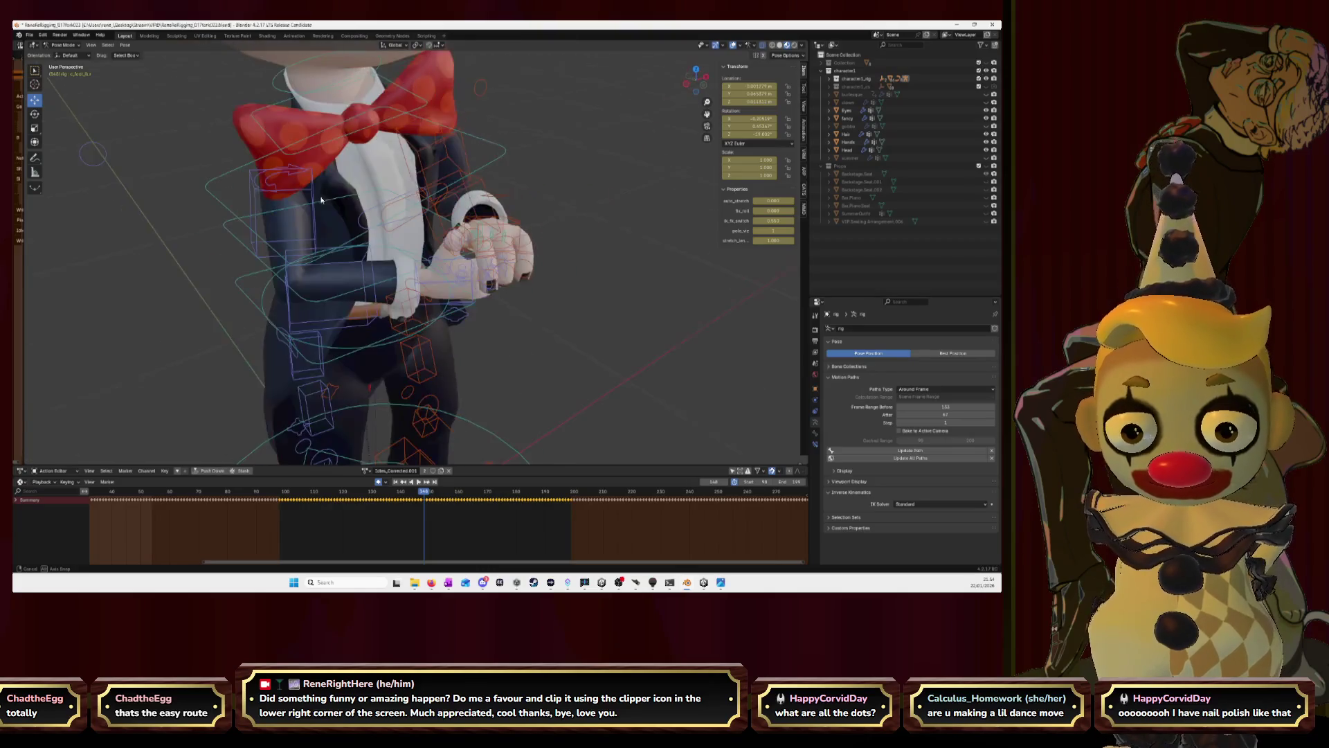
middle_drag(456, 210, 606, 157)
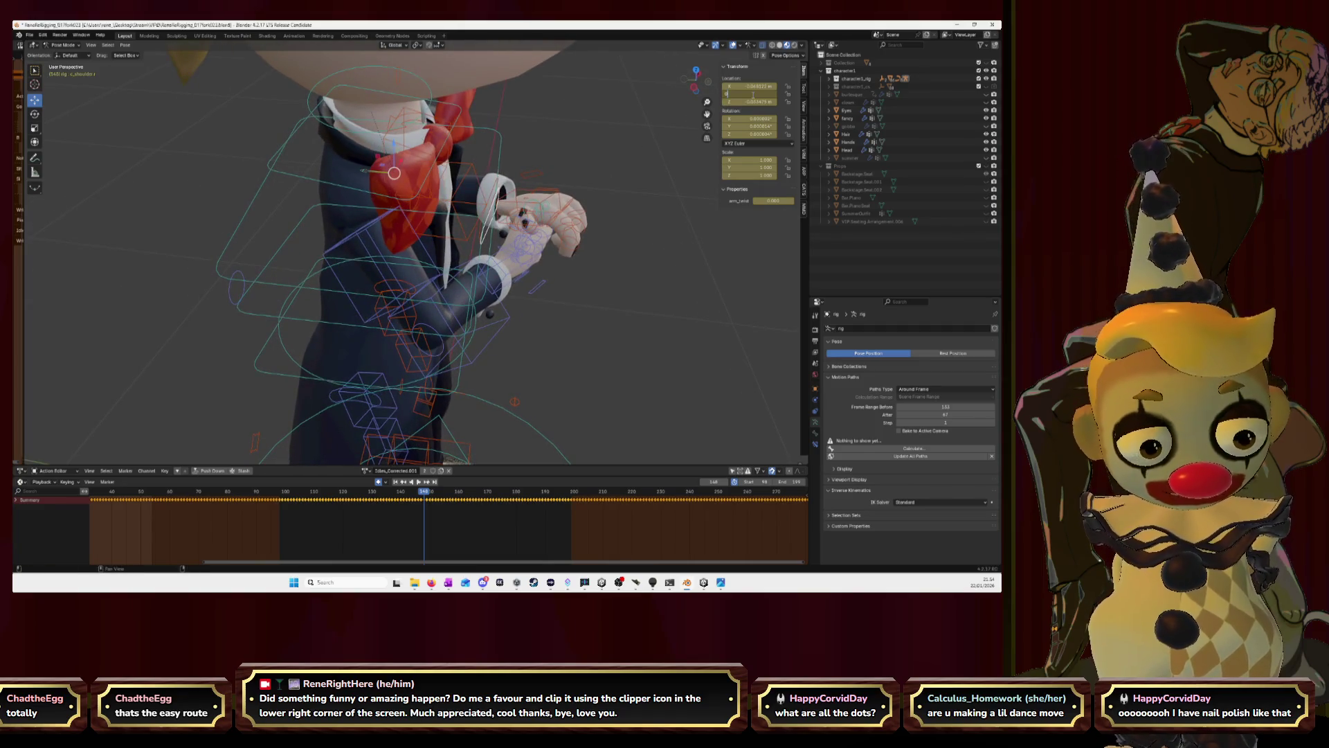
drag(753, 96, 781, 97)
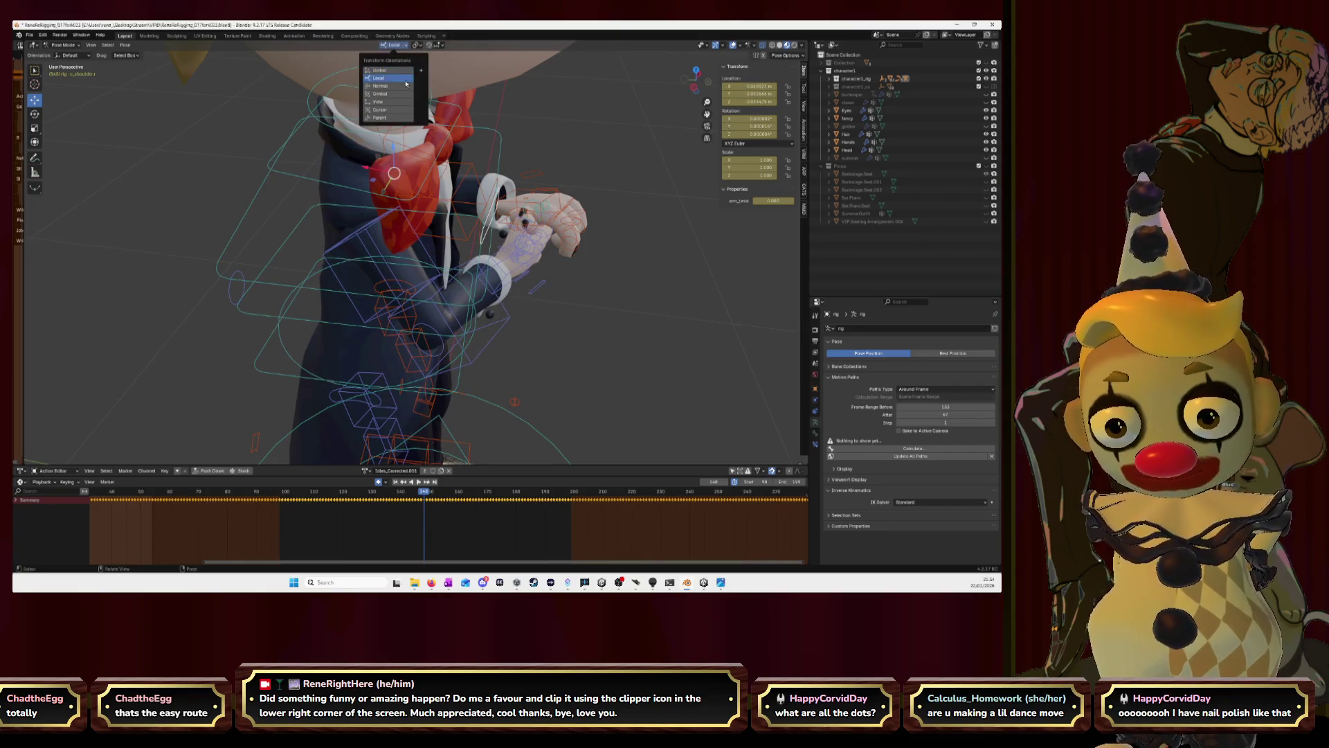
Nudge the upper-body bone along a local axis, checking front and side, to settle the hands before the chest.
key(Return)
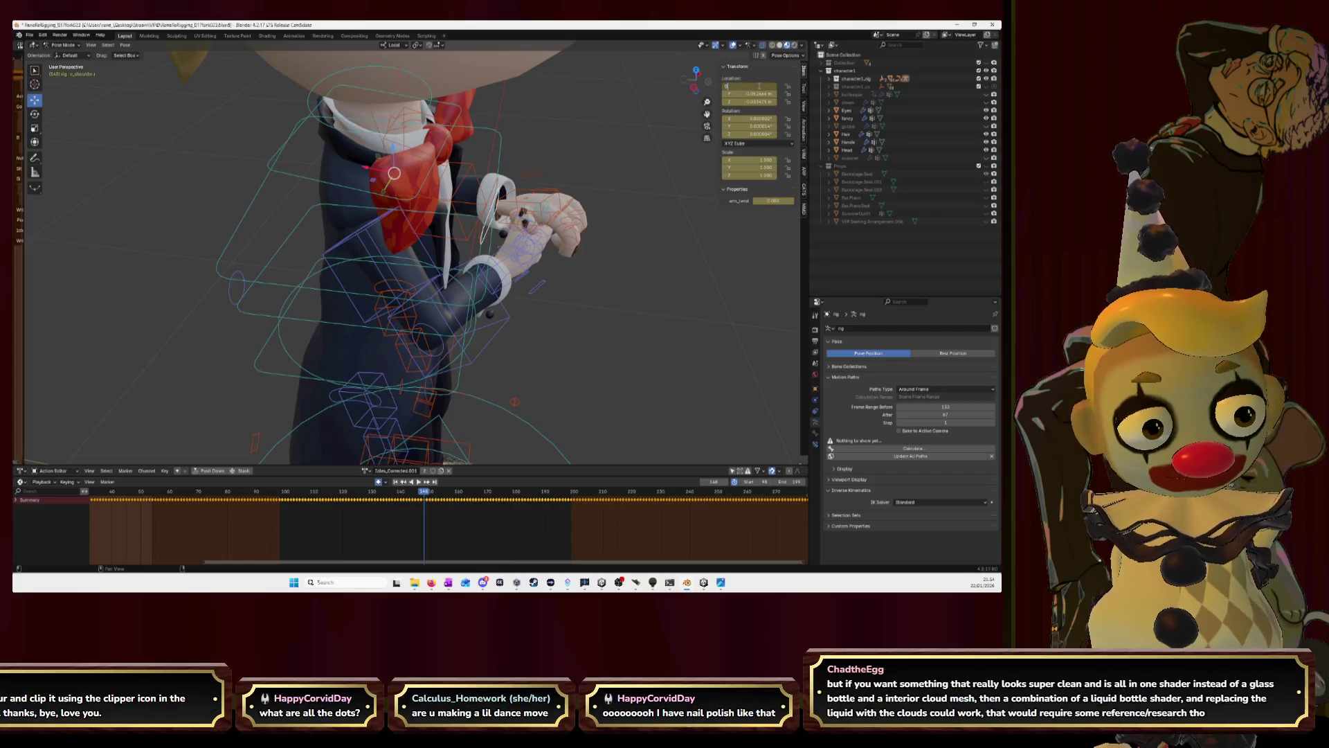
key(ctrl+z)
middle_drag(499, 201, 429, 208)
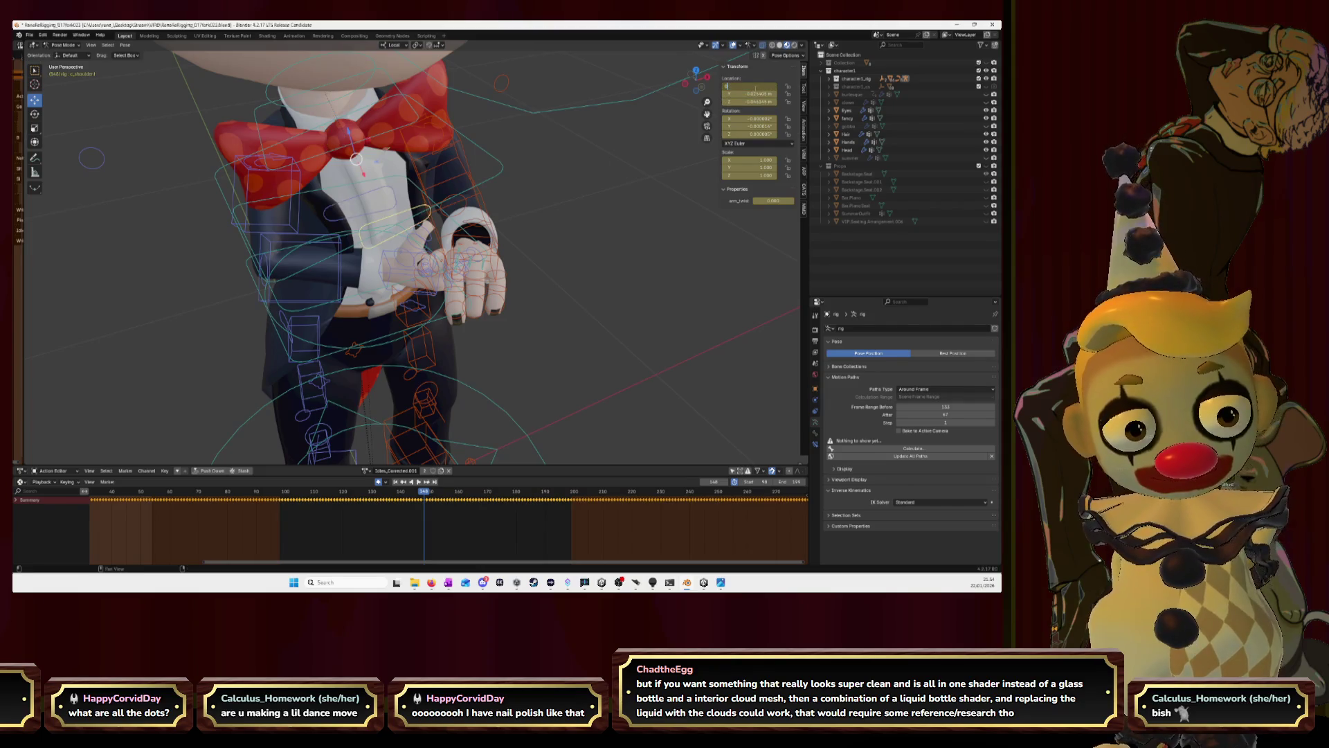
mouse_move(599, 157)
middle_down()
mouse_move(467, 204)
mouse_move(459, 232)
middle_up()
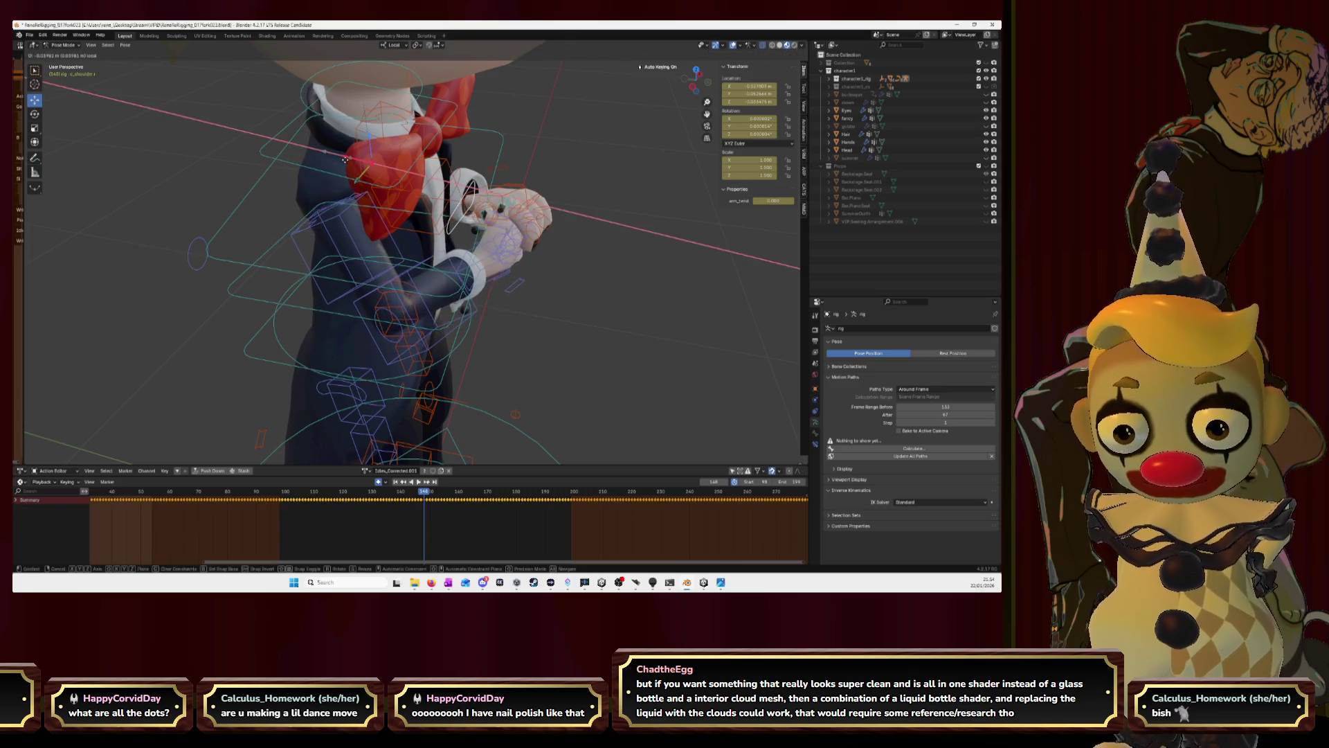
click(584, 222)
middle_drag(585, 223, 466, 205)
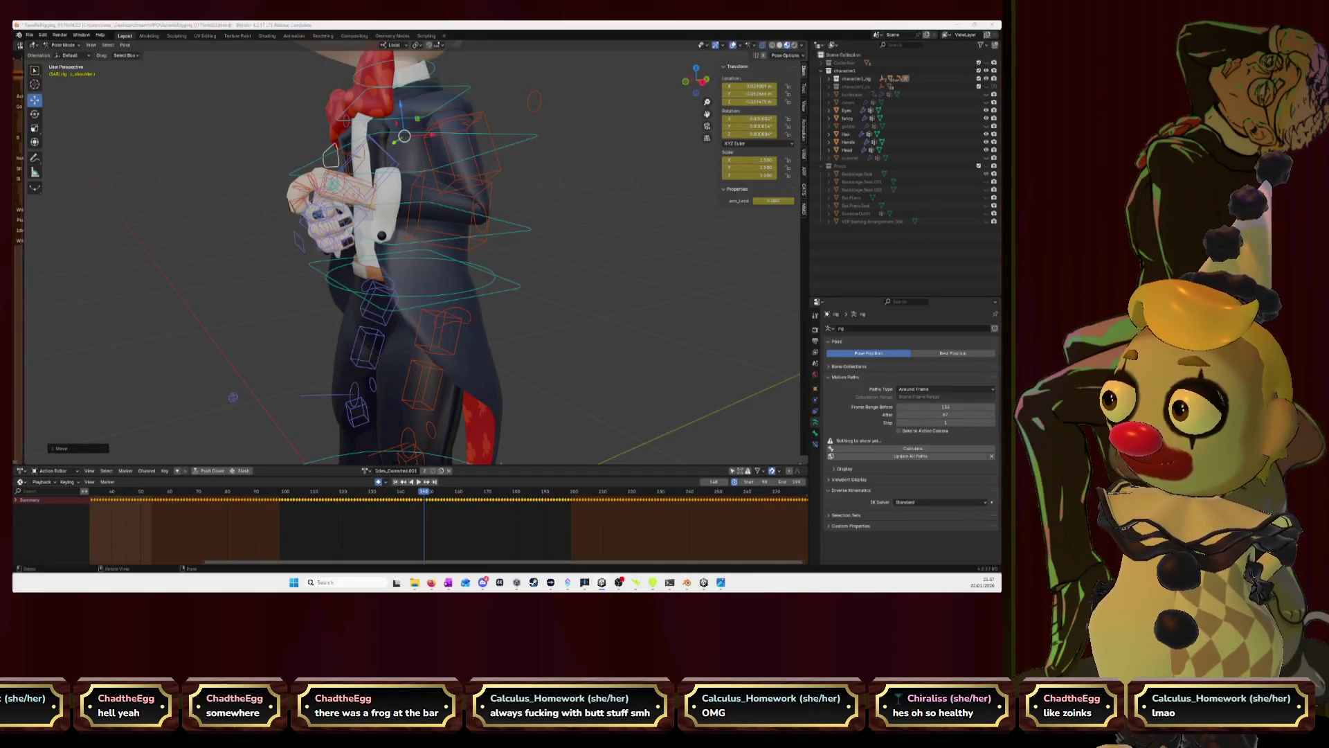
mouse_move(308, 340)
middle_down()
mouse_move(499, 239)
mouse_move(430, 233)
middle_up()
key(KP_1)
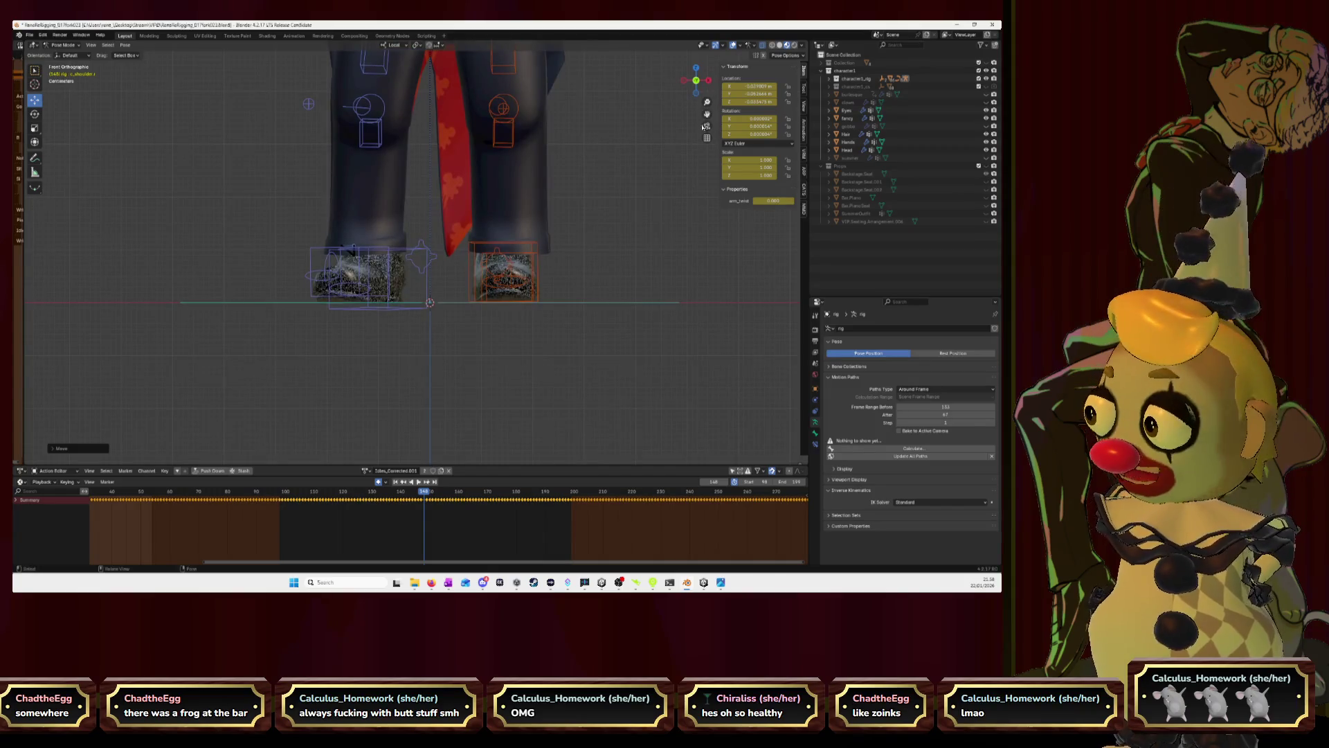
scroll(490, 270, up, 4)
scroll(490, 264, up, 3)
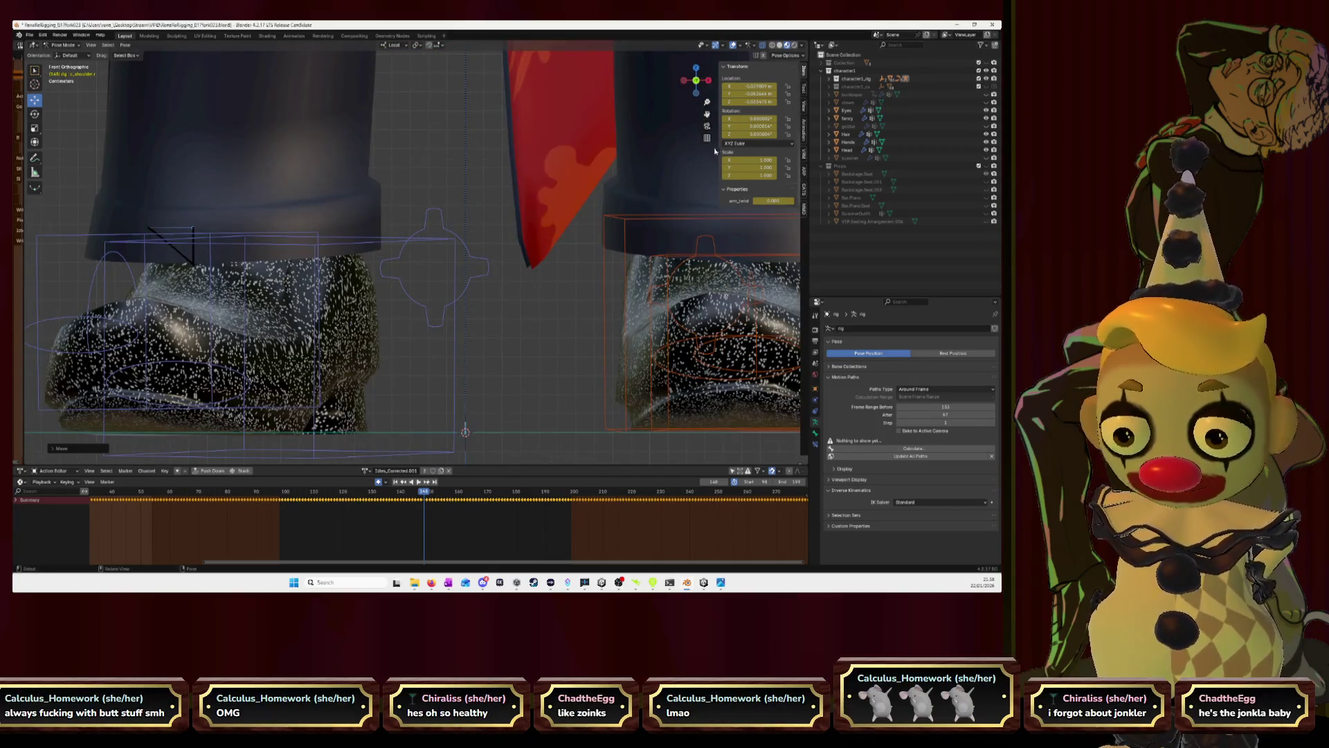
shift+middle_drag(330, 243, 534, 236)
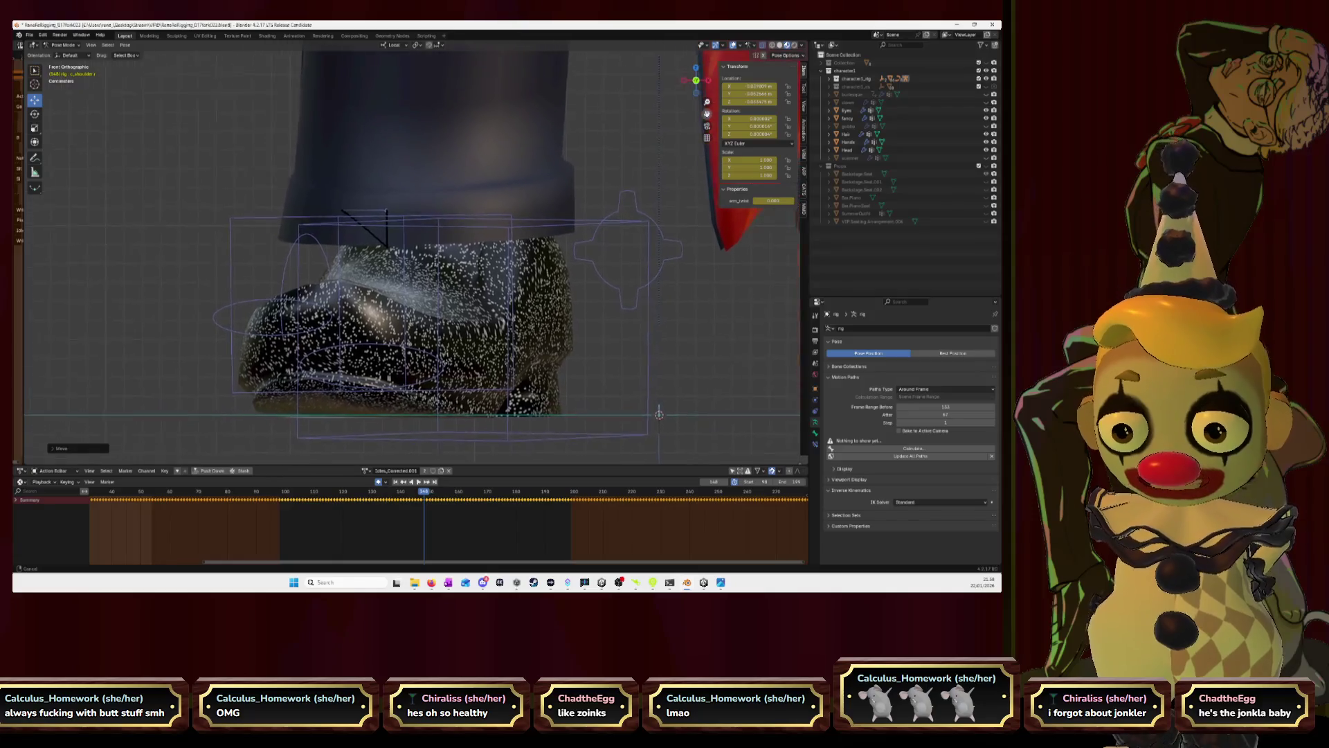
scroll(535, 235, up, 3)
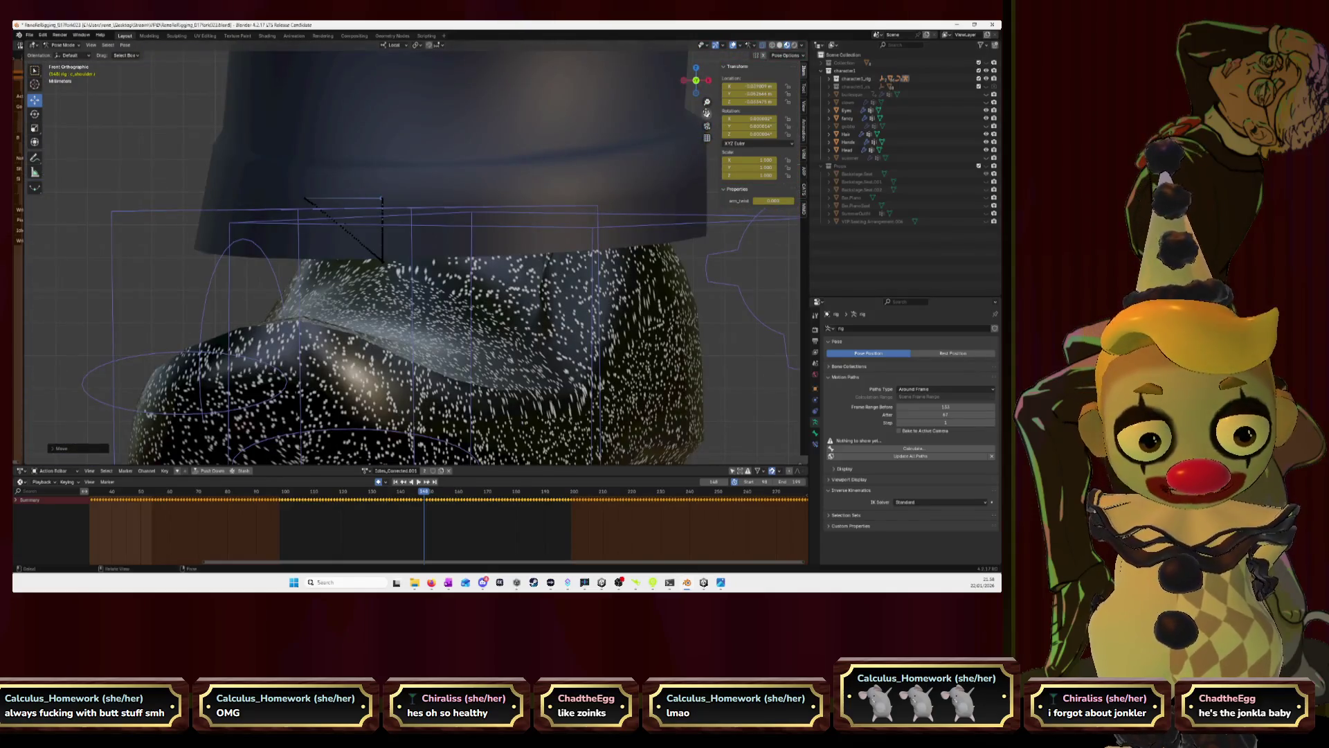